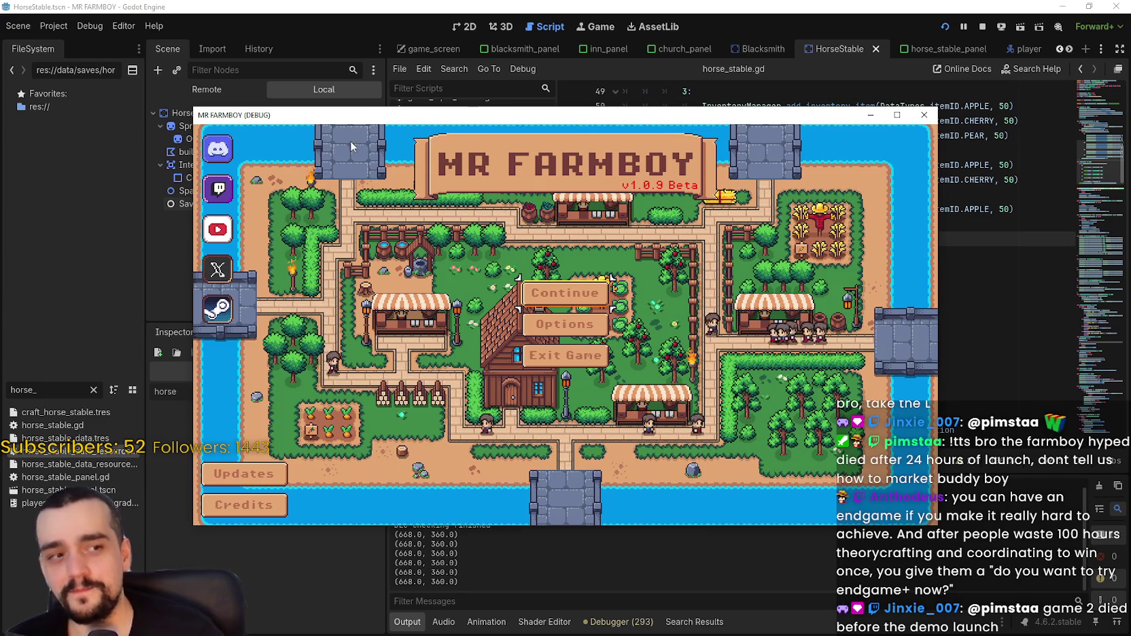
Load Save 1 from the Continue menu in full screen, stopping at the line 58 breakpoint.
{"action": "left_click", "coordinate": [565, 293]}
{"action": "left_click", "coordinate": [558, 259]}
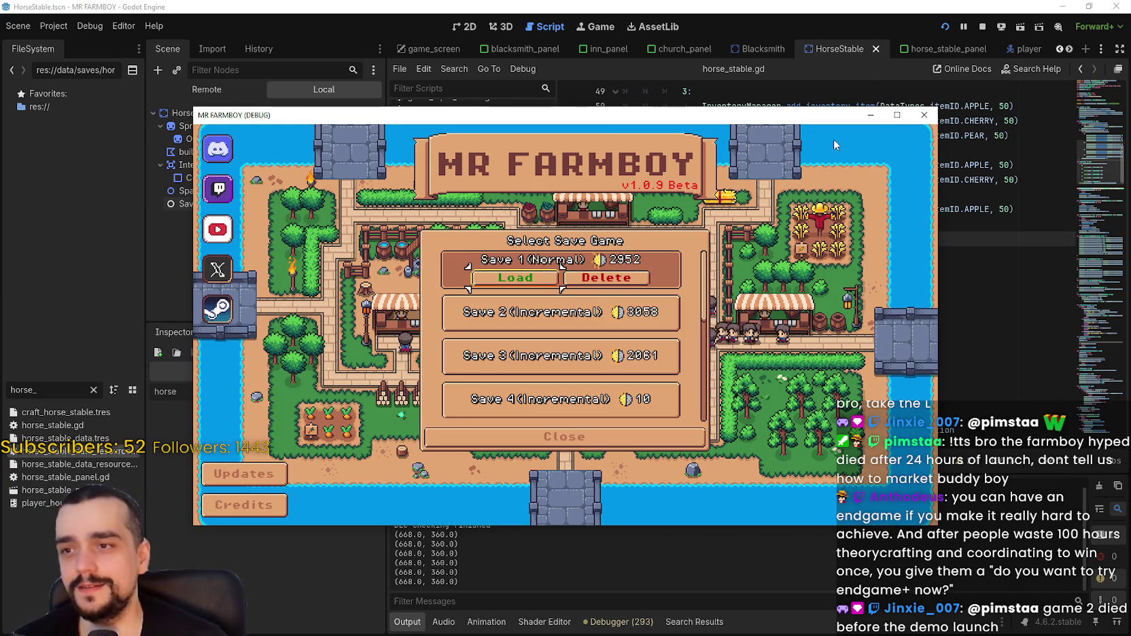
{"action": "left_click", "coordinate": [899, 116]}
{"action": "left_click", "coordinate": [556, 258]}
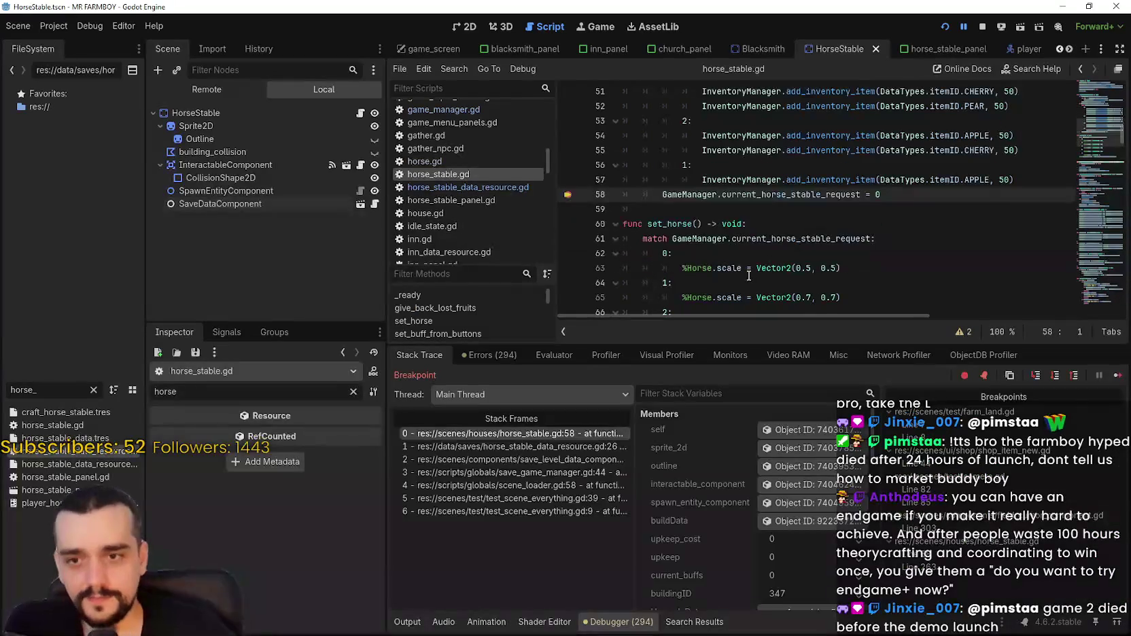
Read the fruit reward cases on lines 52–59 of horse_stable.gd.
{"action": "left_click", "coordinate": [712, 386]}
{"action": "left_click", "coordinate": [719, 211]}
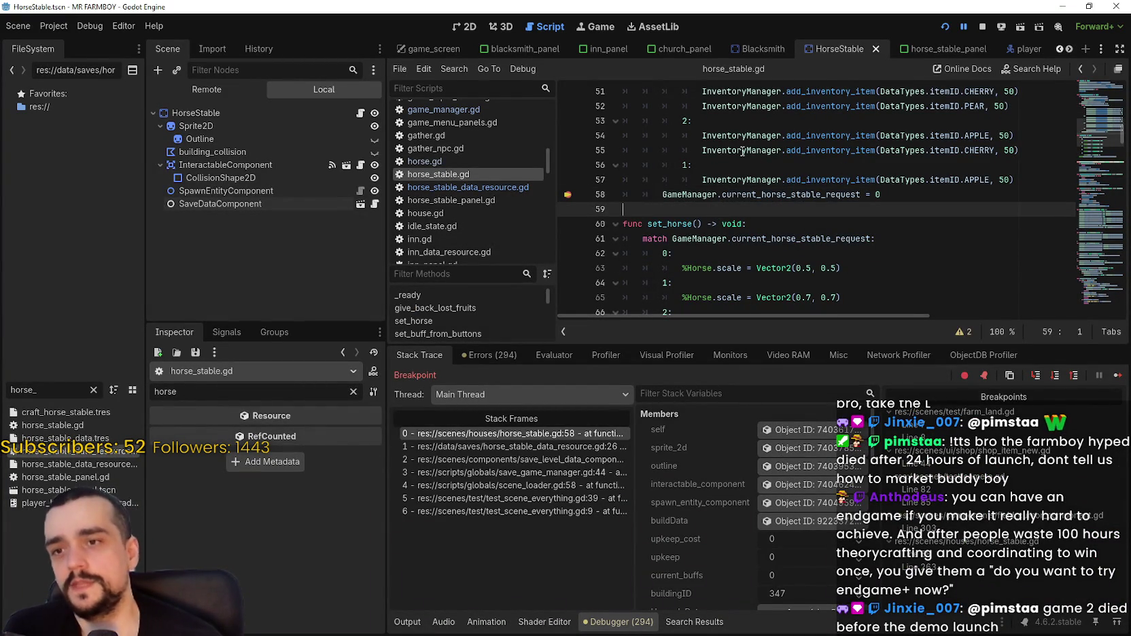
{"action": "left_click", "coordinate": [908, 199]}
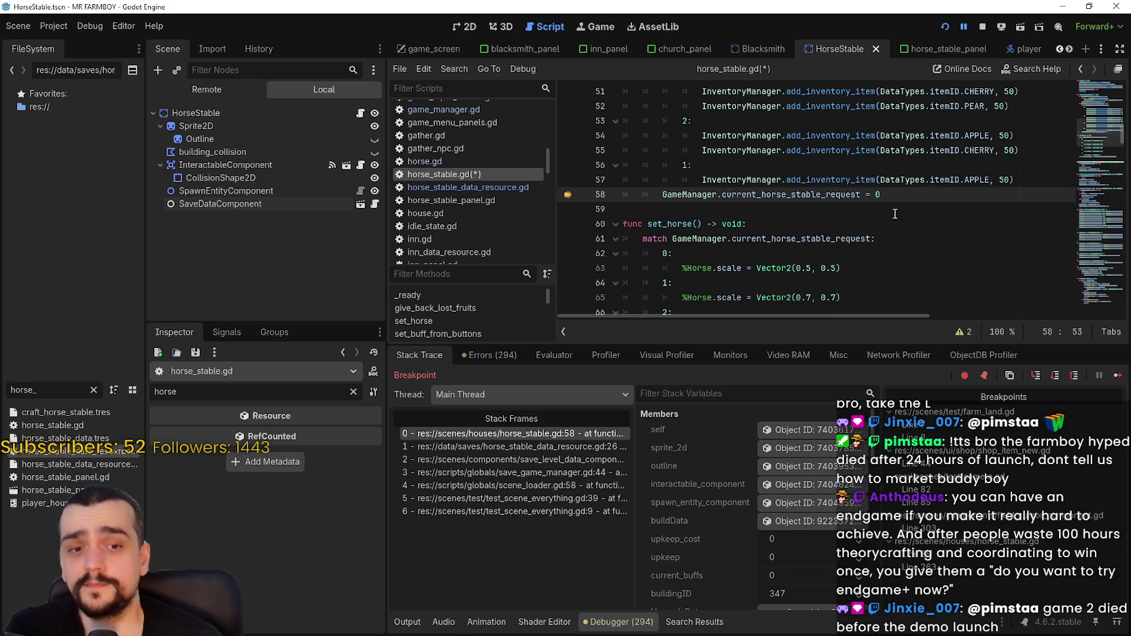
{"action": "scroll", "coordinate": [895, 212], "scroll_direction": "up", "scroll_amount": 1}
{"action": "left_click", "coordinate": [807, 211]}
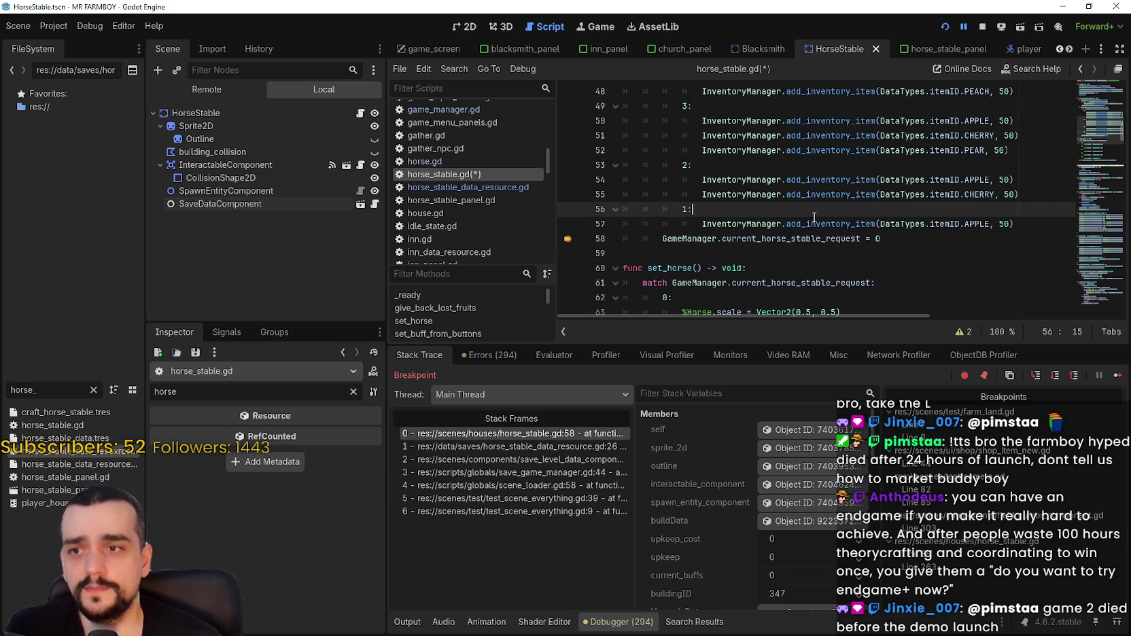
{"action": "scroll", "coordinate": [808, 211], "scroll_direction": "up", "scroll_amount": 1}
{"action": "left_click", "coordinate": [1034, 241]}
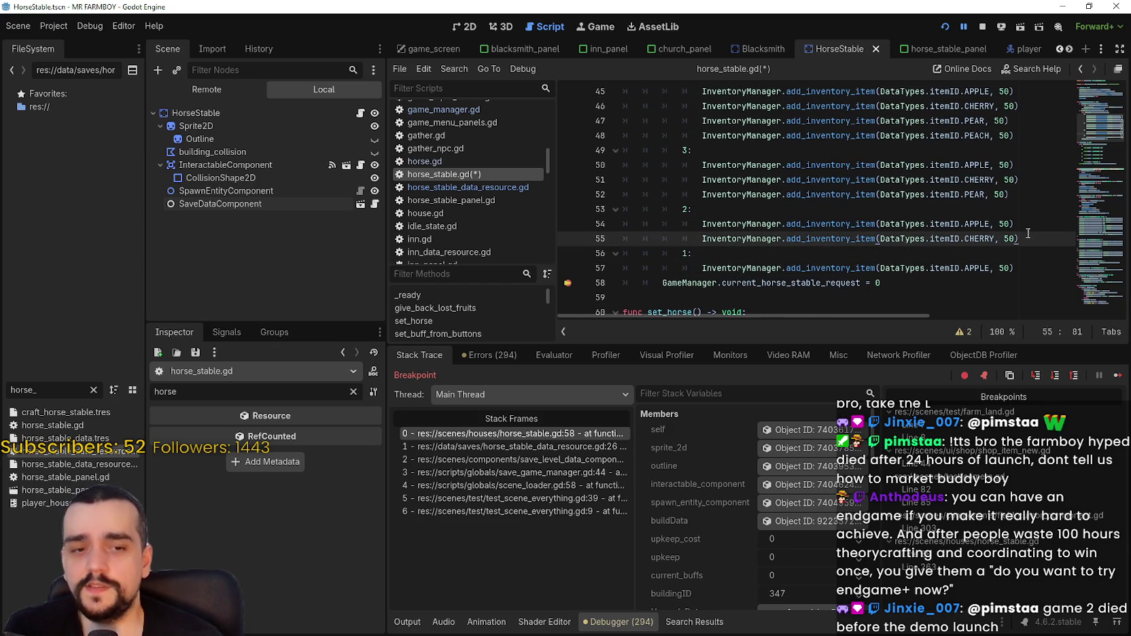
{"action": "left_click", "coordinate": [1026, 231]}
{"action": "key", "text": "Up"}
{"action": "key", "text": "Up"}
{"action": "key", "text": "Up"}
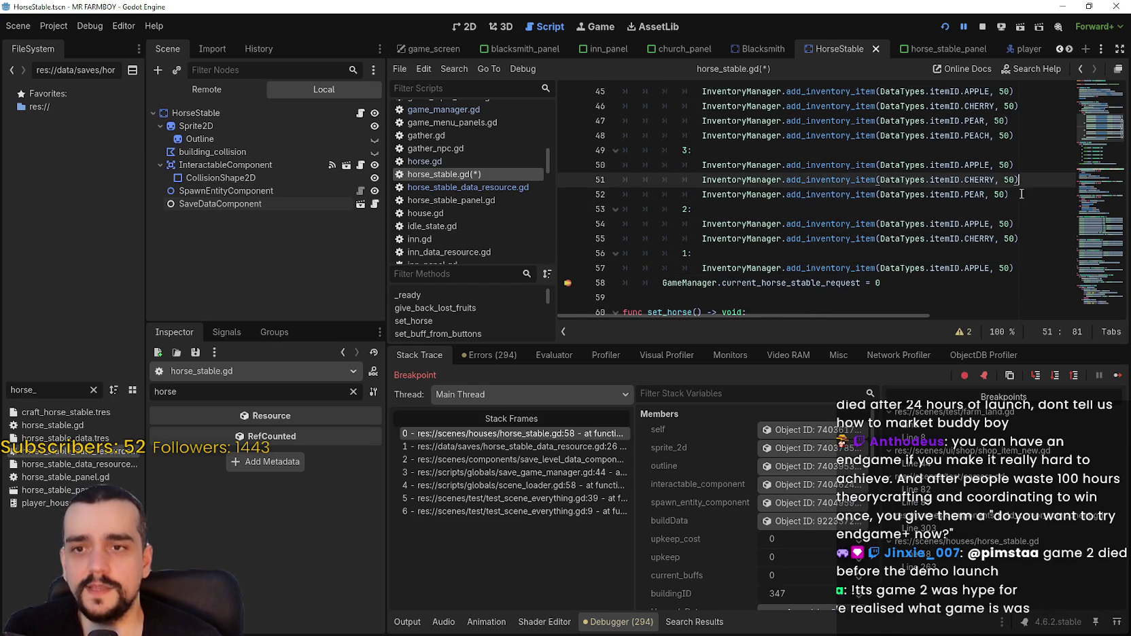
{"action": "left_click", "coordinate": [1019, 195]}
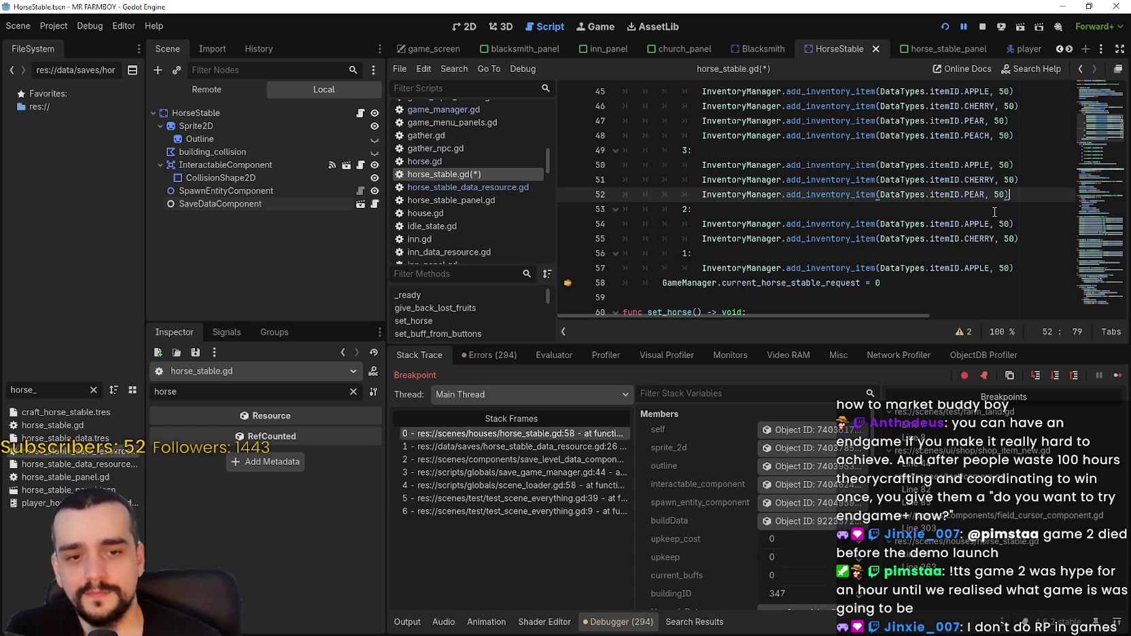
Scroll through the paused stack variables, then resume the game with F12.
{"action": "scroll", "coordinate": [1003, 192], "scroll_direction": "down", "scroll_amount": 1}
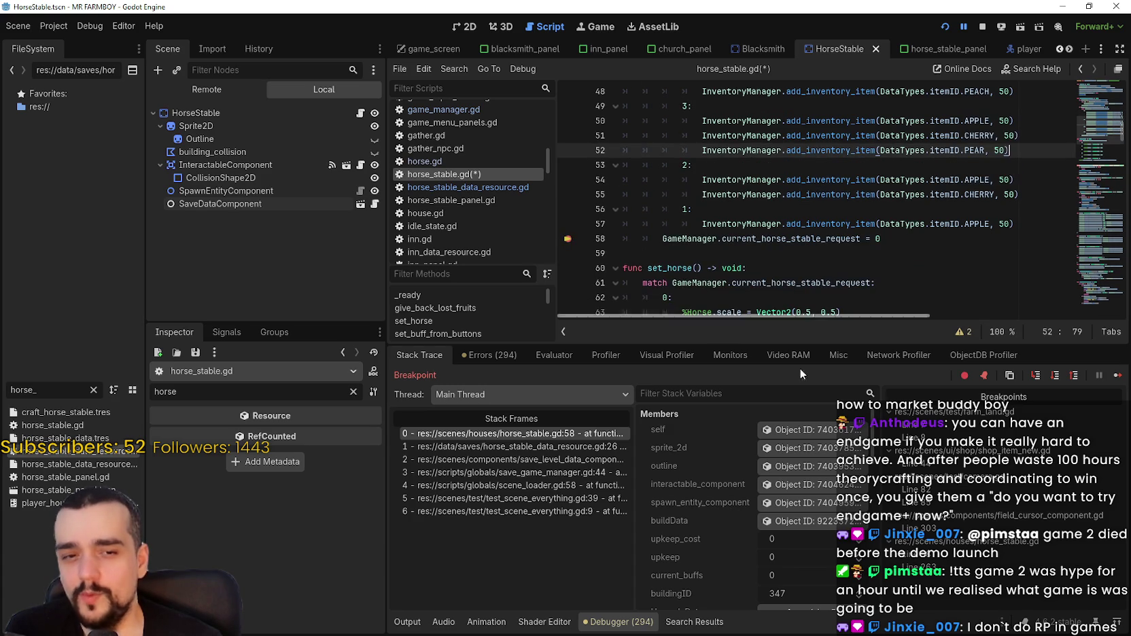
{"action": "left_click", "coordinate": [821, 242]}
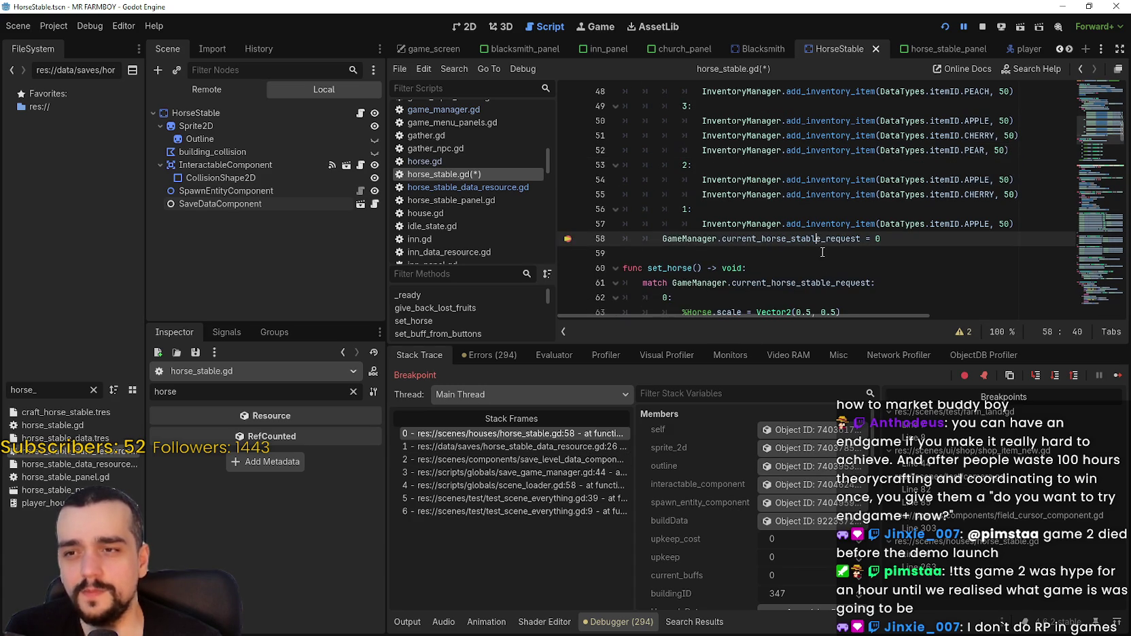
{"action": "scroll", "coordinate": [700, 480], "scroll_direction": "down", "scroll_amount": 3}
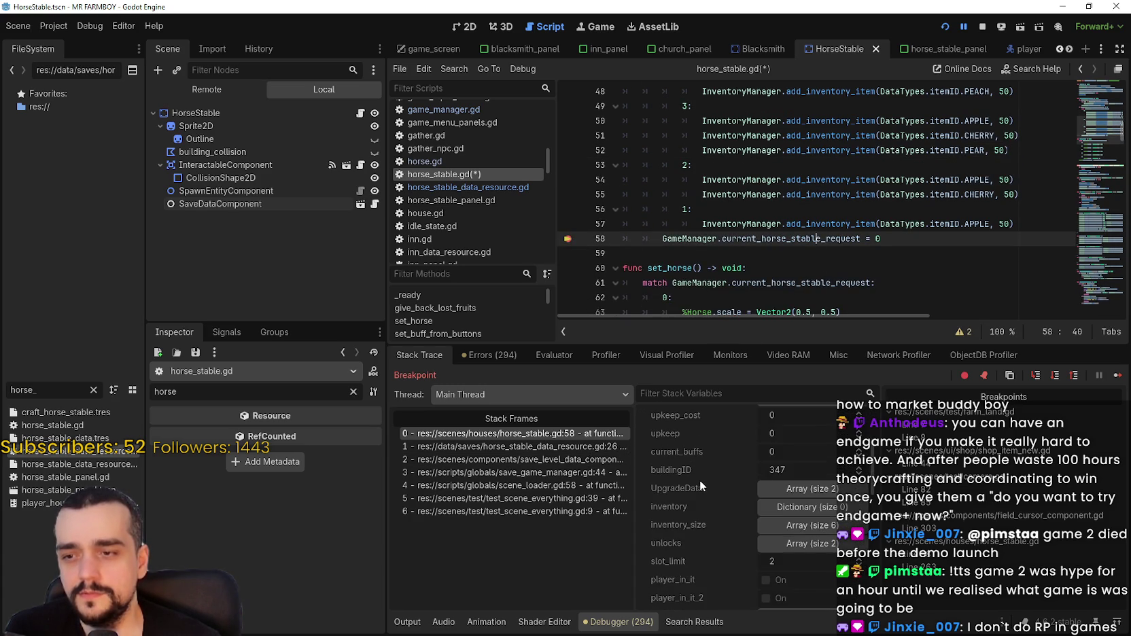
{"action": "left_click", "coordinate": [599, 434]}
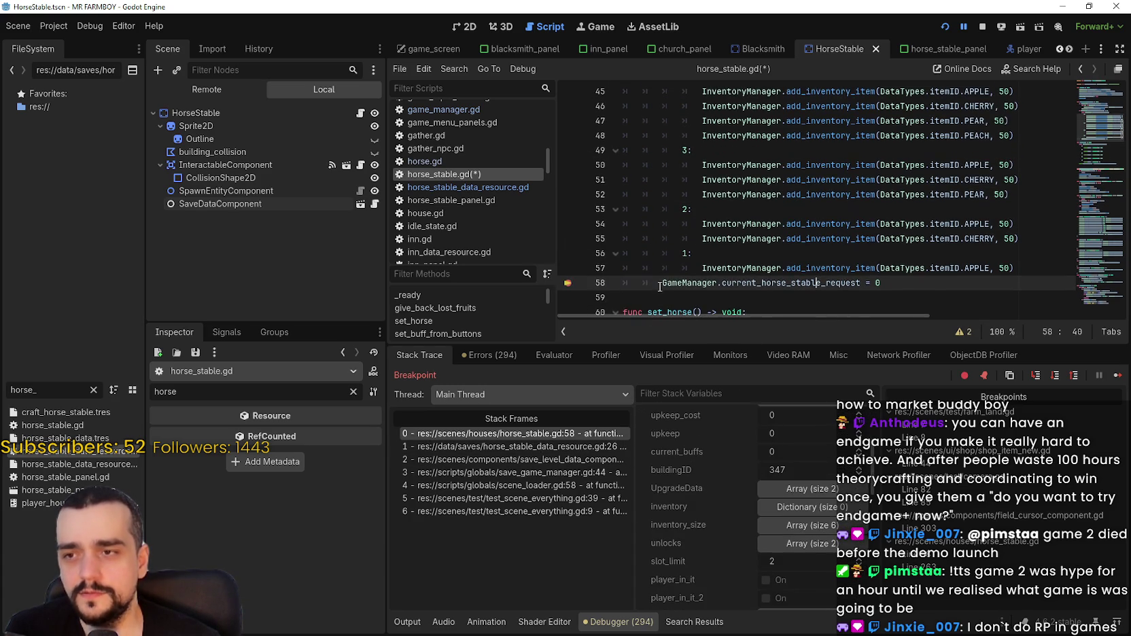
{"action": "scroll", "coordinate": [793, 533], "scroll_direction": "down", "scroll_amount": 2}
{"action": "key", "text": "F12"}
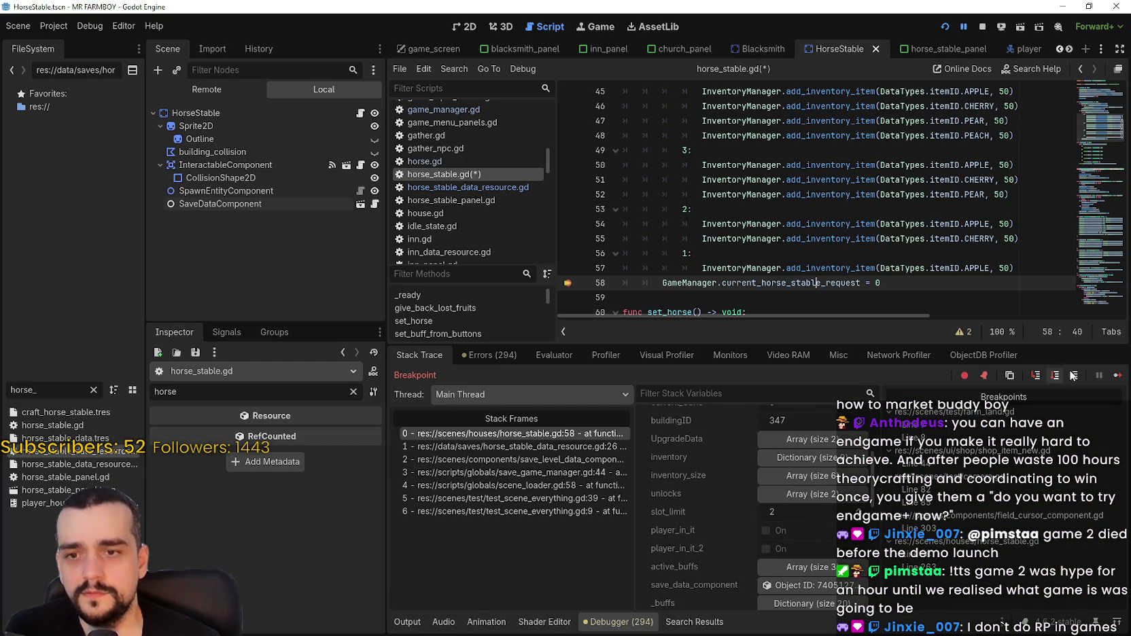
{"action": "left_click", "coordinate": [1118, 376]}
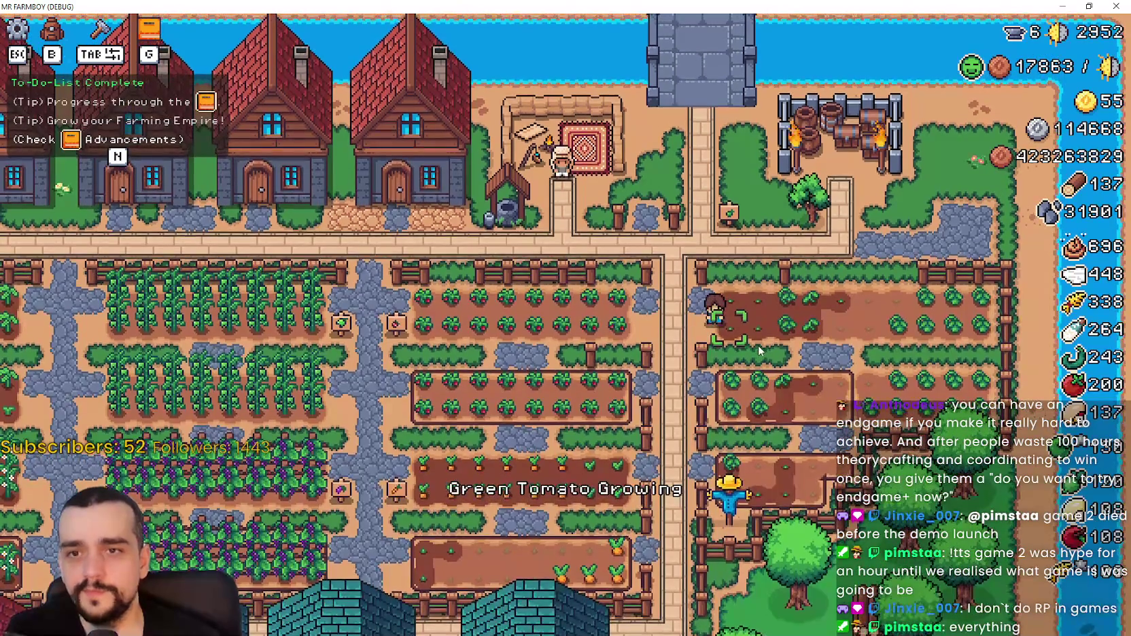
Check fruit quantities in the Stats & Inventory window, then restore the game to a window.
{"action": "scroll", "coordinate": [758, 345], "scroll_direction": "up", "scroll_amount": 3}
{"action": "key", "text": "b"}
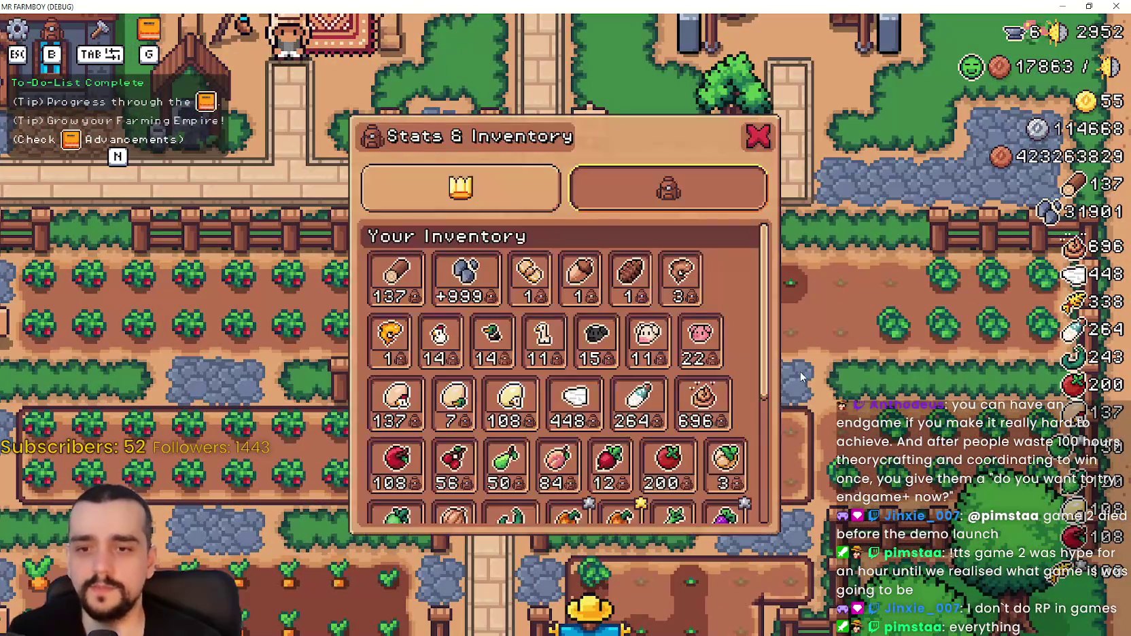
{"action": "scroll", "coordinate": [707, 376], "scroll_direction": "down", "scroll_amount": 1}
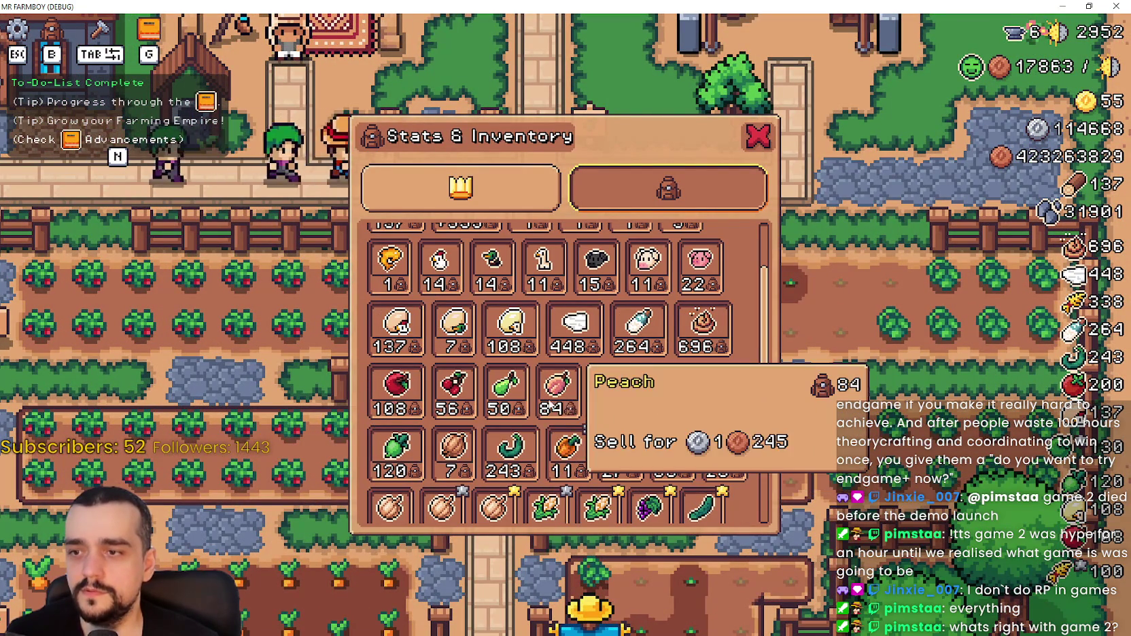
{"action": "key", "text": "b"}
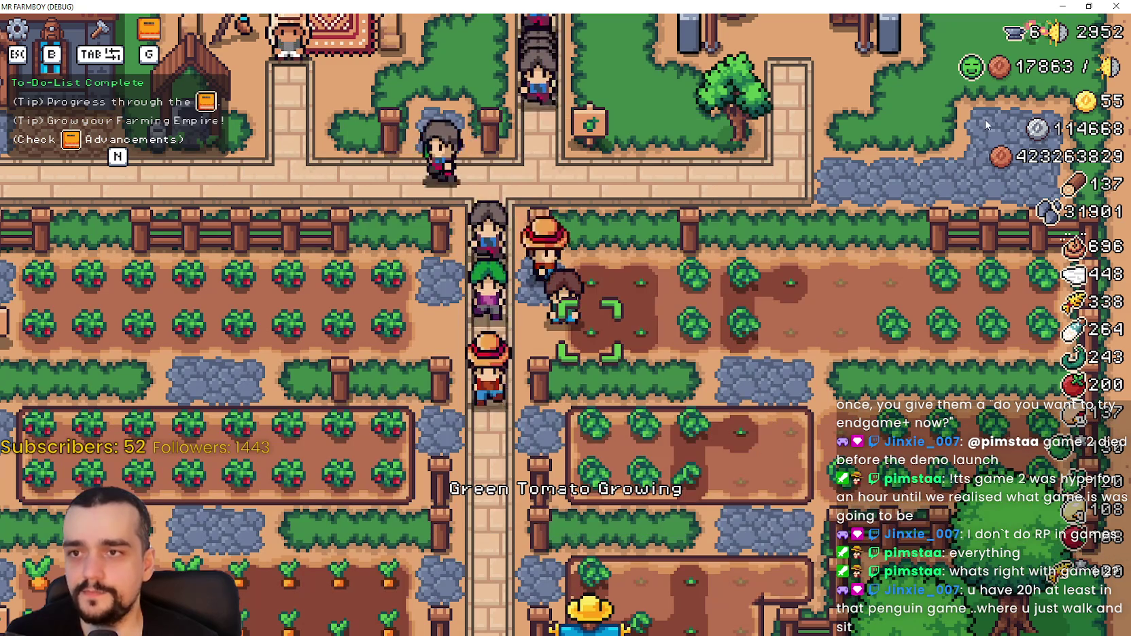
{"action": "left_click", "coordinate": [1090, 7]}
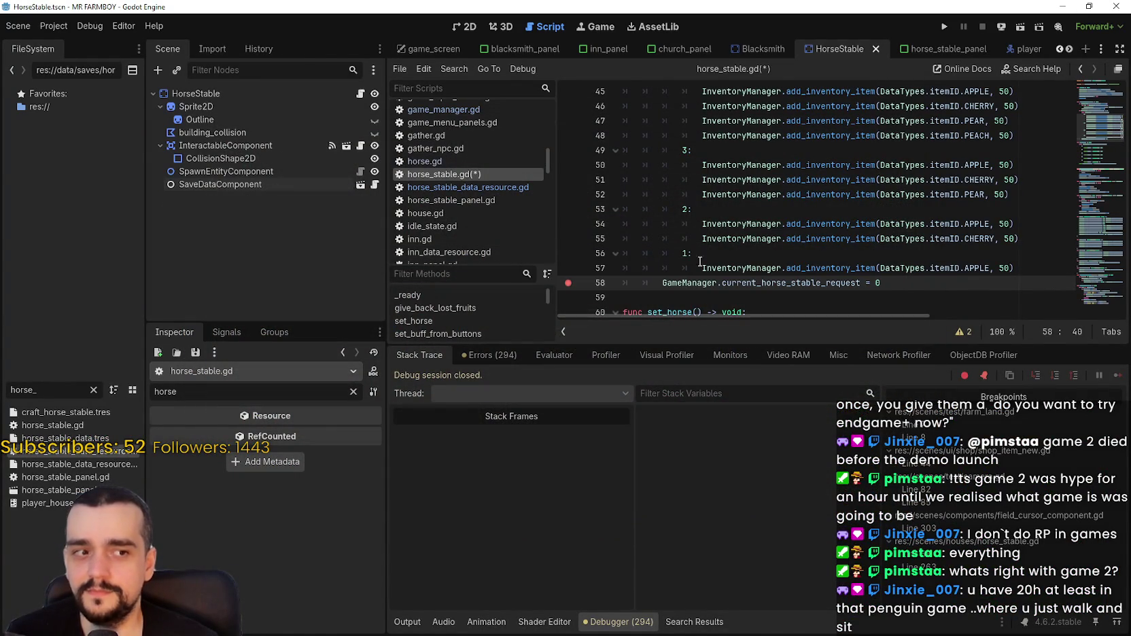
Remove the line 58 breakpoint in horse_stable.gd and run the project again.
{"action": "left_click", "coordinate": [718, 242]}
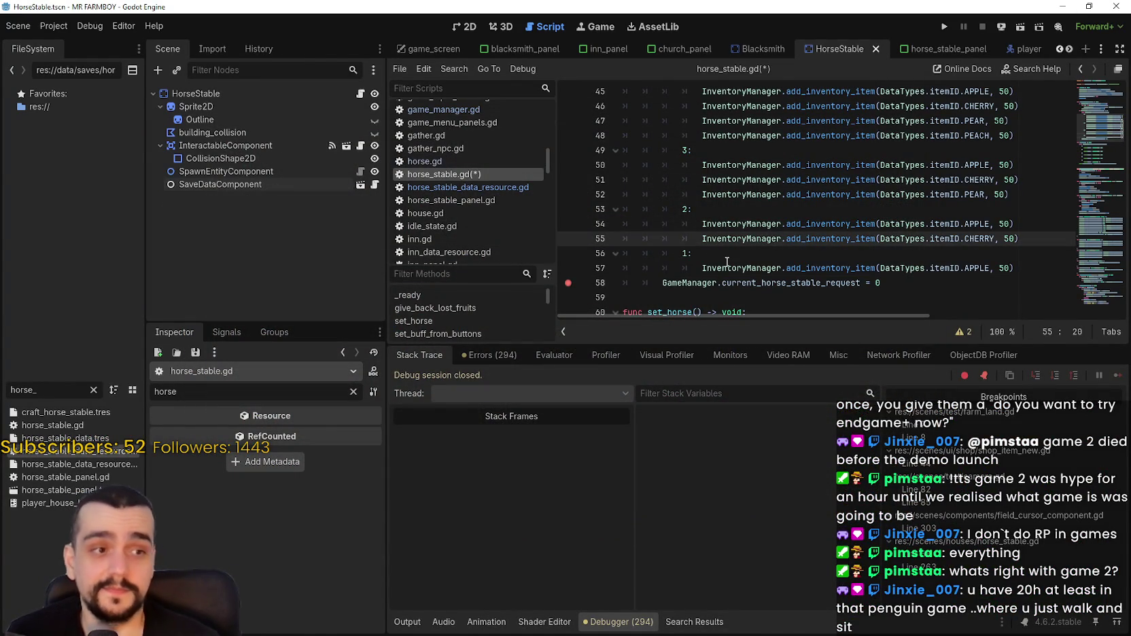
{"action": "left_click", "coordinate": [727, 263]}
{"action": "left_click", "coordinate": [726, 258]}
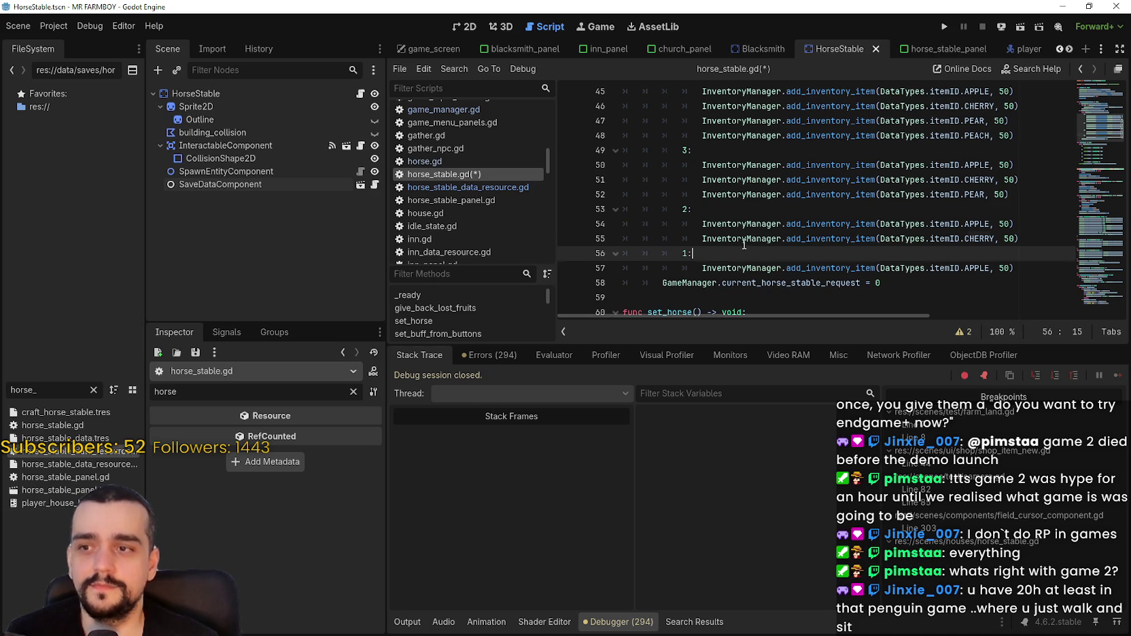
{"action": "left_click", "coordinate": [745, 240]}
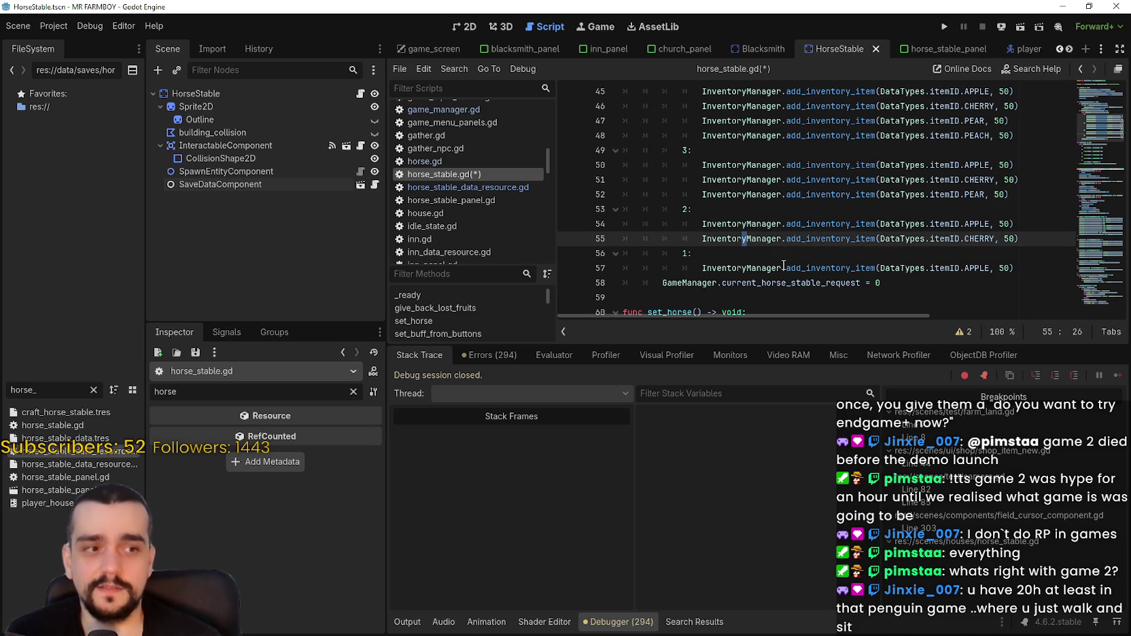
{"action": "left_click", "coordinate": [946, 26]}
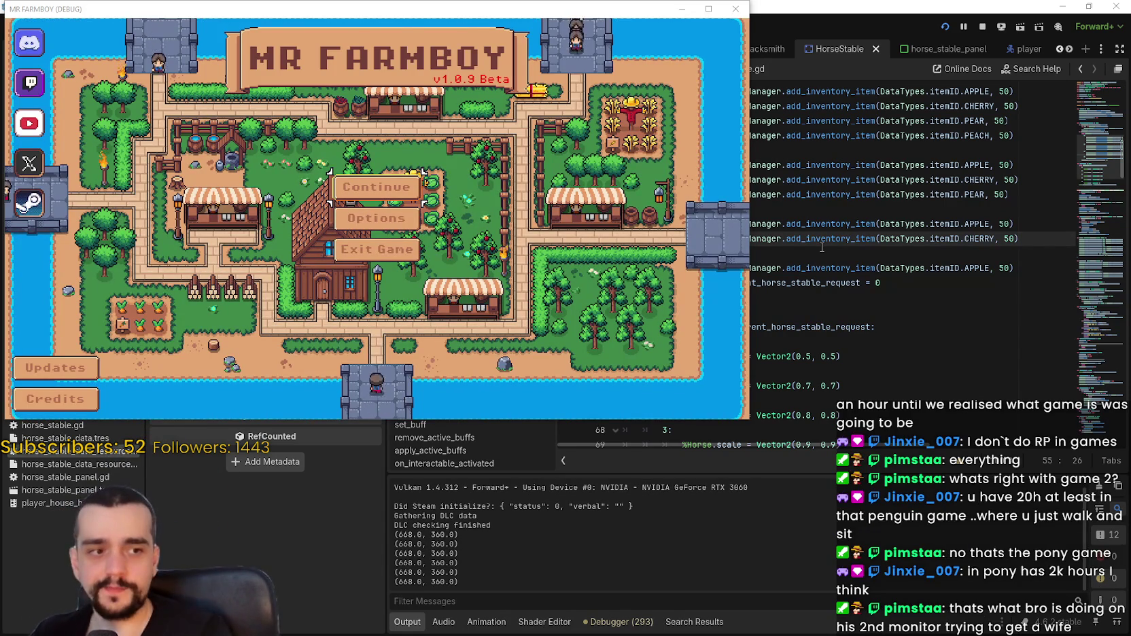
Maximize the game and load Save 1.
{"action": "left_click", "coordinate": [709, 9]}
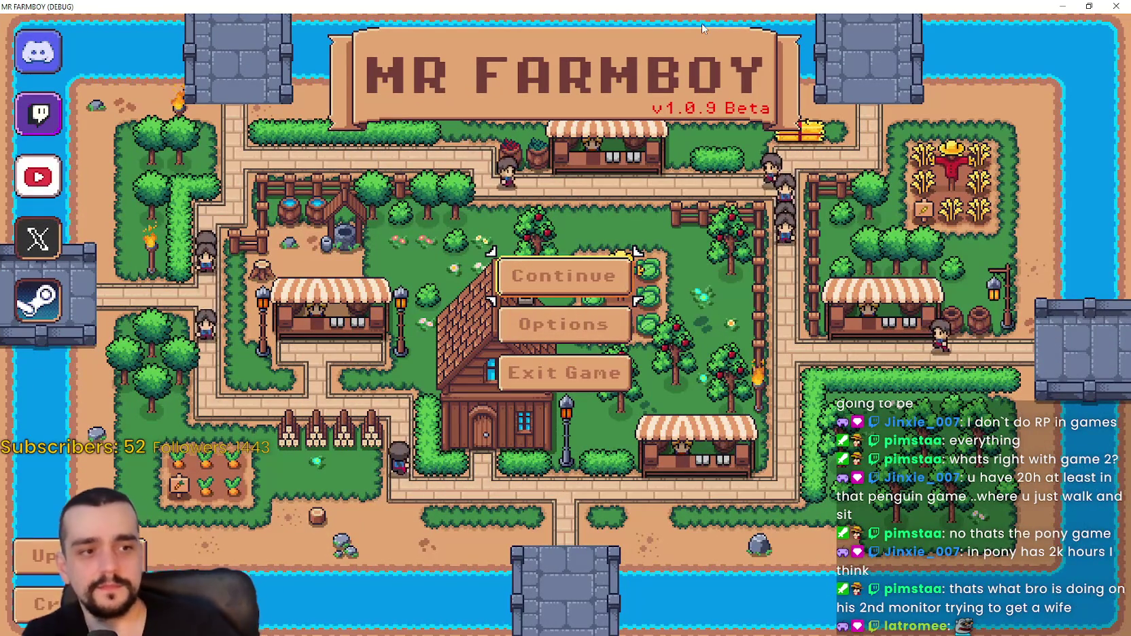
{"action": "left_click", "coordinate": [551, 275]}
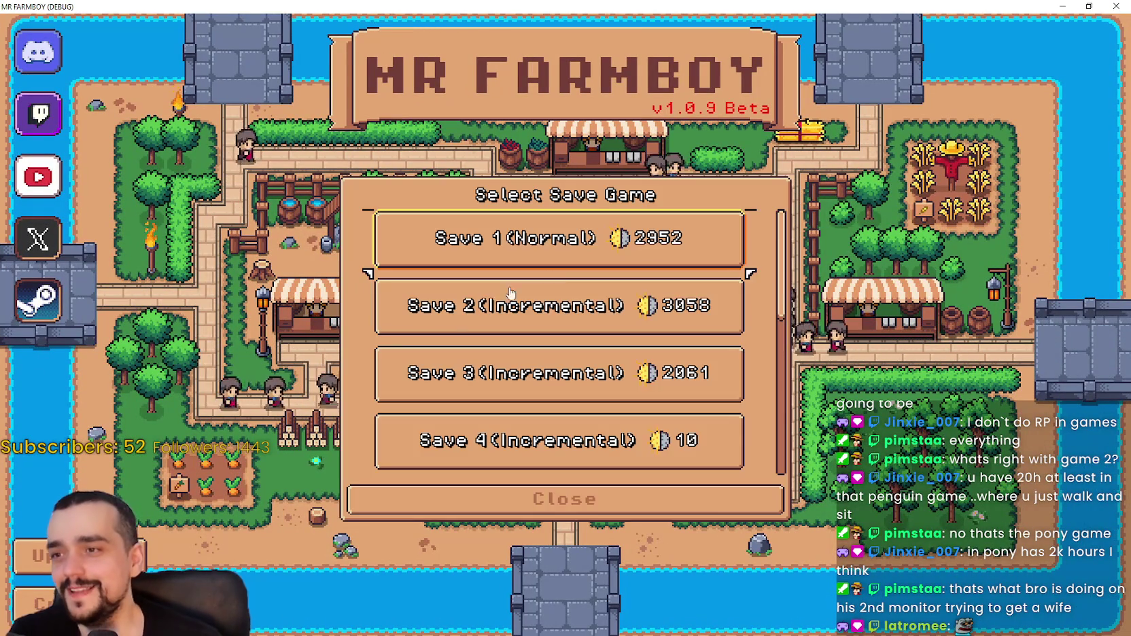
{"action": "left_click", "coordinate": [466, 262]}
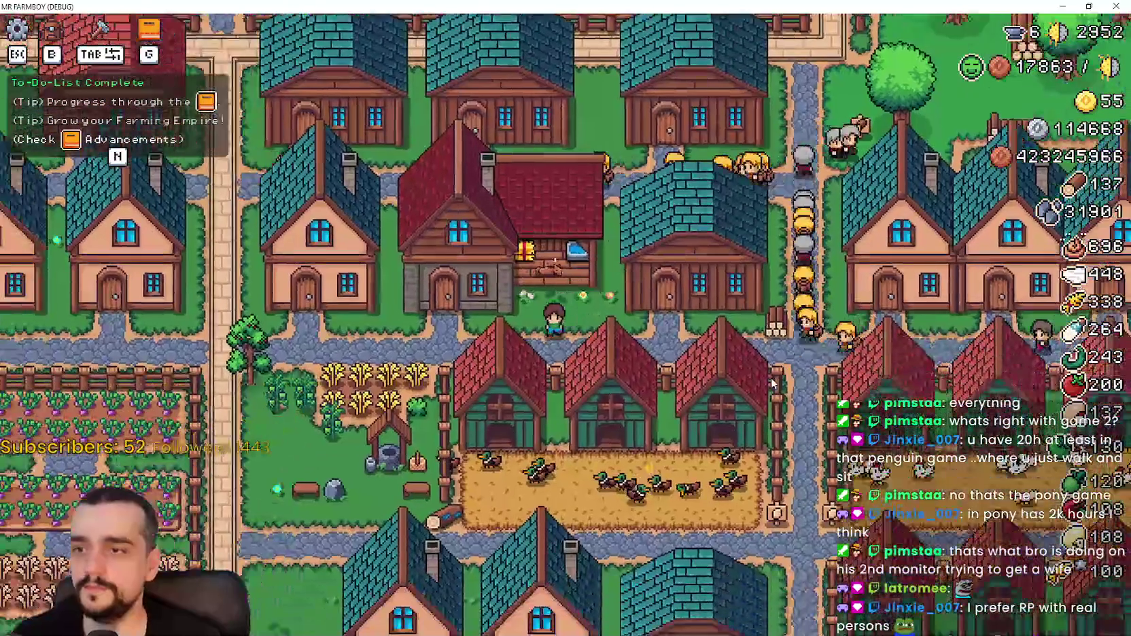
Review the inventory, Player House advancements and full advancements overview in game.
{"action": "key", "text": "b"}
{"action": "key", "text": "b"}
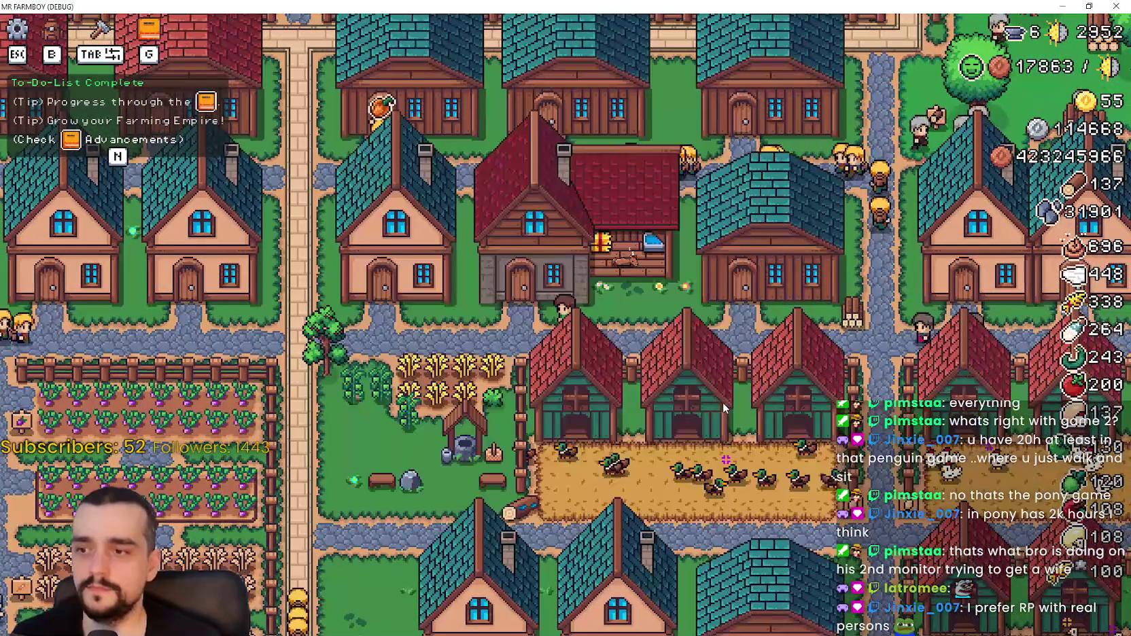
{"action": "key", "text": "n"}
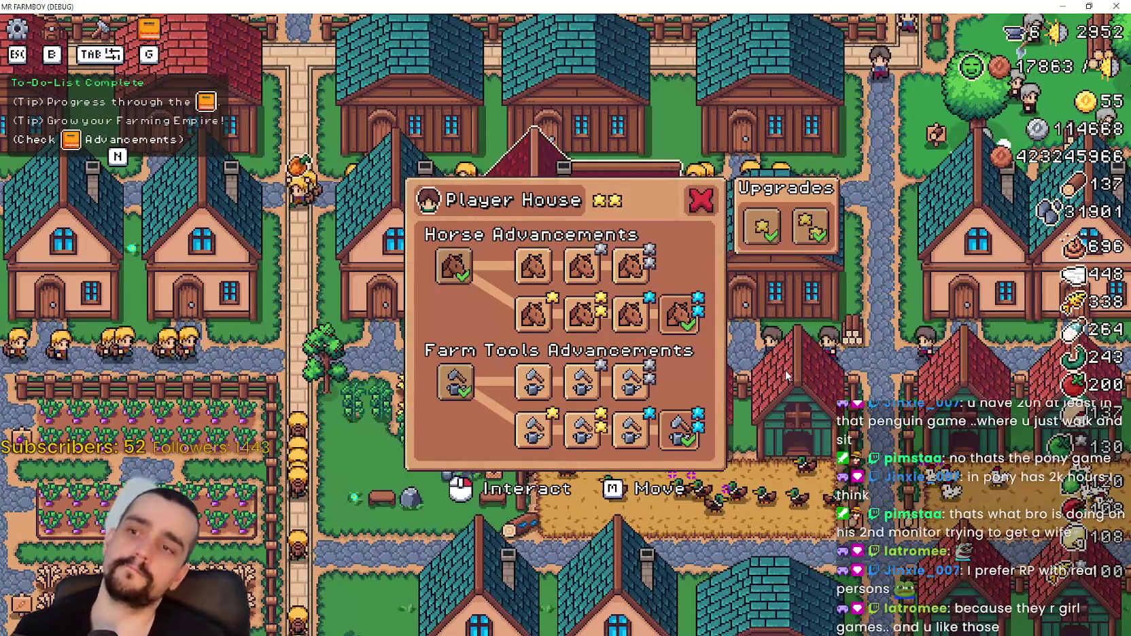
{"action": "key", "text": "Escape"}
{"action": "key", "text": "n"}
{"action": "key", "text": "Escape"}
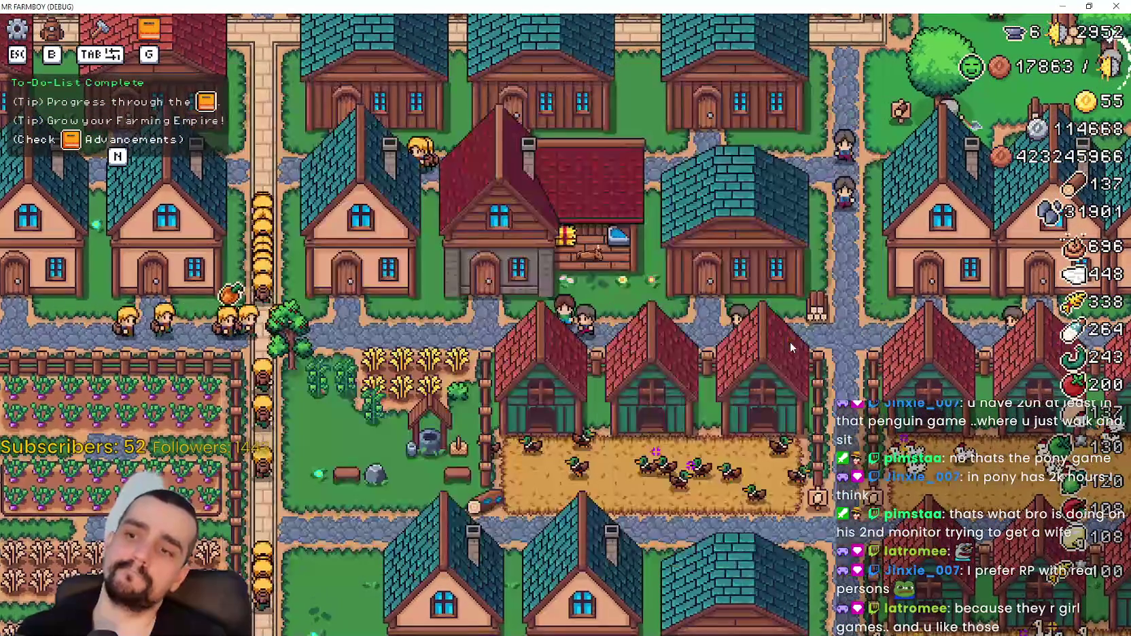
{"action": "key", "text": "b"}
{"action": "key", "text": "b"}
{"action": "key", "text": "n"}
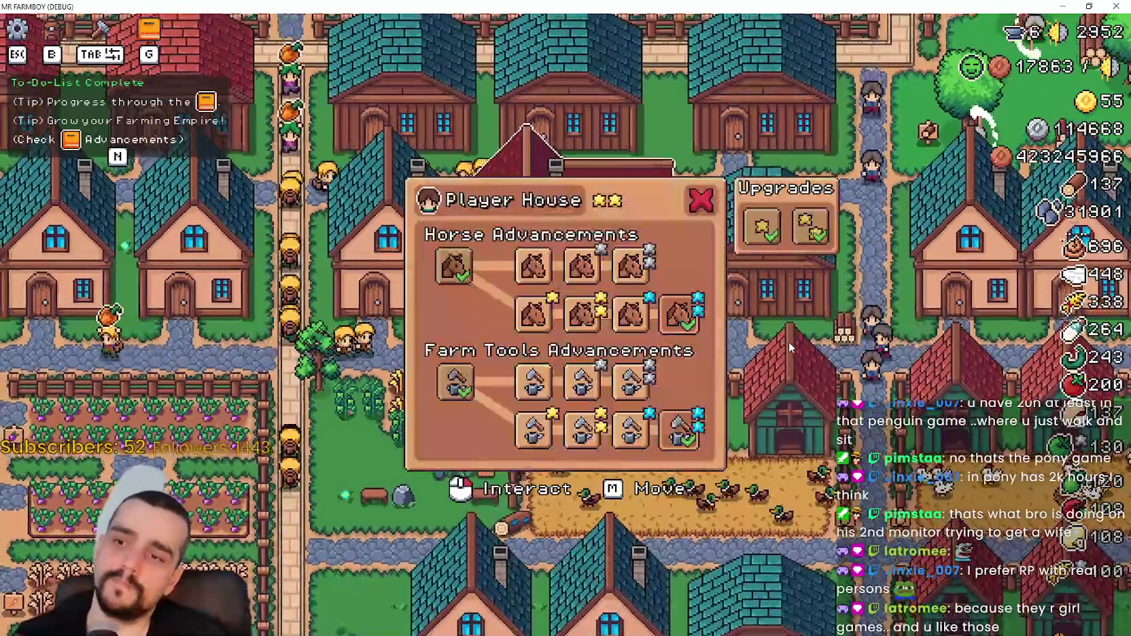
{"action": "key", "text": "Escape"}
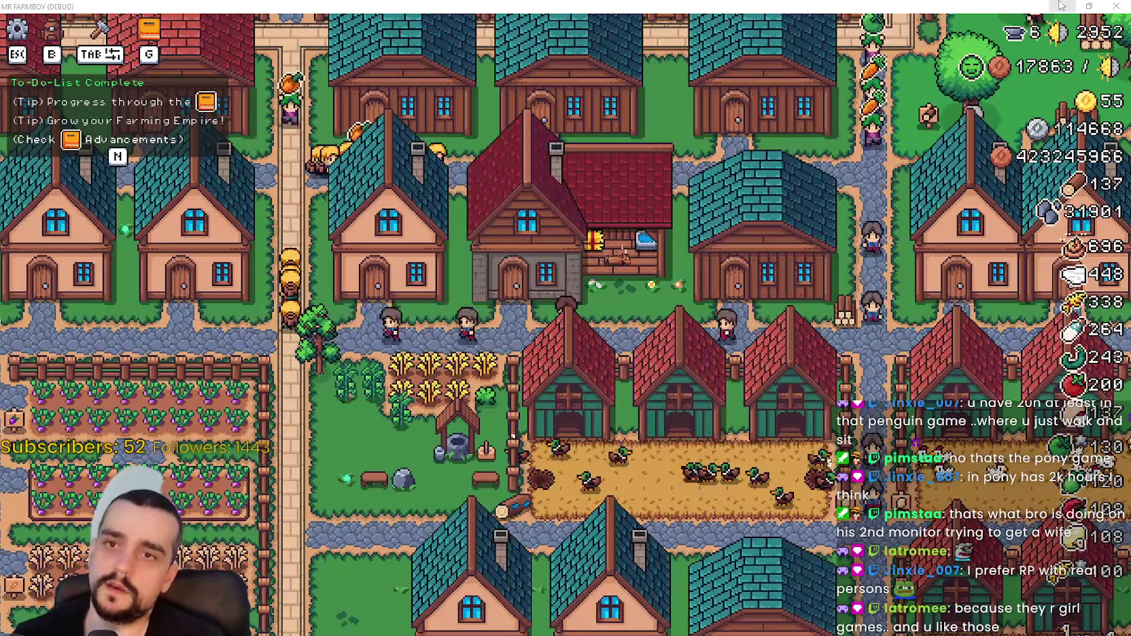
Minimize the game and return to line 59 of horse_stable.gd.
{"action": "left_click", "coordinate": [1061, 5]}
{"action": "left_click", "coordinate": [803, 305]}
{"action": "left_click", "coordinate": [800, 285]}
{"action": "left_click", "coordinate": [797, 302]}
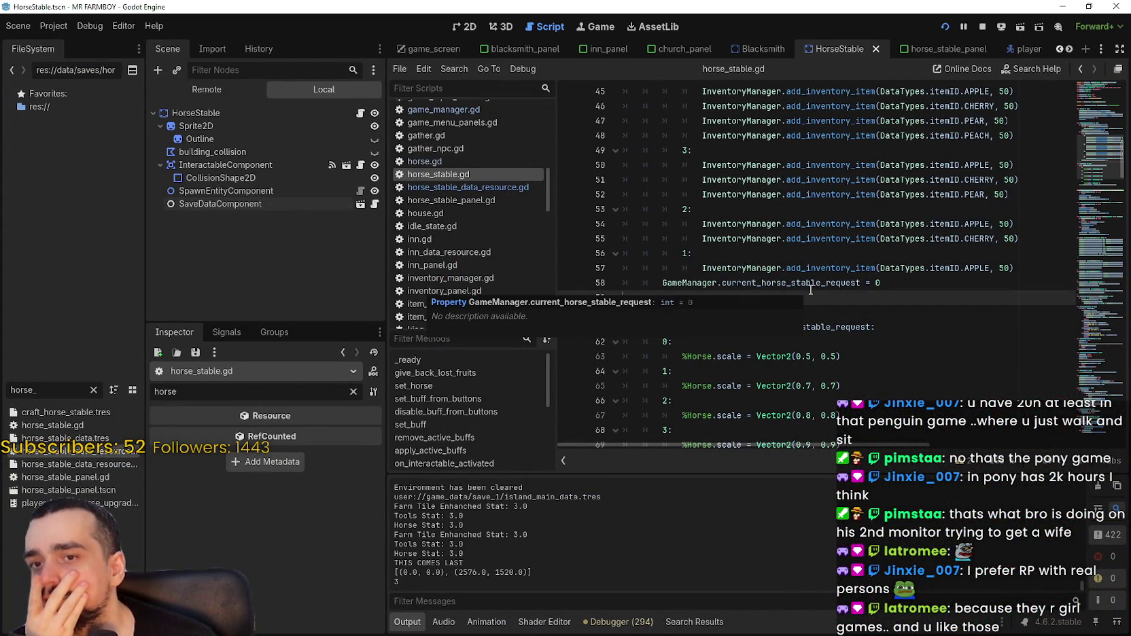
Open the horse_stable_panel scene and select its HorseUnlock skill slot node.
{"action": "scroll", "coordinate": [1090, 146], "scroll_direction": "up", "scroll_amount": 4}
{"action": "scroll", "coordinate": [1091, 146], "scroll_direction": "down", "scroll_amount": 1}
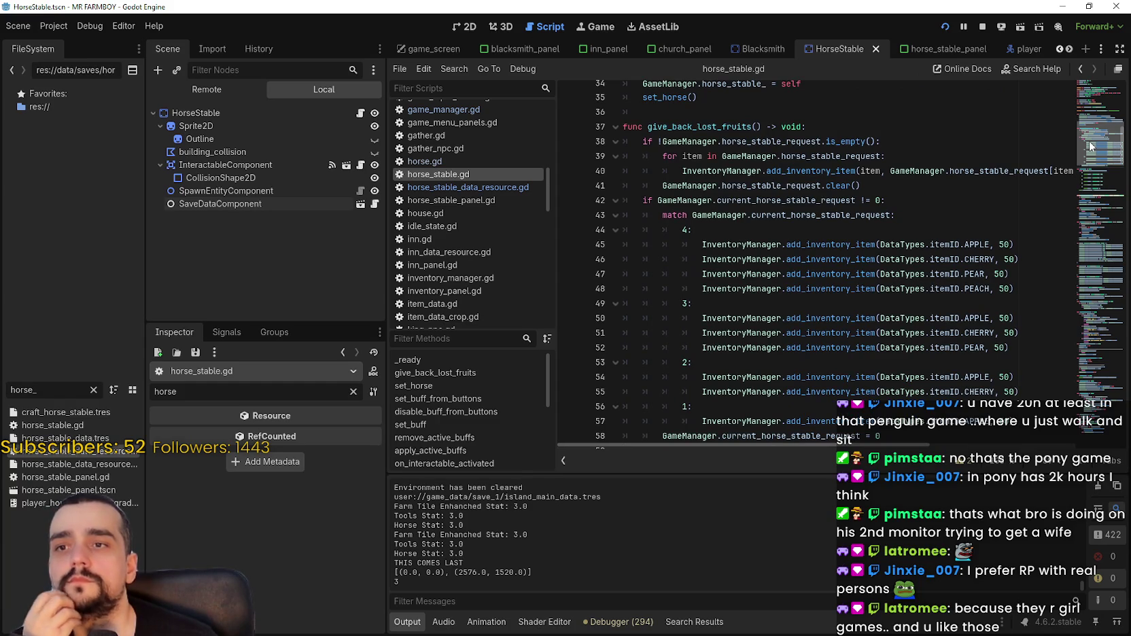
{"action": "scroll", "coordinate": [1091, 145], "scroll_direction": "up", "scroll_amount": 4}
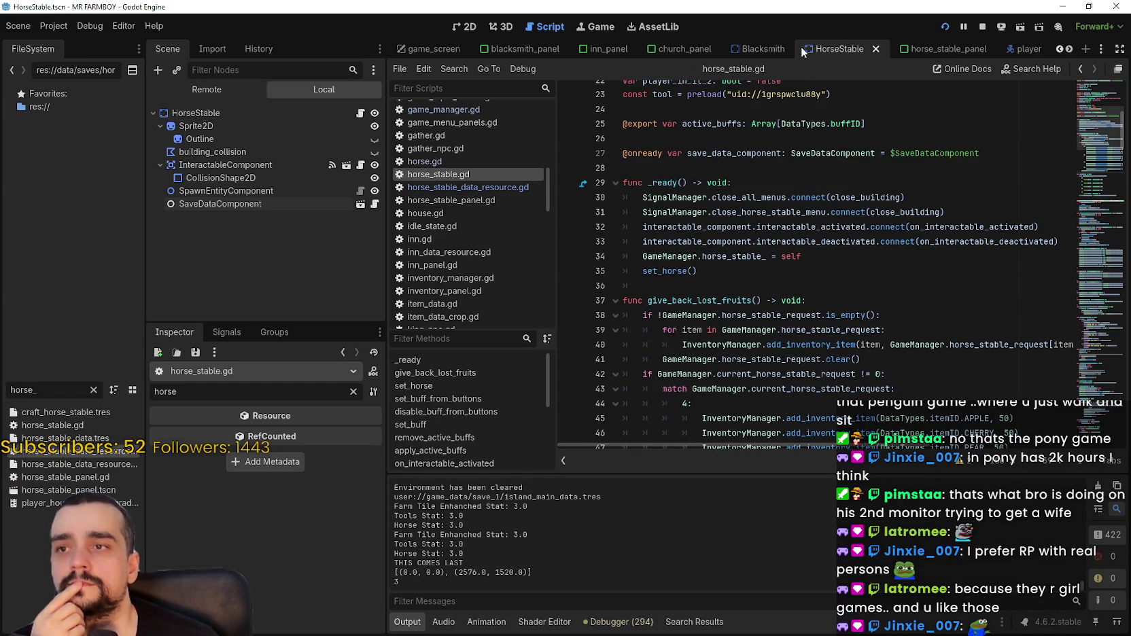
{"action": "left_click", "coordinate": [928, 53]}
{"action": "scroll", "coordinate": [341, 265], "scroll_direction": "down", "scroll_amount": 3}
{"action": "left_click", "coordinate": [261, 164]}
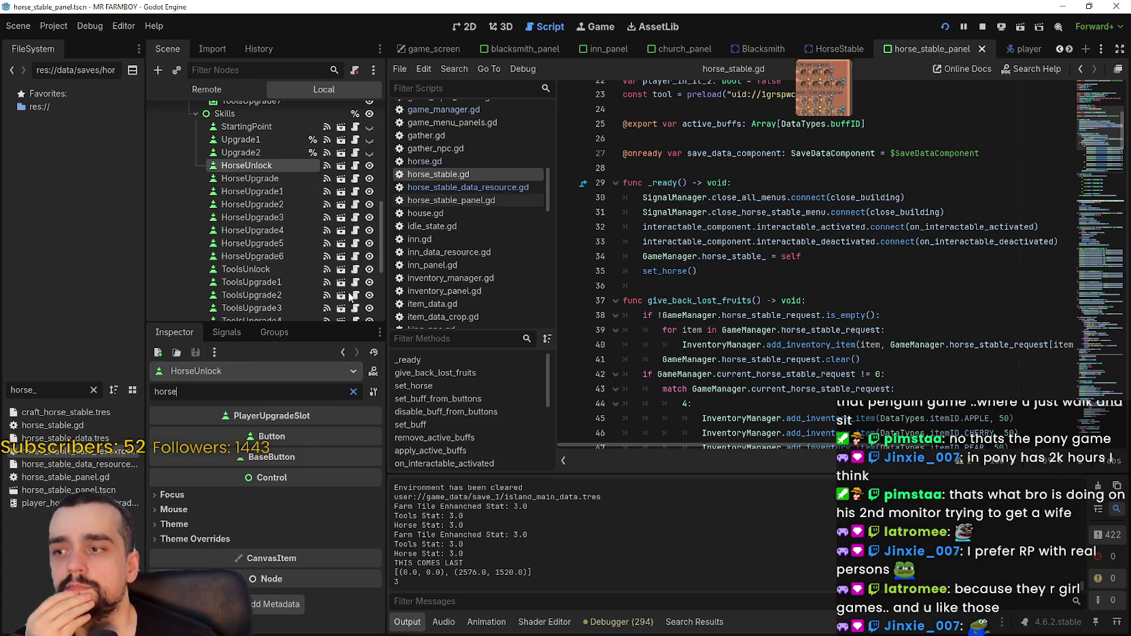
Clear the Inspector filter and open player_house_upgrade_slot.gd from the HorseUnlock slot.
{"action": "key", "text": "BackSpace"}
{"action": "key", "text": "BackSpace"}
{"action": "key", "text": "BackSpace"}
{"action": "left_click", "coordinate": [357, 167]}
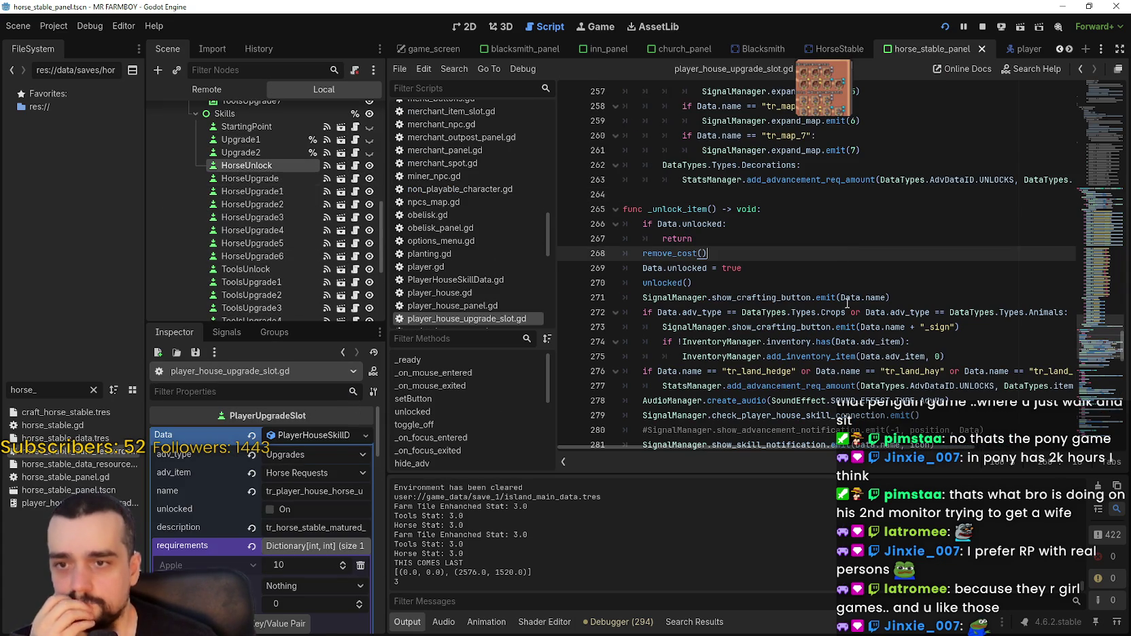
{"action": "mouse_move", "coordinate": [859, 314]}
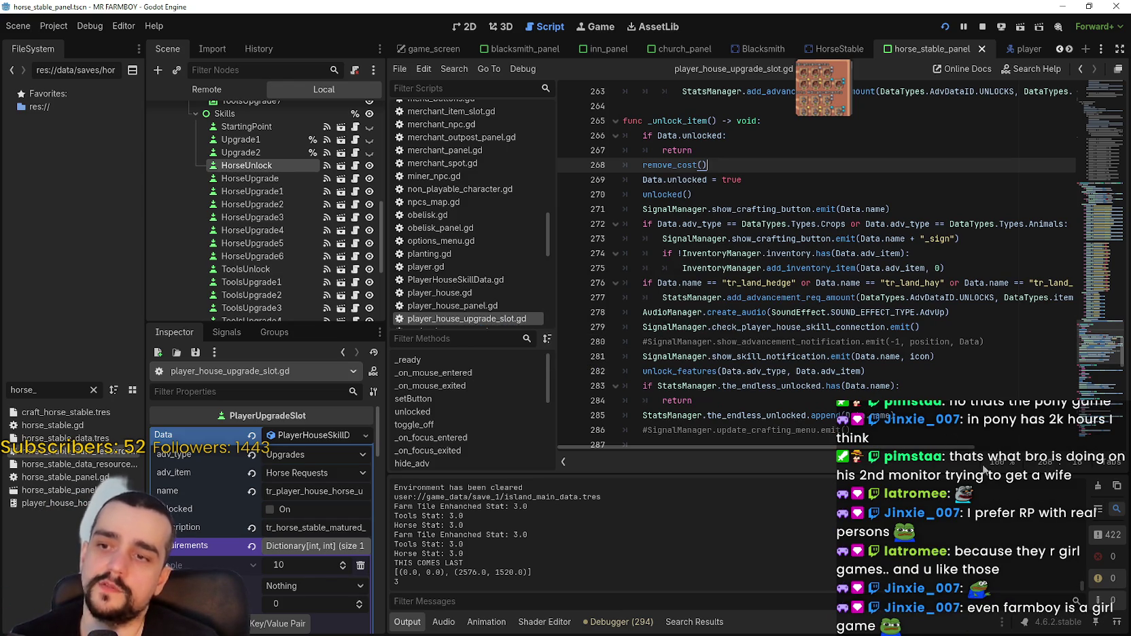
{"action": "scroll", "coordinate": [920, 376], "scroll_direction": "down", "scroll_amount": 1}
Look up the unlock_features symbol on line 282 to jump to its definition.
{"action": "double_click", "coordinate": [691, 327]}
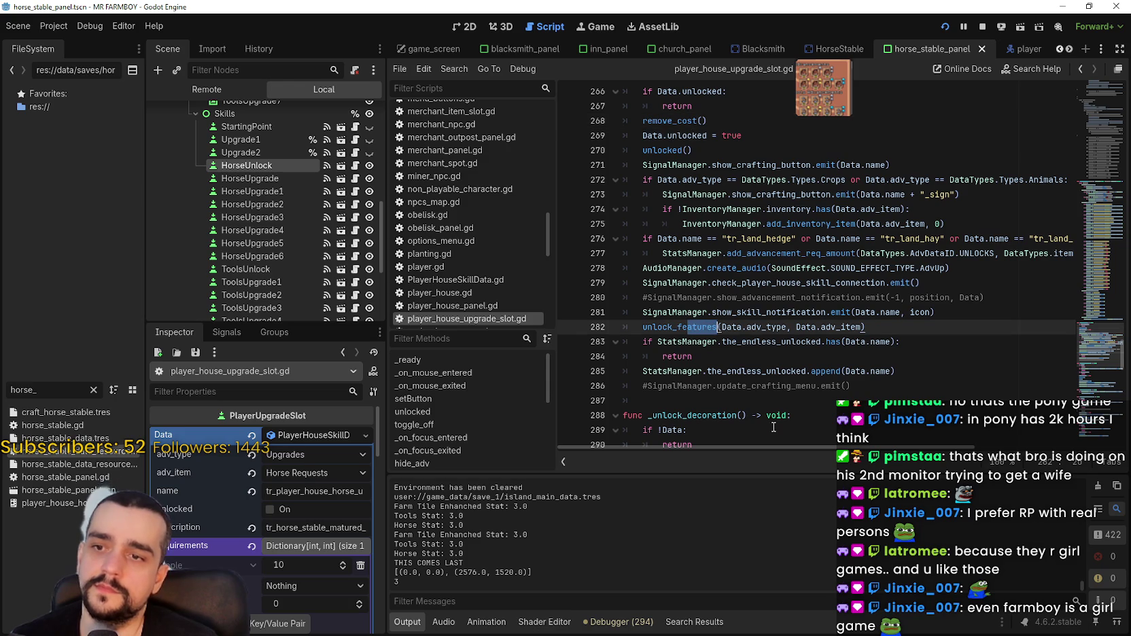
{"action": "double_click", "coordinate": [677, 327]}
{"action": "right_click", "coordinate": [678, 325]}
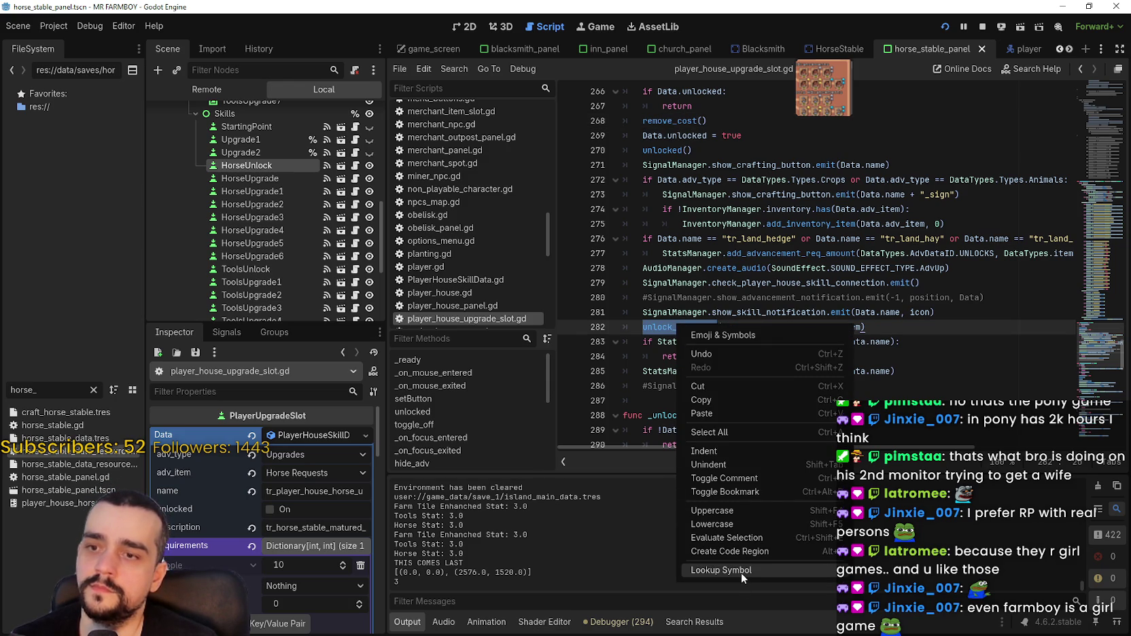
{"action": "left_click", "coordinate": [740, 572]}
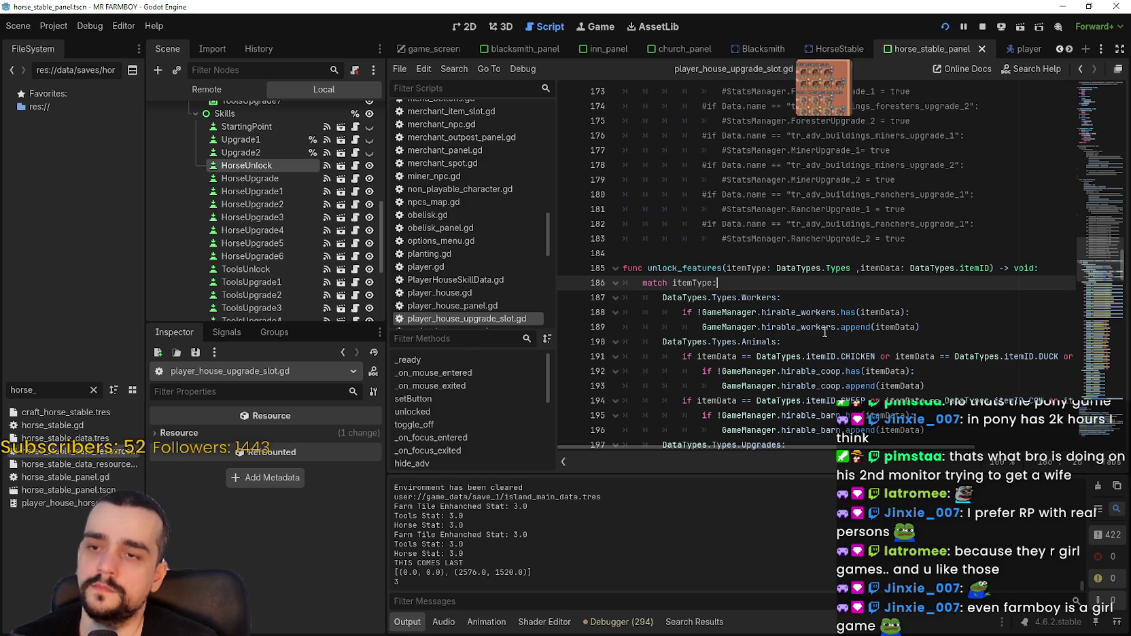
Read through unlock_features, then compare the Upgrade2 and HorseUnlock slot nodes.
{"action": "scroll", "coordinate": [825, 332], "scroll_direction": "down", "scroll_amount": 3}
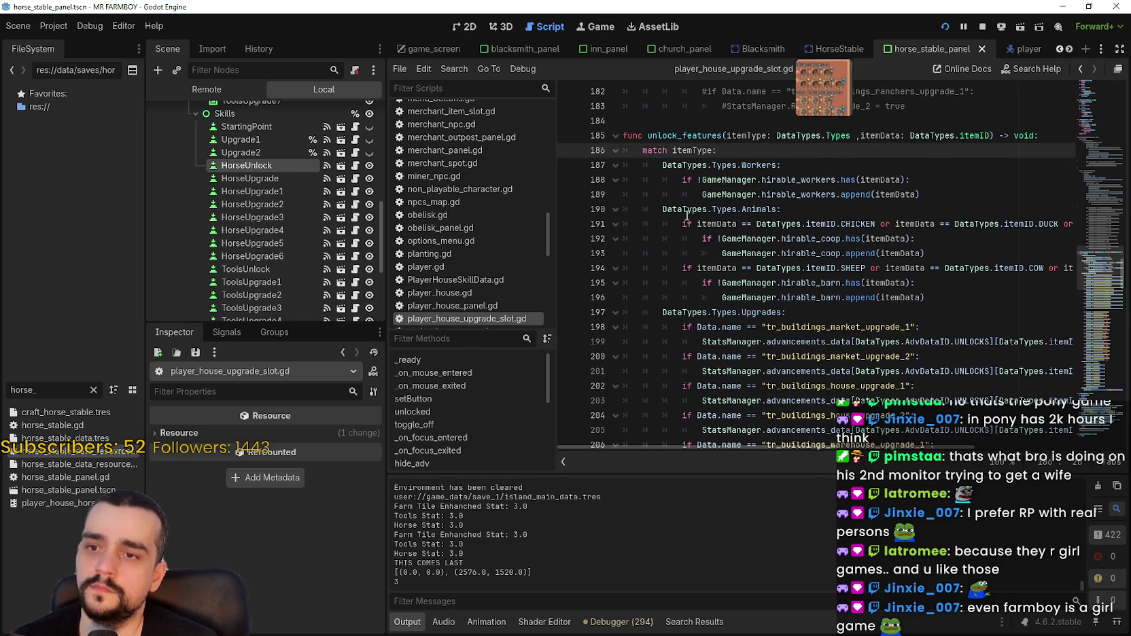
{"action": "scroll", "coordinate": [687, 216], "scroll_direction": "down", "scroll_amount": 5}
{"action": "left_click_drag", "start_coordinate": [927, 449], "coordinate": [1090, 462]}
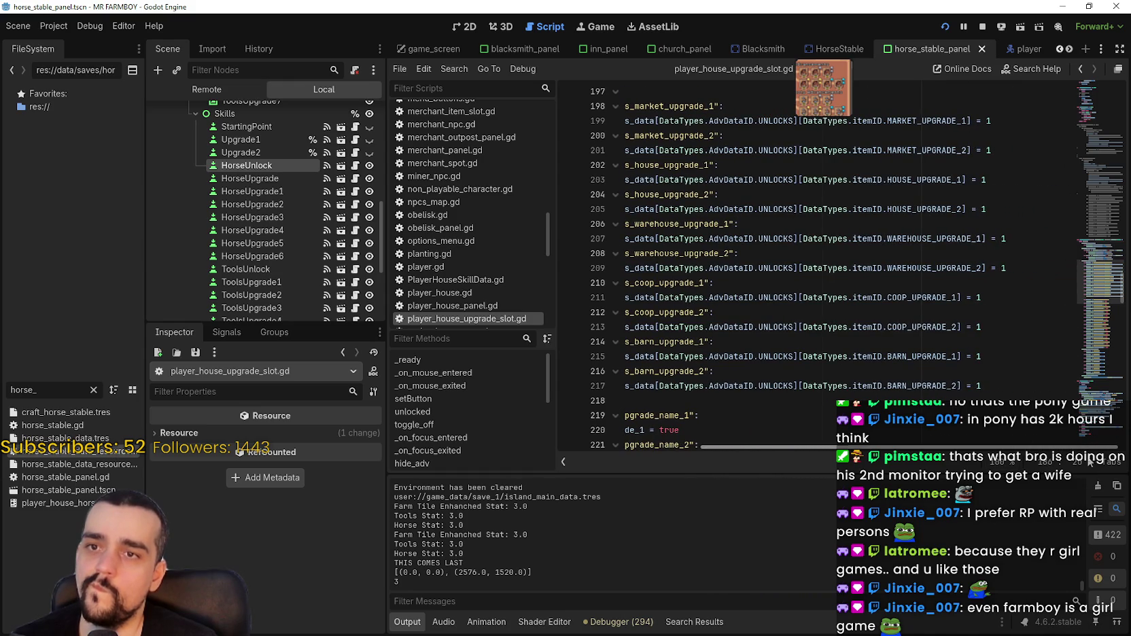
{"action": "mouse_move", "coordinate": [1014, 448]}
{"action": "left_mouse_down"}
{"action": "mouse_move", "coordinate": [831, 452]}
{"action": "mouse_move", "coordinate": [1013, 474]}
{"action": "mouse_move", "coordinate": [789, 450]}
{"action": "left_mouse_up"}
{"action": "scroll", "coordinate": [787, 397], "scroll_direction": "down", "scroll_amount": 4}
{"action": "scroll", "coordinate": [787, 393], "scroll_direction": "down", "scroll_amount": 8}
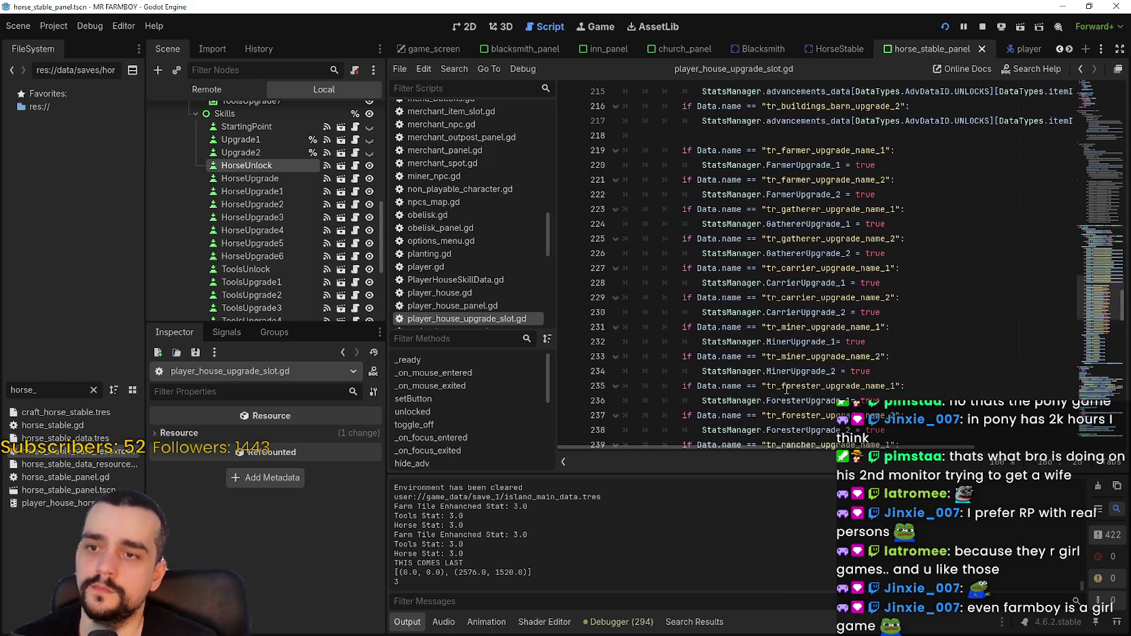
{"action": "scroll", "coordinate": [788, 388], "scroll_direction": "down", "scroll_amount": 5}
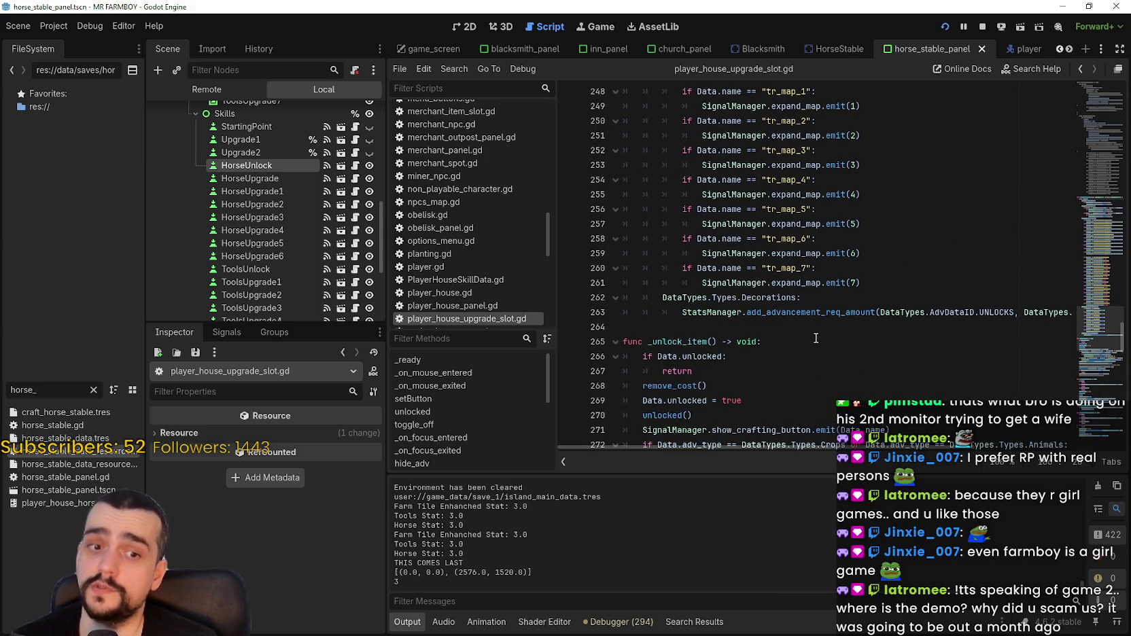
{"action": "left_click", "coordinate": [240, 154]}
{"action": "left_click", "coordinate": [241, 164]}
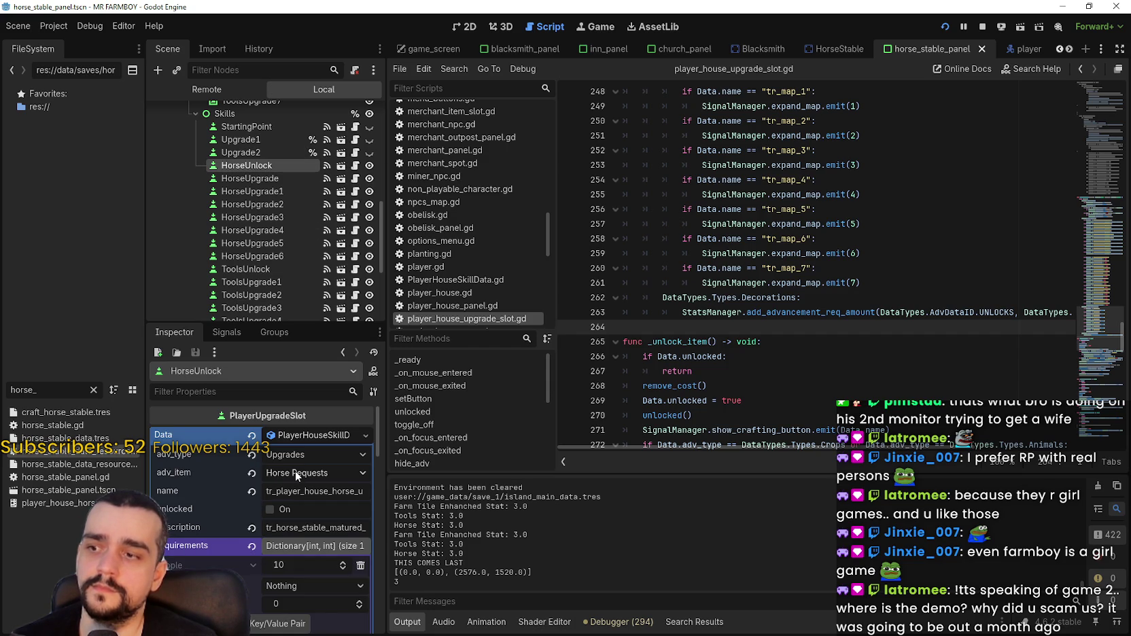
{"action": "left_click", "coordinate": [723, 328]}
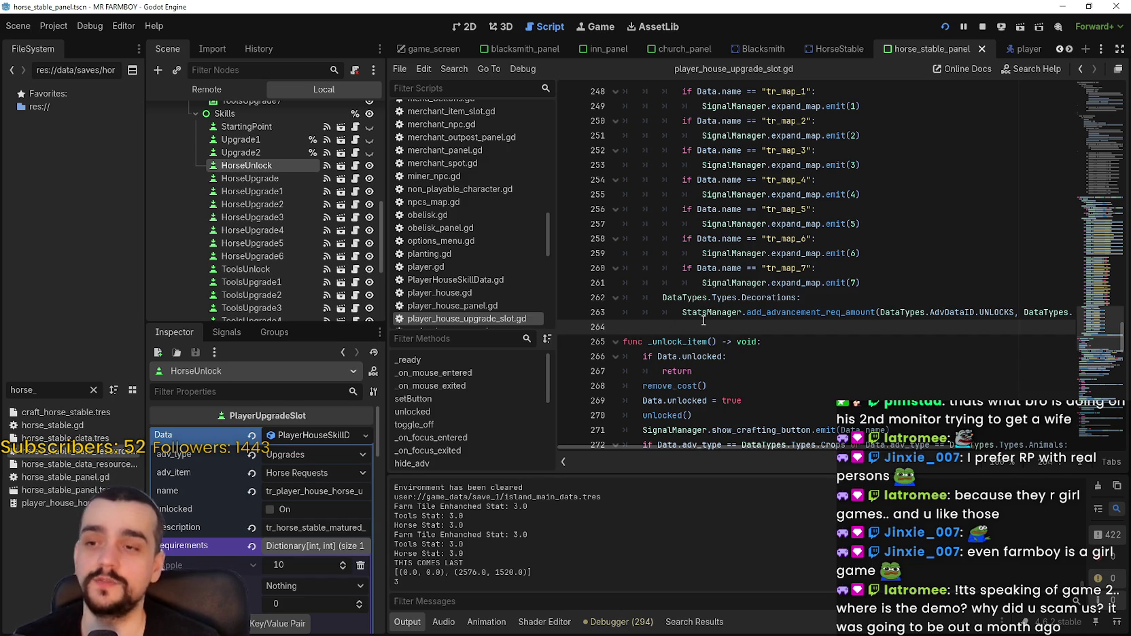
{"action": "key", "text": "Tab"}
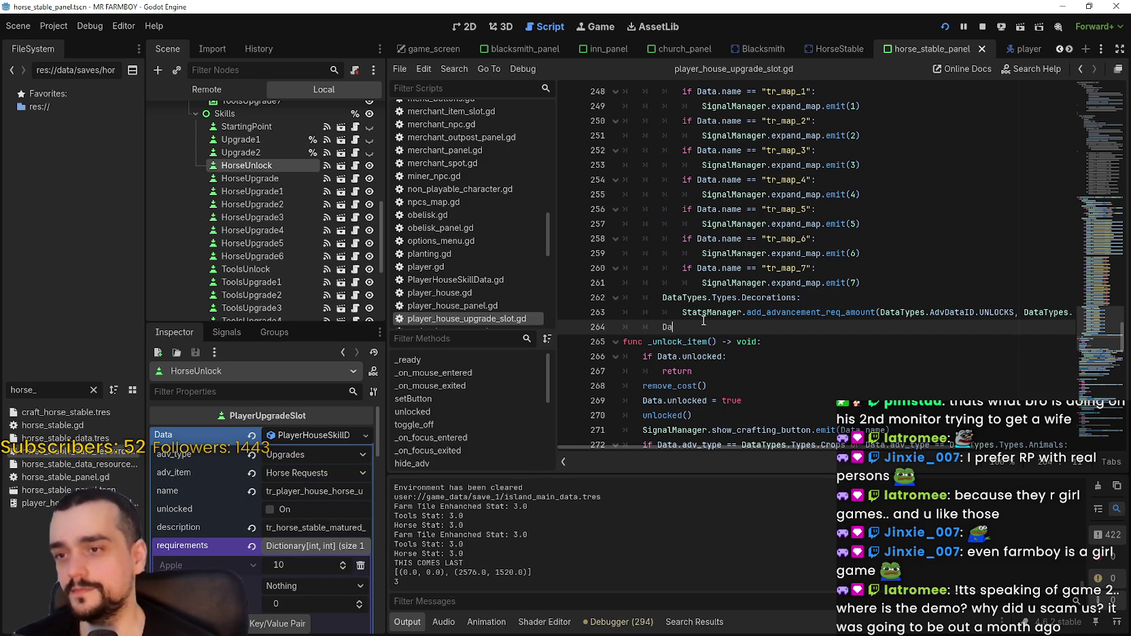
{"action": "type", "text": "ta"}
{"action": "key", "text": "BackSpace"}
{"action": "key", "text": "BackSpace"}
{"action": "key", "text": "BackSpace"}
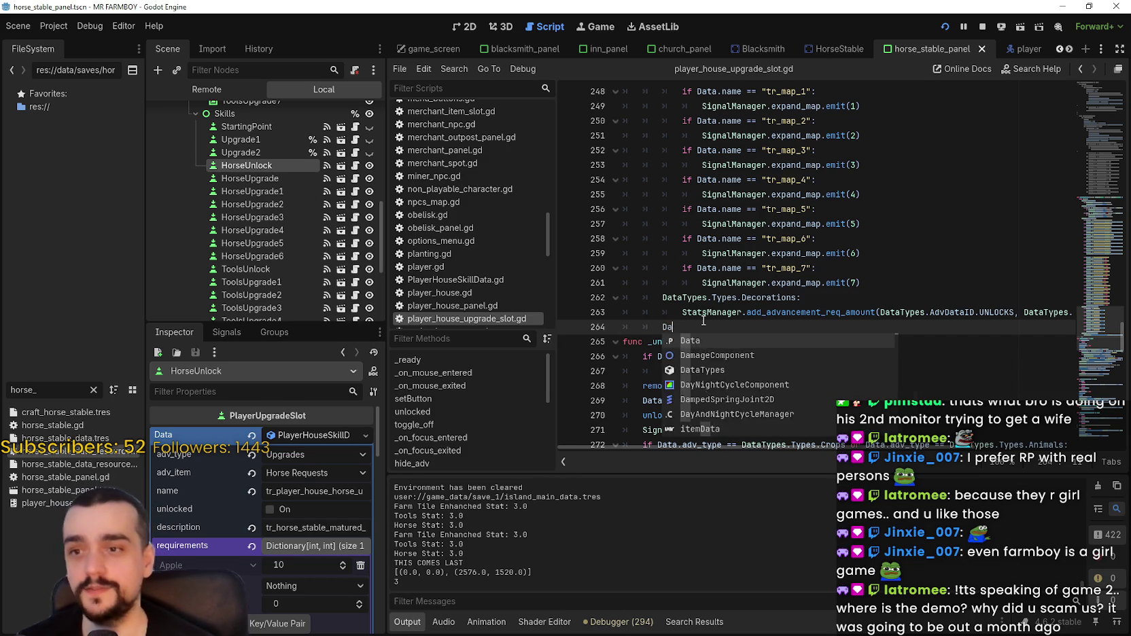
{"action": "scroll", "coordinate": [703, 319], "scroll_direction": "up", "scroll_amount": 8}
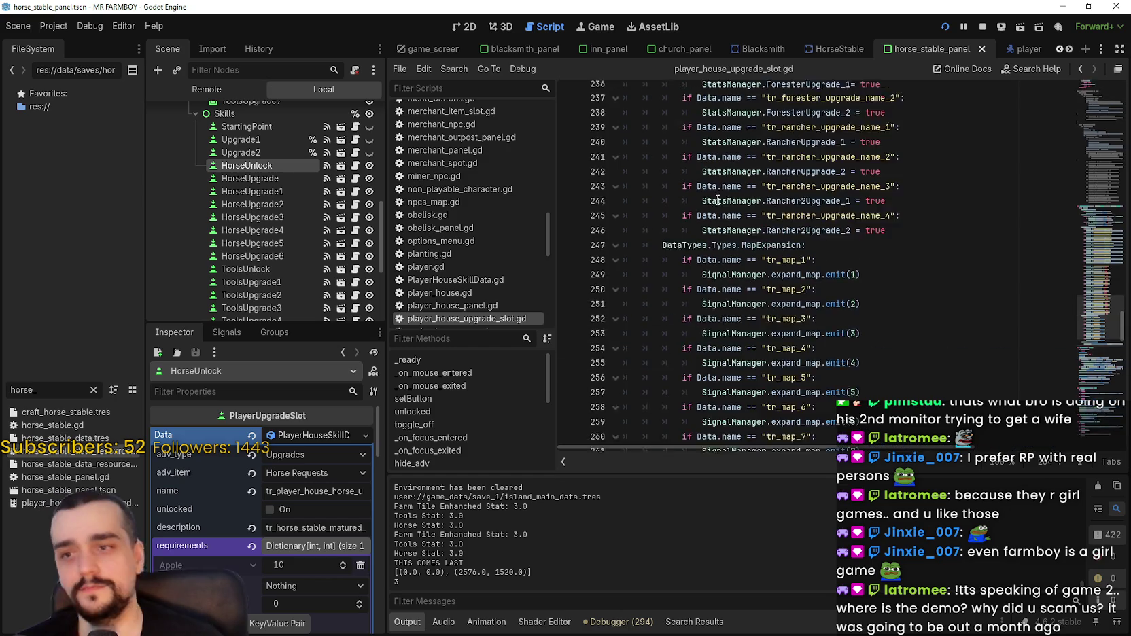
{"action": "scroll", "coordinate": [737, 304], "scroll_direction": "up", "scroll_amount": 8}
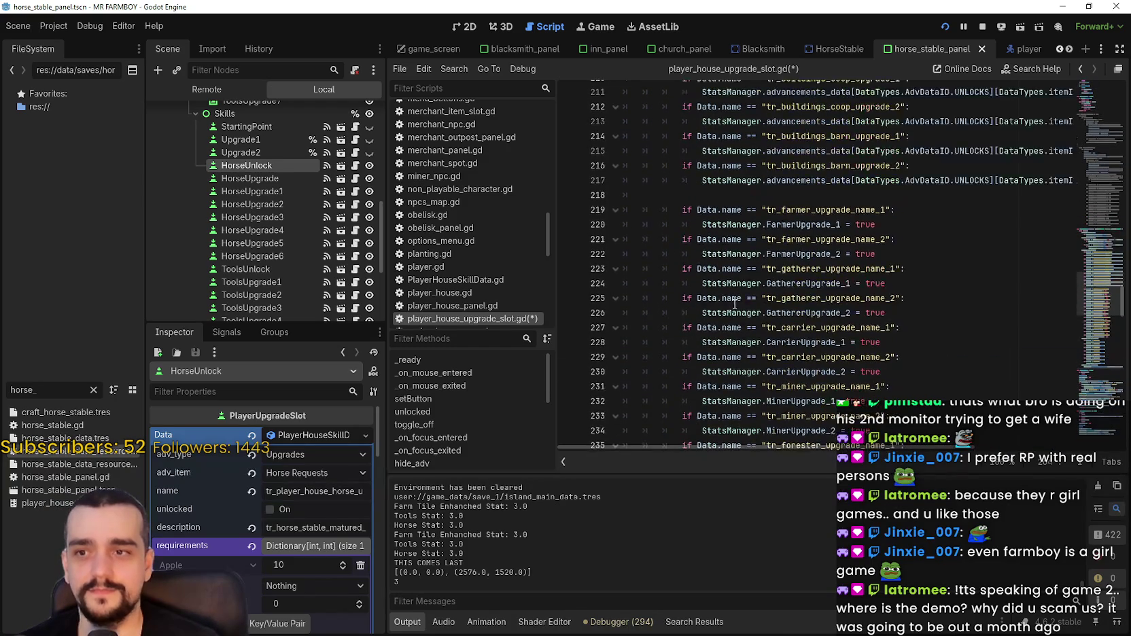
{"action": "scroll", "coordinate": [712, 243], "scroll_direction": "up", "scroll_amount": 5}
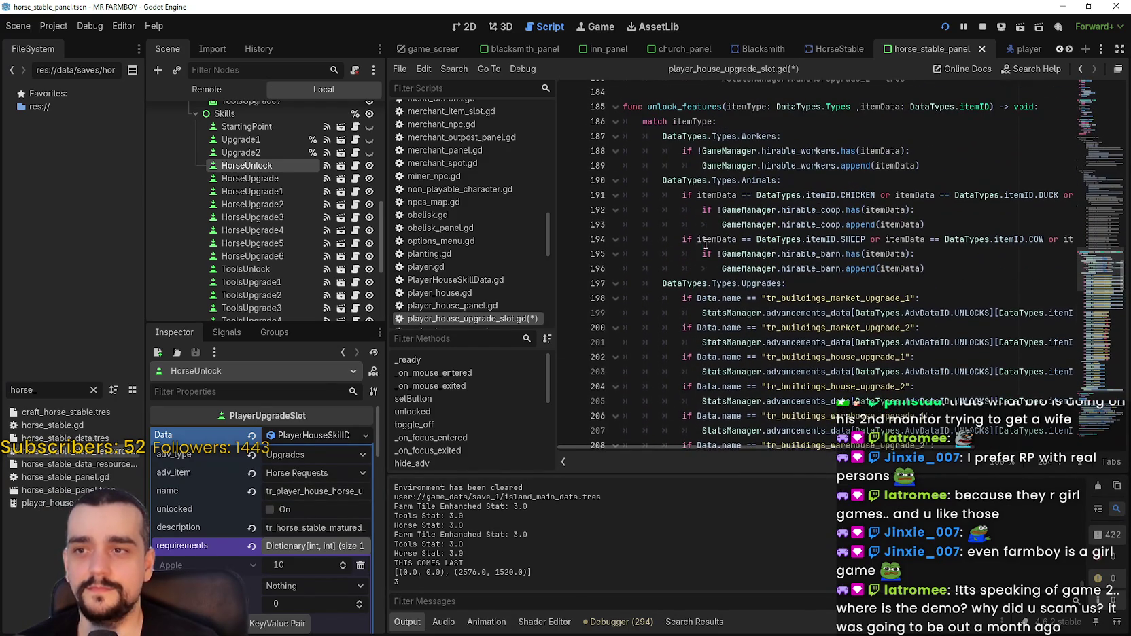
{"action": "double_click", "coordinate": [745, 285]}
{"action": "scroll", "coordinate": [743, 291], "scroll_direction": "down", "scroll_amount": 12}
{"action": "scroll", "coordinate": [744, 291], "scroll_direction": "down", "scroll_amount": 3}
{"action": "scroll", "coordinate": [742, 289], "scroll_direction": "down", "scroll_amount": 2}
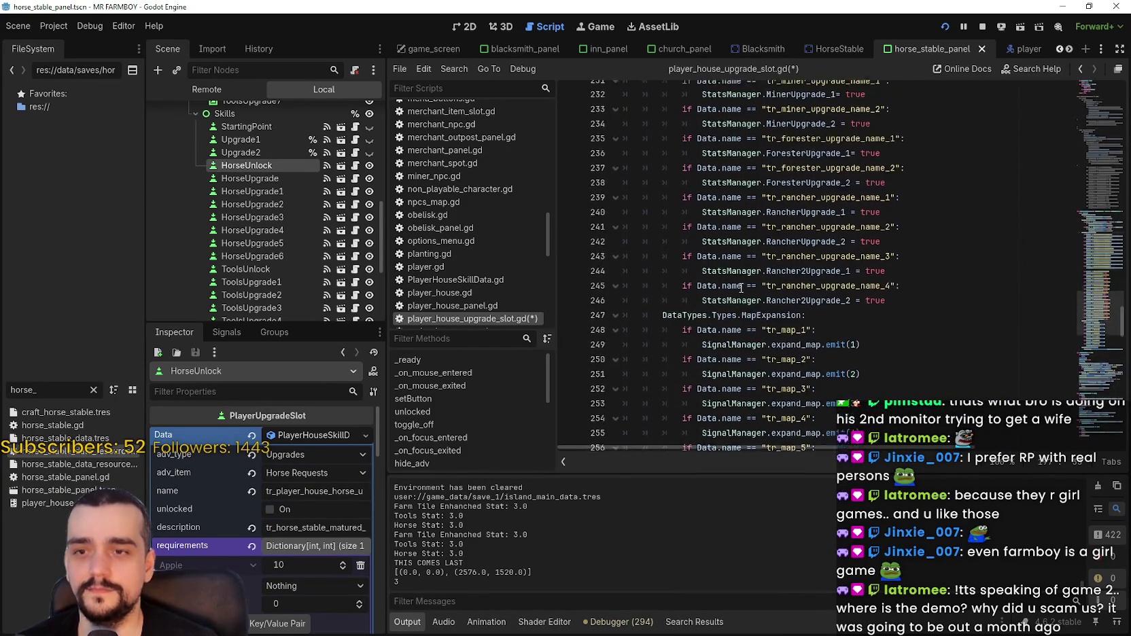
{"action": "left_click", "coordinate": [891, 256]}
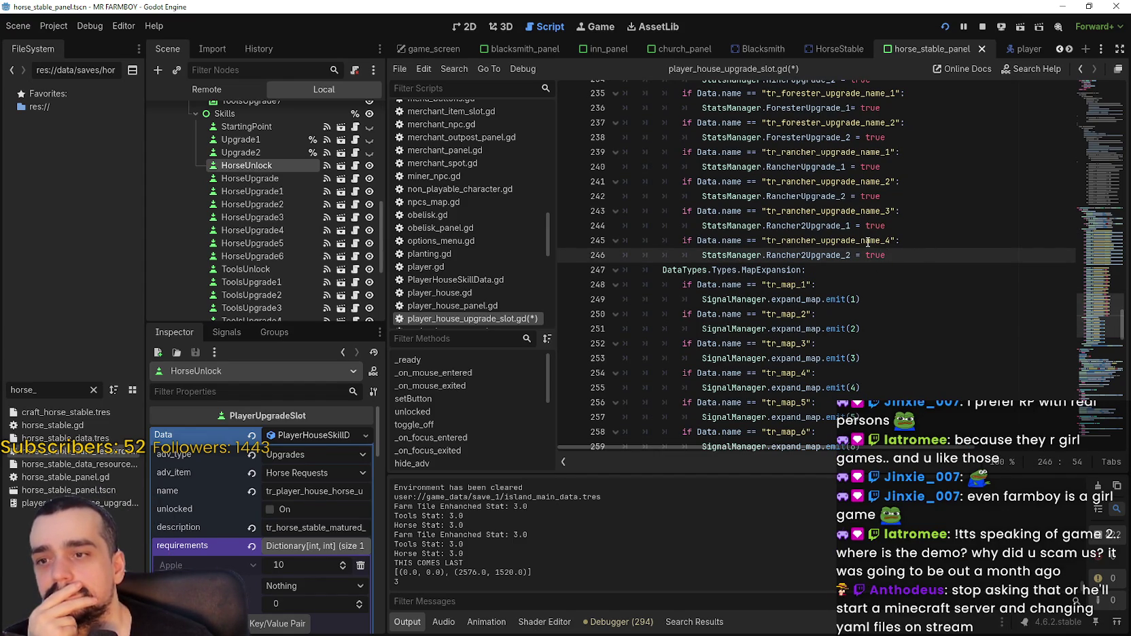
{"action": "scroll", "coordinate": [868, 242], "scroll_direction": "up", "scroll_amount": 1}
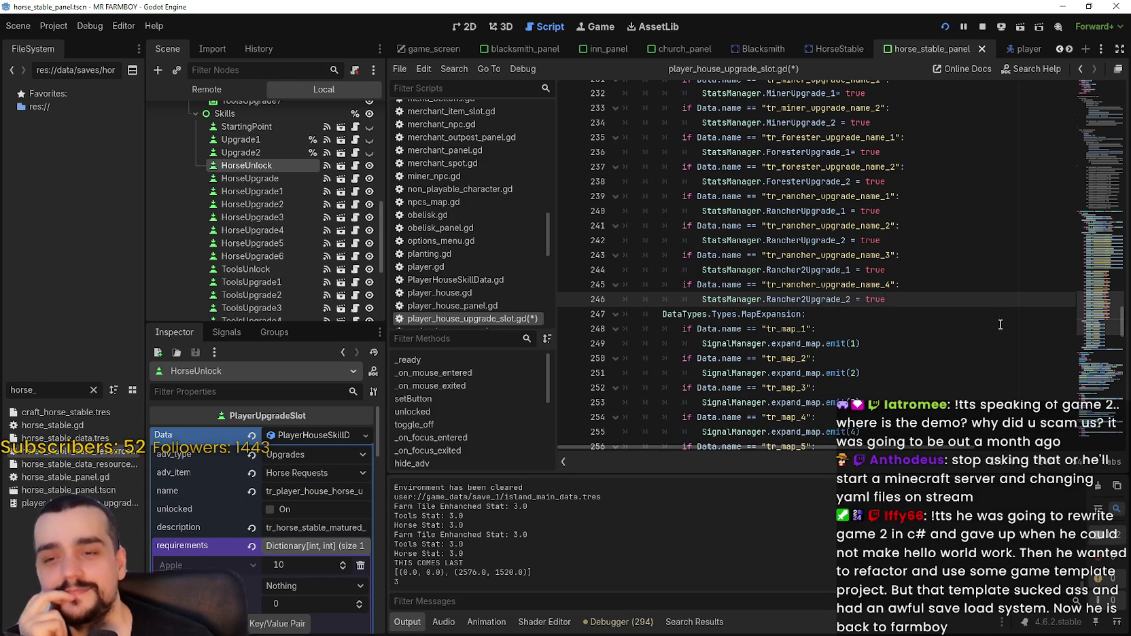
{"action": "scroll", "coordinate": [672, 231], "scroll_direction": "up", "scroll_amount": 8}
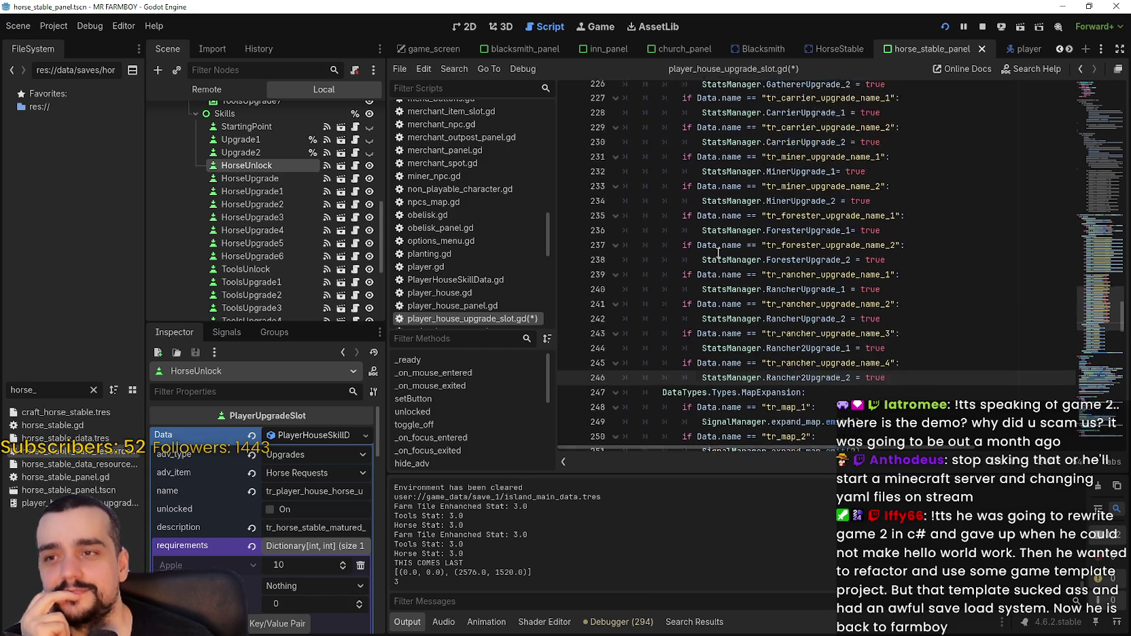
{"action": "scroll", "coordinate": [672, 231], "scroll_direction": "up", "scroll_amount": 5}
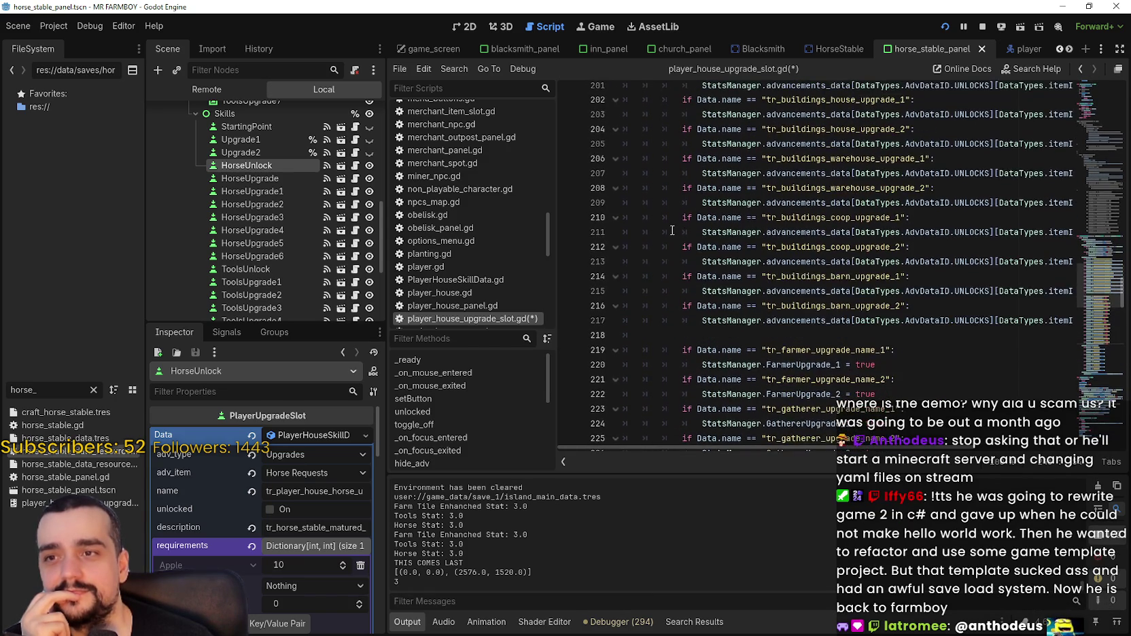
{"action": "scroll", "coordinate": [673, 230], "scroll_direction": "down", "scroll_amount": 3}
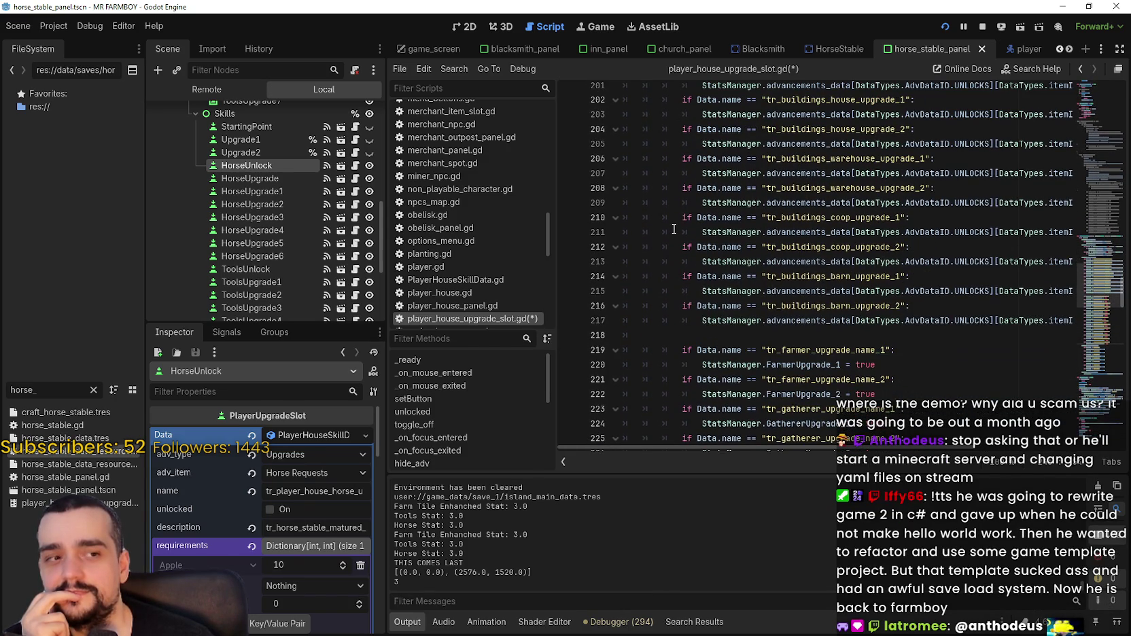
{"action": "scroll", "coordinate": [674, 230], "scroll_direction": "down", "scroll_amount": 1}
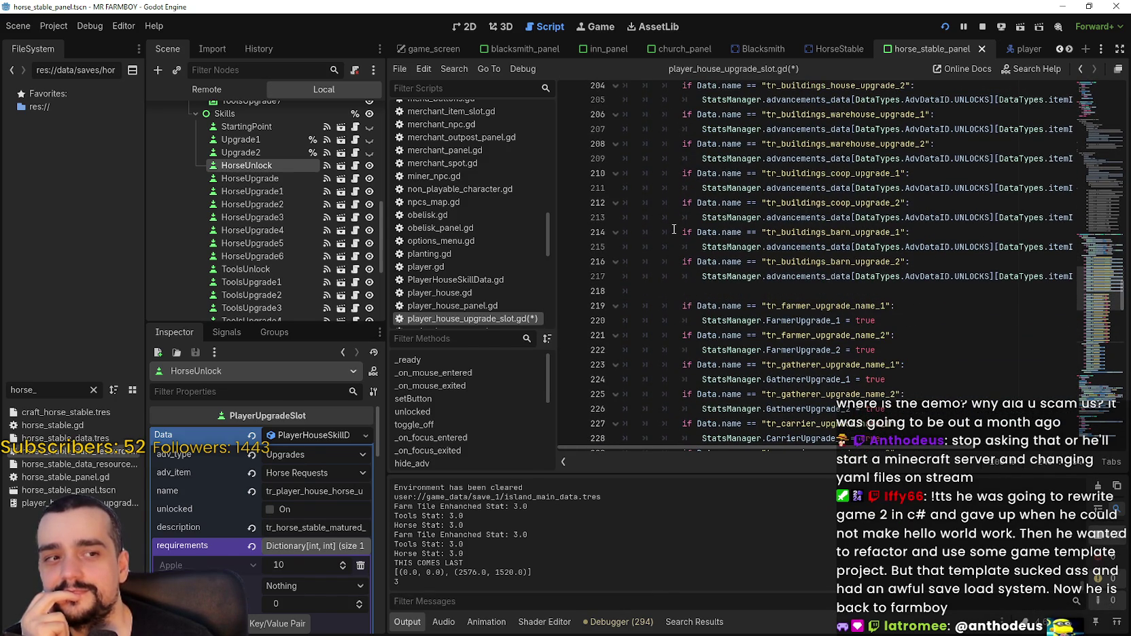
{"action": "scroll", "coordinate": [674, 229], "scroll_direction": "down", "scroll_amount": 2}
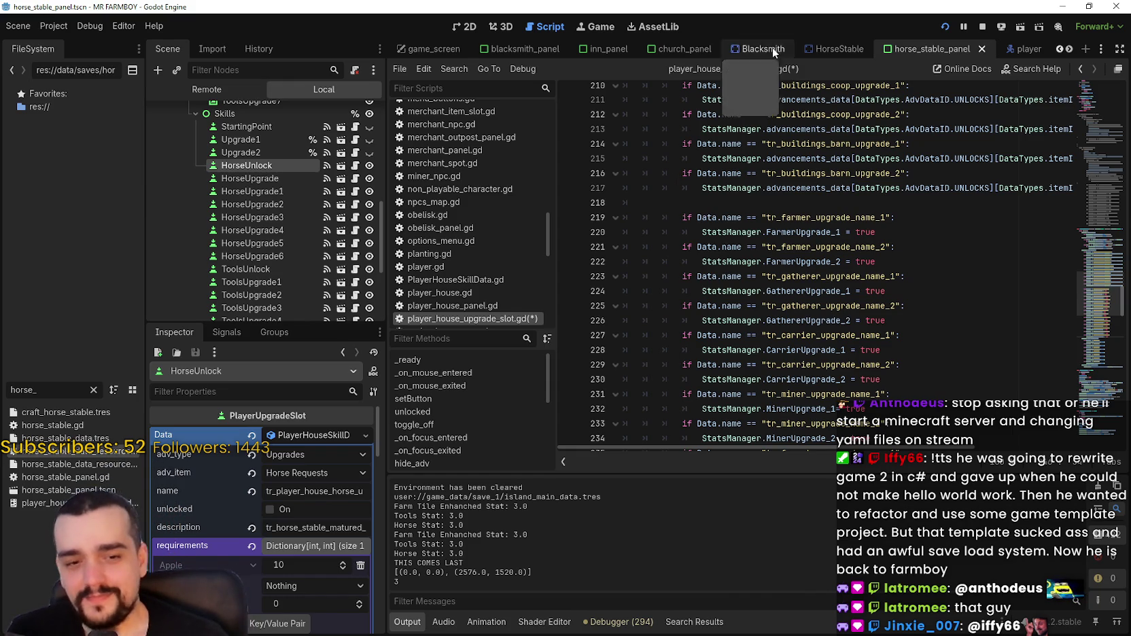
{"action": "scroll", "coordinate": [741, 321], "scroll_direction": "down", "scroll_amount": 2}
{"action": "scroll", "coordinate": [741, 321], "scroll_direction": "down", "scroll_amount": 3}
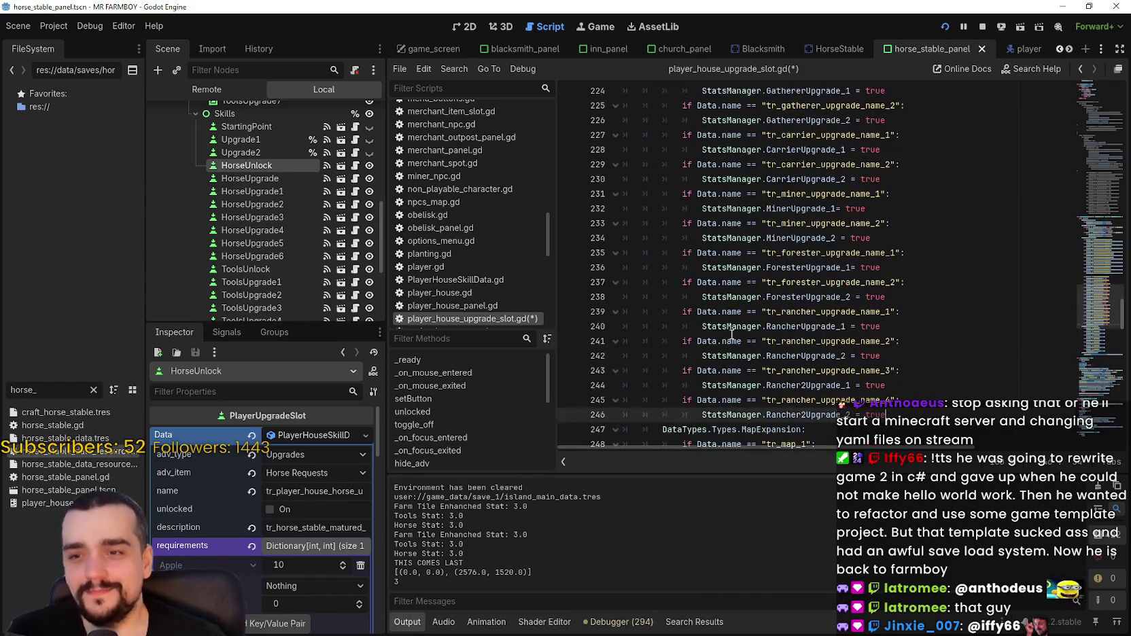
{"action": "key", "text": "Return"}
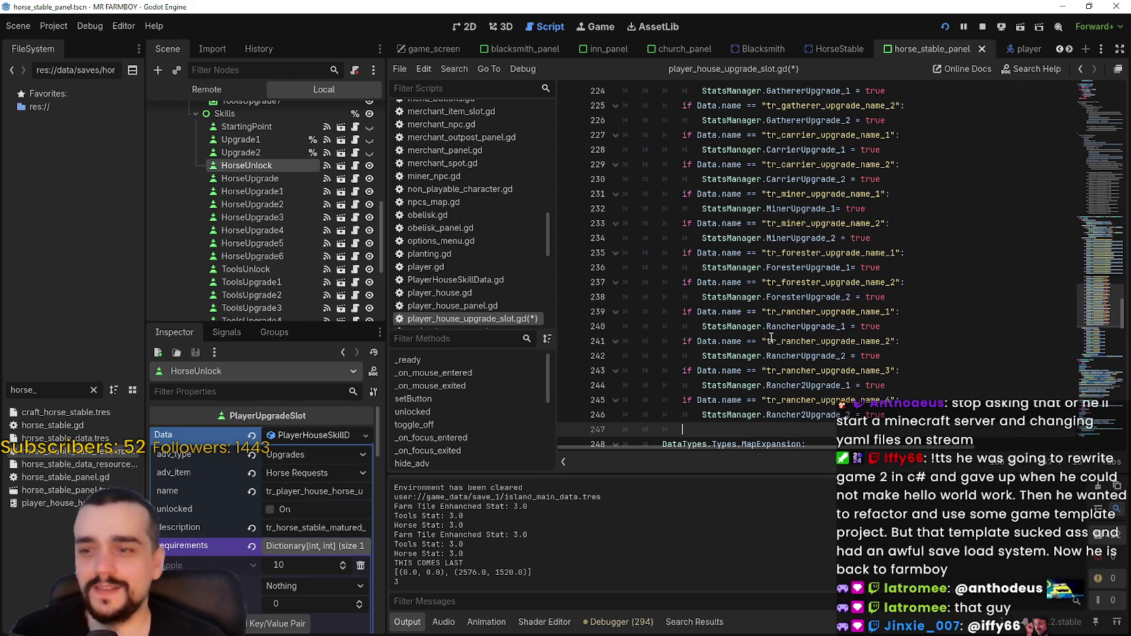
Add the condition if Data.name == "tr_player_house_horse_unlock": on line 247.
{"action": "key", "text": "BackSpace"}
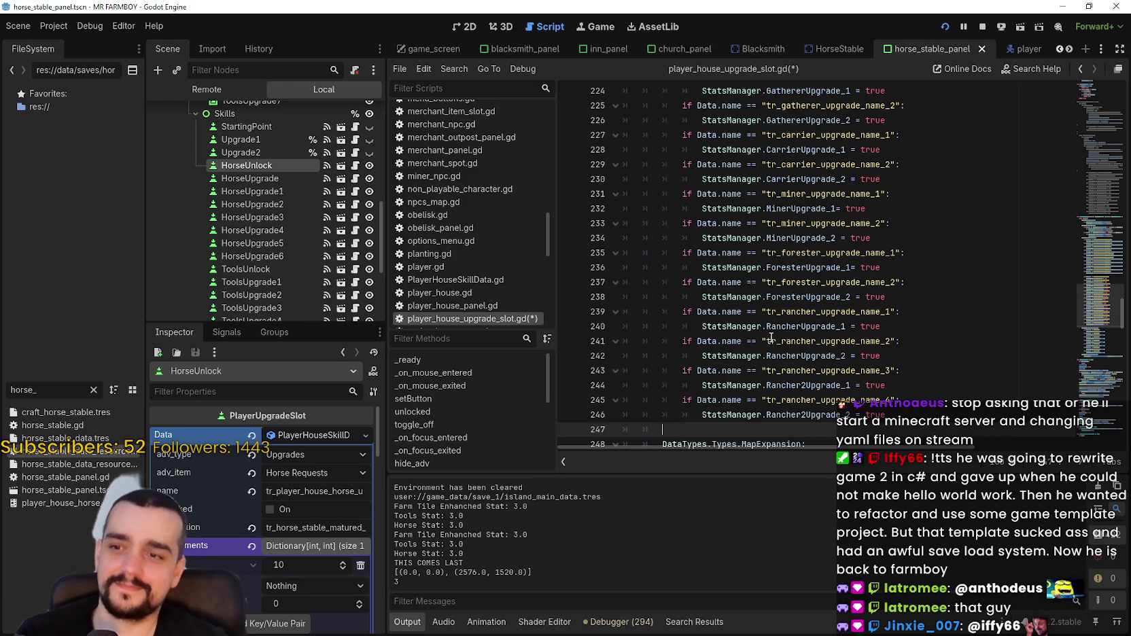
{"action": "type", "text": "if Data.nam"}
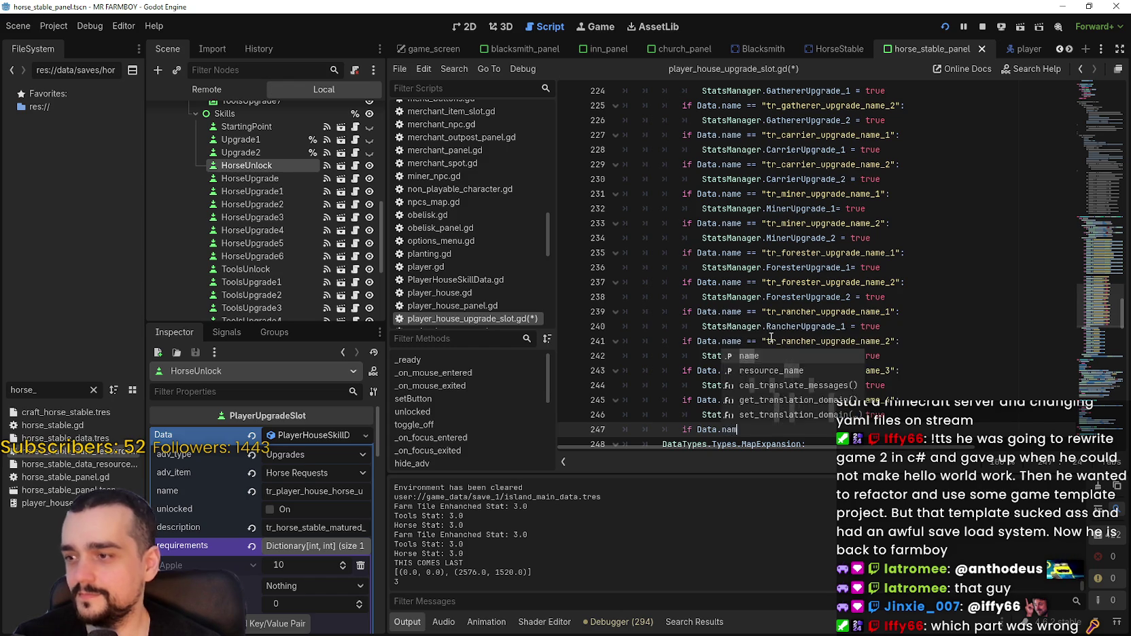
{"action": "type", "text": "e == "}
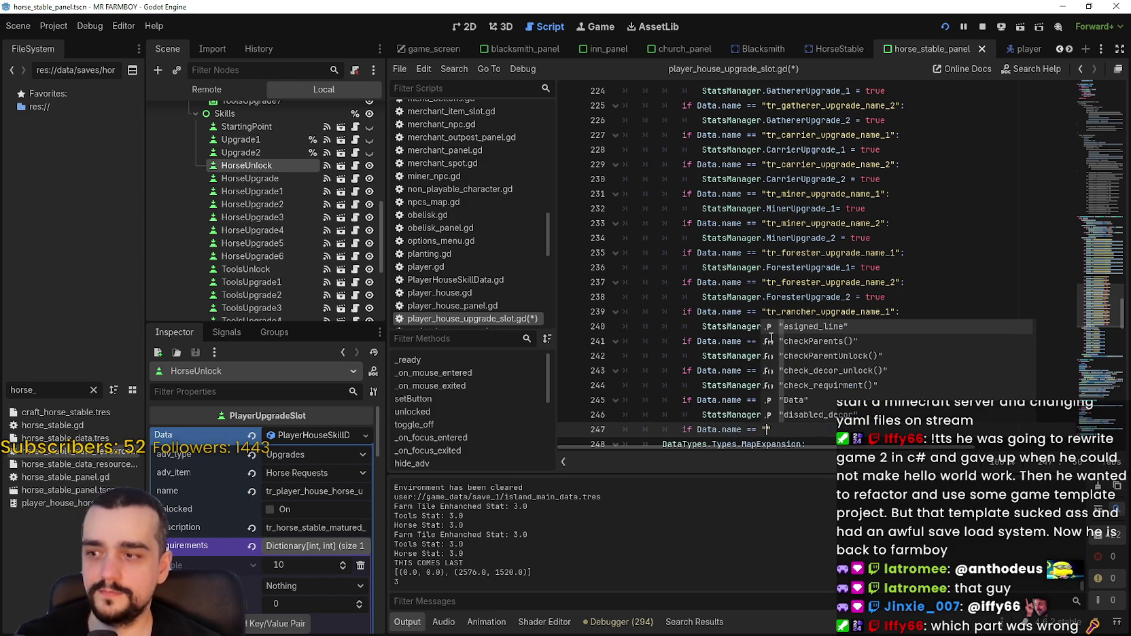
{"action": "type", "text": "\""}
{"action": "double_click", "coordinate": [360, 488]}
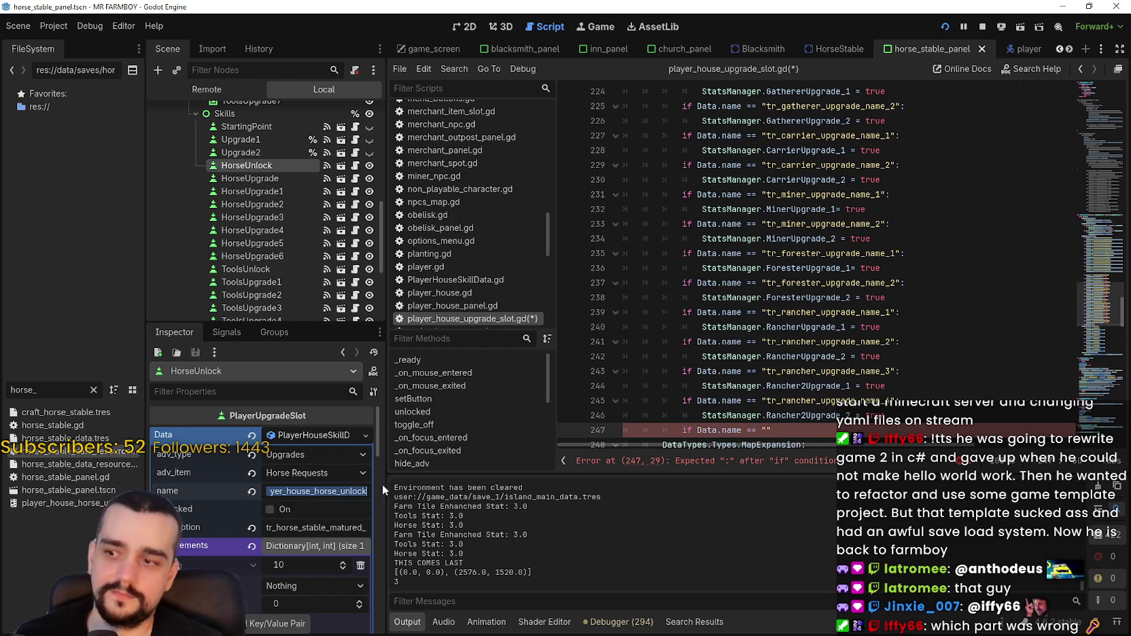
{"action": "left_click", "coordinate": [807, 428]}
{"action": "type", "text": "tr_player_house_horse_unlock"}
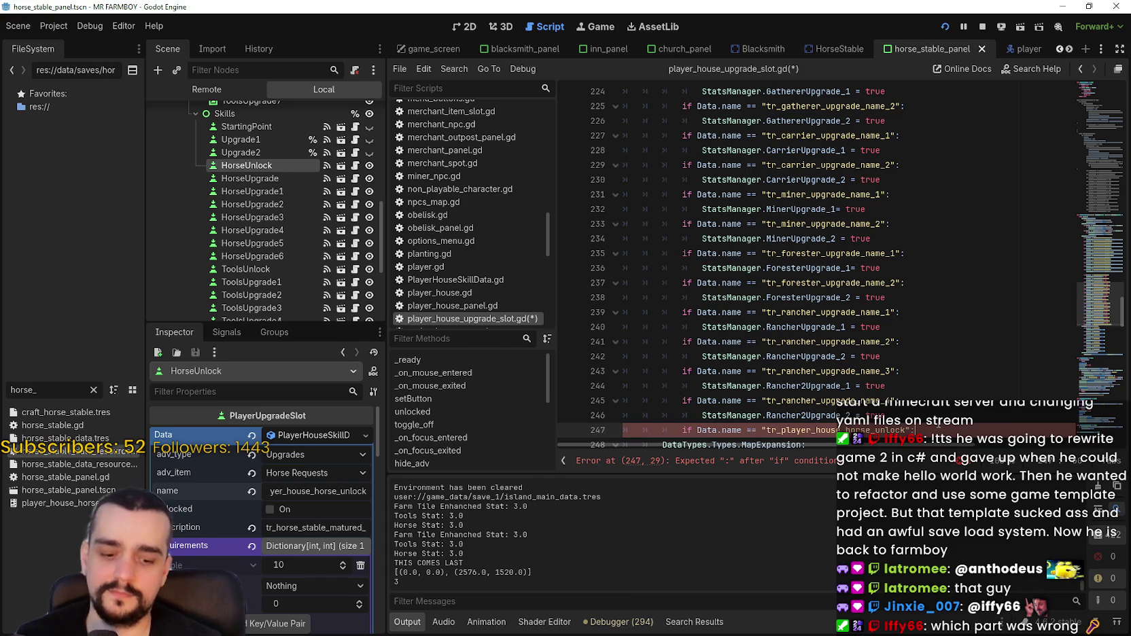
{"action": "type", "text": ":"}
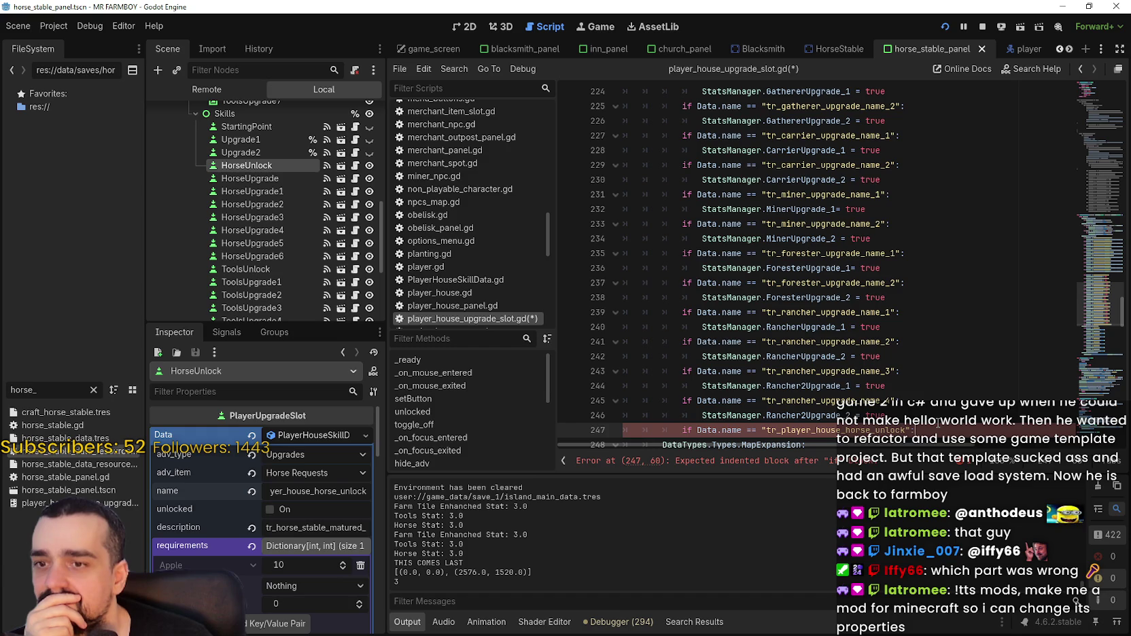
{"action": "scroll", "coordinate": [935, 421], "scroll_direction": "down", "scroll_amount": 2}
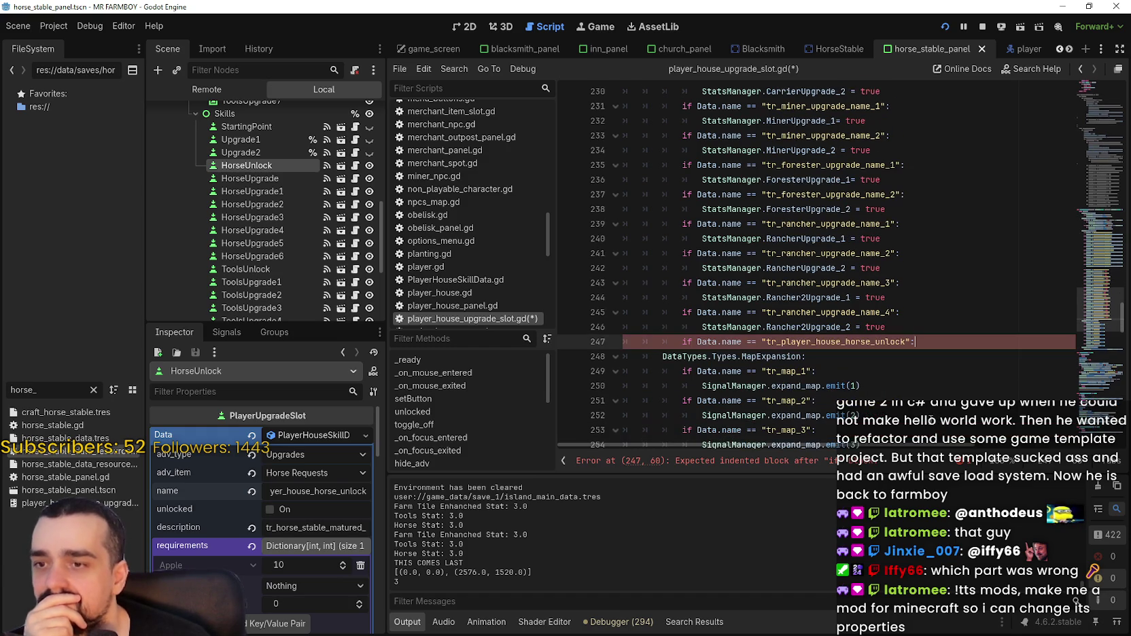
{"action": "key", "text": "Return"}
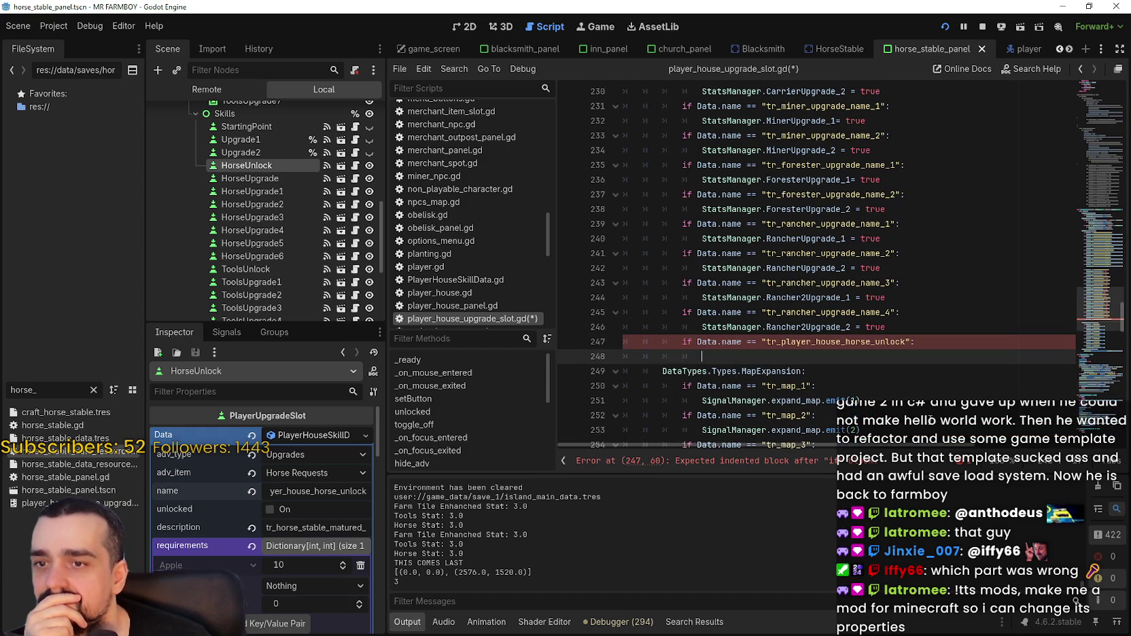
Write SignalManager.show_horse_button.emit() on line 248 and save the script.
{"action": "double_click", "coordinate": [743, 327]}
{"action": "left_click", "coordinate": [744, 357]}
{"action": "type", "text": "signal"}
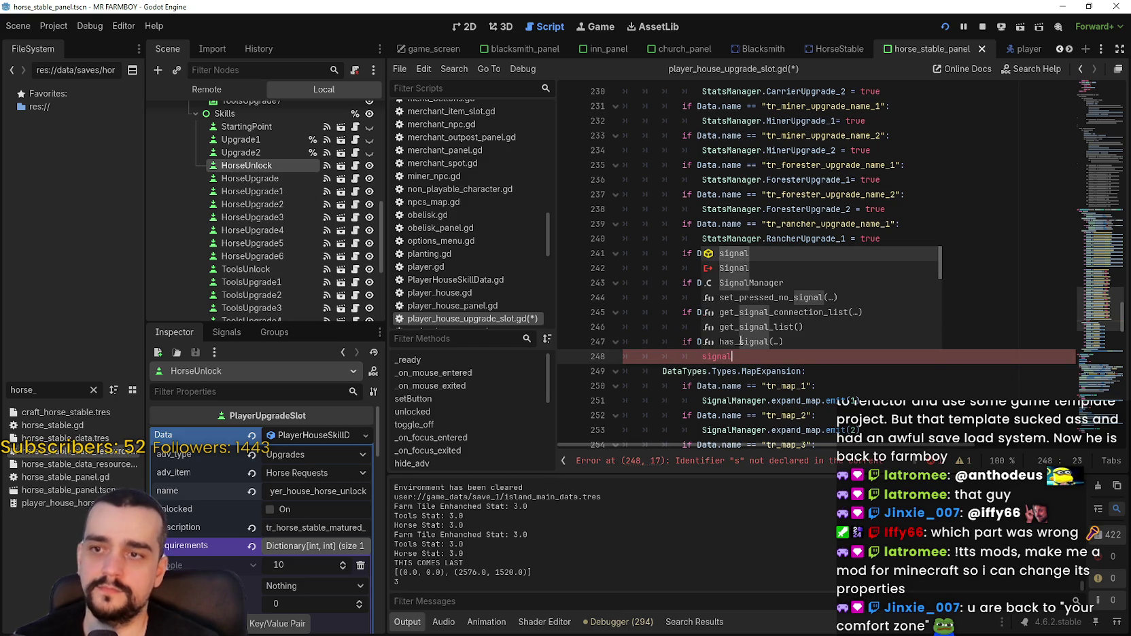
{"action": "key", "text": "Down"}
{"action": "key", "text": "Down"}
{"action": "key", "text": "Return"}
{"action": "type", "text": "."}
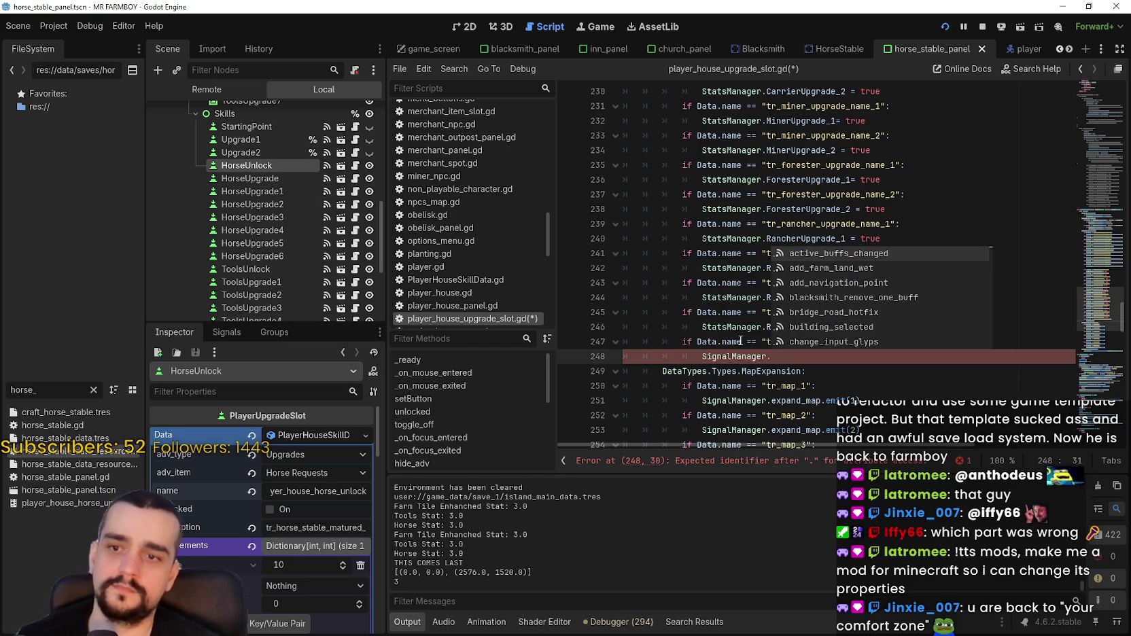
{"action": "type", "text": "horse"}
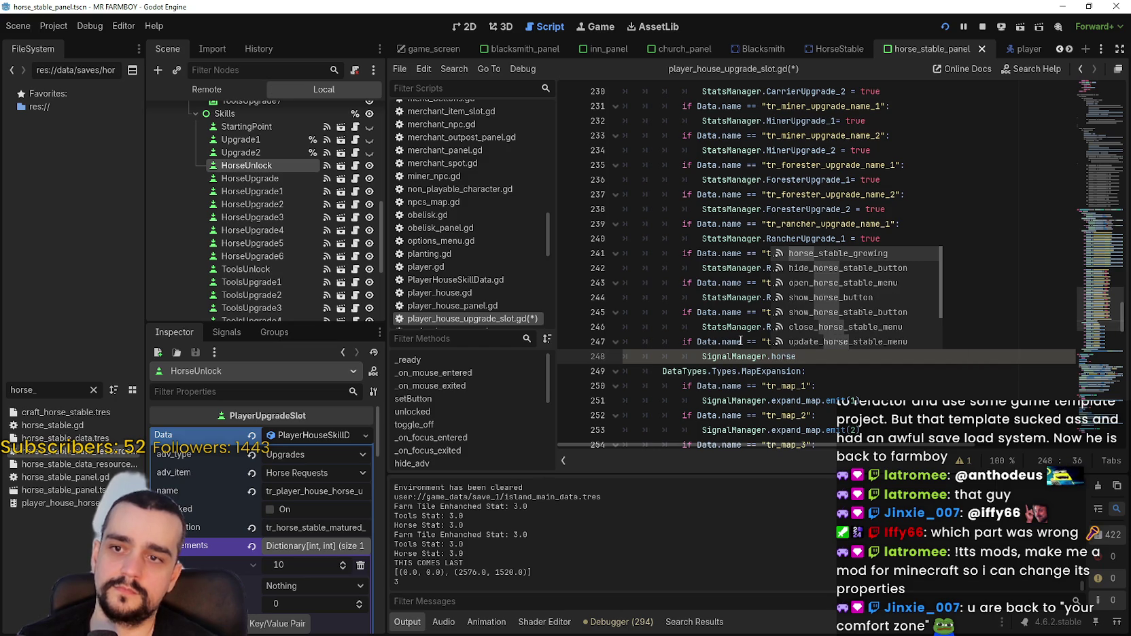
{"action": "key", "text": "Down"}
{"action": "key", "text": "Down"}
{"action": "key", "text": "Down"}
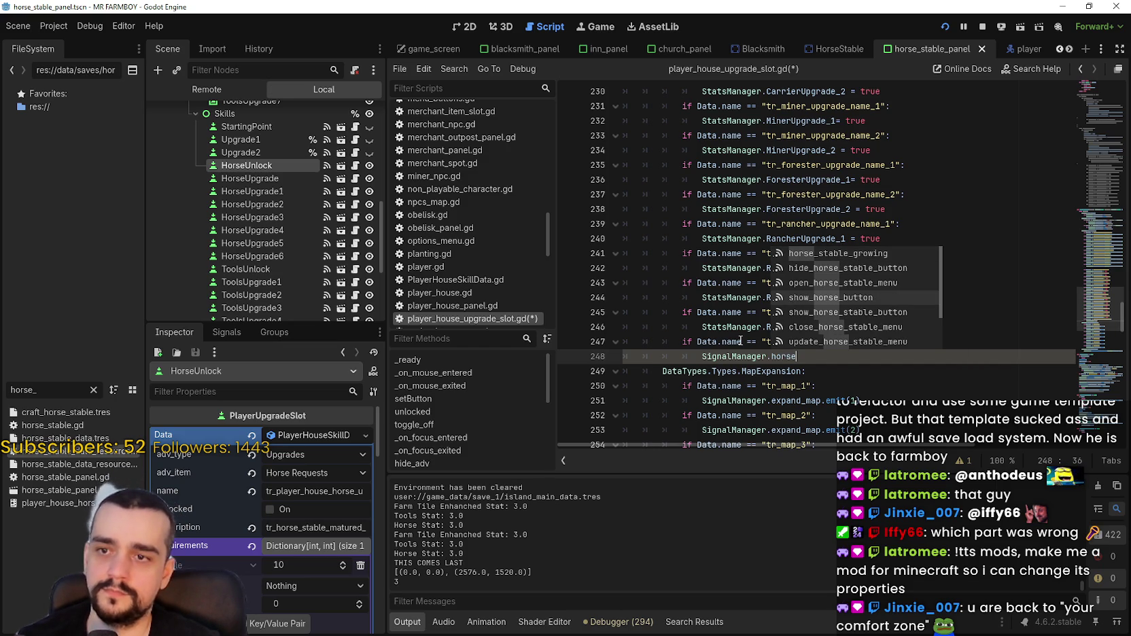
{"action": "key", "text": "Return"}
{"action": "type", "text": ".em"}
{"action": "key", "text": "Return"}
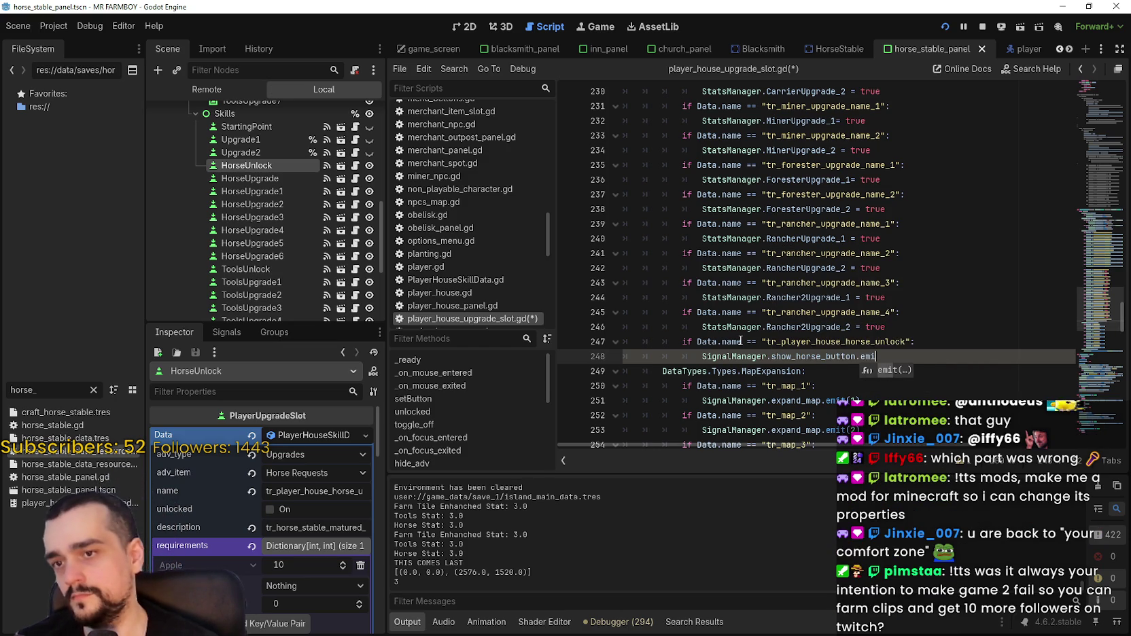
{"action": "key", "text": "ctrl+s"}
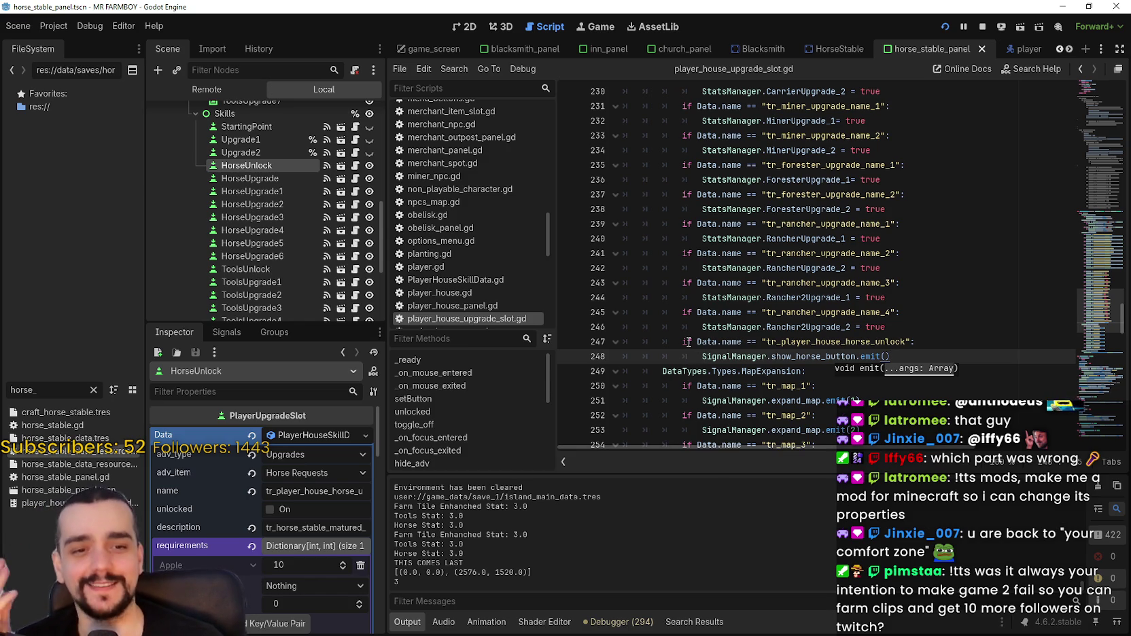
Dismiss the argument hint and run the game with F5 to test the change.
{"action": "left_click", "coordinate": [959, 343]}
{"action": "left_click", "coordinate": [947, 357]}
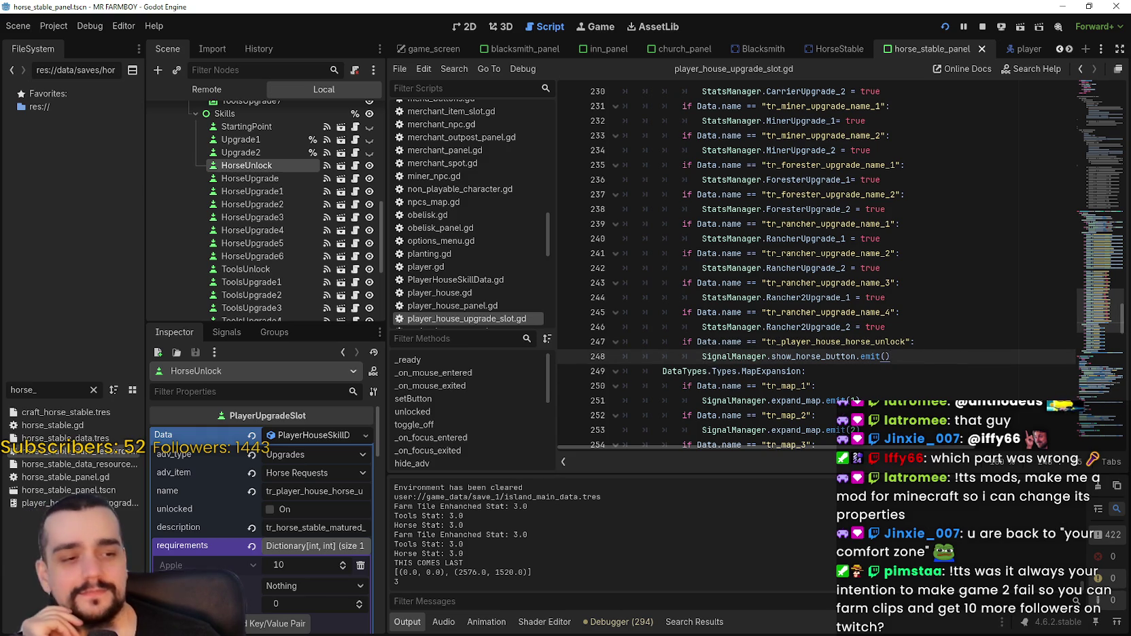
{"action": "key", "text": "F5"}
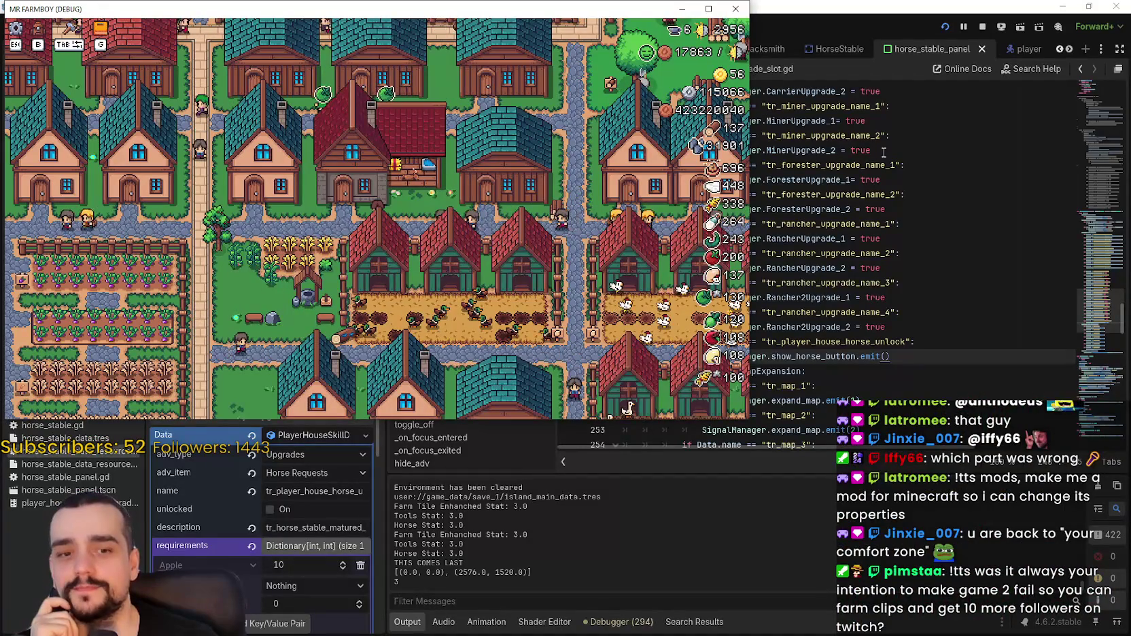
Stop the game, set a breakpoint on the line 248 emit call, and relaunch with F5.
{"action": "key", "text": "F8"}
{"action": "left_click", "coordinate": [854, 371]}
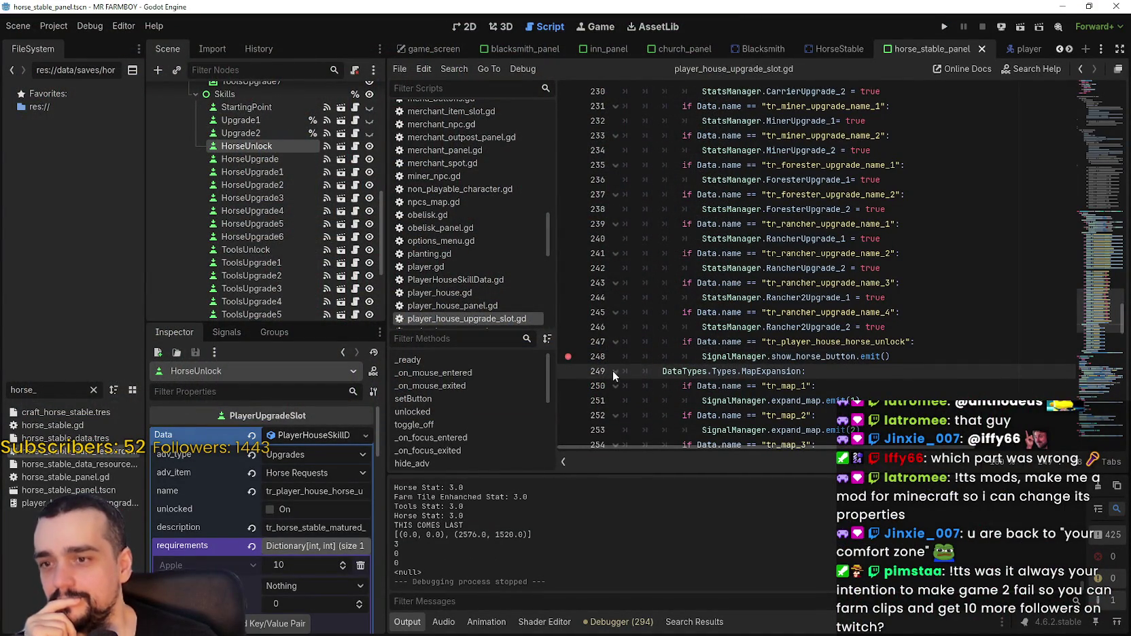
{"action": "left_click", "coordinate": [975, 355]}
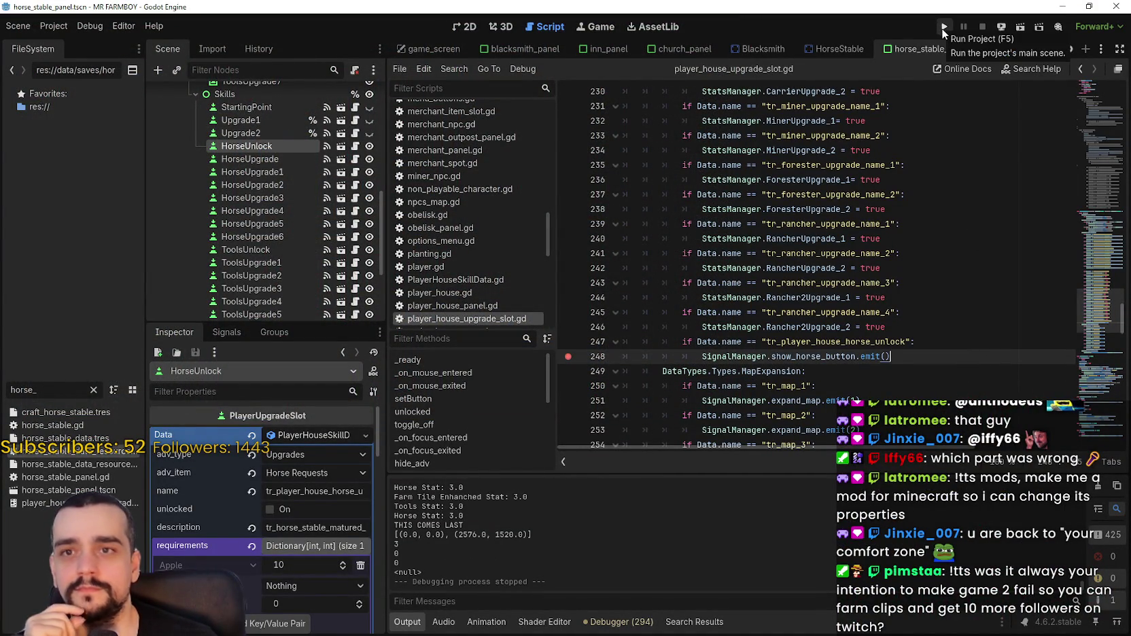
{"action": "key", "text": "F5"}
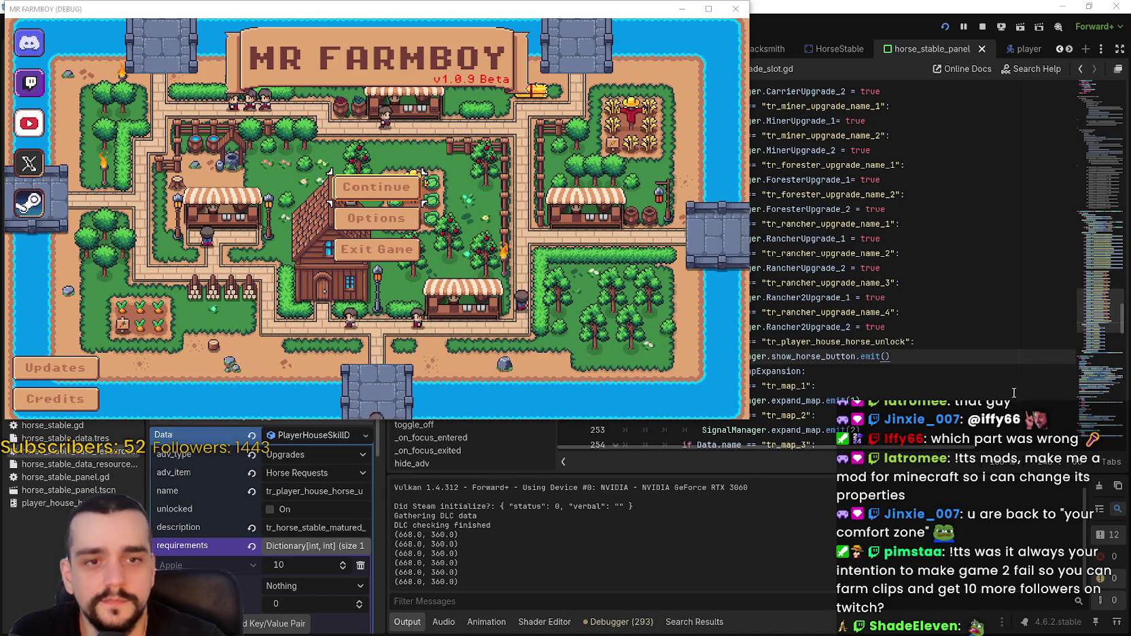
Load Save 1 and resume past the line 248 show_horse_button breakpoint.
{"action": "left_click", "coordinate": [411, 185]}
{"action": "left_click", "coordinate": [328, 178]}
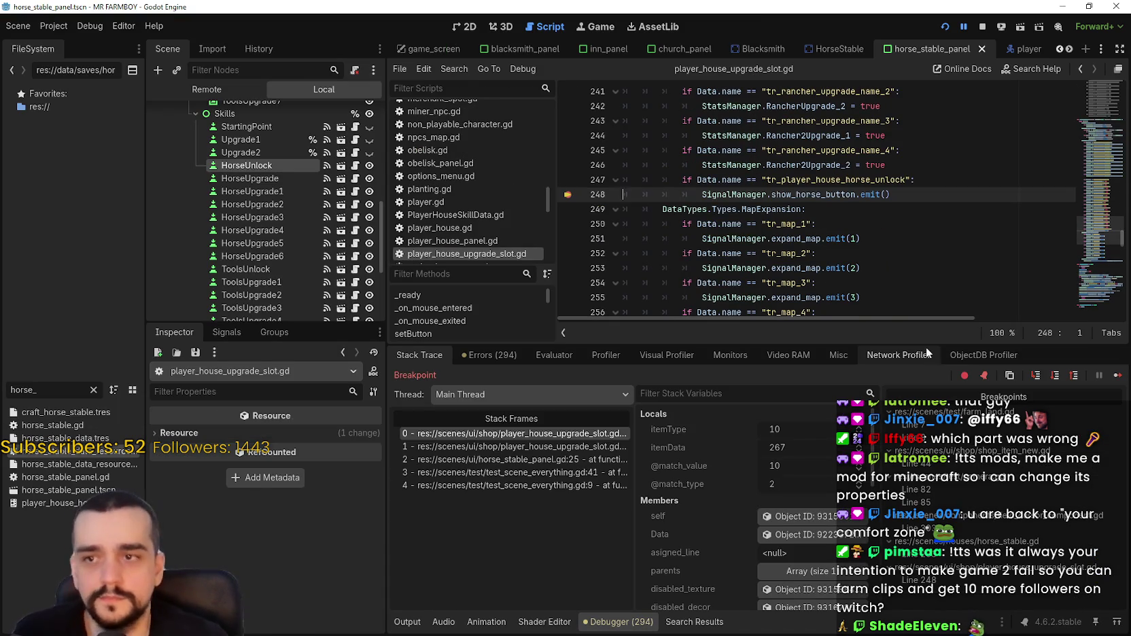
{"action": "left_click", "coordinate": [1117, 378]}
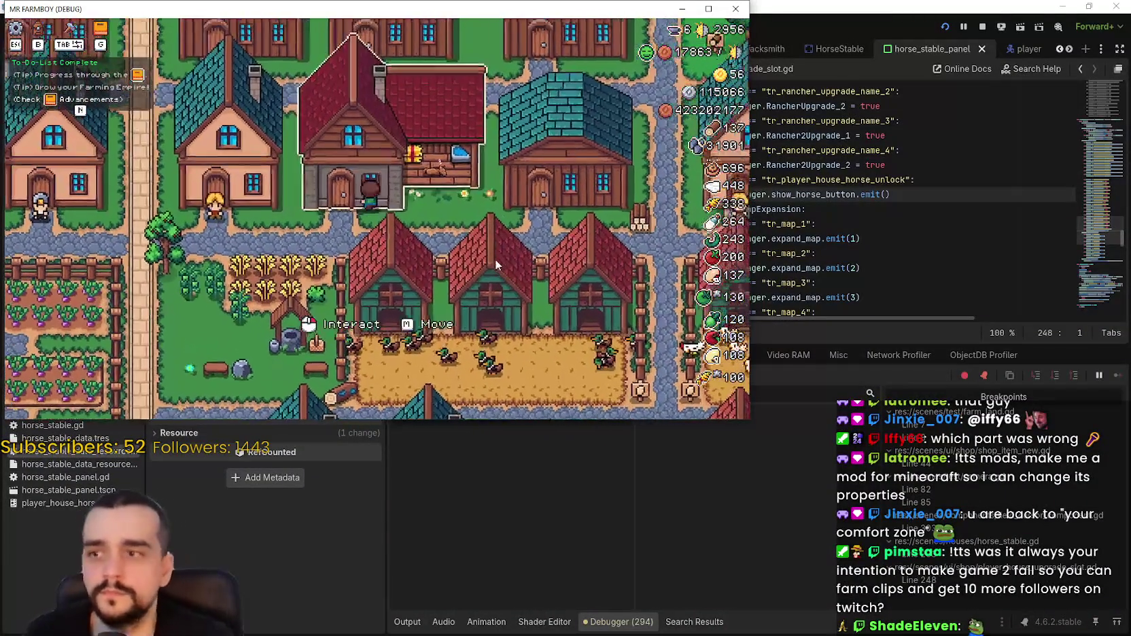
Confirm Horse Mount shows as unlocked in the Player House advancements, then return to the editor.
{"action": "key", "text": "g"}
{"action": "left_click", "coordinate": [509, 247]}
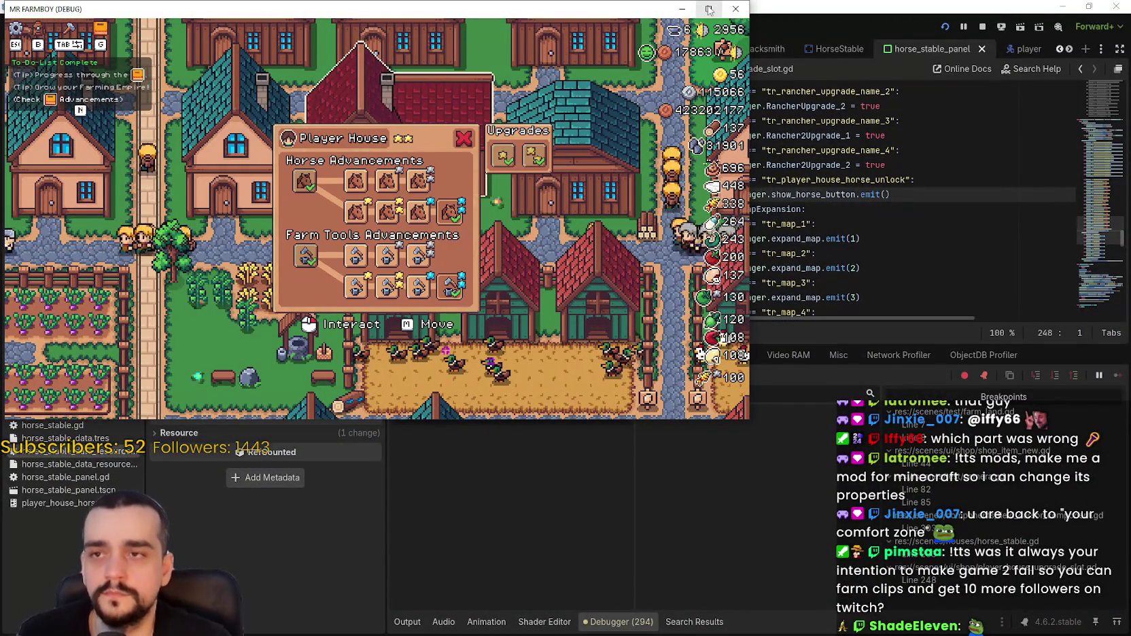
{"action": "key", "text": "F11"}
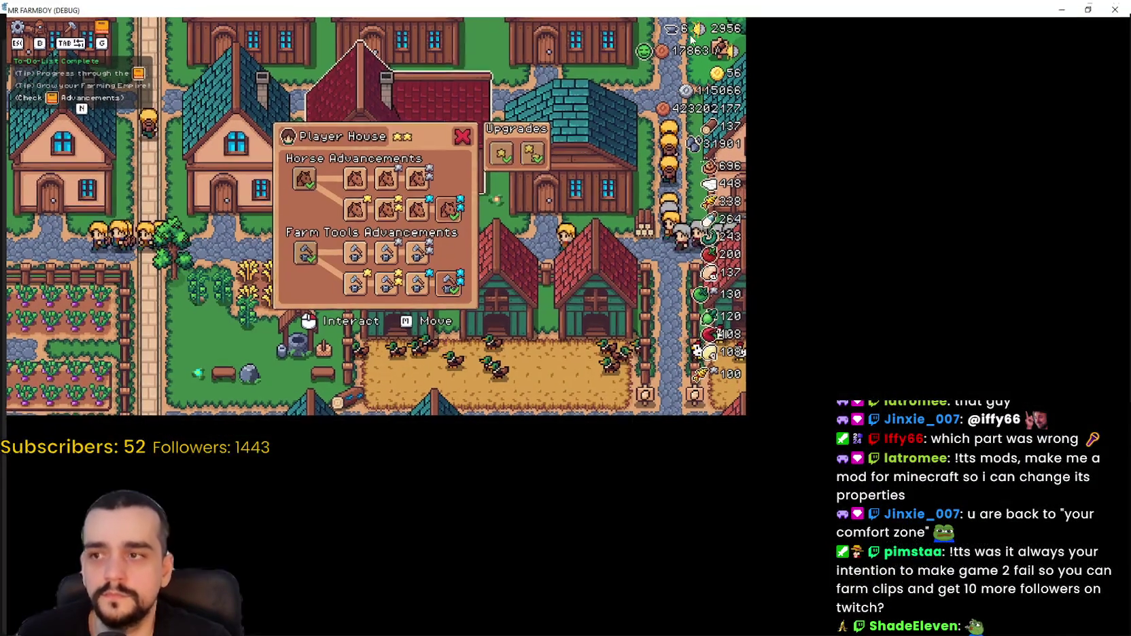
{"action": "mouse_move", "coordinate": [460, 267]}
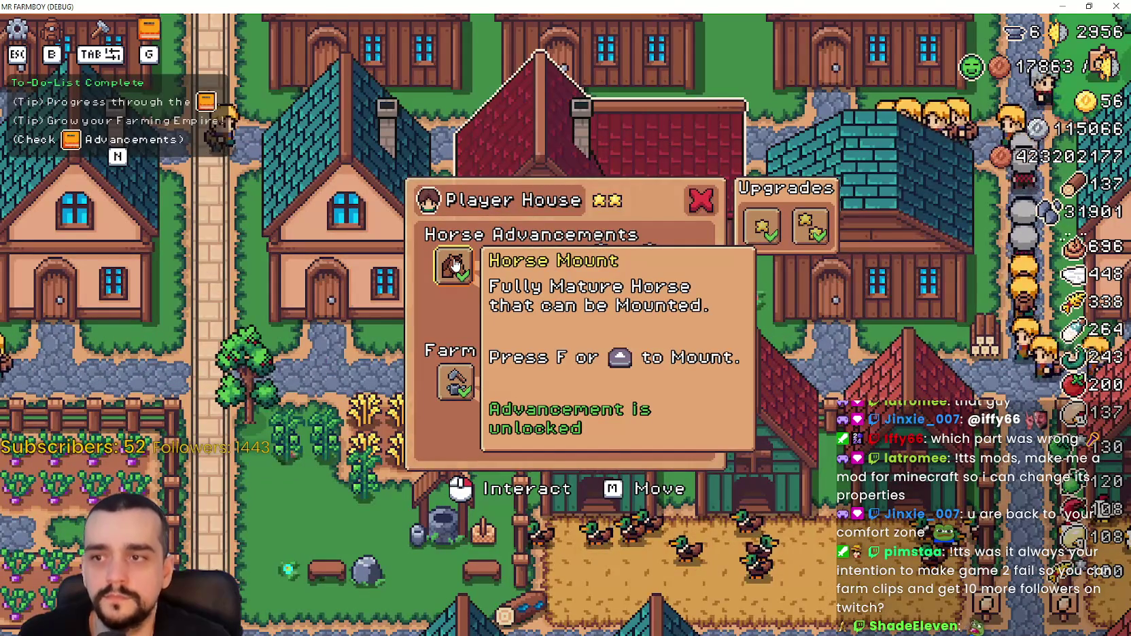
{"action": "left_click", "coordinate": [1089, 6]}
{"action": "key", "text": "Escape"}
{"action": "double_click", "coordinate": [822, 196]}
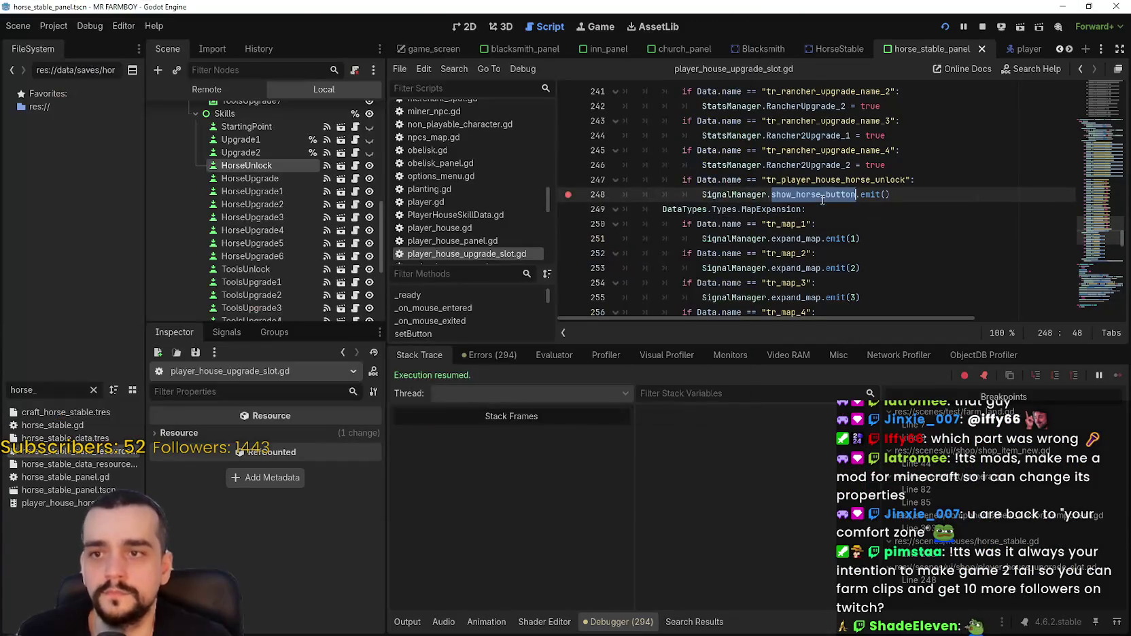
{"action": "key", "text": "ctrl+shift+f"}
{"action": "left_click", "coordinate": [556, 378]}
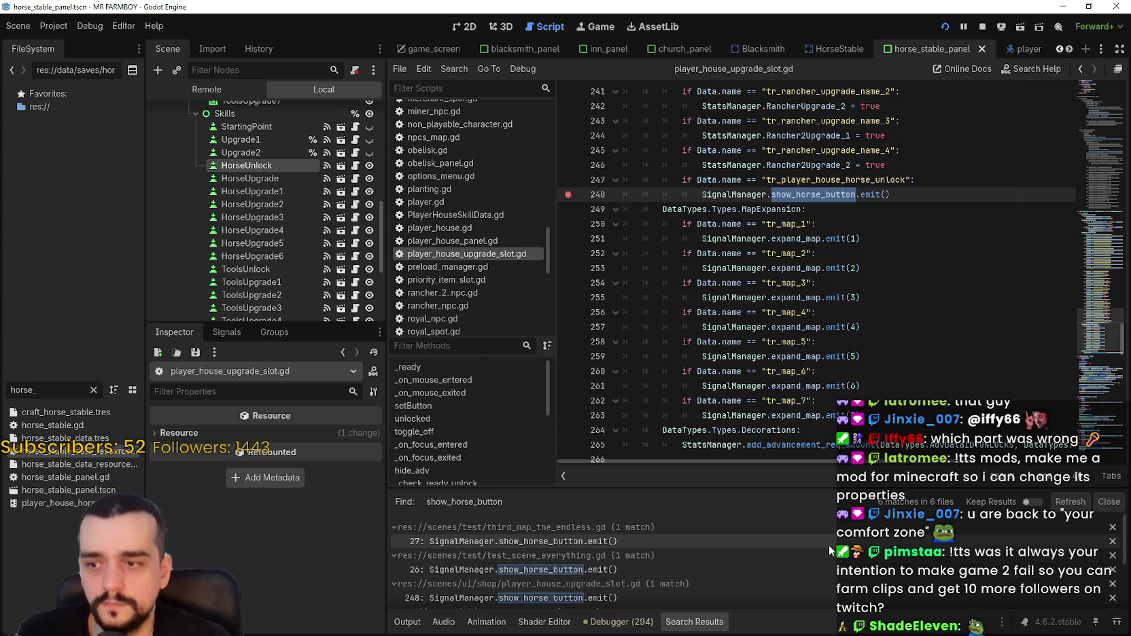
{"action": "left_click", "coordinate": [828, 545]}
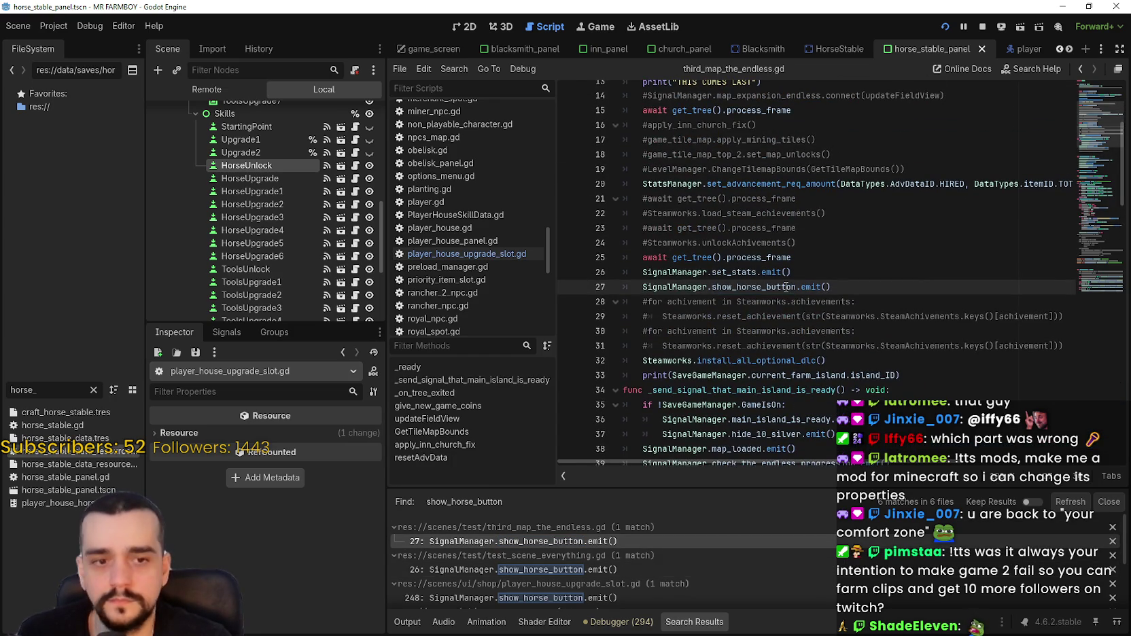
{"action": "right_click", "coordinate": [789, 289]}
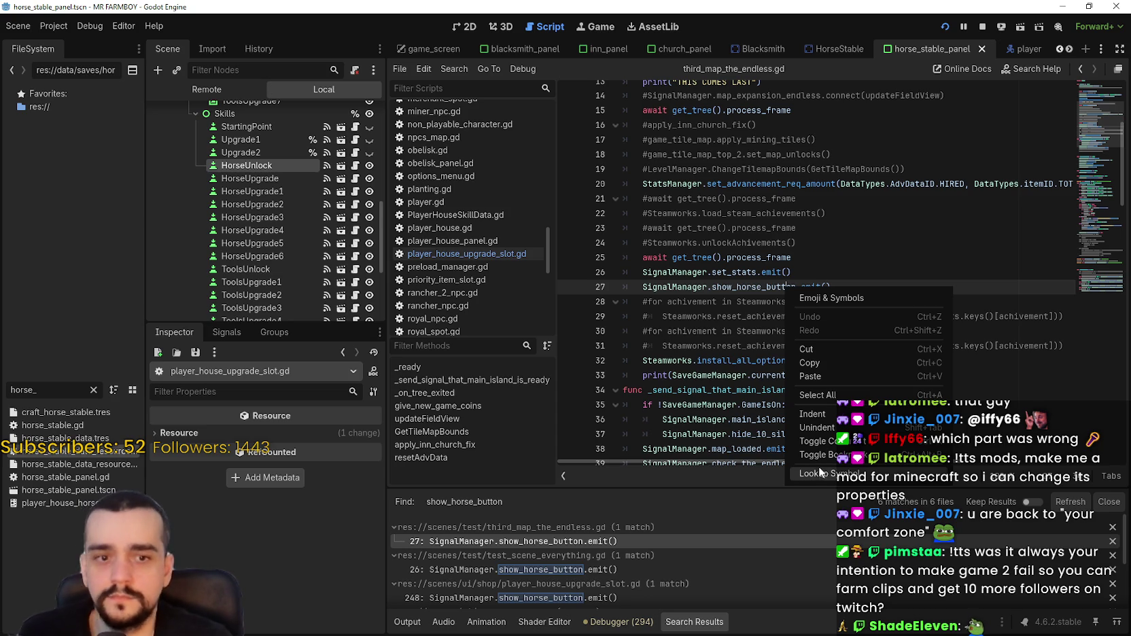
{"action": "key", "text": "Escape"}
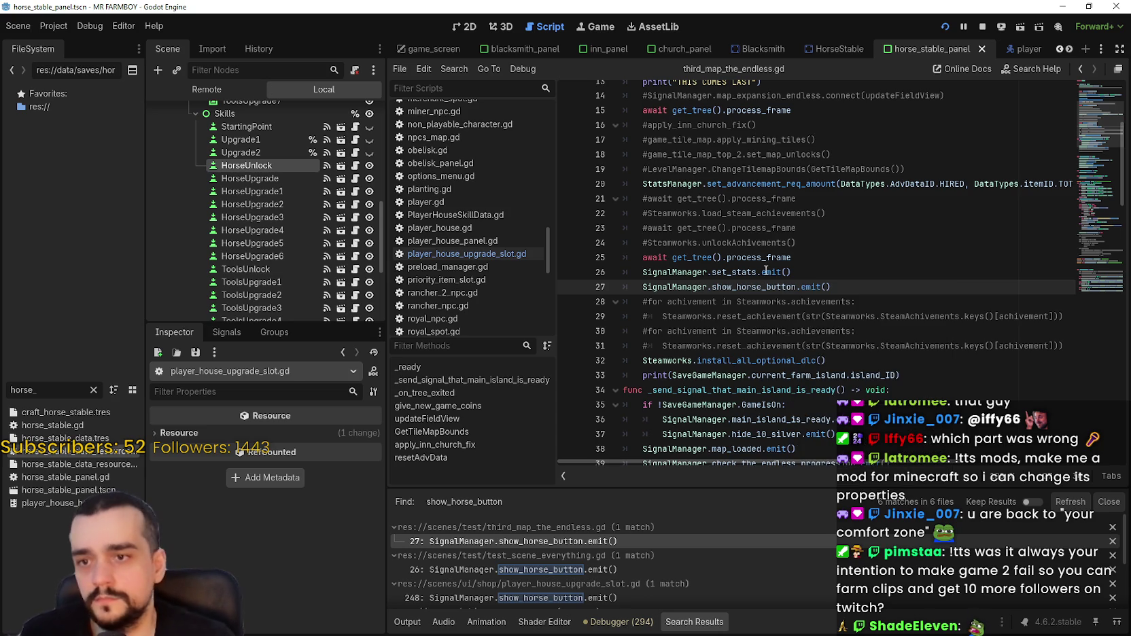
{"action": "right_click", "coordinate": [760, 285]}
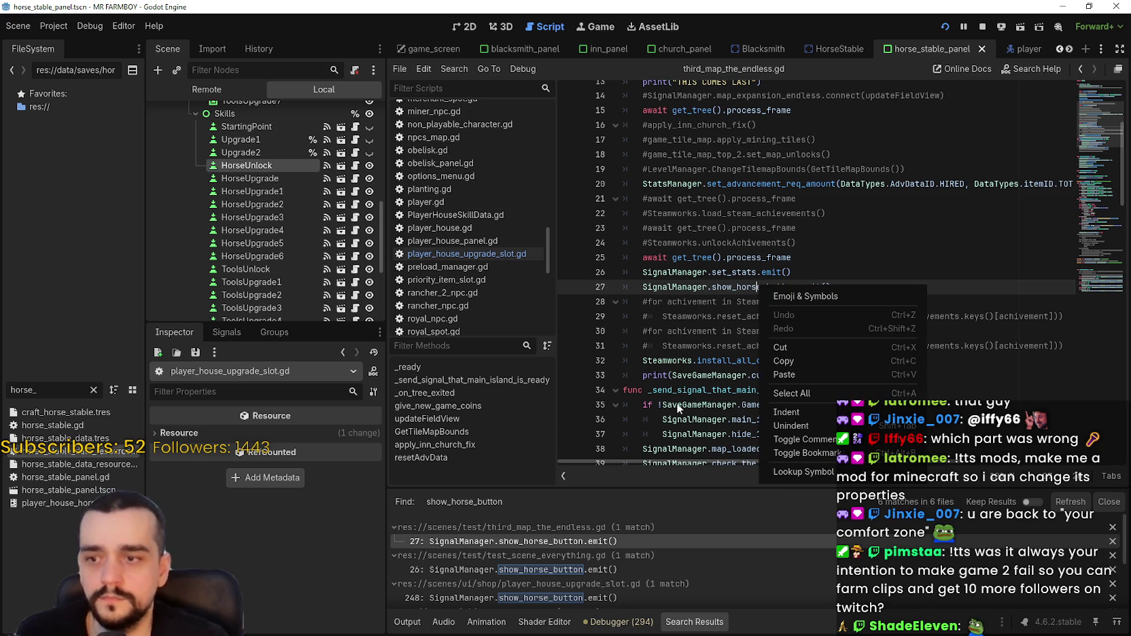
{"action": "key", "text": "Escape"}
{"action": "scroll", "coordinate": [695, 574], "scroll_direction": "down", "scroll_amount": 2}
{"action": "left_click", "coordinate": [694, 567]}
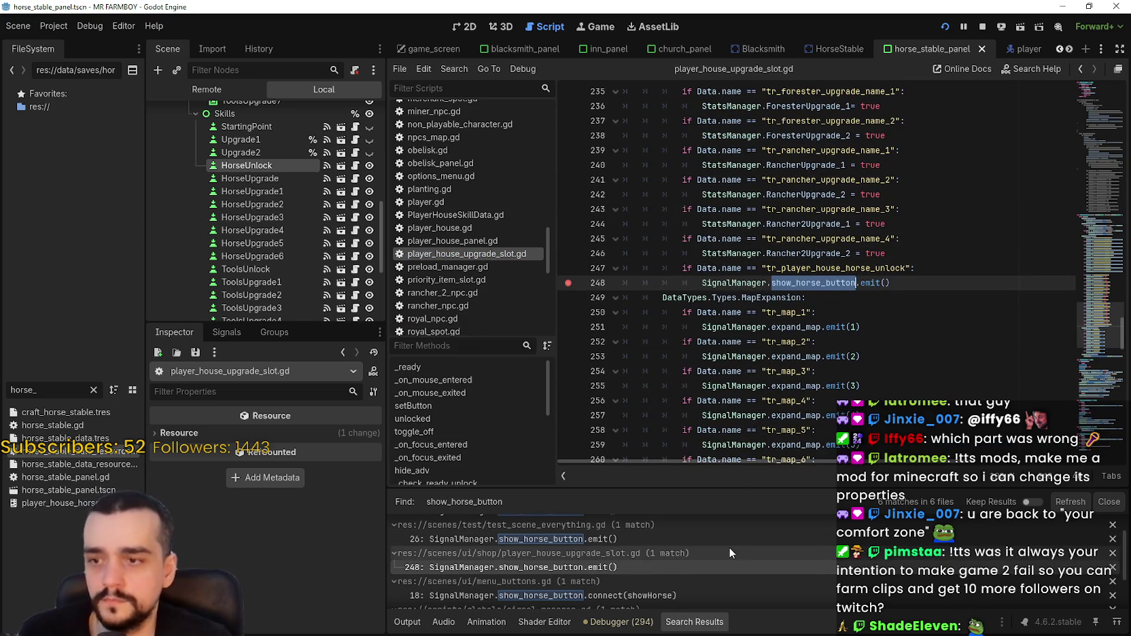
{"action": "scroll", "coordinate": [734, 546], "scroll_direction": "down", "scroll_amount": 2}
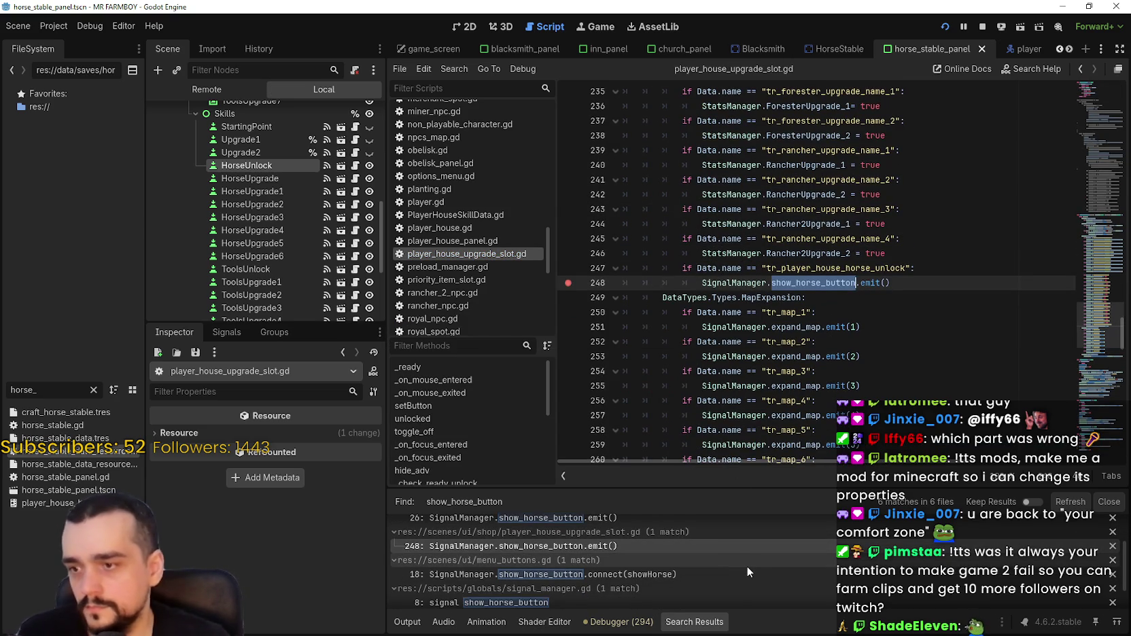
{"action": "scroll", "coordinate": [746, 566], "scroll_direction": "down", "scroll_amount": 1}
{"action": "left_click", "coordinate": [741, 567]}
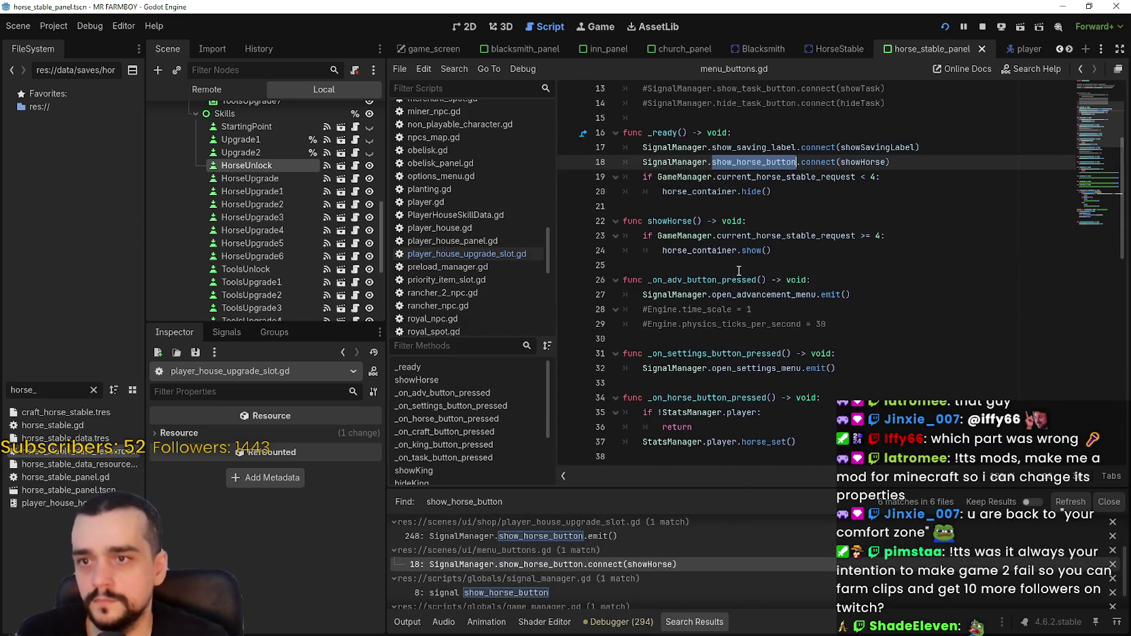
{"action": "left_click", "coordinate": [751, 250]}
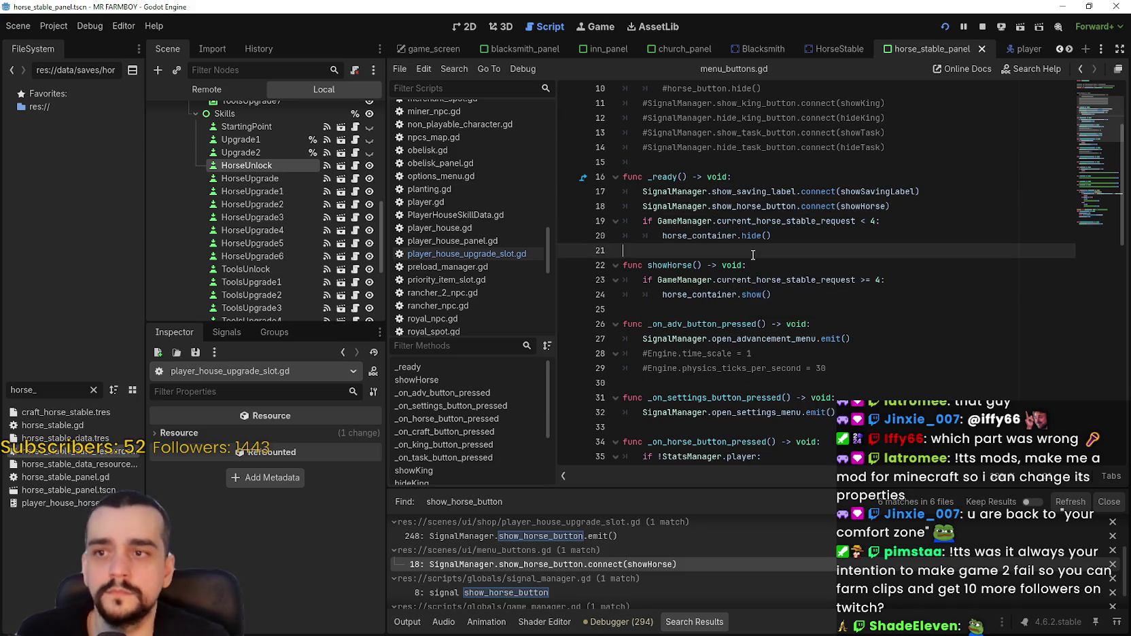
{"action": "scroll", "coordinate": [753, 255], "scroll_direction": "up", "scroll_amount": 1}
{"action": "double_click", "coordinate": [748, 250]}
{"action": "scroll", "coordinate": [750, 258], "scroll_direction": "up", "scroll_amount": 2}
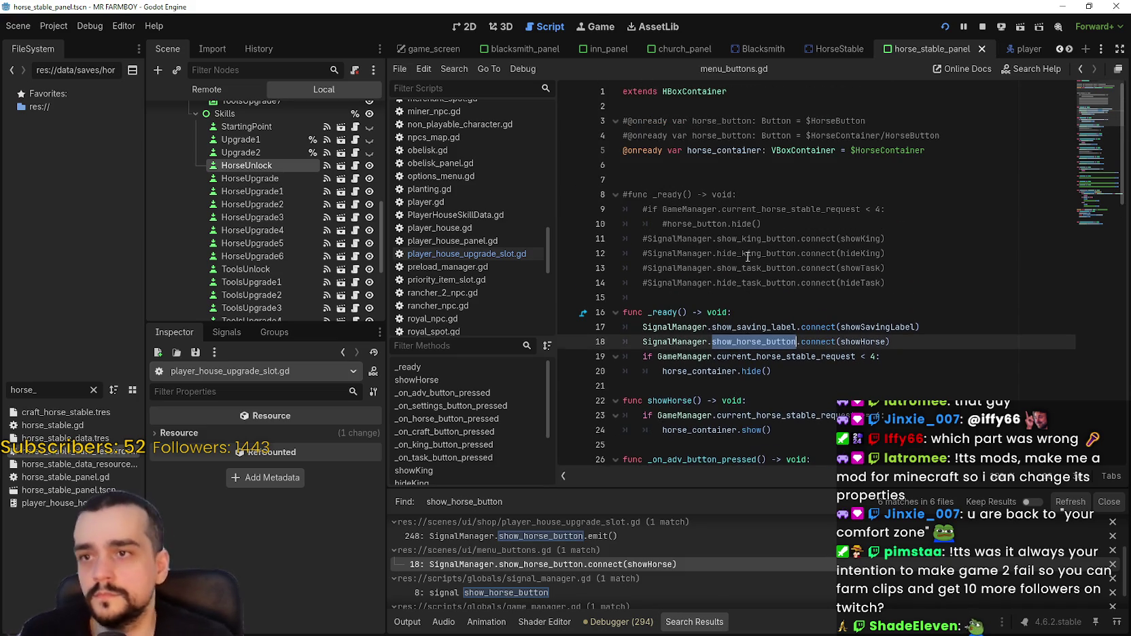
{"action": "scroll", "coordinate": [757, 302], "scroll_direction": "down", "scroll_amount": 5}
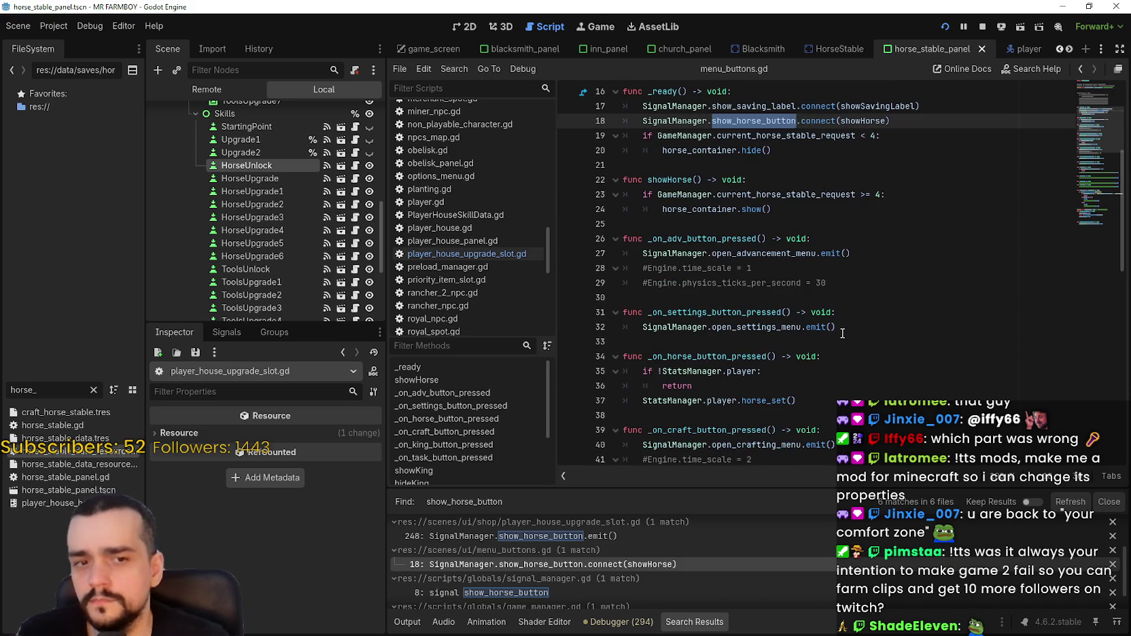
{"action": "scroll", "coordinate": [829, 313], "scroll_direction": "down", "scroll_amount": 6}
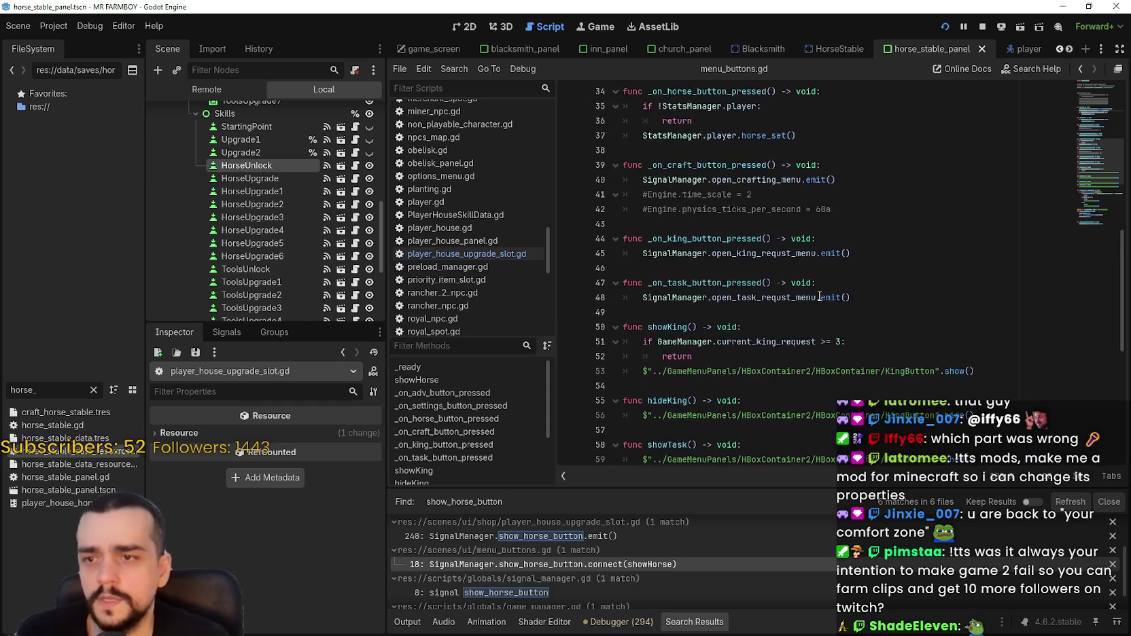
{"action": "scroll", "coordinate": [820, 296], "scroll_direction": "down", "scroll_amount": 8}
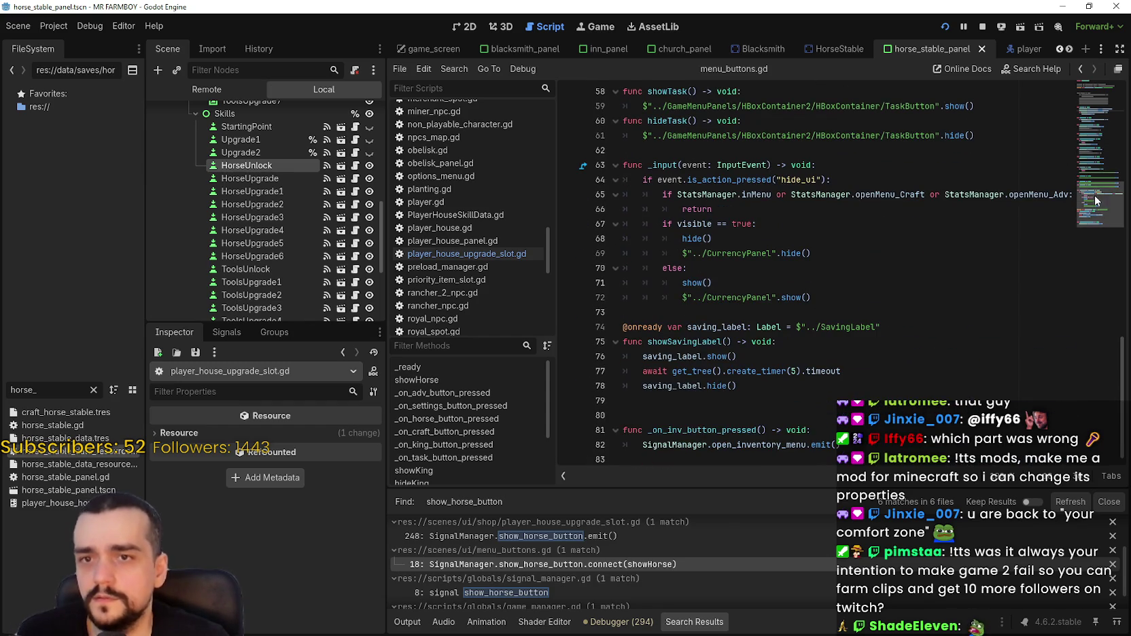
{"action": "scroll", "coordinate": [1091, 213], "scroll_direction": "up", "scroll_amount": 15}
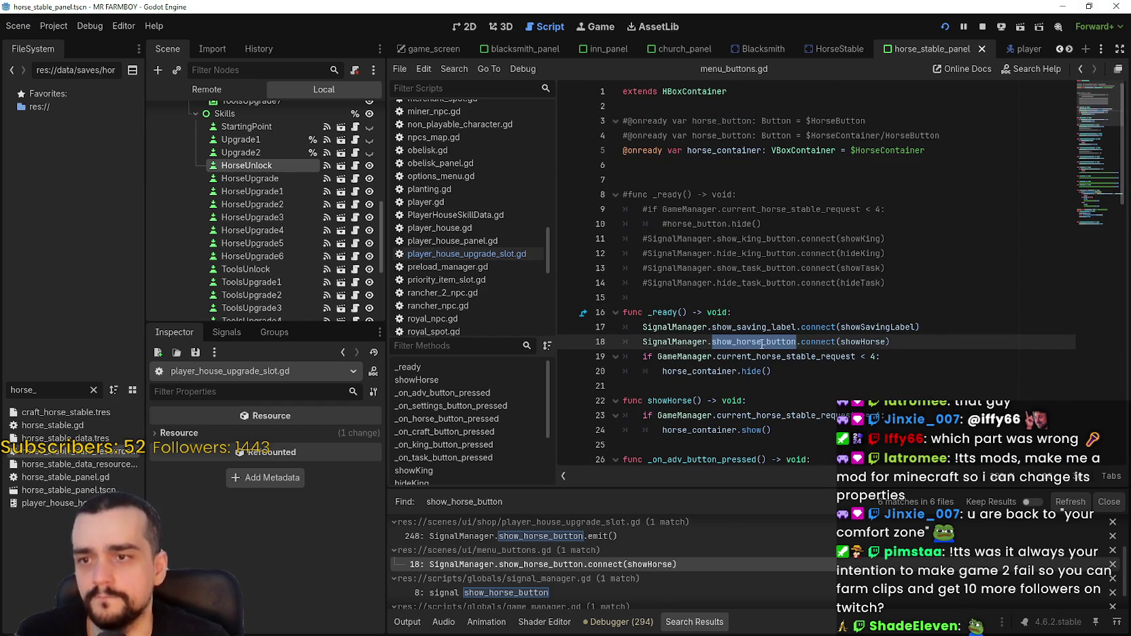
{"action": "left_click", "coordinate": [783, 388]}
{"action": "scroll", "coordinate": [802, 449], "scroll_direction": "down", "scroll_amount": 3}
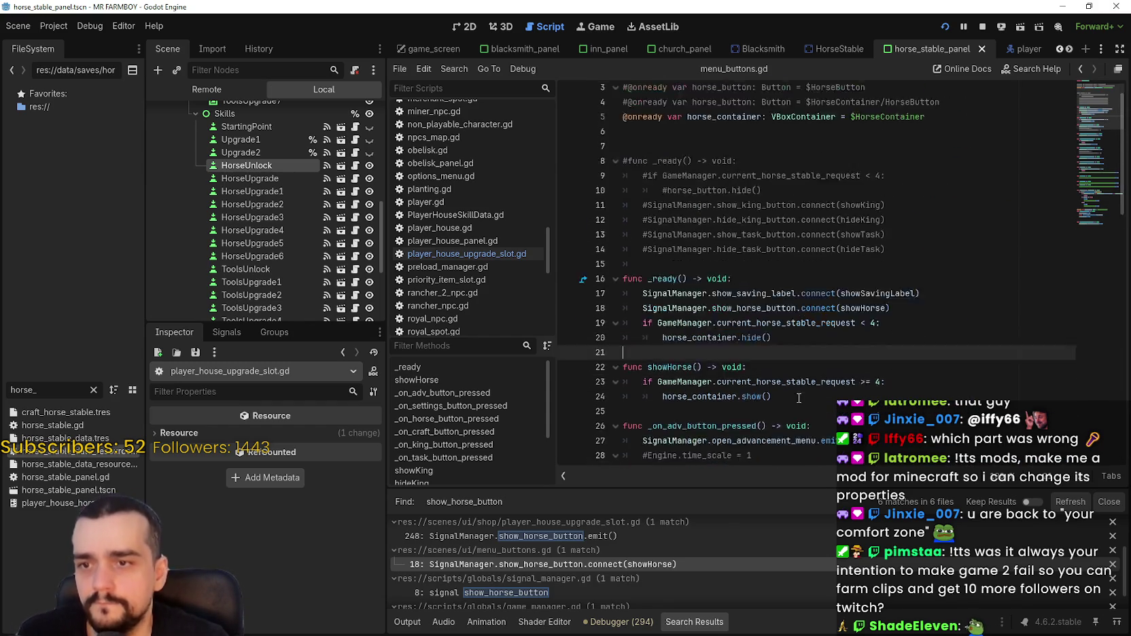
{"action": "scroll", "coordinate": [709, 583], "scroll_direction": "down", "scroll_amount": 2}
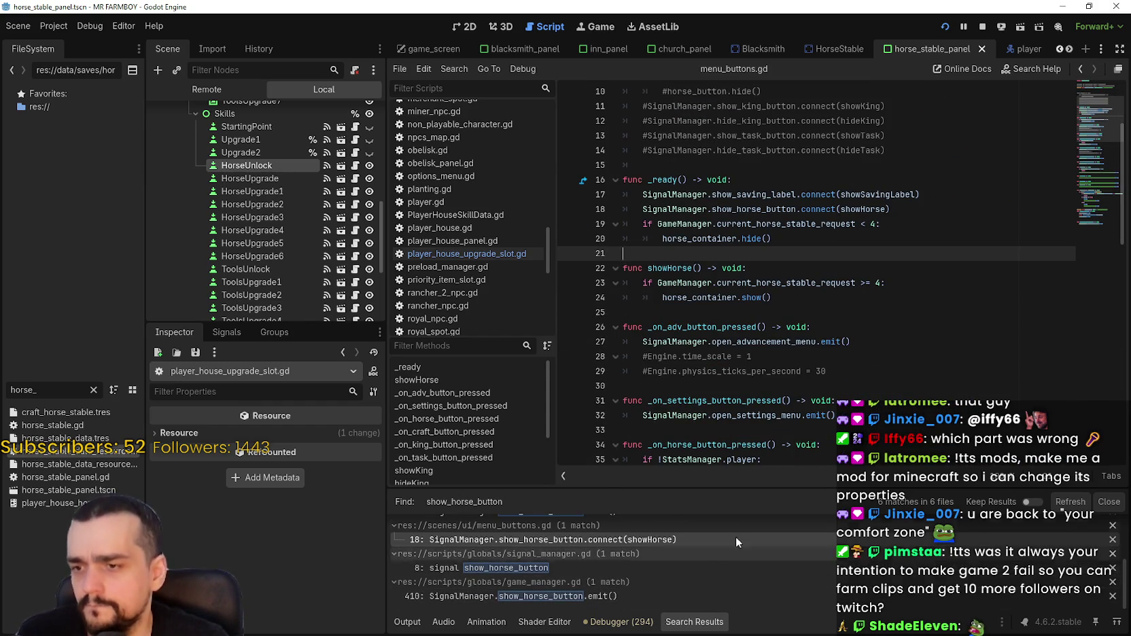
{"action": "double_click", "coordinate": [763, 224]}
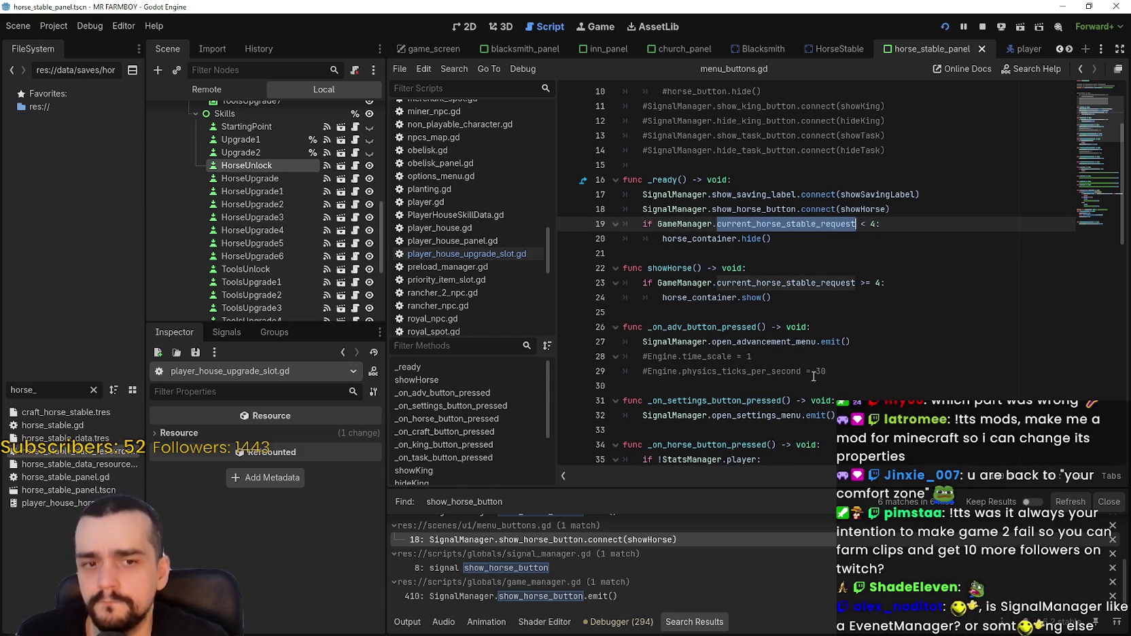
{"action": "left_click", "coordinate": [690, 283]}
{"action": "left_click_drag", "start_coordinate": [657, 283], "coordinate": [871, 280]}
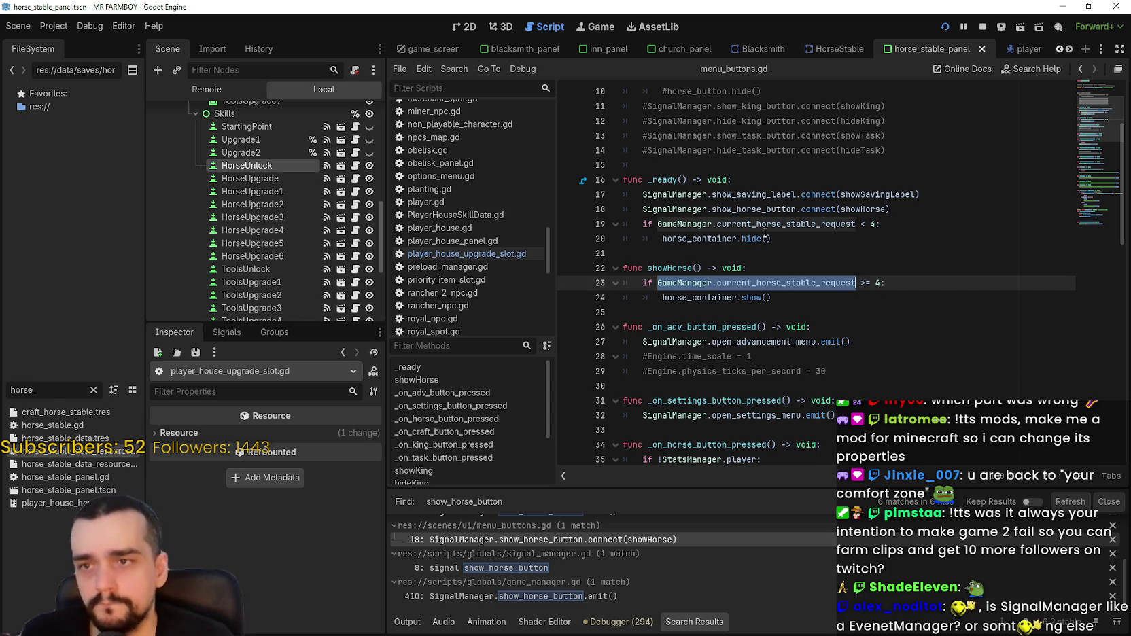
{"action": "left_click", "coordinate": [665, 593]}
Check the show_horse_button matches in player_house_upgrade_slot.gd and game_manager.gd line 410.
{"action": "scroll", "coordinate": [679, 389], "scroll_direction": "down", "scroll_amount": 3}
{"action": "left_click", "coordinate": [688, 340]}
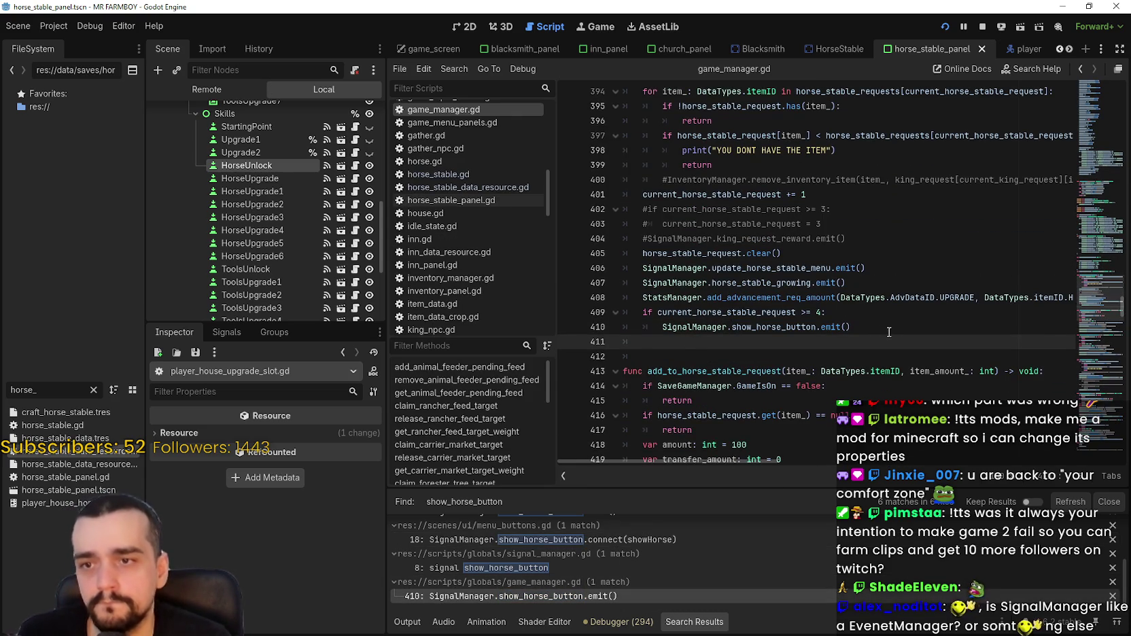
{"action": "scroll", "coordinate": [583, 571], "scroll_direction": "up", "scroll_amount": 3}
{"action": "scroll", "coordinate": [609, 575], "scroll_direction": "up", "scroll_amount": 2}
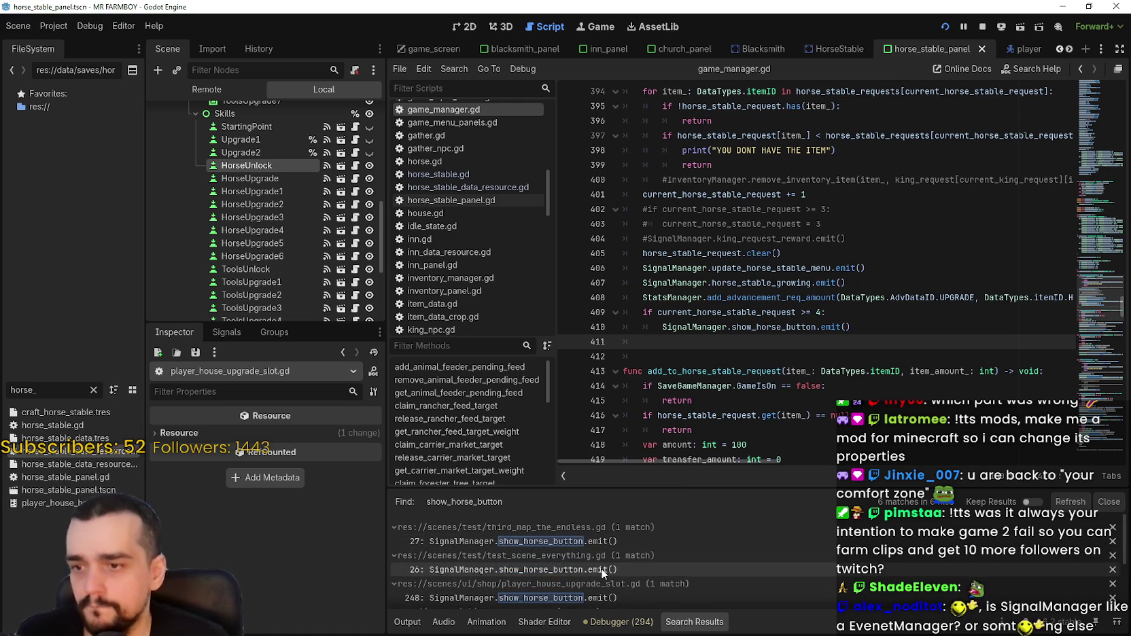
{"action": "scroll", "coordinate": [605, 571], "scroll_direction": "down", "scroll_amount": 3}
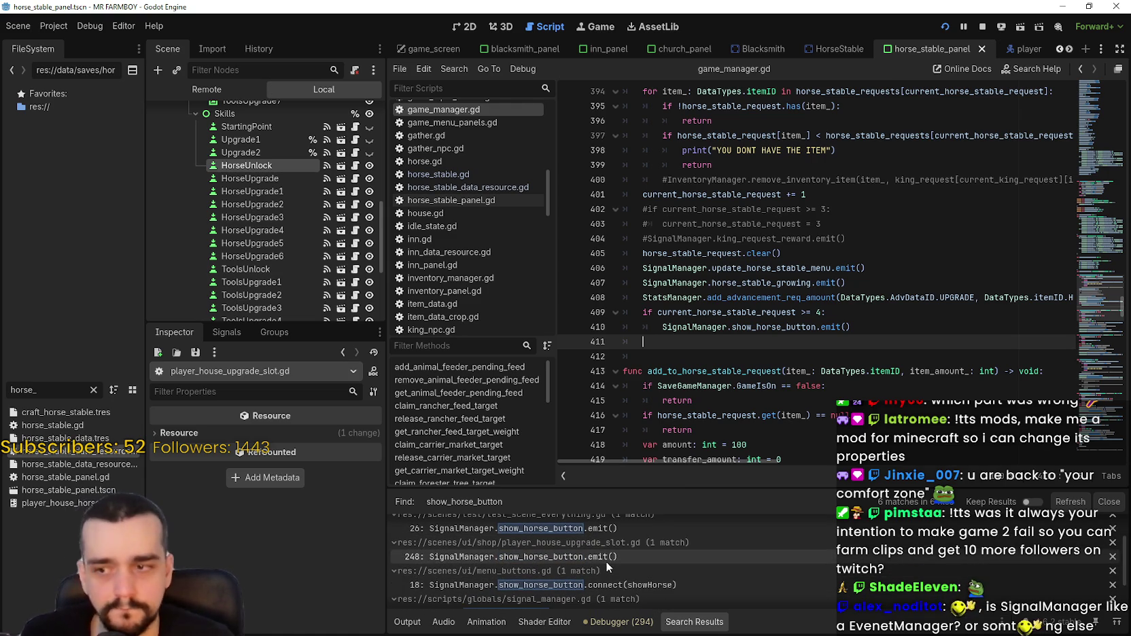
{"action": "left_click", "coordinate": [607, 561]}
{"action": "scroll", "coordinate": [677, 595], "scroll_direction": "down", "scroll_amount": 3}
{"action": "left_click", "coordinate": [659, 596]}
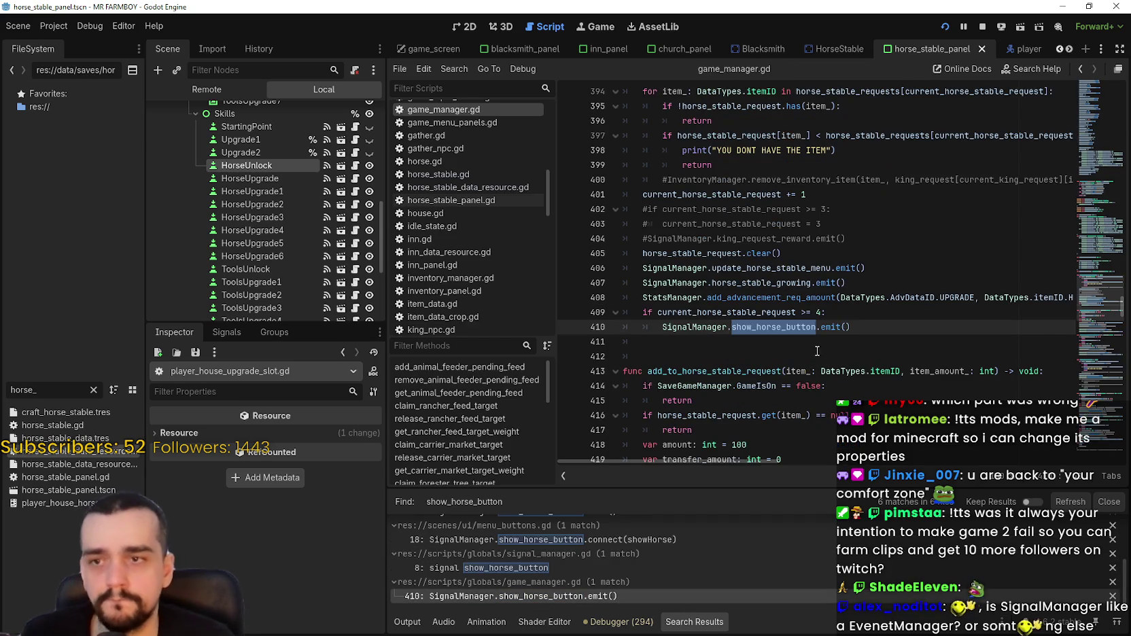
{"action": "scroll", "coordinate": [587, 544], "scroll_direction": "up", "scroll_amount": 2}
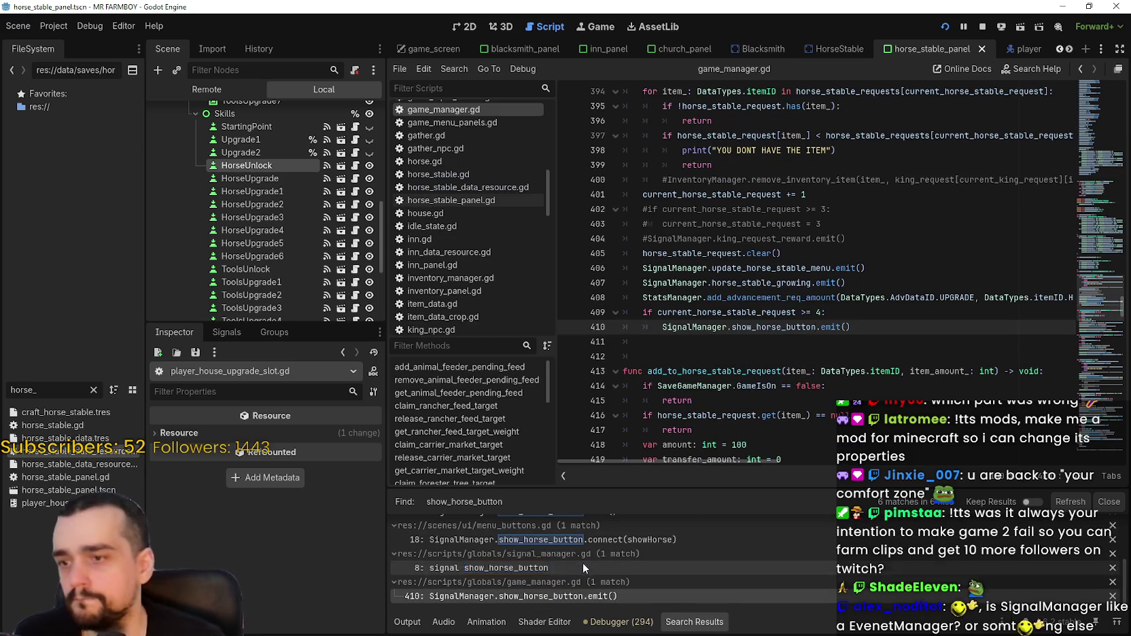
{"action": "scroll", "coordinate": [678, 359], "scroll_direction": "up", "scroll_amount": 4}
{"action": "scroll", "coordinate": [678, 359], "scroll_direction": "down", "scroll_amount": 12}
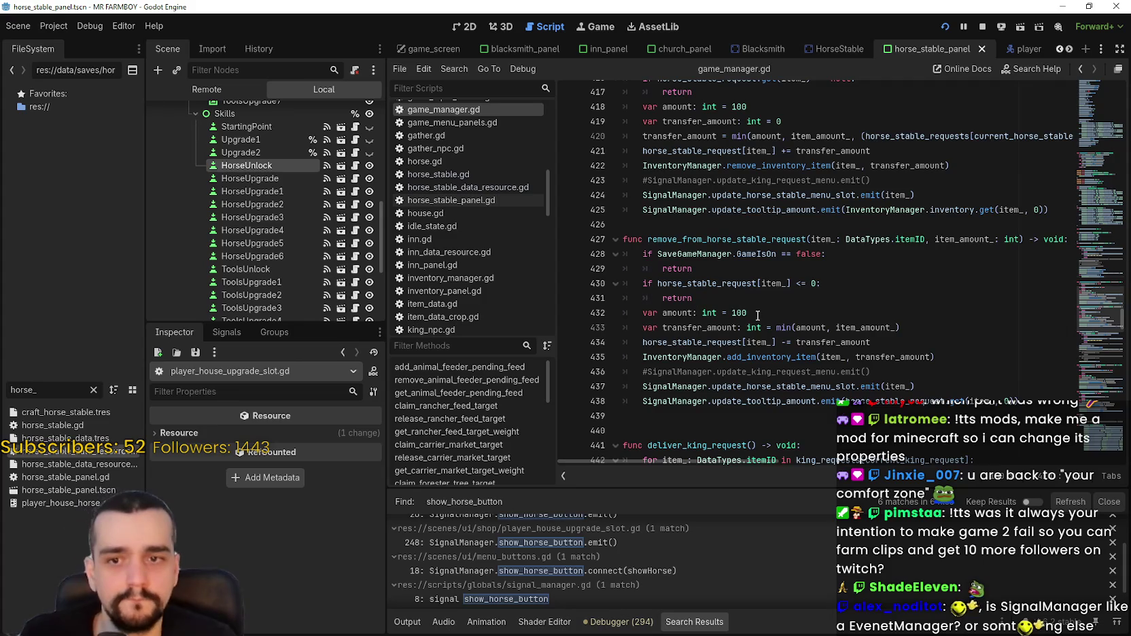
{"action": "scroll", "coordinate": [758, 316], "scroll_direction": "down", "scroll_amount": 1}
Comment out the horse stable request functions on lines 393–438 of game_manager.gd.
{"action": "mouse_move", "coordinate": [1054, 354]}
{"action": "left_mouse_down"}
{"action": "mouse_move", "coordinate": [1053, 378]}
{"action": "mouse_move", "coordinate": [965, 292]}
{"action": "mouse_move", "coordinate": [914, 285]}
{"action": "mouse_move", "coordinate": [910, 307]}
{"action": "mouse_move", "coordinate": [898, 122]}
{"action": "mouse_move", "coordinate": [892, 337]}
{"action": "mouse_move", "coordinate": [799, 337]}
{"action": "mouse_move", "coordinate": [836, 302]}
{"action": "mouse_move", "coordinate": [653, 225]}
{"action": "mouse_move", "coordinate": [621, 225]}
{"action": "left_mouse_up"}
{"action": "scroll", "coordinate": [686, 292], "scroll_direction": "down", "scroll_amount": 12}
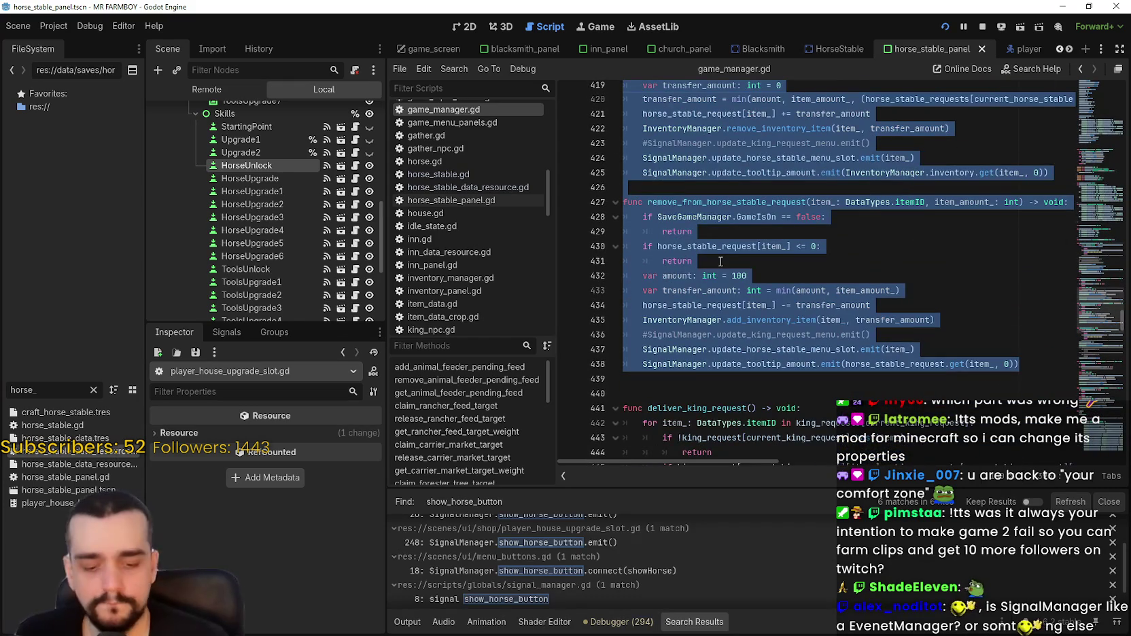
{"action": "key", "text": "ctrl+k"}
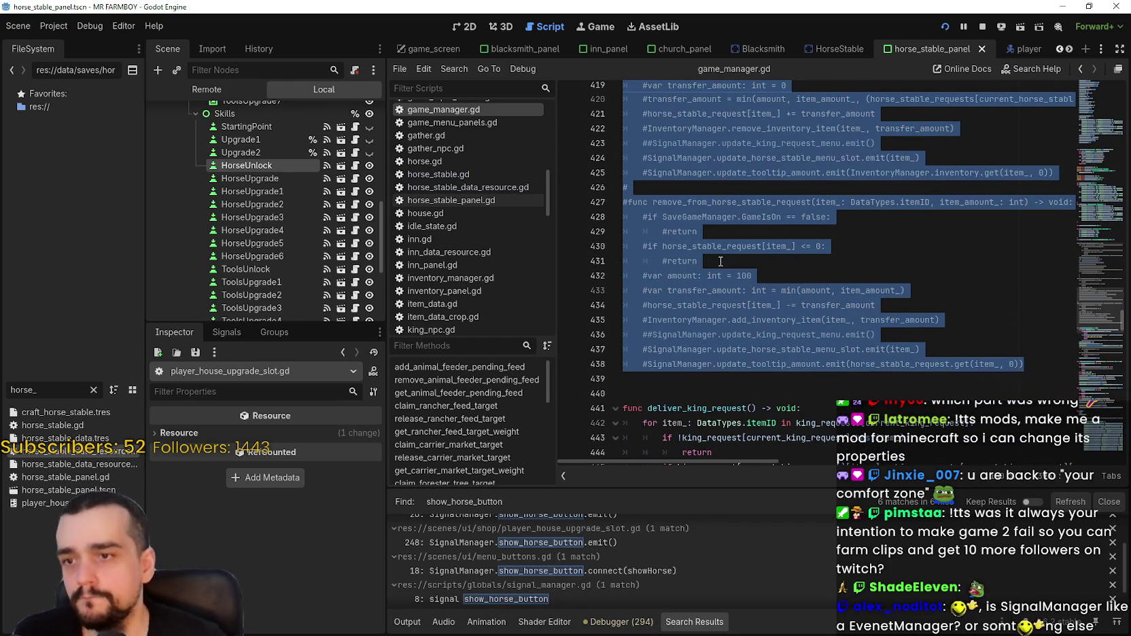
{"action": "scroll", "coordinate": [721, 261], "scroll_direction": "up", "scroll_amount": 4}
{"action": "scroll", "coordinate": [714, 253], "scroll_direction": "up", "scroll_amount": 5}
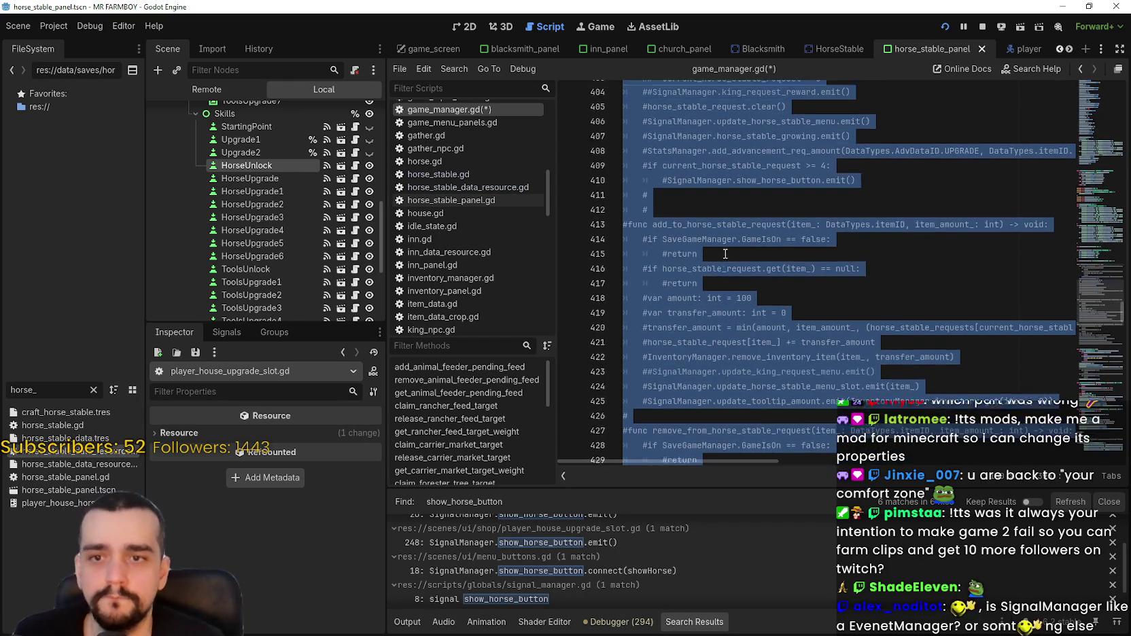
{"action": "left_click", "coordinate": [733, 245]}
Save game_manager.gd and go to the menu_buttons.gd match at line 18.
{"action": "scroll", "coordinate": [738, 240], "scroll_direction": "up", "scroll_amount": 2}
{"action": "scroll", "coordinate": [738, 240], "scroll_direction": "up", "scroll_amount": 1}
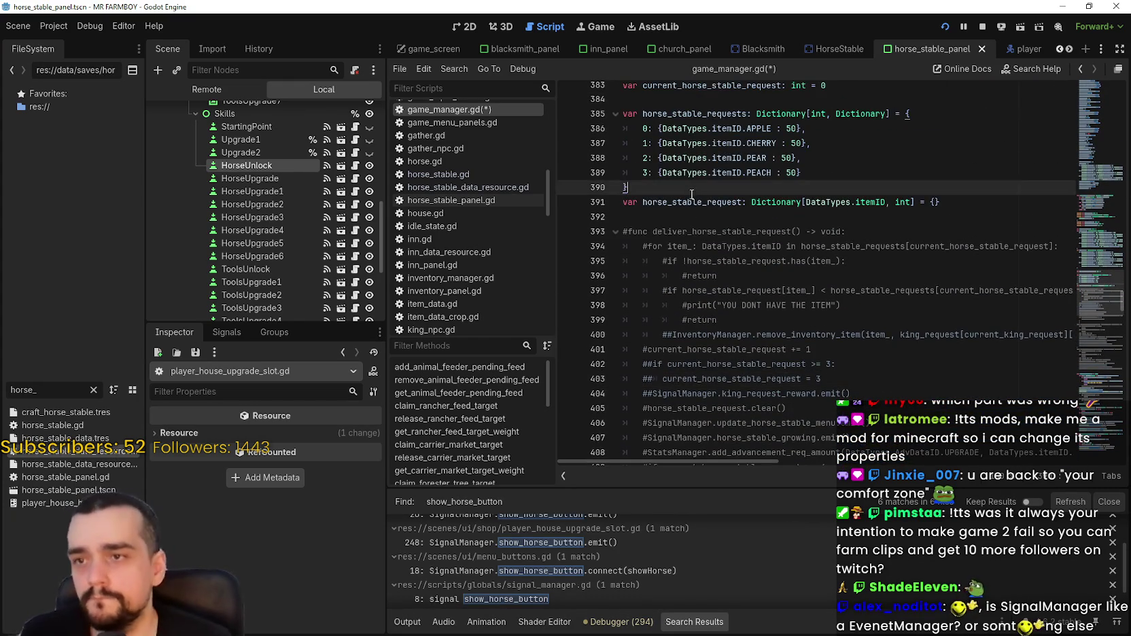
{"action": "left_click", "coordinate": [699, 217]}
{"action": "key", "text": "ctrl+s"}
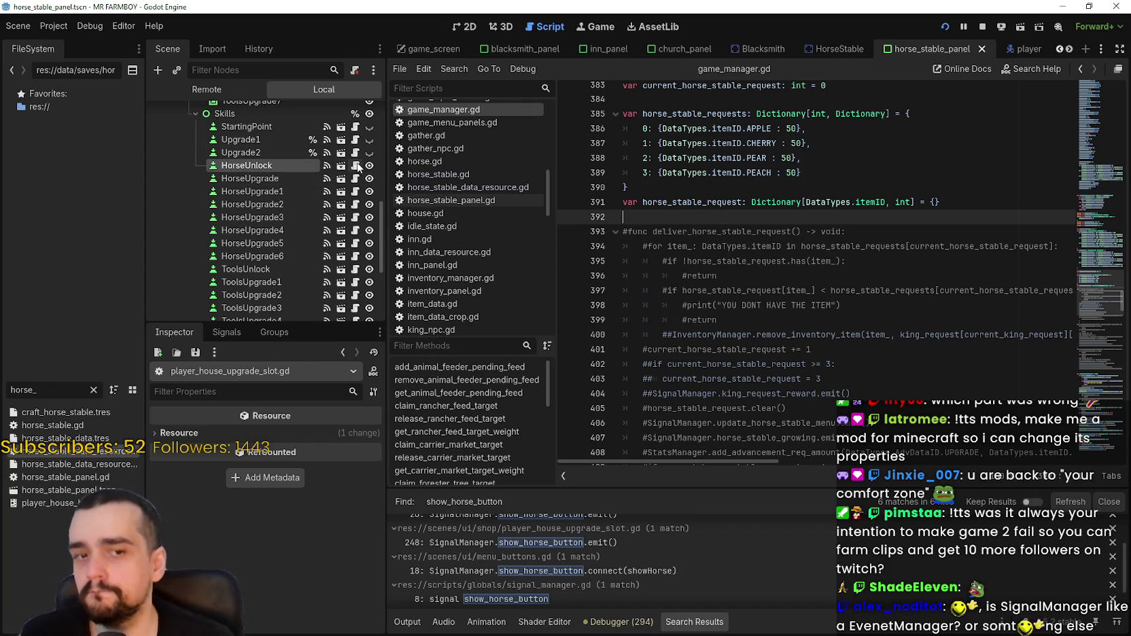
{"action": "scroll", "coordinate": [583, 583], "scroll_direction": "down", "scroll_amount": 2}
{"action": "left_click", "coordinate": [595, 540]}
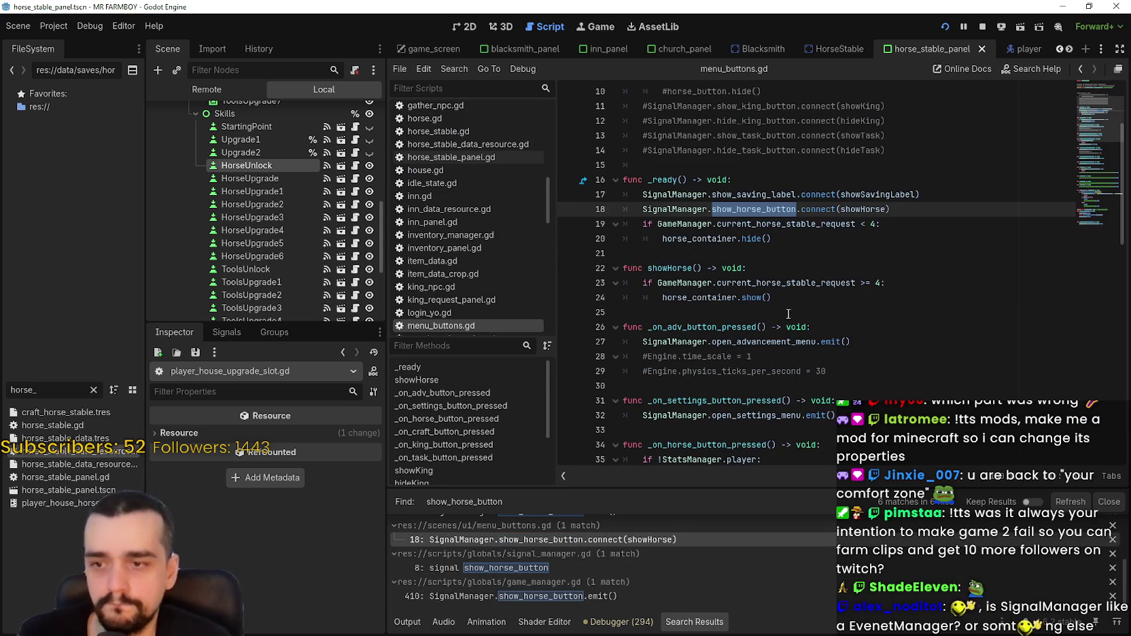
Comment out the current_horse_stable_request check in _ready, unindent horse_container.hide(), and save.
{"action": "left_click", "coordinate": [901, 239]}
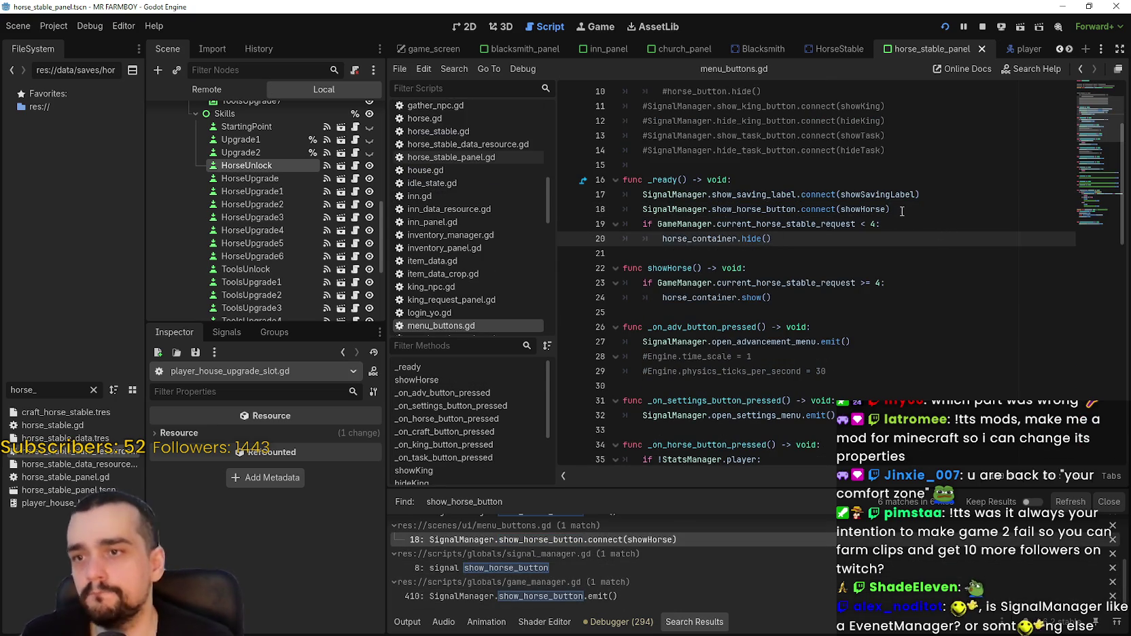
{"action": "left_click_drag", "start_coordinate": [835, 225], "coordinate": [712, 224]}
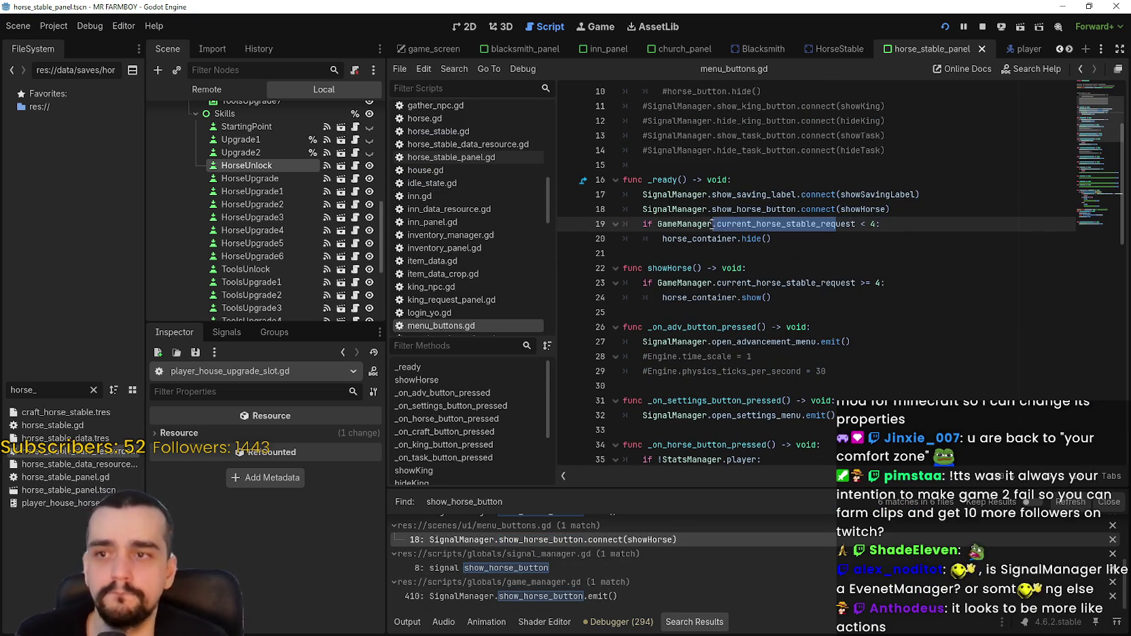
{"action": "left_click", "coordinate": [788, 224]}
{"action": "double_click", "coordinate": [806, 224]}
{"action": "left_click", "coordinate": [789, 239]}
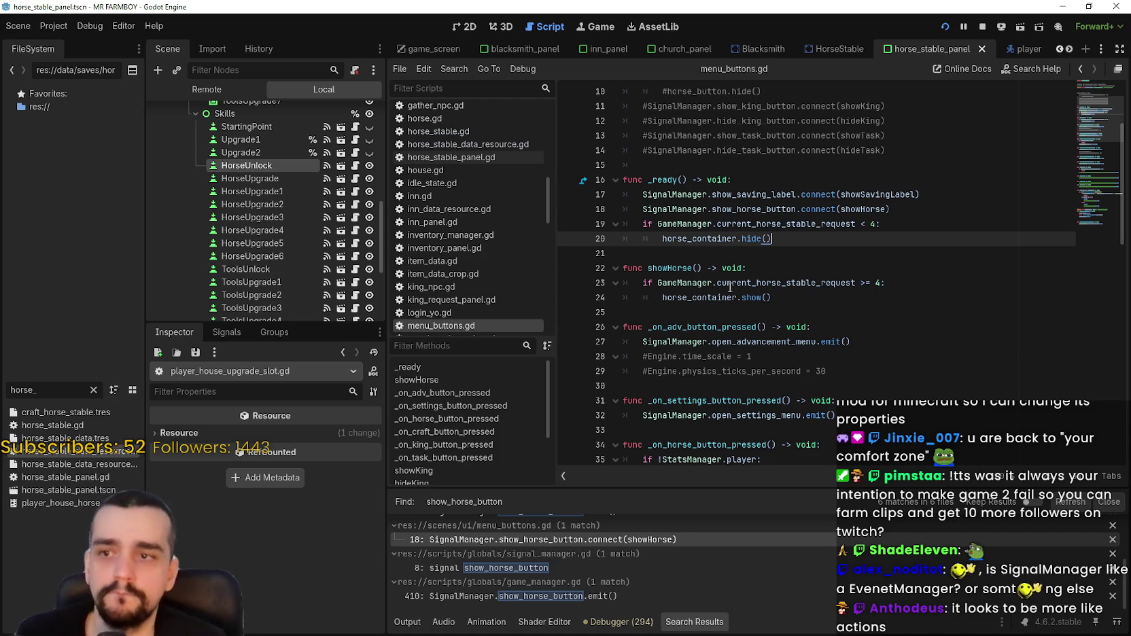
{"action": "left_click_drag", "start_coordinate": [674, 270], "coordinate": [674, 285]}
{"action": "key", "text": "Up"}
{"action": "key", "text": "Up"}
{"action": "key", "text": "Up"}
{"action": "key", "text": "ctrl+k"}
{"action": "key", "text": "Down"}
{"action": "key", "text": "shift+Tab"}
{"action": "left_click", "coordinate": [658, 253]}
{"action": "key", "text": "ctrl+s"}
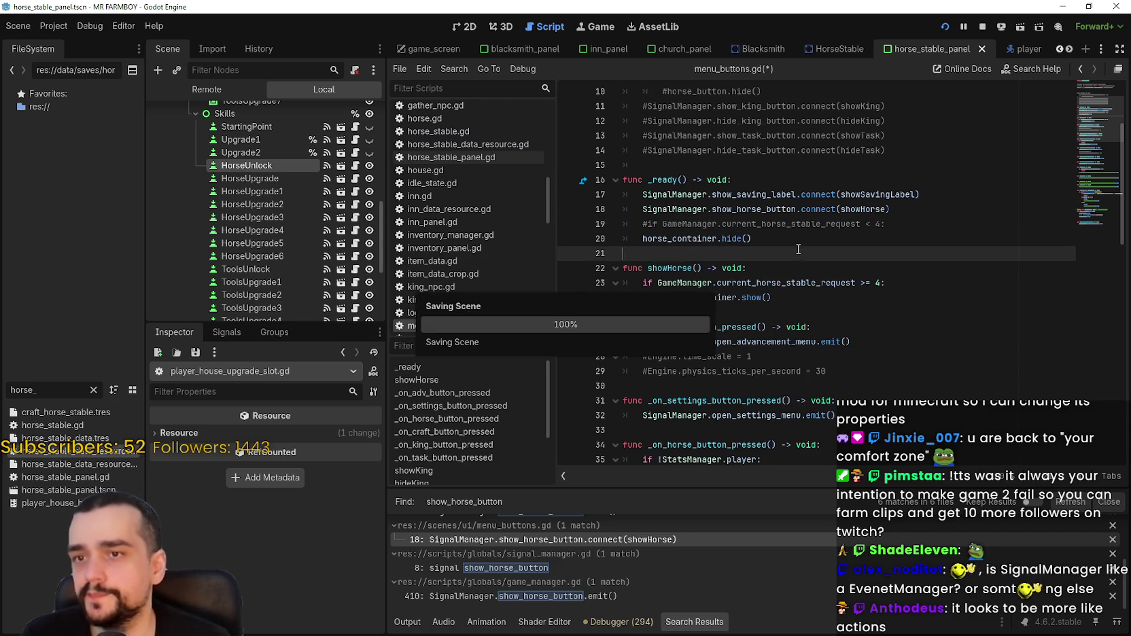
Start a new showHorse line: if StatsManager.the_endless_unlocked.has().
{"action": "left_click", "coordinate": [790, 299]}
{"action": "left_click", "coordinate": [814, 311]}
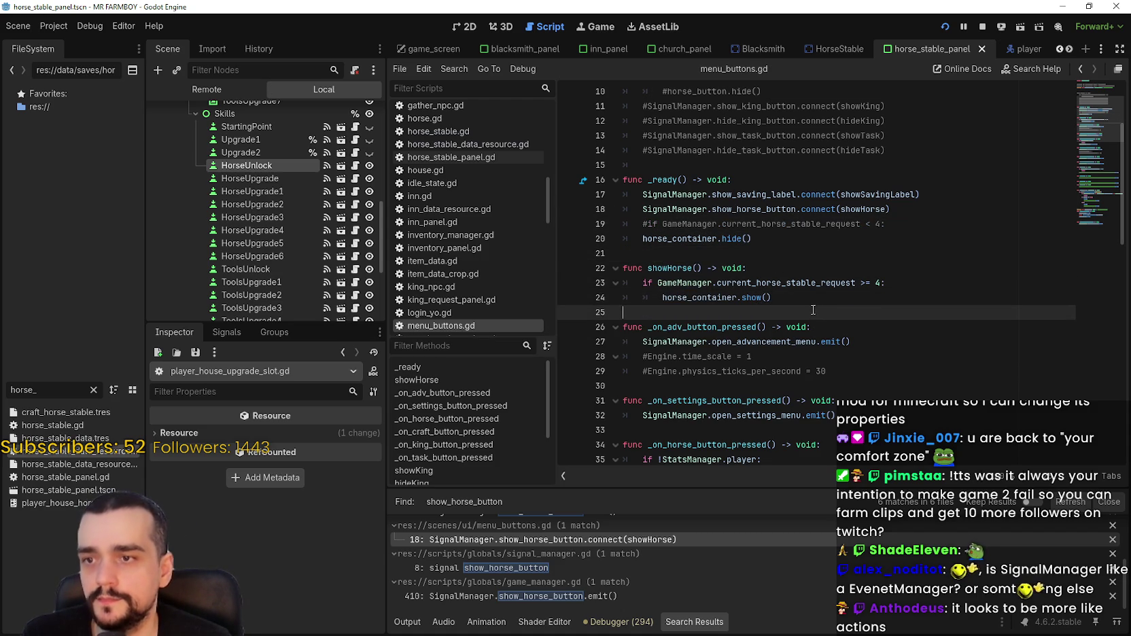
{"action": "left_click", "coordinate": [806, 298]}
{"action": "left_click", "coordinate": [806, 285]}
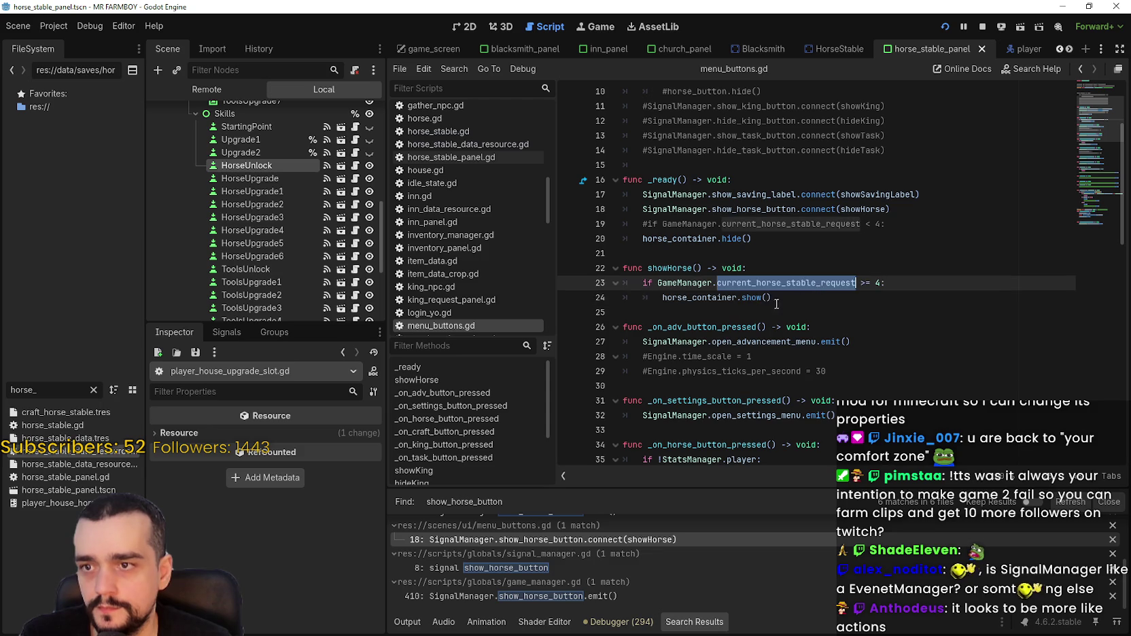
{"action": "left_click", "coordinate": [799, 276]}
{"action": "key", "text": "Return"}
{"action": "type", "text": "if "}
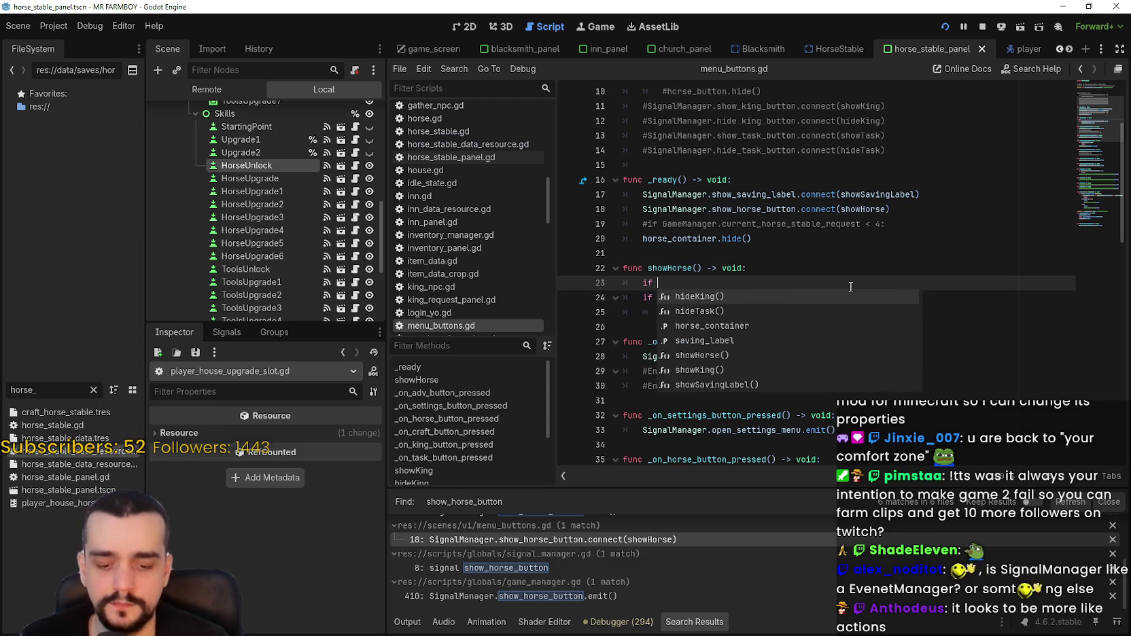
{"action": "type", "text": "stats"}
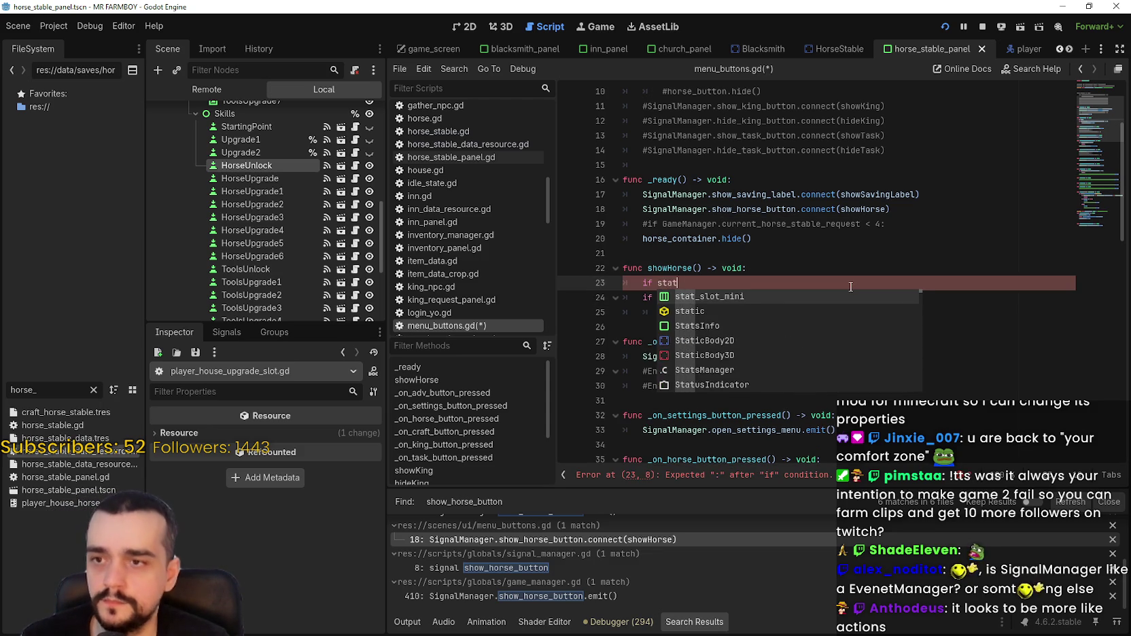
{"action": "key", "text": "Down"}
{"action": "key", "text": "Return"}
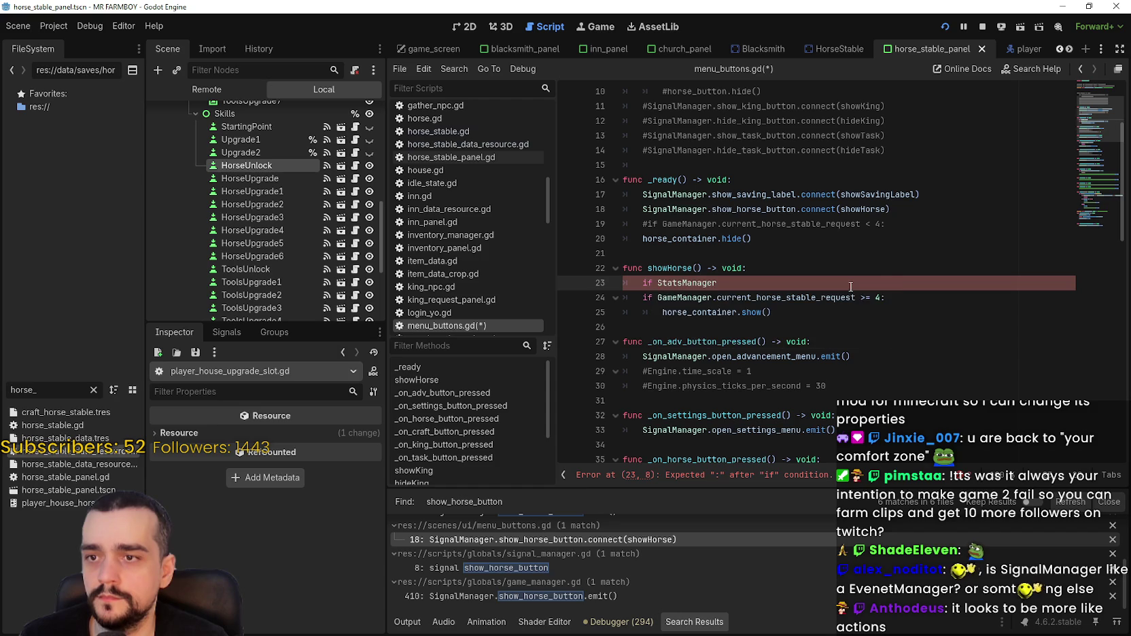
{"action": "type", "text": "."}
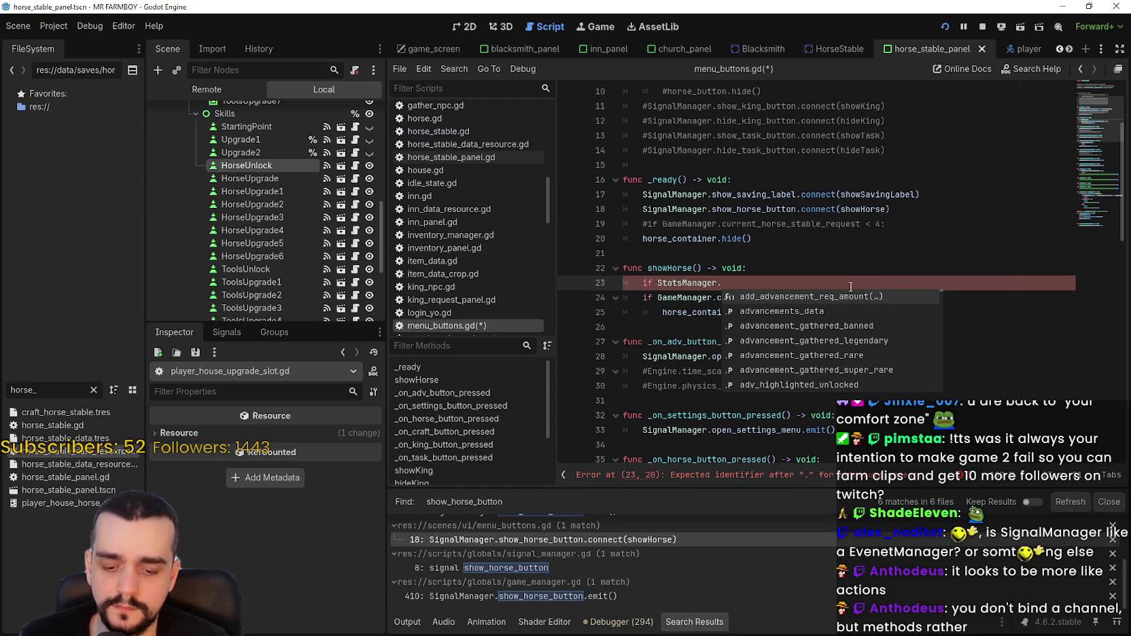
{"action": "type", "text": "endless"}
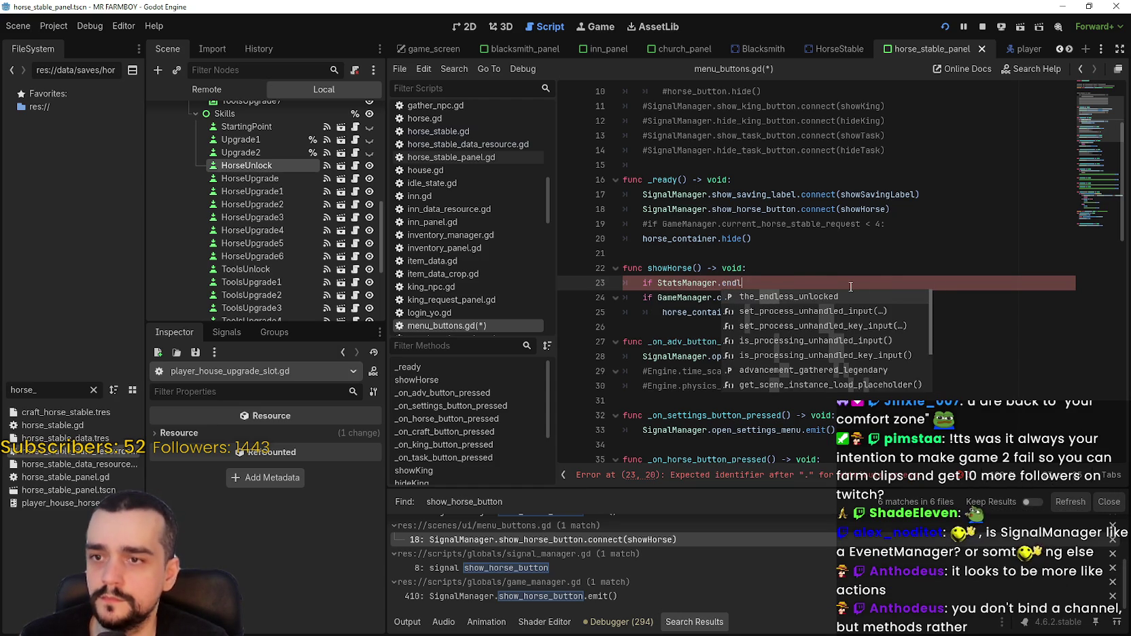
{"action": "key", "text": "Return"}
{"action": "type", "text": "has"}
{"action": "key", "text": "Return"}
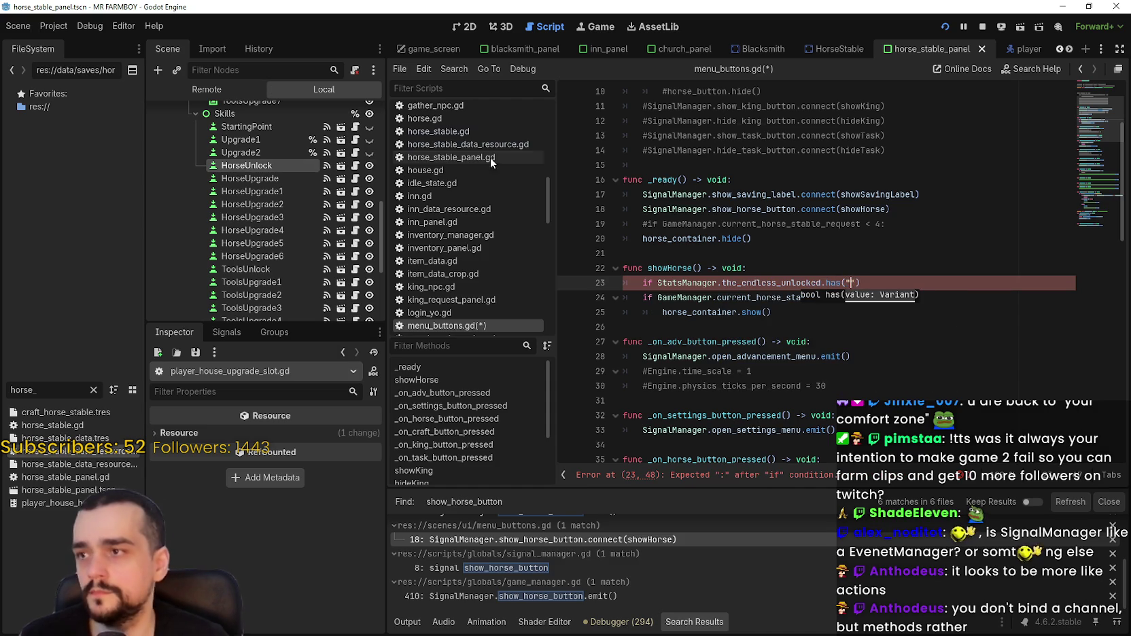
Paste HorseUnlock's name tr_player_house_horse_unlock into has(), comment out the GameManager condition, add ':', save.
{"action": "left_click", "coordinate": [301, 170]}
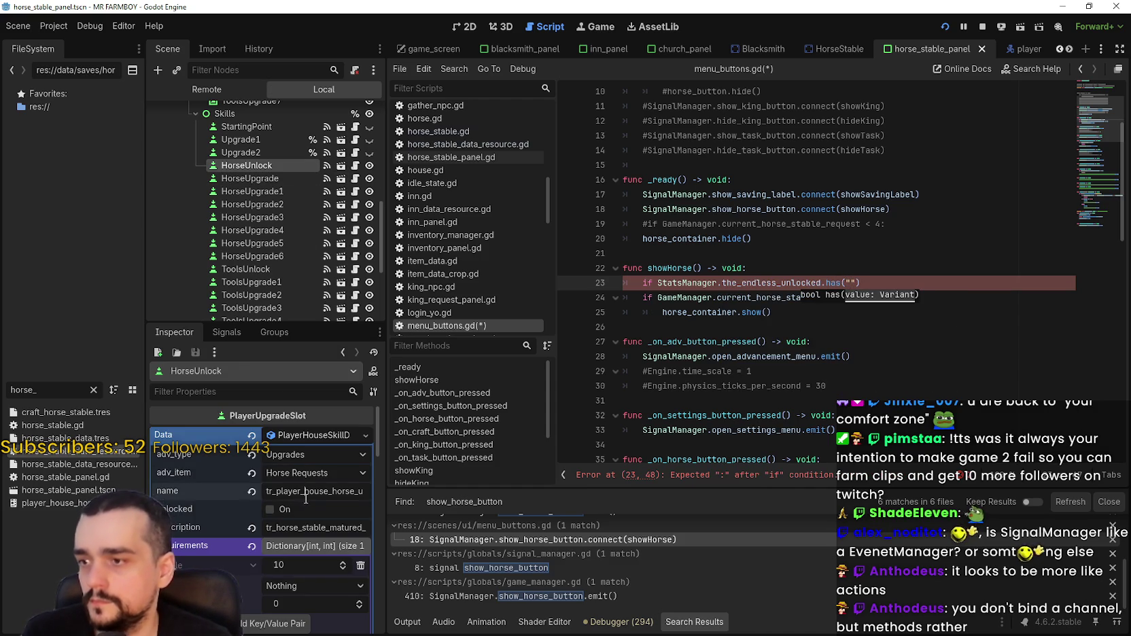
{"action": "left_click", "coordinate": [306, 497]}
{"action": "key", "text": "ctrl+c"}
{"action": "left_click", "coordinate": [855, 282]}
{"action": "key", "text": "ctrl+v"}
{"action": "left_click", "coordinate": [643, 293]}
{"action": "key", "text": "ctrl+k"}
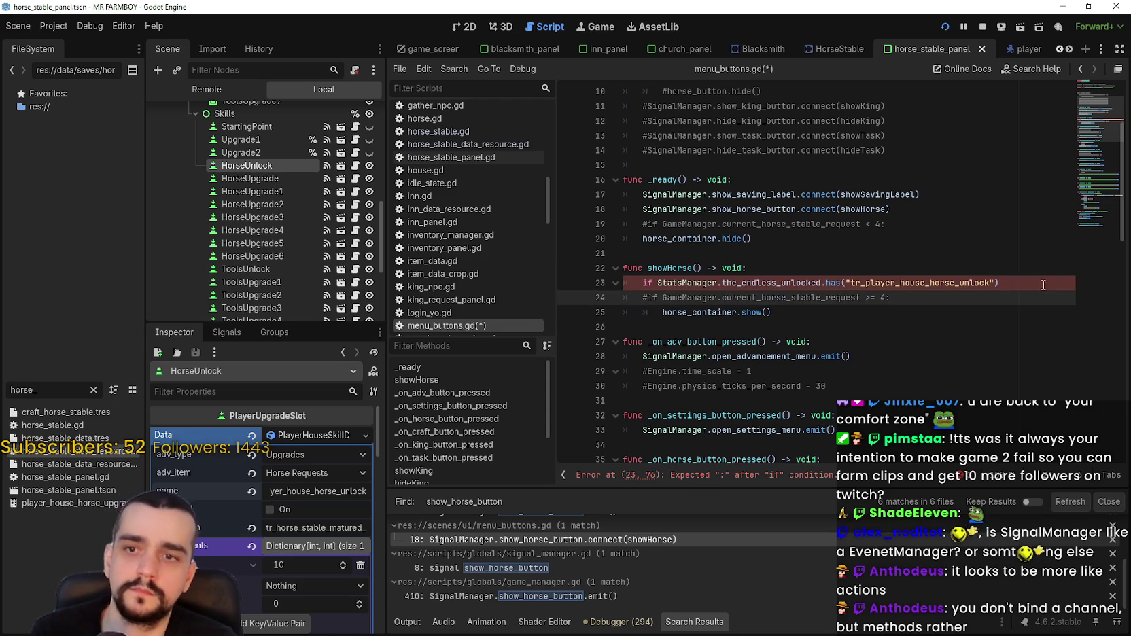
{"action": "left_click", "coordinate": [1040, 286]}
{"action": "type", "text": ":"}
{"action": "key", "text": "ctrl+s"}
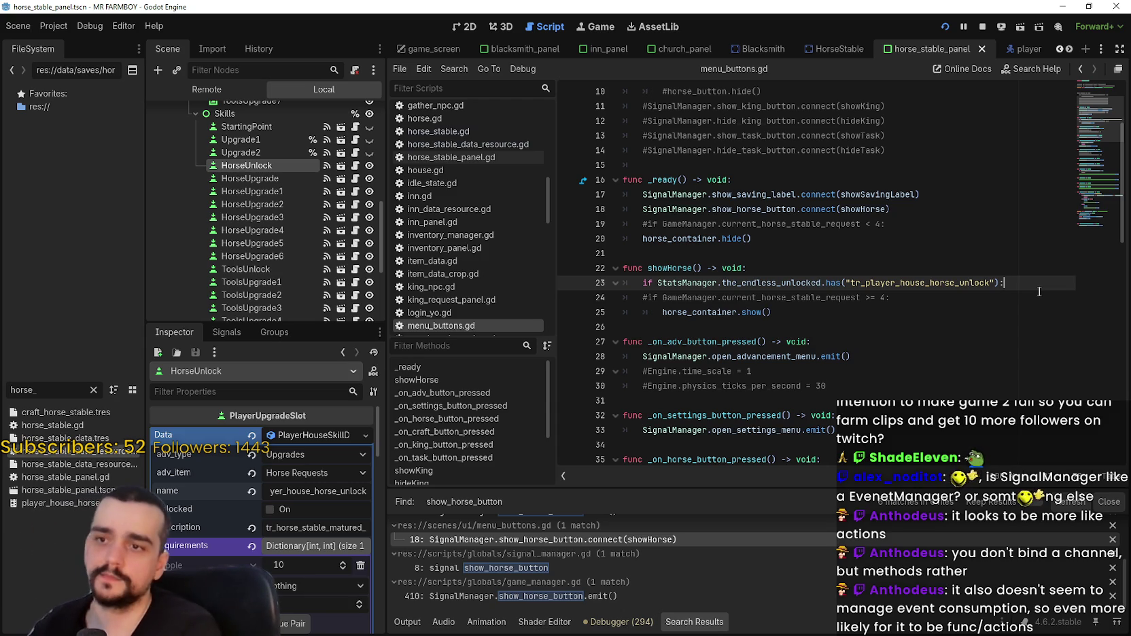
Save menu_buttons.gd and jump to the show_horse_button signal declaration in signal_manager.gd.
{"action": "left_click", "coordinate": [787, 327]}
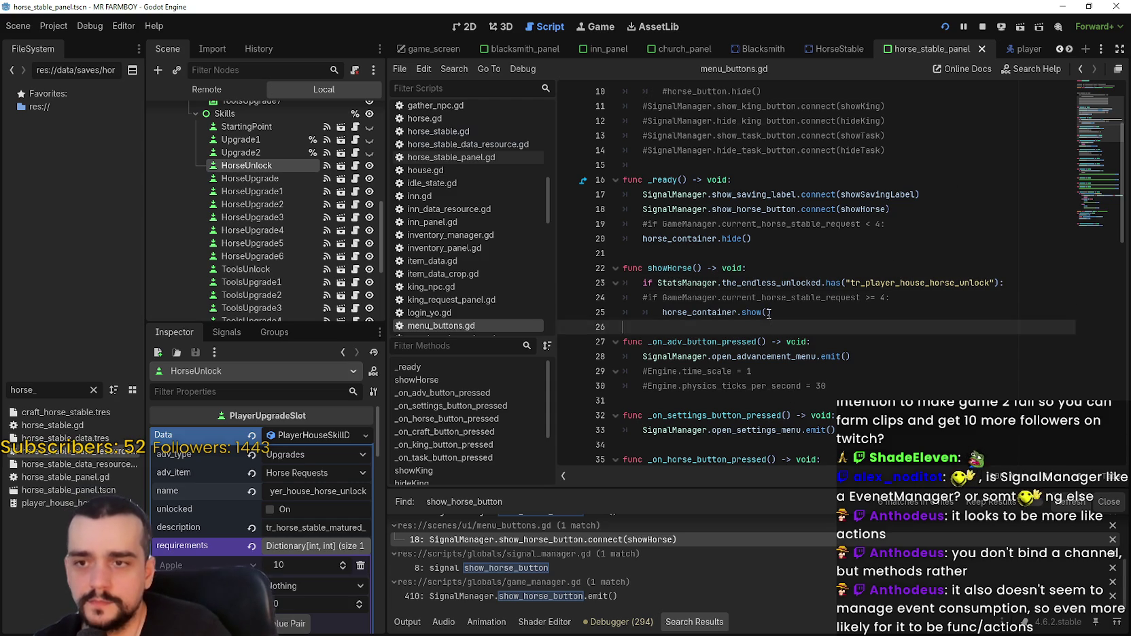
{"action": "key", "text": "ctrl+s"}
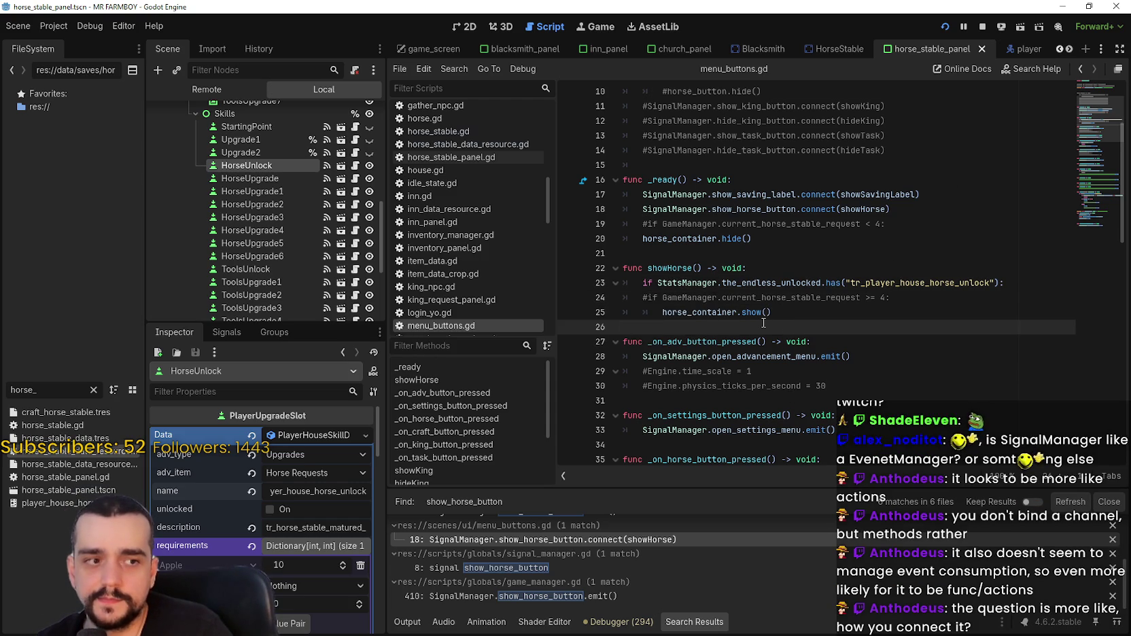
{"action": "scroll", "coordinate": [767, 315], "scroll_direction": "up", "scroll_amount": 1}
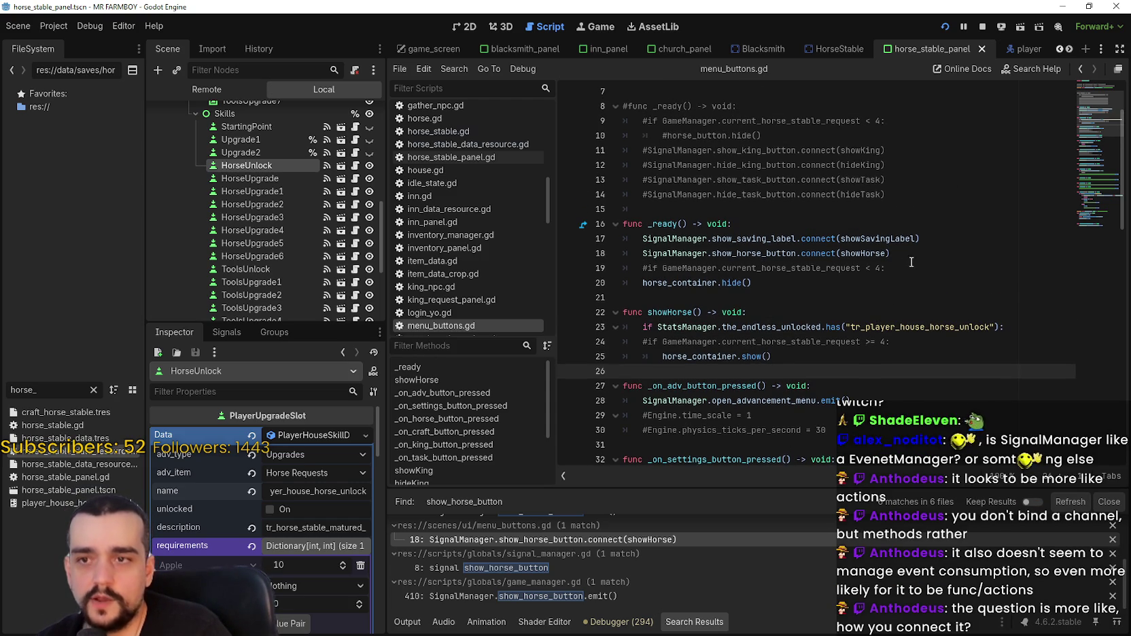
{"action": "left_click_drag", "start_coordinate": [939, 254], "coordinate": [639, 250]}
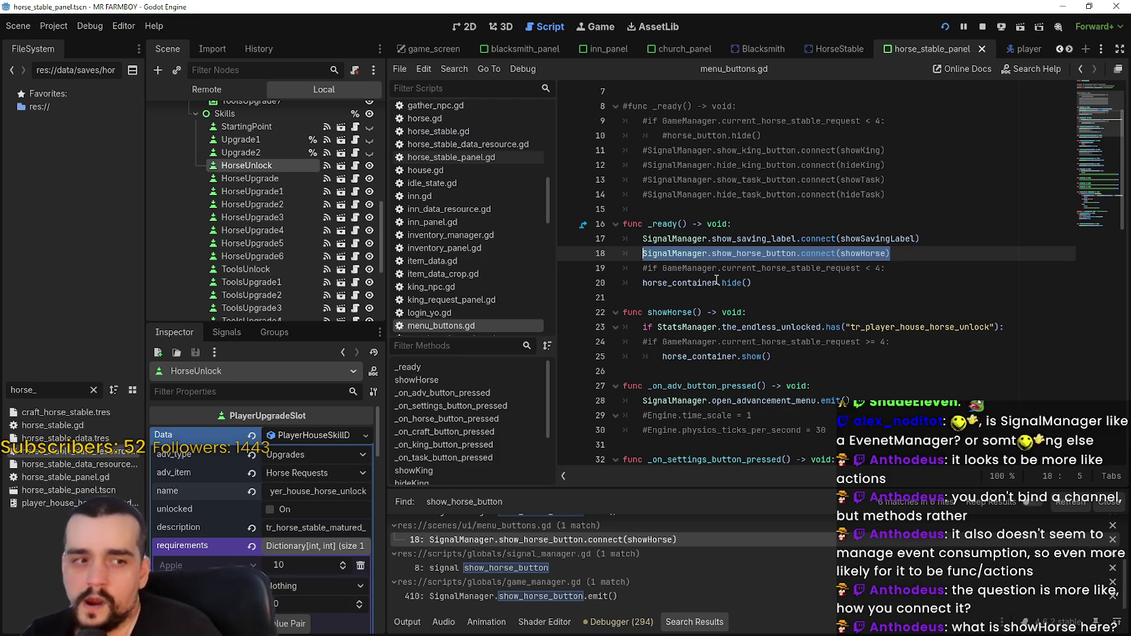
{"action": "double_click", "coordinate": [736, 255]}
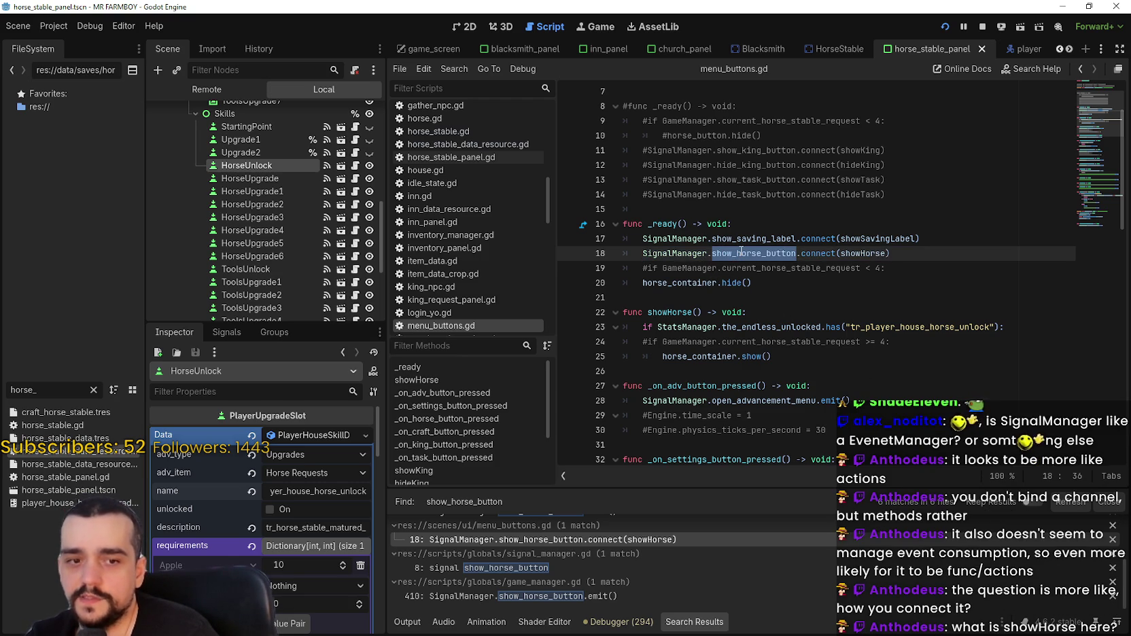
{"action": "mouse_move", "coordinate": [741, 253]}
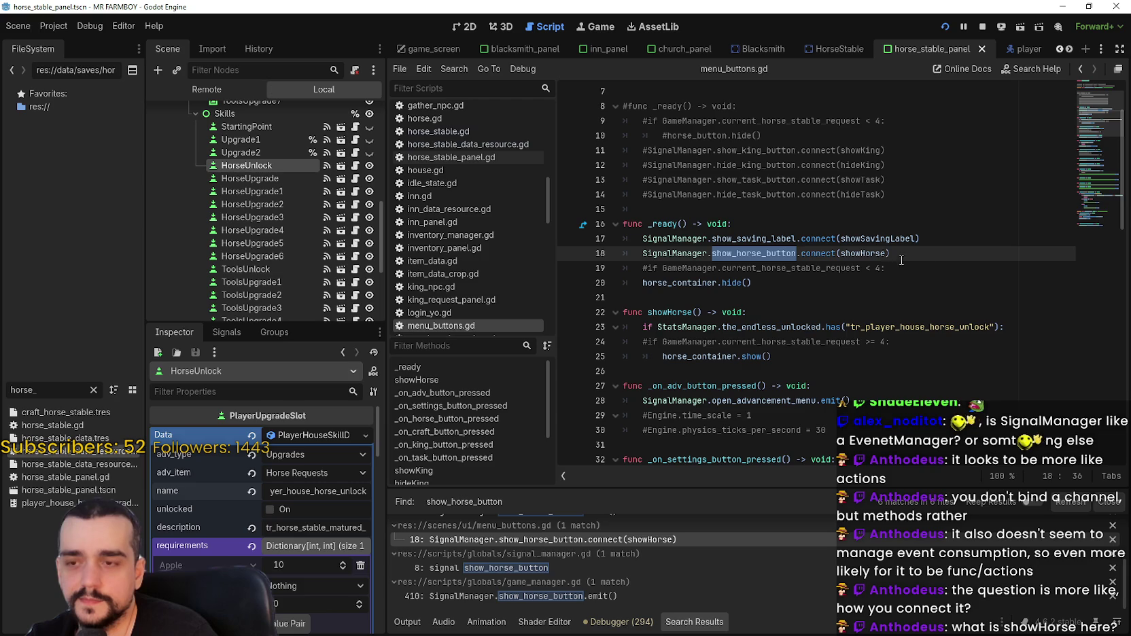
{"action": "left_click", "coordinate": [784, 253]}
{"action": "right_click", "coordinate": [766, 259]}
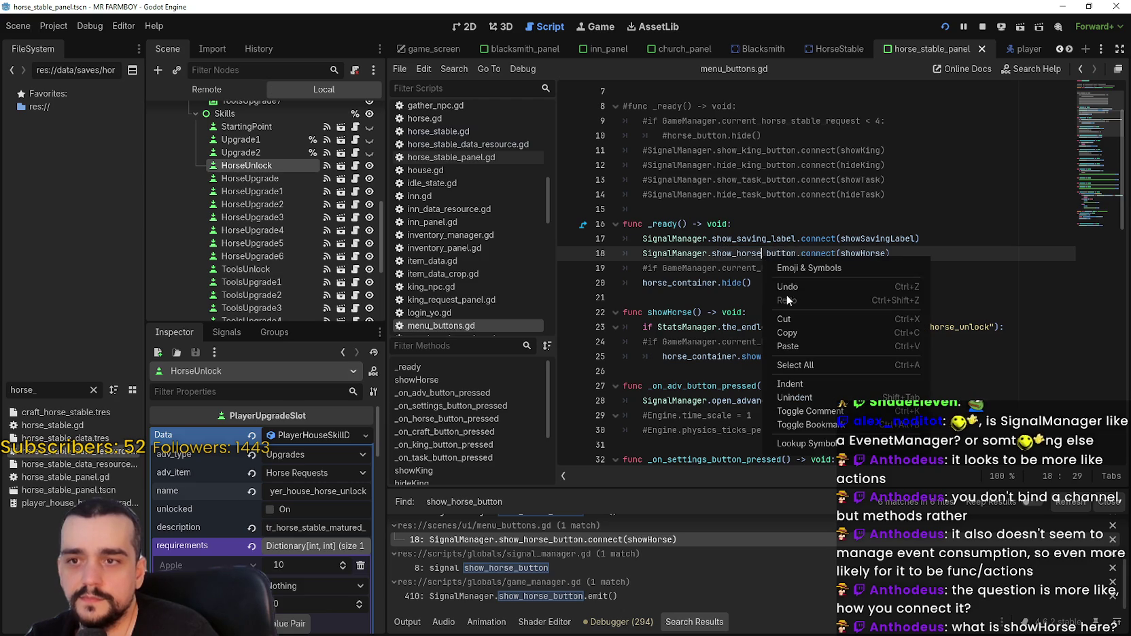
{"action": "left_click", "coordinate": [802, 442]}
Select the show_horse_button declaration on line 8, then open HorseUnlock's player_house_upgrade_slot.gd script.
{"action": "scroll", "coordinate": [818, 313], "scroll_direction": "up", "scroll_amount": 2}
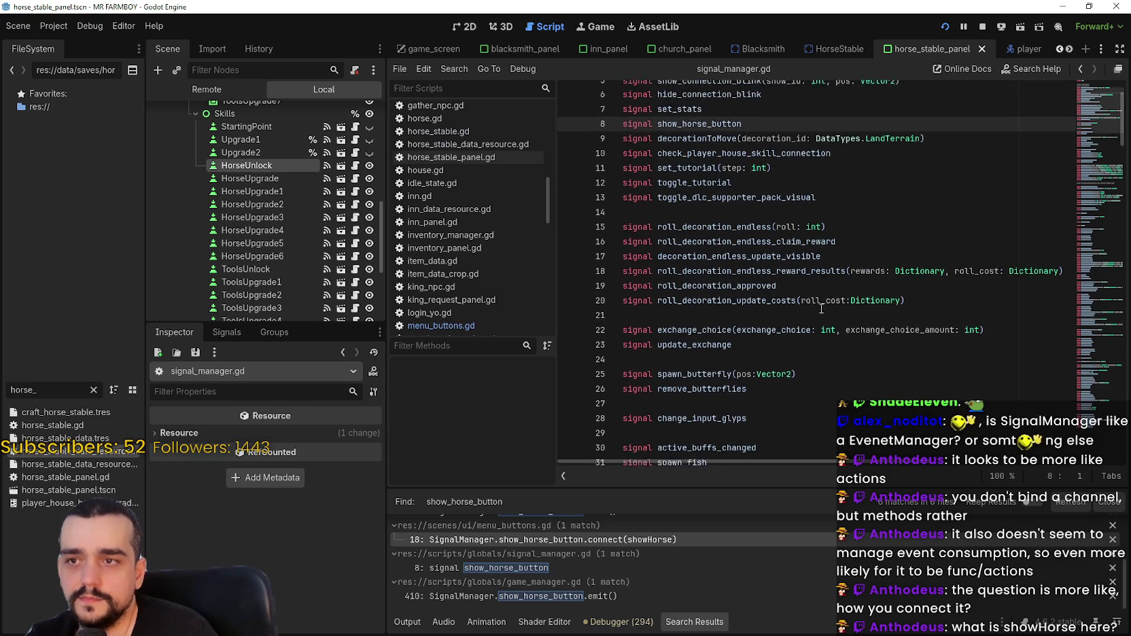
{"action": "triple_click", "coordinate": [620, 159]}
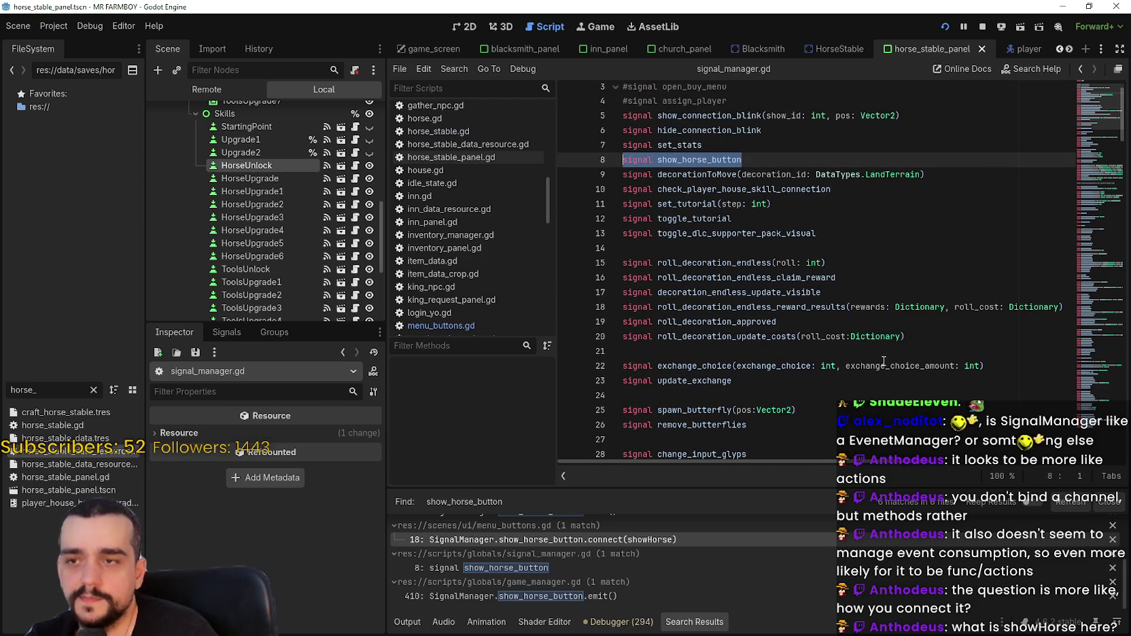
{"action": "left_click", "coordinate": [763, 162]}
{"action": "key", "text": "shift+Home"}
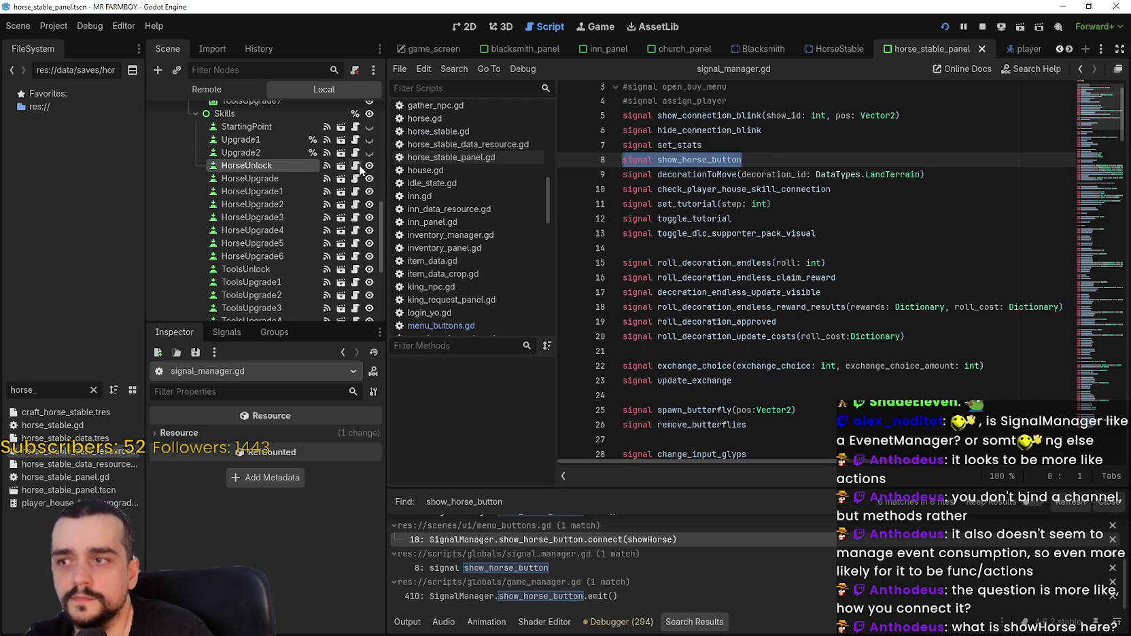
{"action": "left_click", "coordinate": [359, 167]}
{"action": "scroll", "coordinate": [363, 160], "scroll_direction": "up", "scroll_amount": 10}
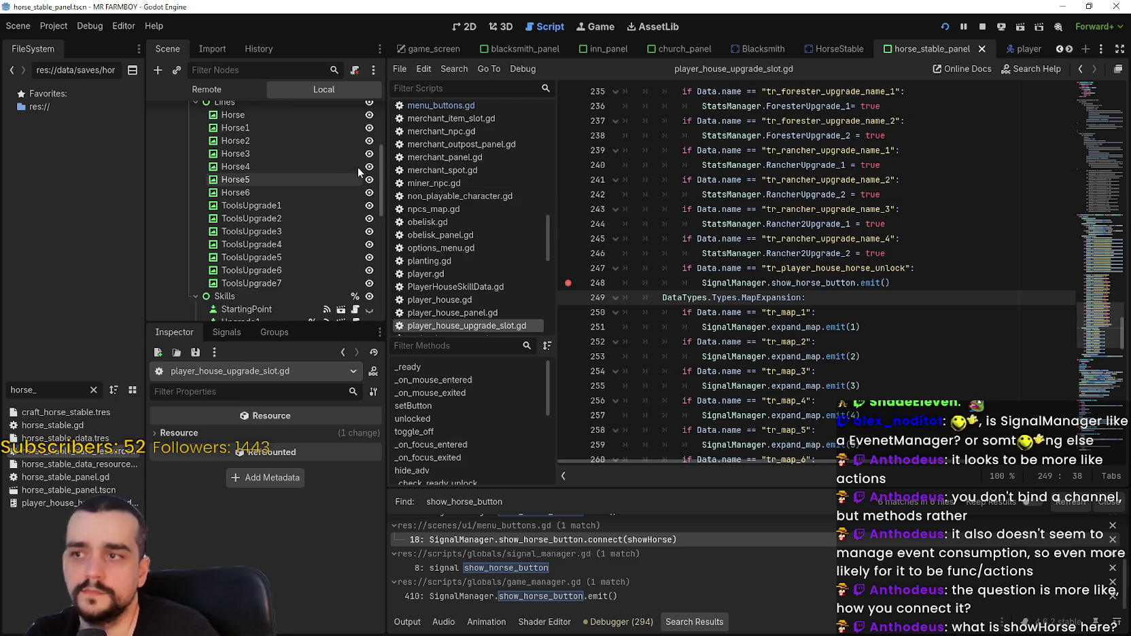
Return to menu_buttons.gd line 18 and inspect lines 17–20 of _ready.
{"action": "left_click", "coordinate": [616, 542]}
{"action": "left_click", "coordinate": [847, 282]}
{"action": "left_click", "coordinate": [916, 244]}
{"action": "left_click", "coordinate": [915, 254]}
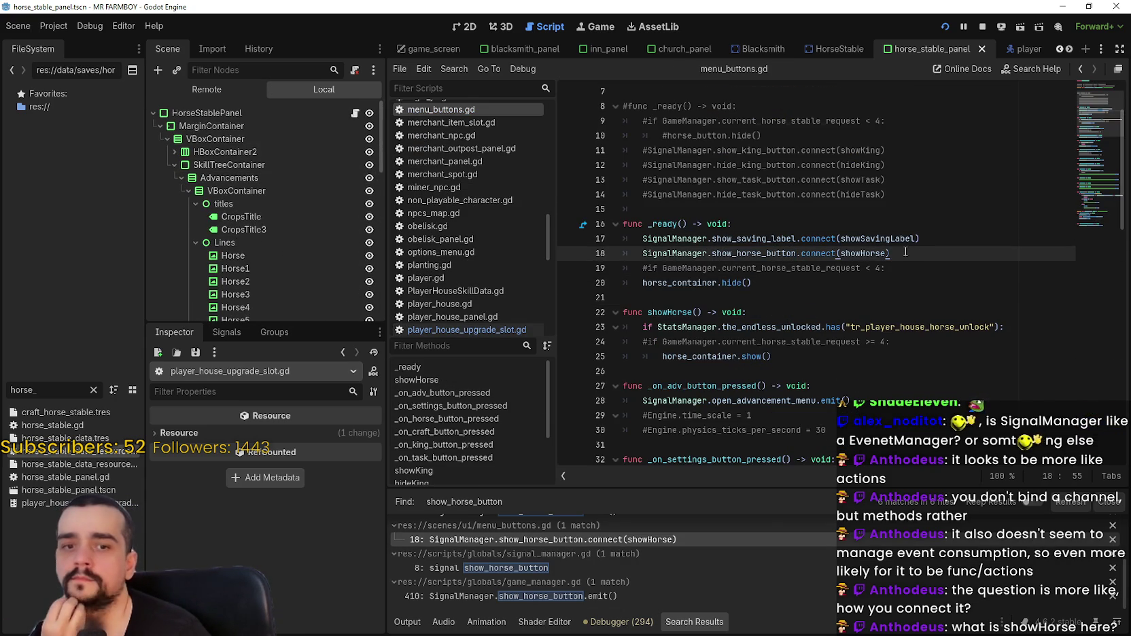
{"action": "left_click", "coordinate": [907, 269]}
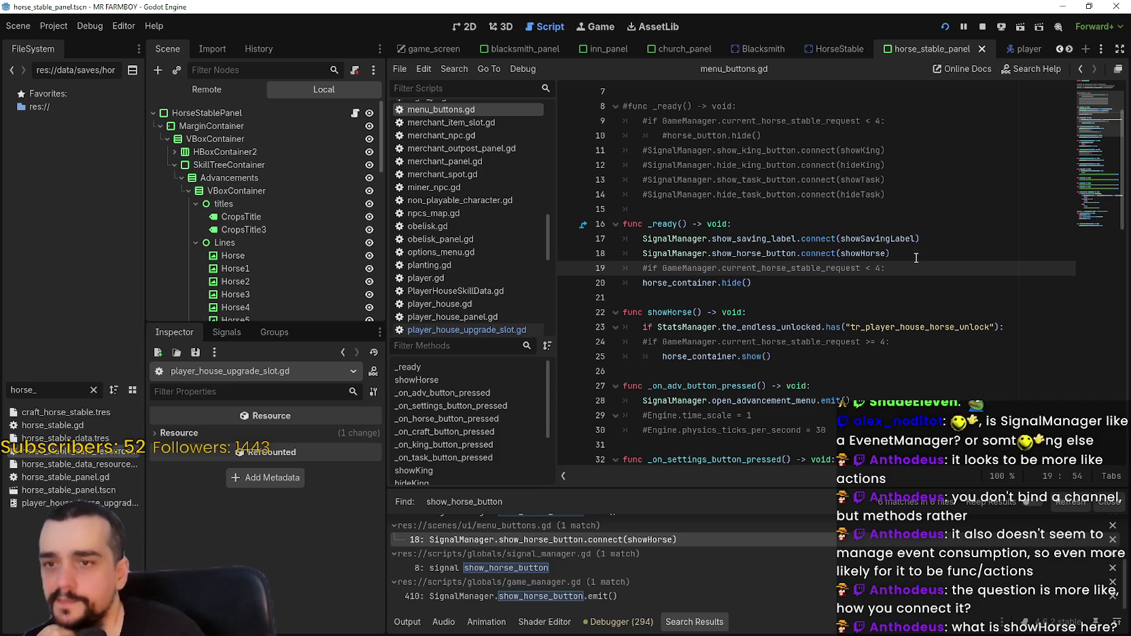
{"action": "left_click", "coordinate": [913, 252]}
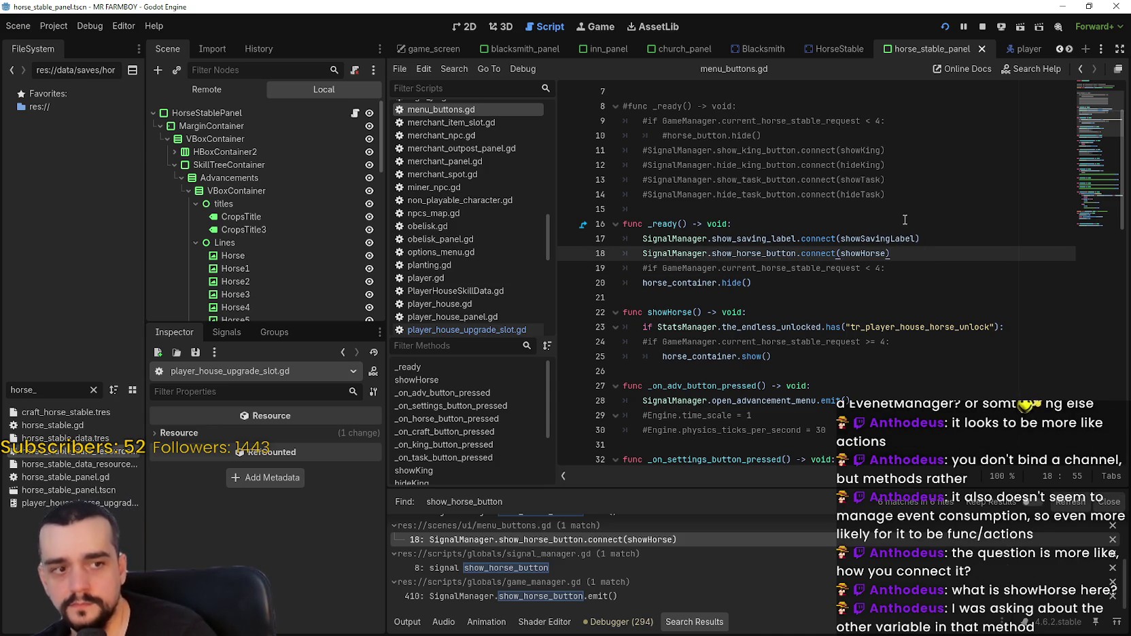
{"action": "left_click_drag", "start_coordinate": [832, 268], "coordinate": [835, 283]}
{"action": "left_click", "coordinate": [834, 283]}
{"action": "left_click", "coordinate": [936, 267]}
{"action": "left_click", "coordinate": [926, 254]}
{"action": "left_click", "coordinate": [912, 285]}
{"action": "left_click", "coordinate": [951, 252]}
{"action": "left_click", "coordinate": [927, 270]}
{"action": "left_click", "coordinate": [941, 255]}
{"action": "left_click", "coordinate": [909, 286]}
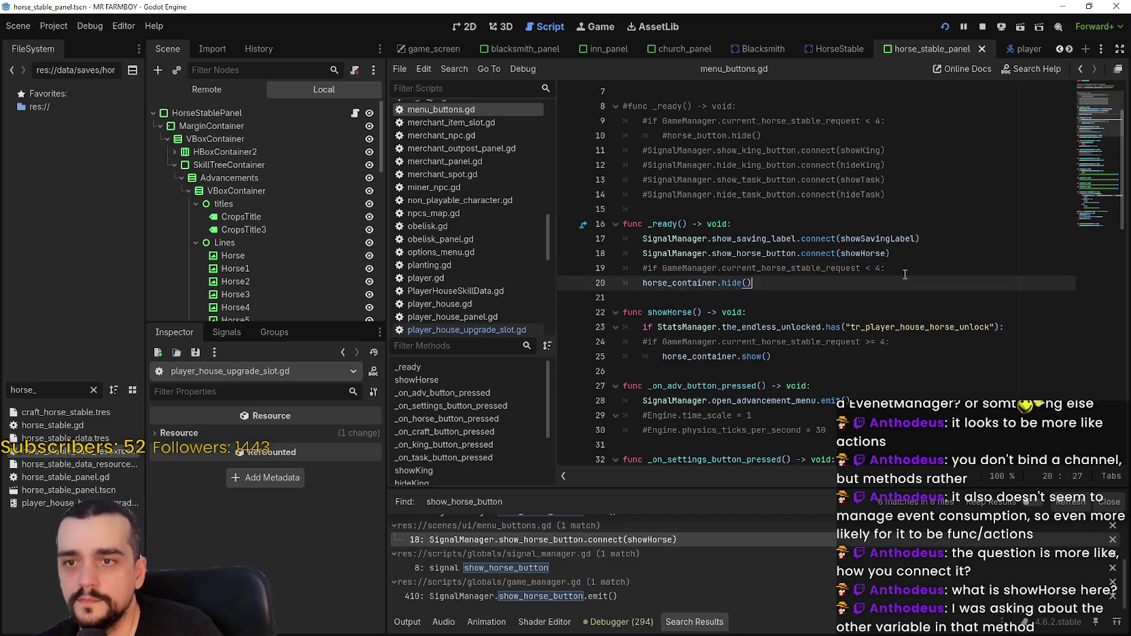
{"action": "left_click", "coordinate": [924, 238]}
Review the show_horse_button connect line and how it calls showHorse.
{"action": "mouse_move", "coordinate": [921, 253]}
{"action": "left_mouse_down"}
{"action": "mouse_move", "coordinate": [646, 239]}
{"action": "mouse_move", "coordinate": [659, 256]}
{"action": "left_mouse_up"}
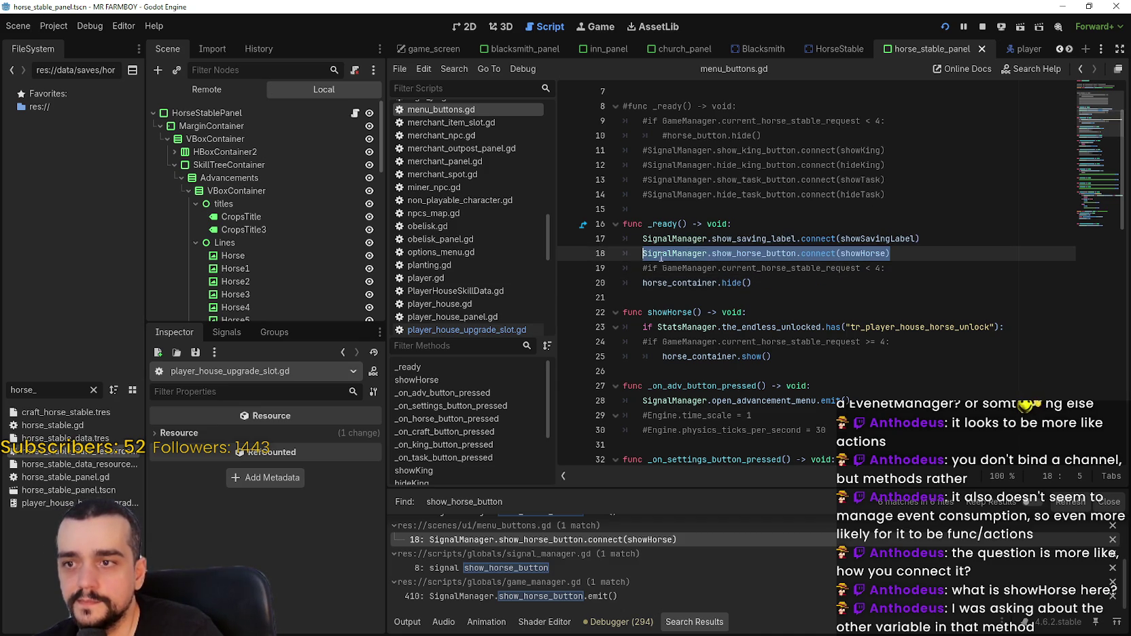
{"action": "double_click", "coordinate": [760, 255]}
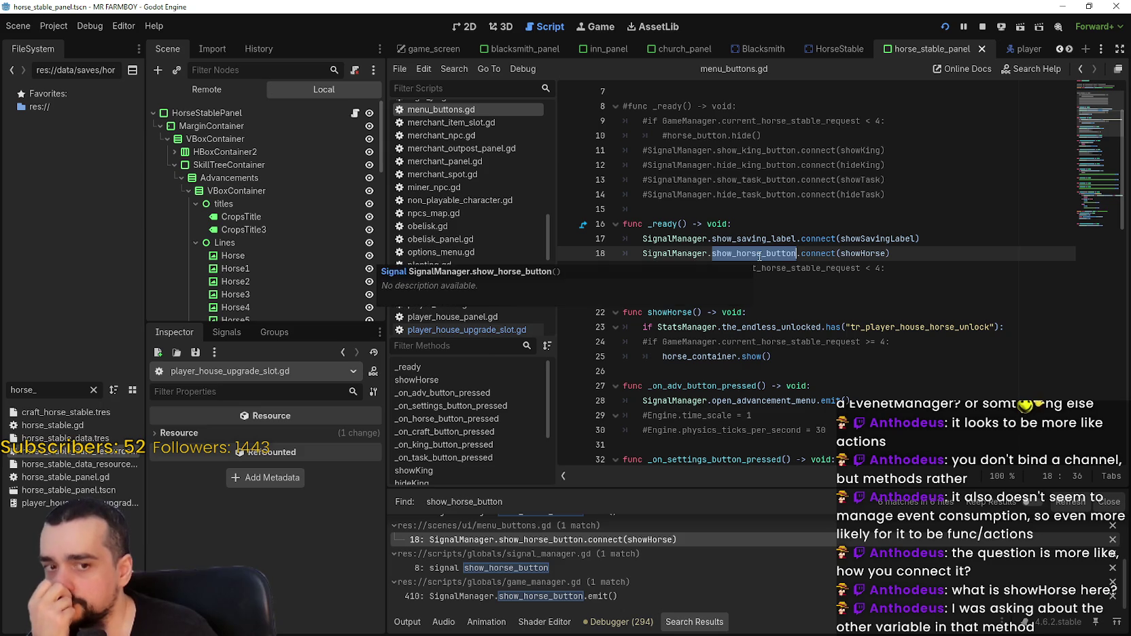
{"action": "left_click", "coordinate": [936, 241]}
{"action": "left_click", "coordinate": [914, 254]}
{"action": "double_click", "coordinate": [880, 253]}
{"action": "mouse_move", "coordinate": [858, 358]}
{"action": "left_mouse_down"}
{"action": "mouse_move", "coordinate": [782, 343]}
{"action": "mouse_move", "coordinate": [658, 224]}
{"action": "left_mouse_up"}
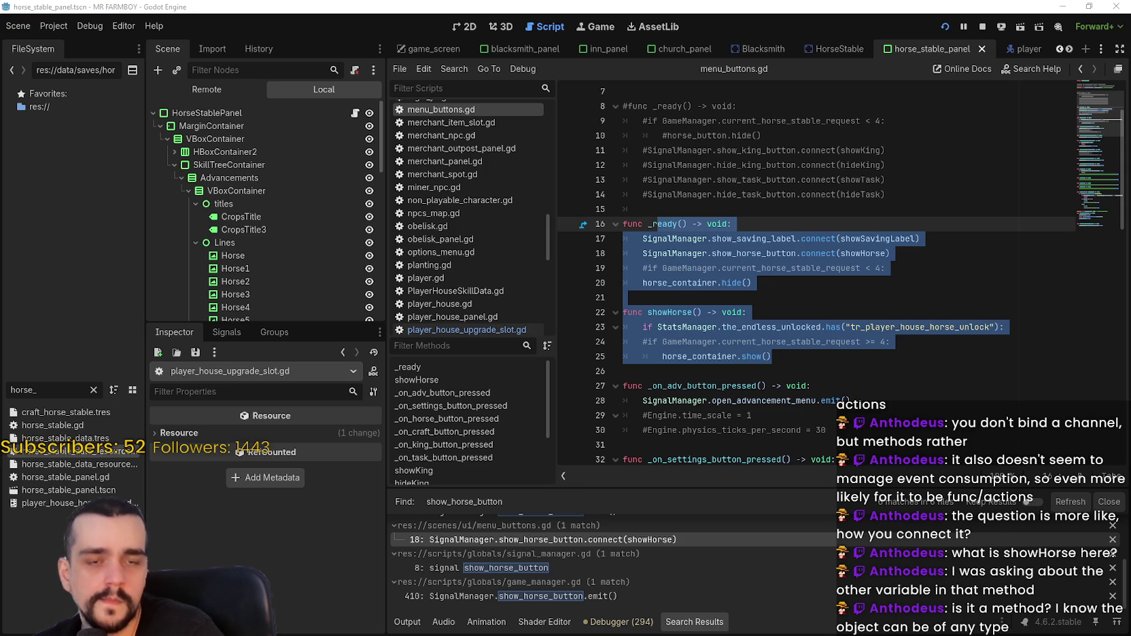
{"action": "left_click", "coordinate": [712, 299]}
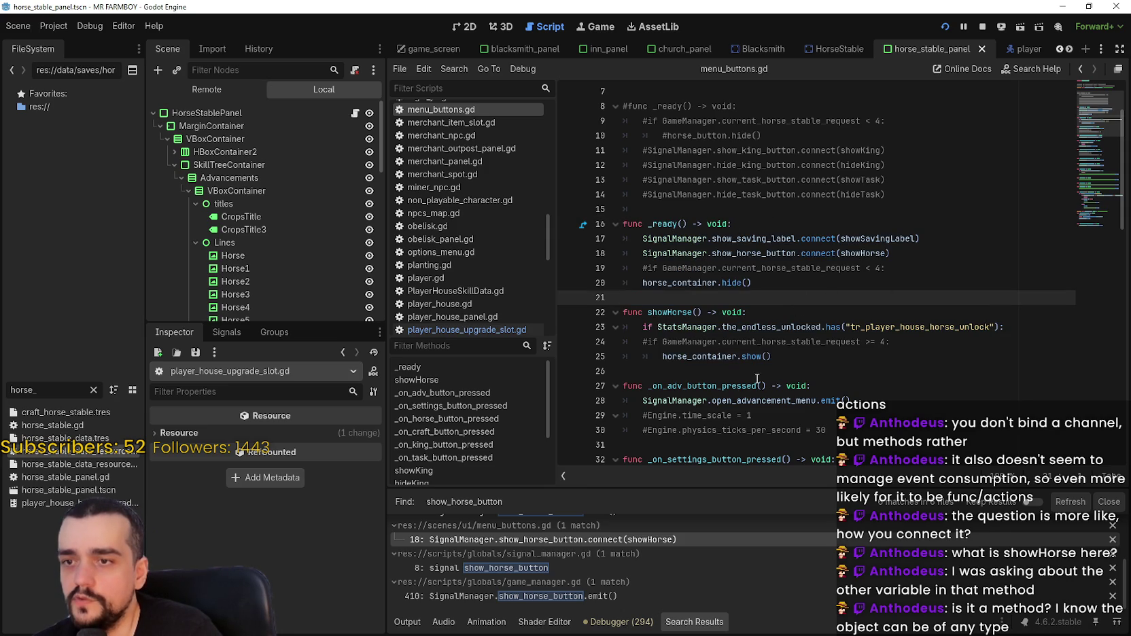
{"action": "left_click", "coordinate": [786, 372]}
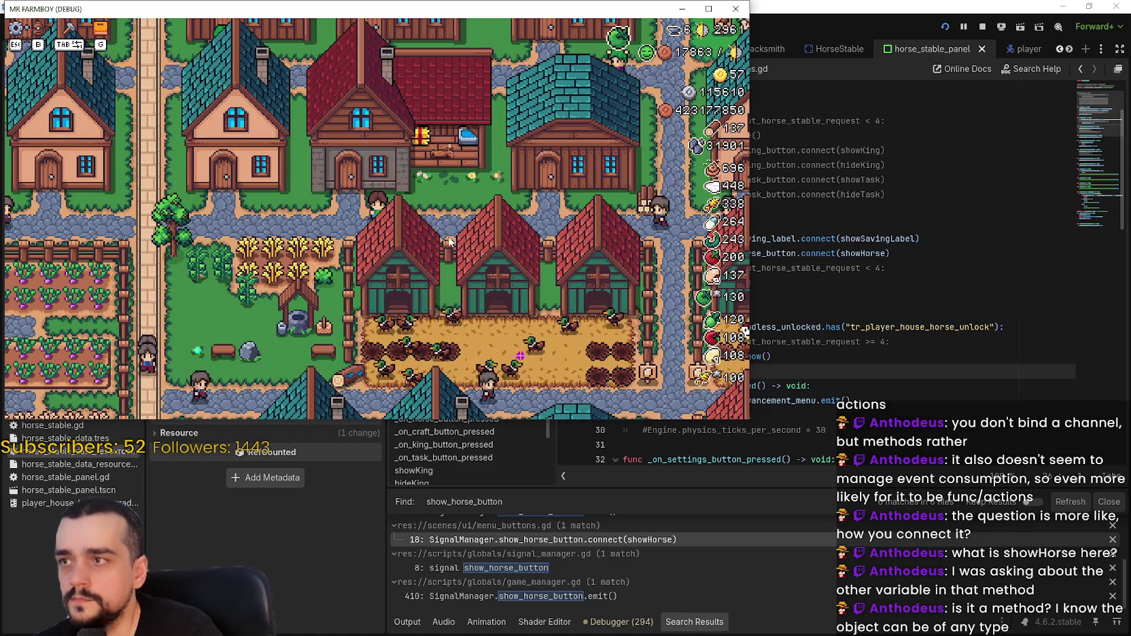
Open and close the Advancements panel with G, then stop and relaunch the game.
{"action": "key", "text": "g"}
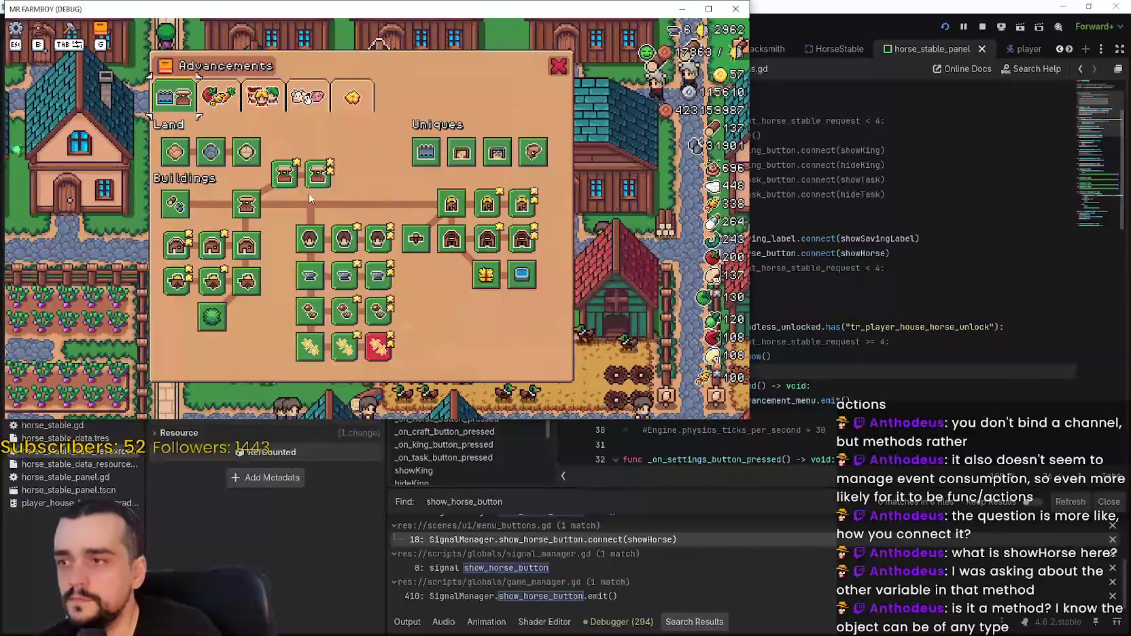
{"action": "key", "text": "g"}
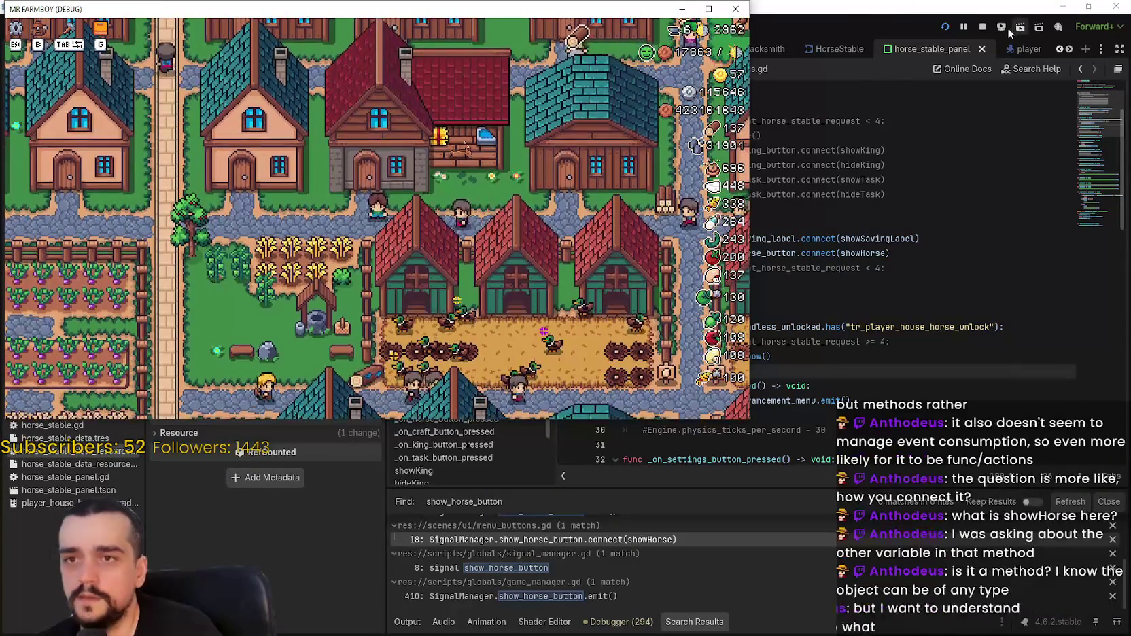
{"action": "left_click", "coordinate": [982, 26]}
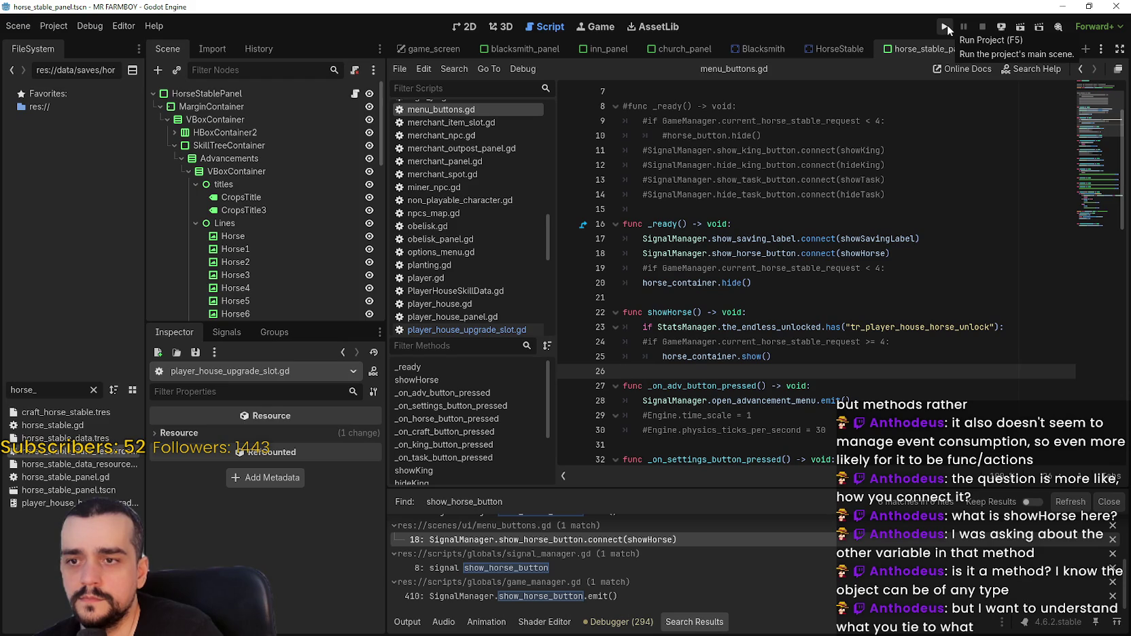
{"action": "left_click", "coordinate": [948, 25]}
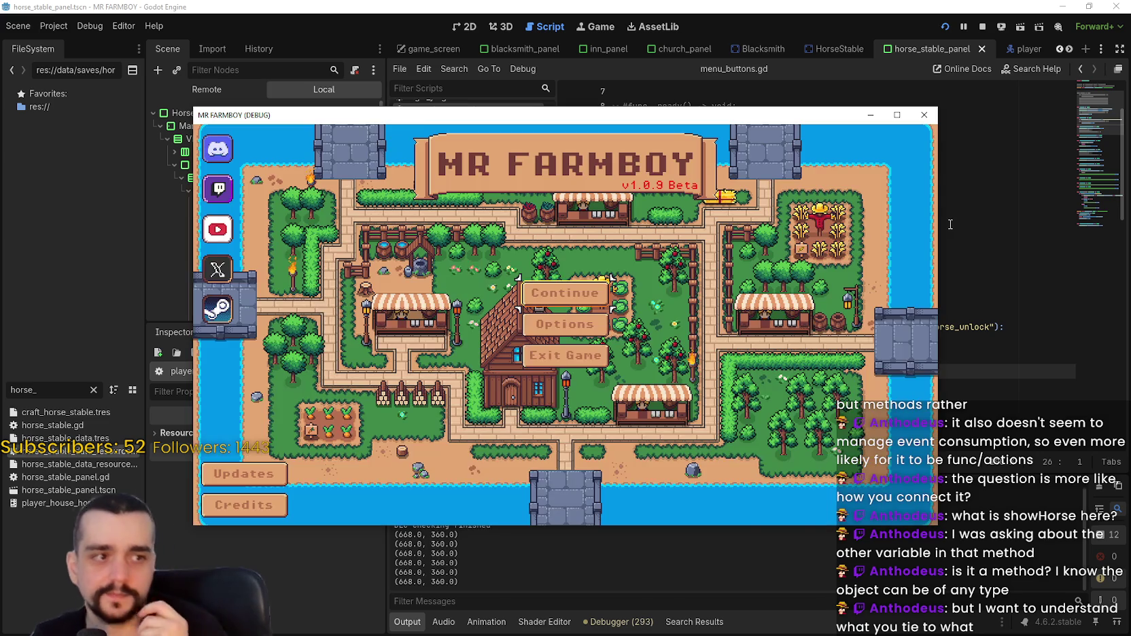
Load the first save slot and resume past the line 248 breakpoint.
{"action": "left_click", "coordinate": [539, 293]}
{"action": "left_click", "coordinate": [546, 271]}
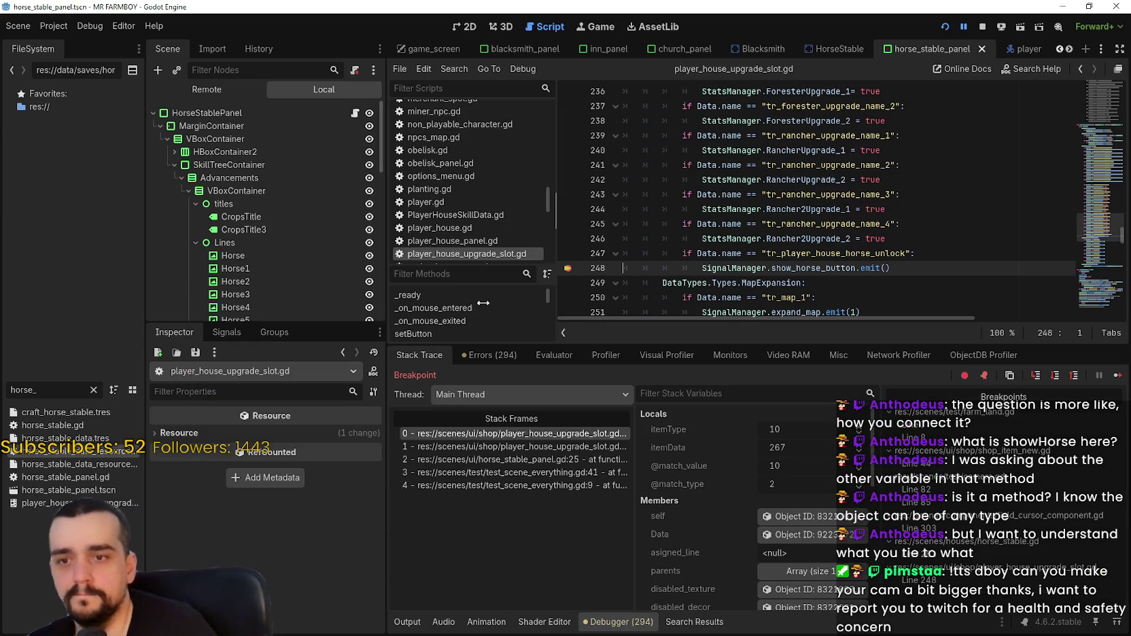
{"action": "left_click", "coordinate": [1118, 374]}
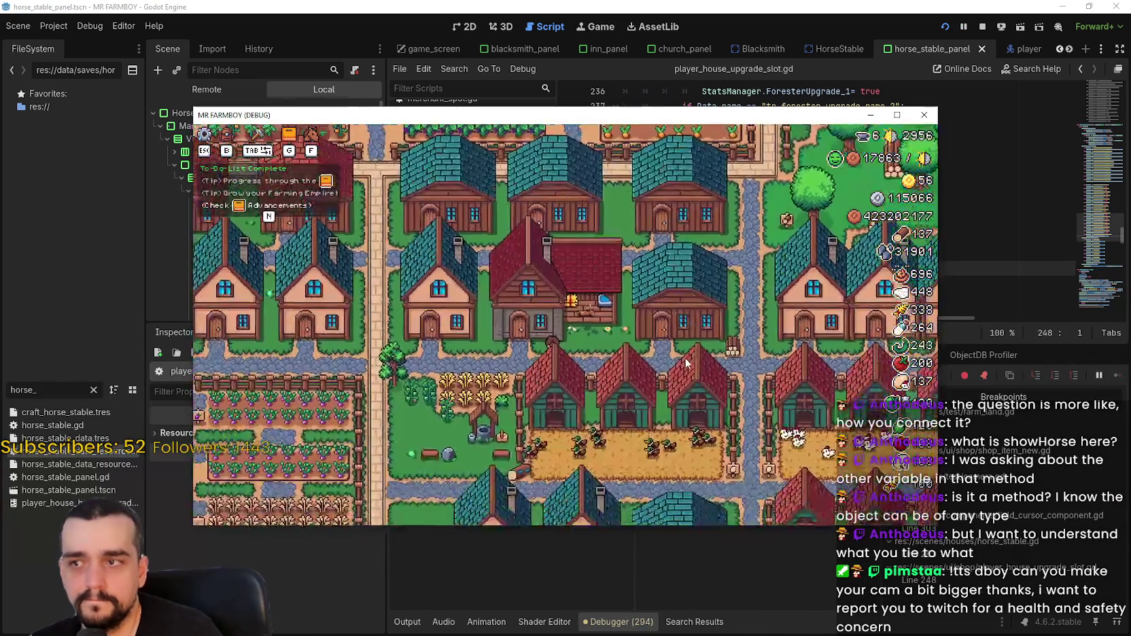
Walk the farmer left and right through the village, then return to the script.
{"action": "key", "text": "a"}
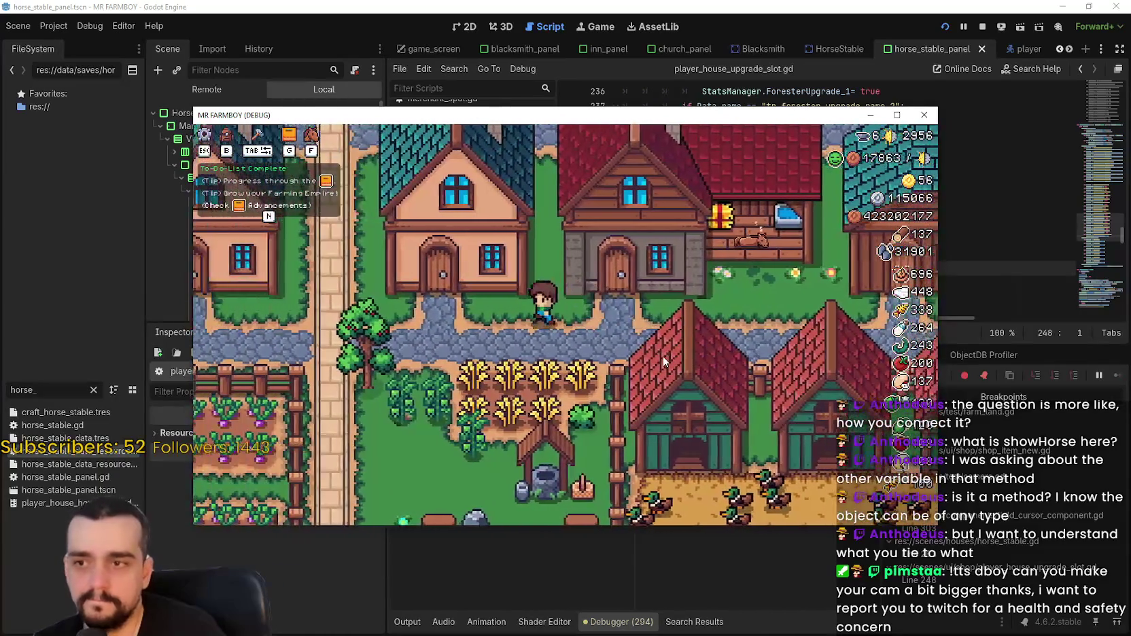
{"action": "key", "text": "a"}
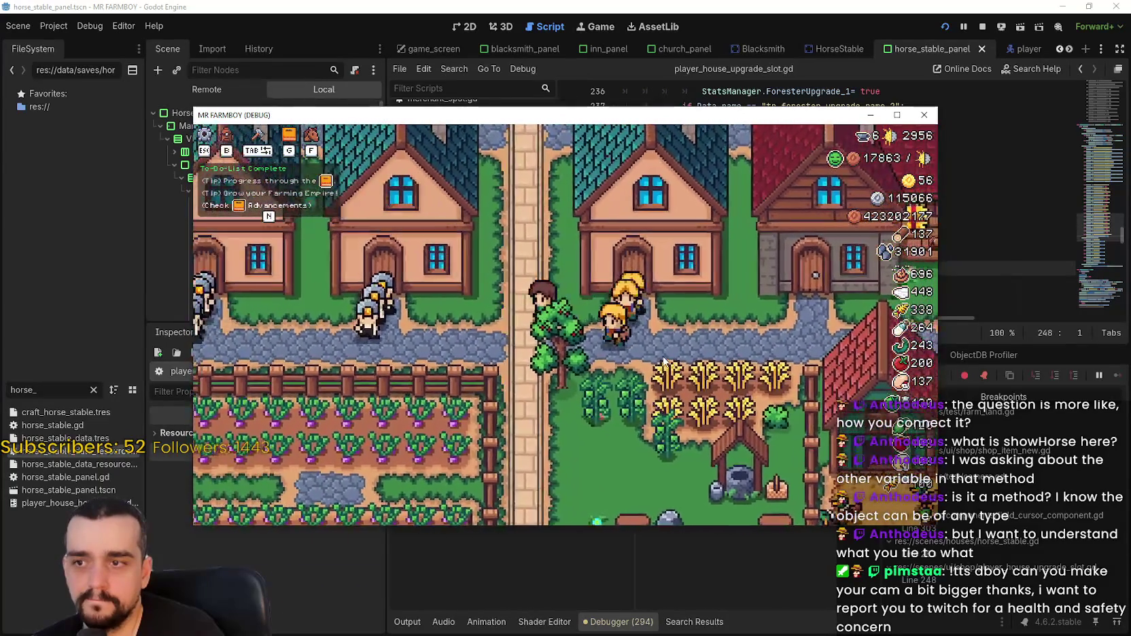
{"action": "key", "text": "d"}
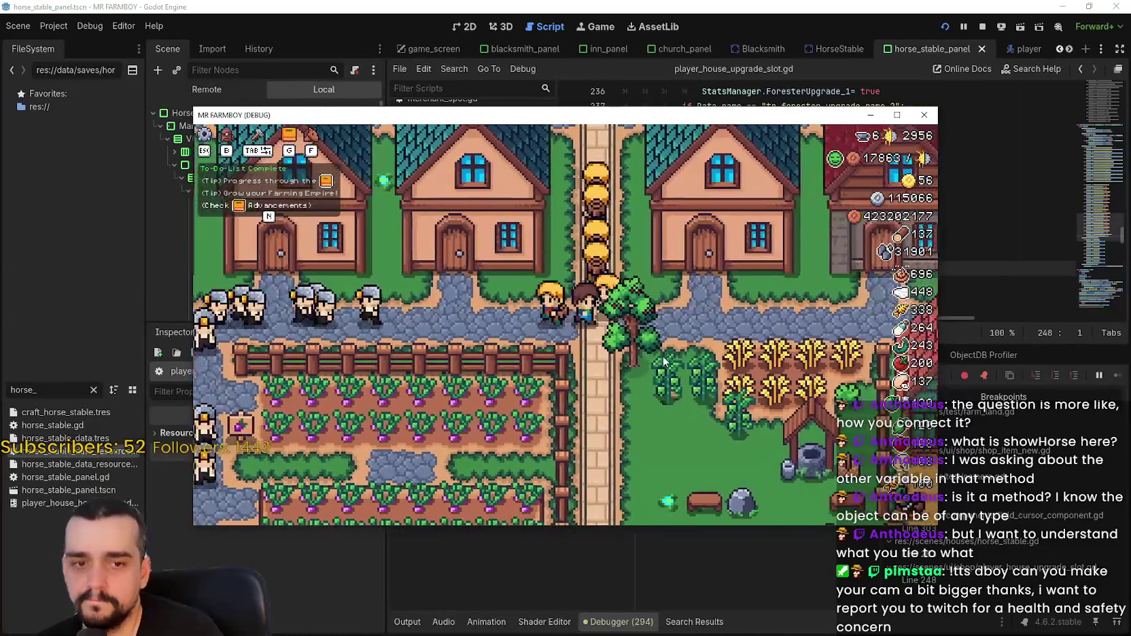
{"action": "key", "text": "d"}
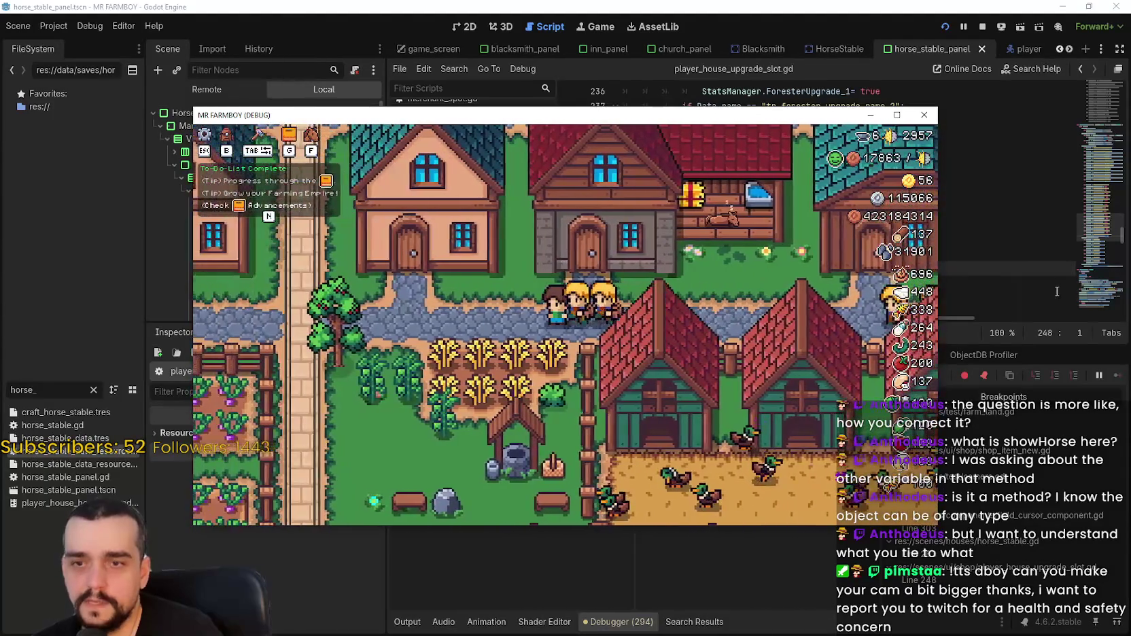
{"action": "left_click", "coordinate": [879, 267]}
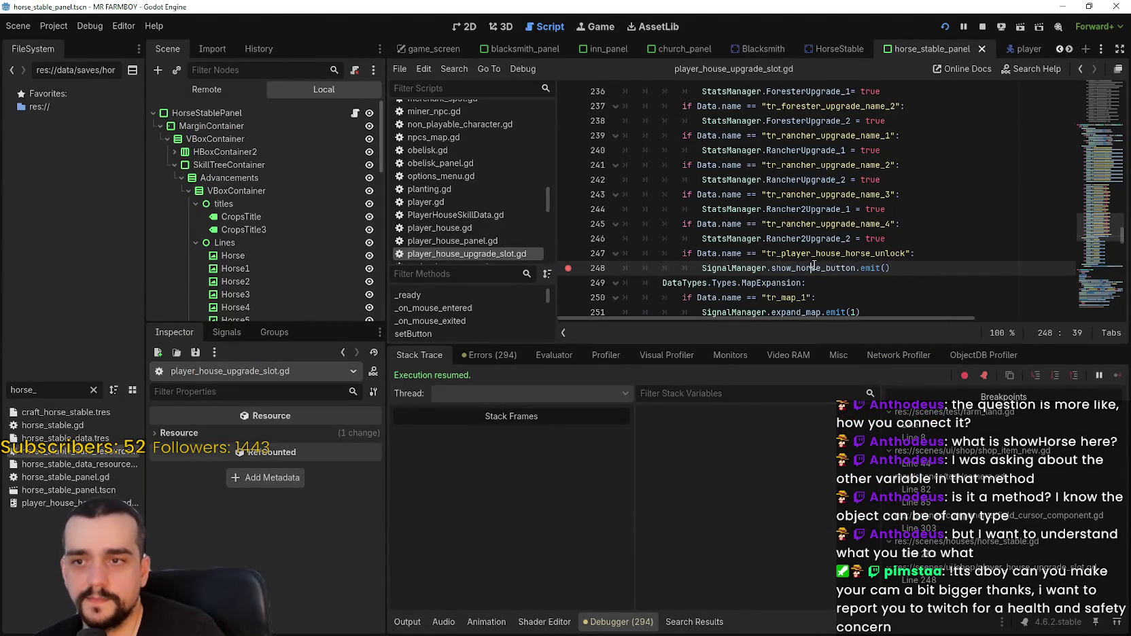
Review show_horse_button on line 248 and the rancher upgrade on line 244.
{"action": "double_click", "coordinate": [845, 267]}
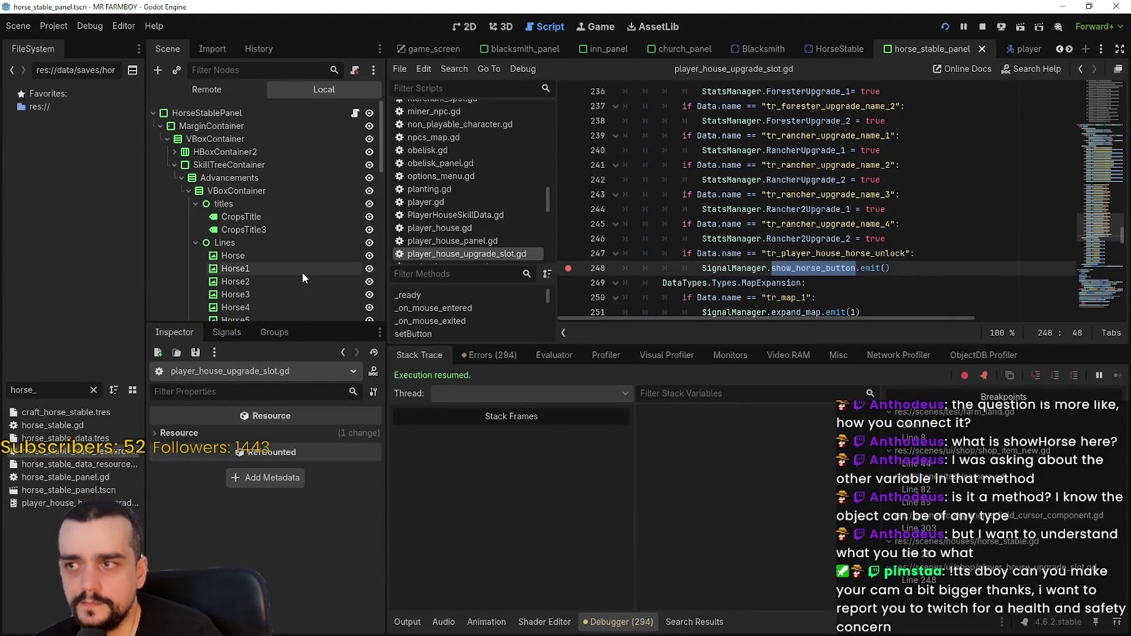
{"action": "left_click", "coordinate": [730, 209]}
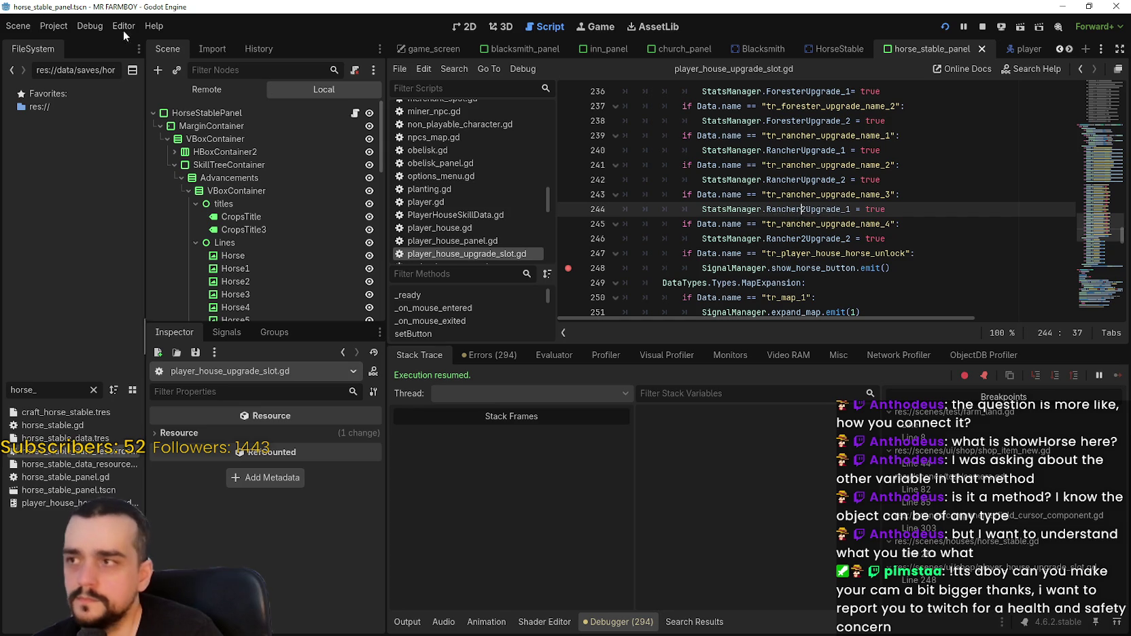
{"action": "left_click", "coordinate": [67, 30]}
{"action": "key", "text": "Escape"}
Replace the 'horse_' FileSystem filter with 'input'.
{"action": "left_click_drag", "start_coordinate": [45, 390], "coordinate": [2, 389]}
{"action": "key", "text": "BackSpace"}
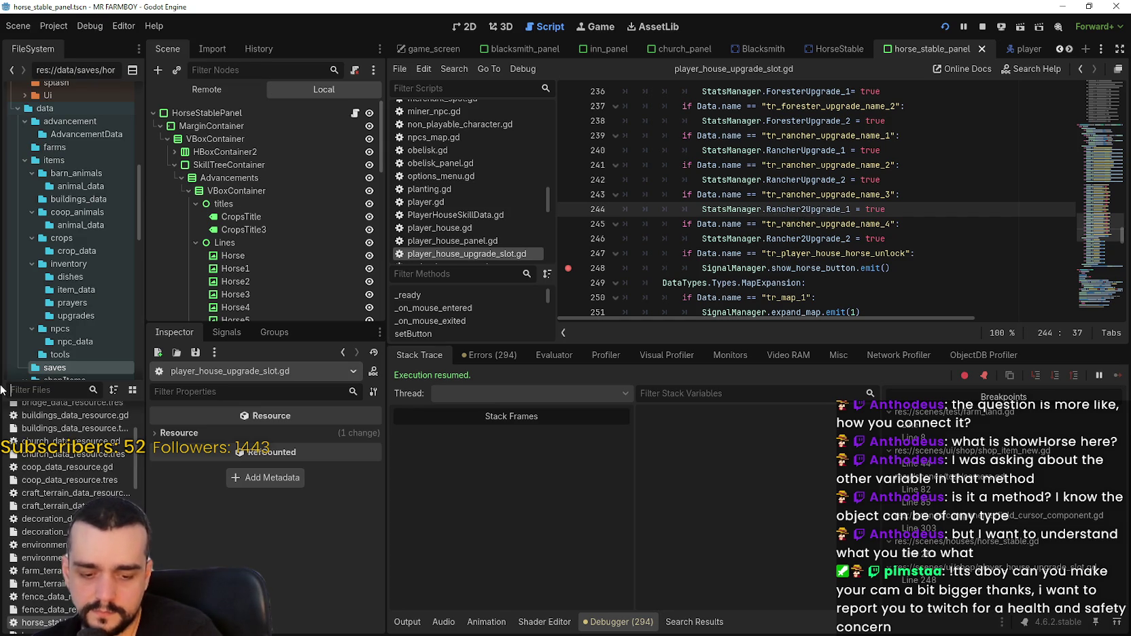
{"action": "type", "text": "inve"}
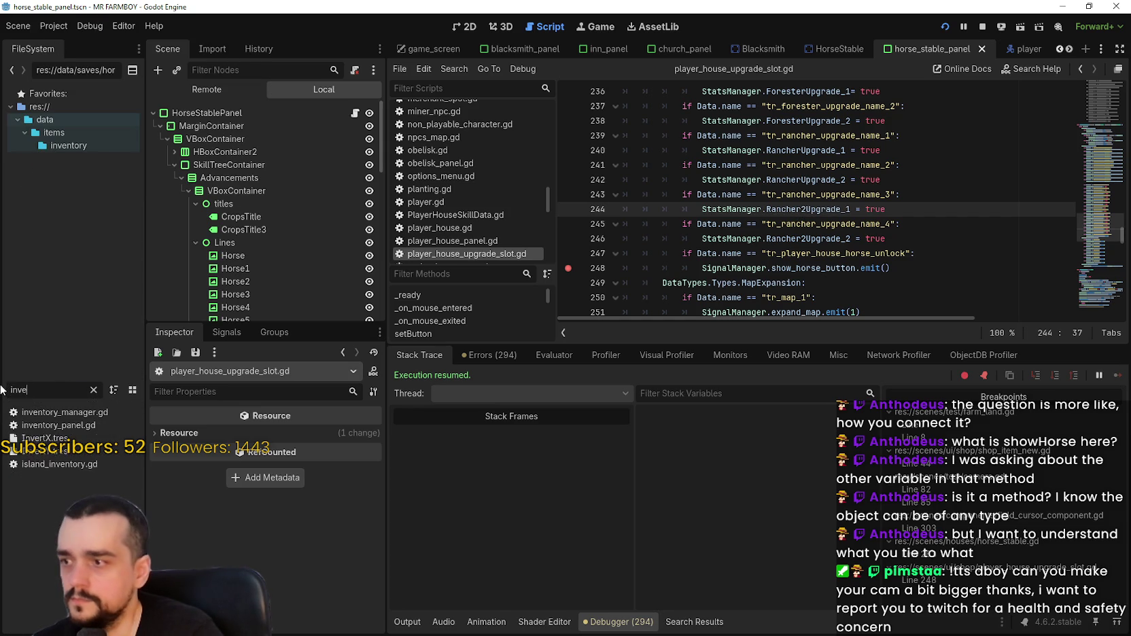
{"action": "key", "text": "BackSpace"}
{"action": "key", "text": "BackSpace"}
{"action": "key", "text": "BackSpace"}
{"action": "type", "text": "tota"}
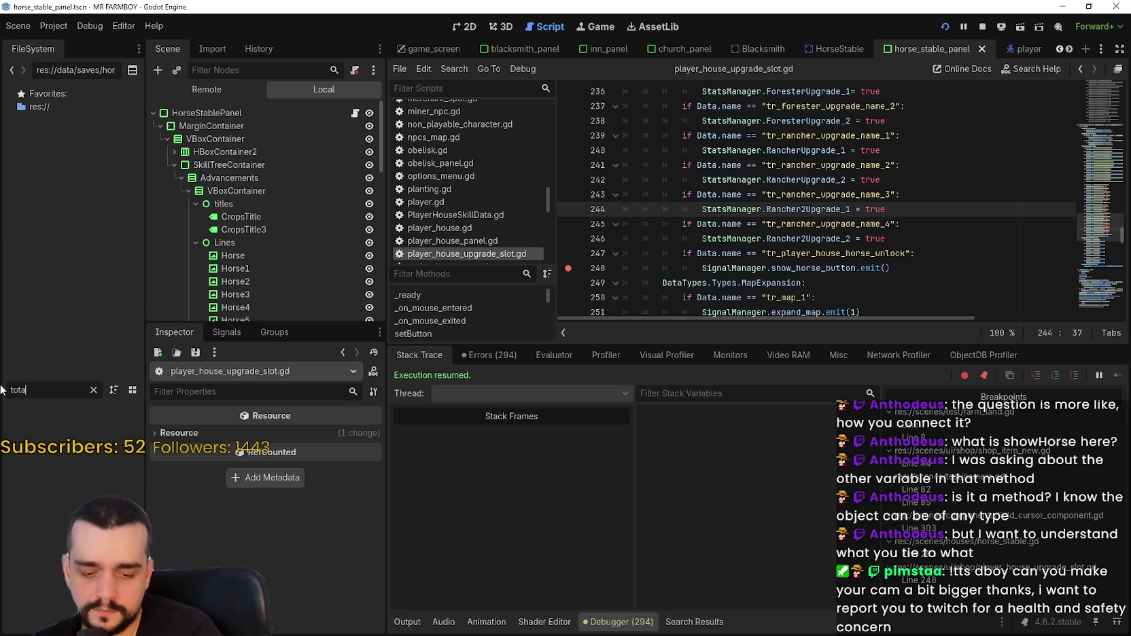
{"action": "type", "text": "t"}
{"action": "key", "text": "BackSpace"}
{"action": "type", "text": "input"}
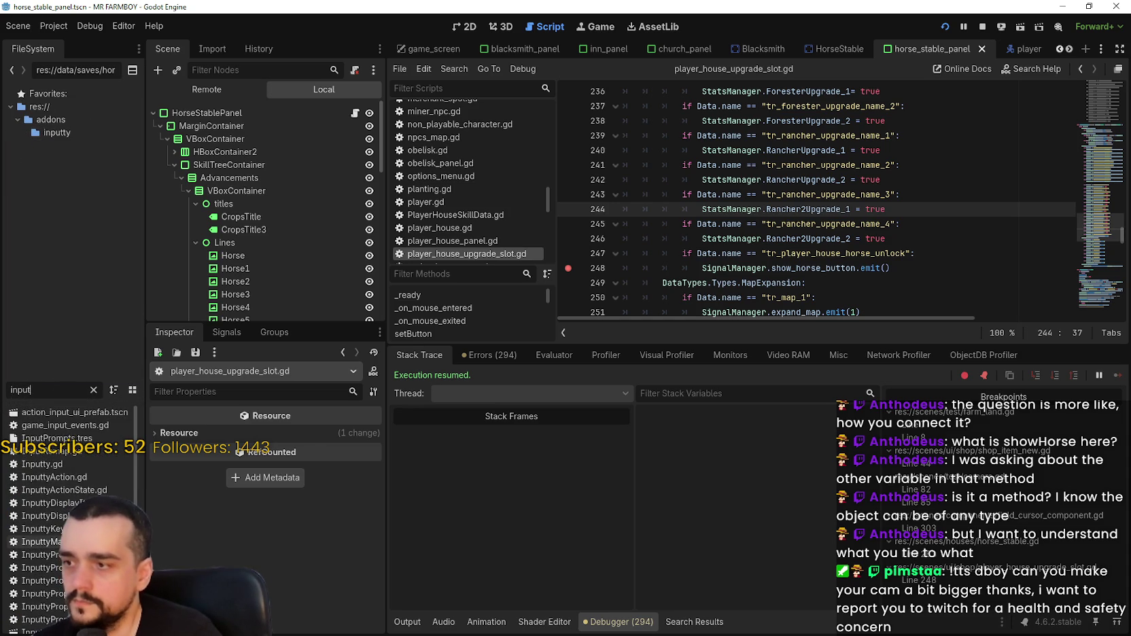
Open game_input_events.gd and search all project files for horseSet.
{"action": "double_click", "coordinate": [49, 425]}
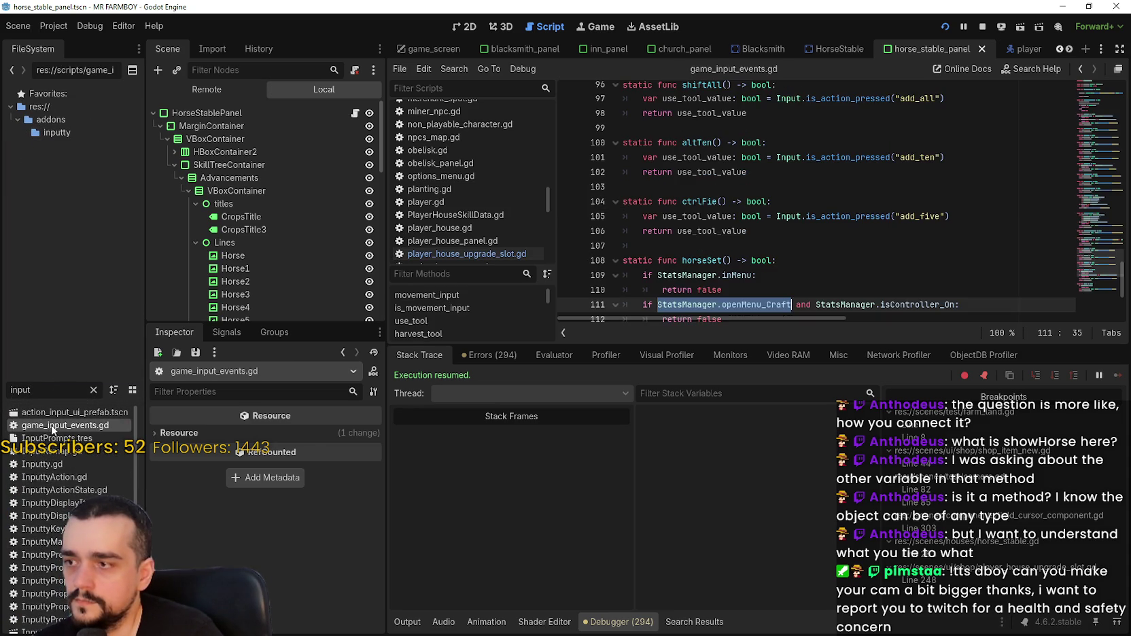
{"action": "left_click", "coordinate": [768, 274]}
{"action": "scroll", "coordinate": [768, 281], "scroll_direction": "down", "scroll_amount": 1}
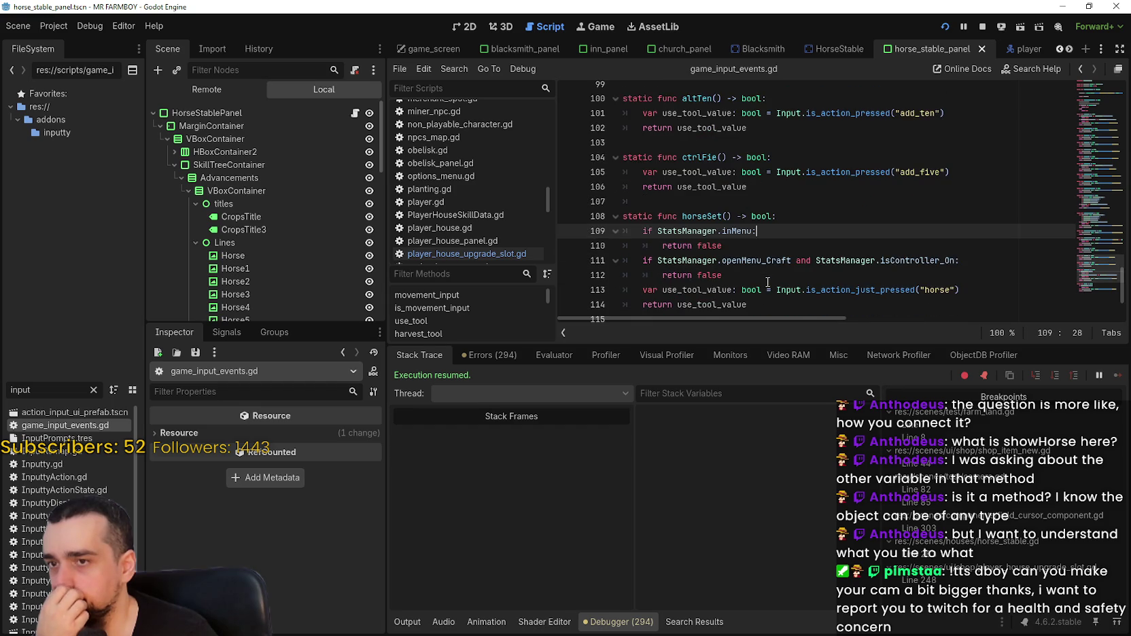
{"action": "scroll", "coordinate": [765, 281], "scroll_direction": "down", "scroll_amount": 1}
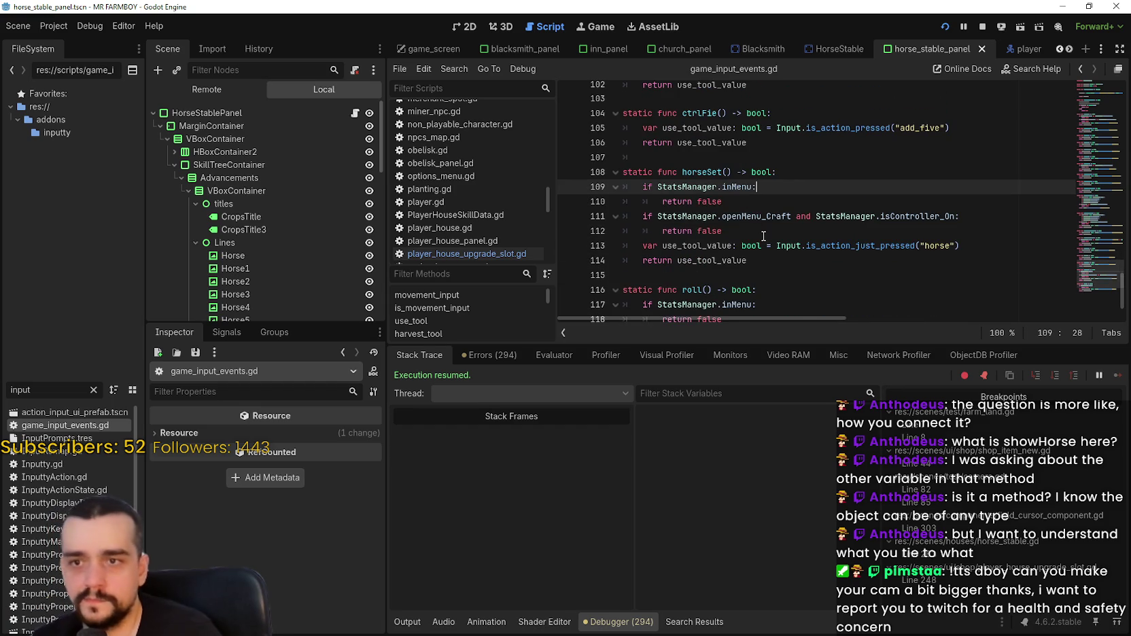
{"action": "left_click", "coordinate": [742, 231]}
{"action": "double_click", "coordinate": [705, 172]}
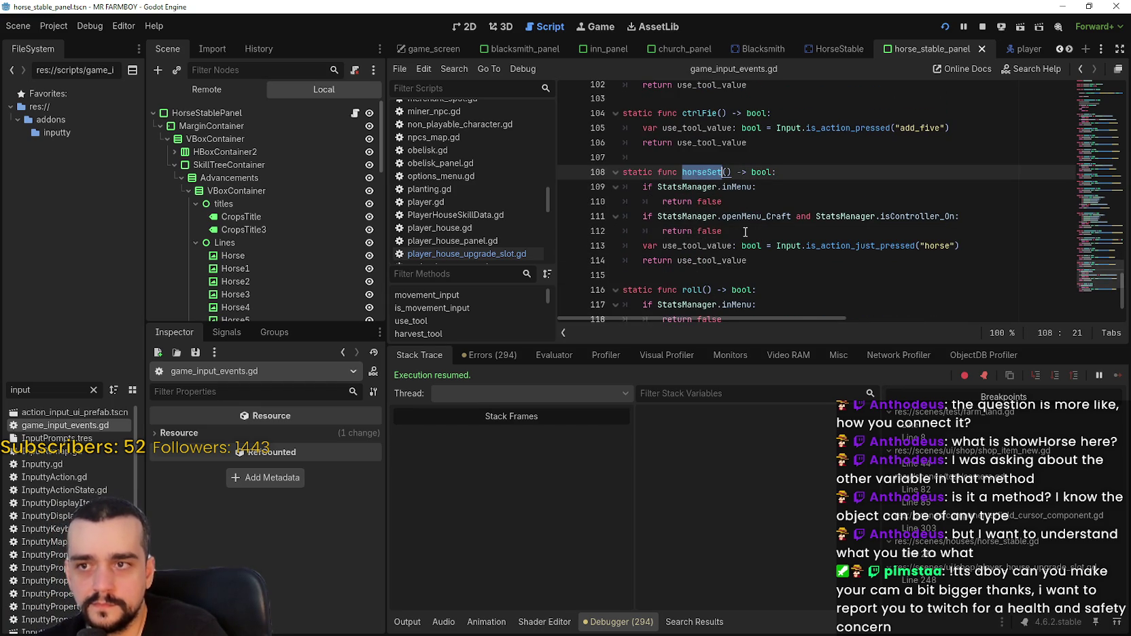
{"action": "key", "text": "ctrl+shift+f"}
{"action": "left_click", "coordinate": [583, 379]}
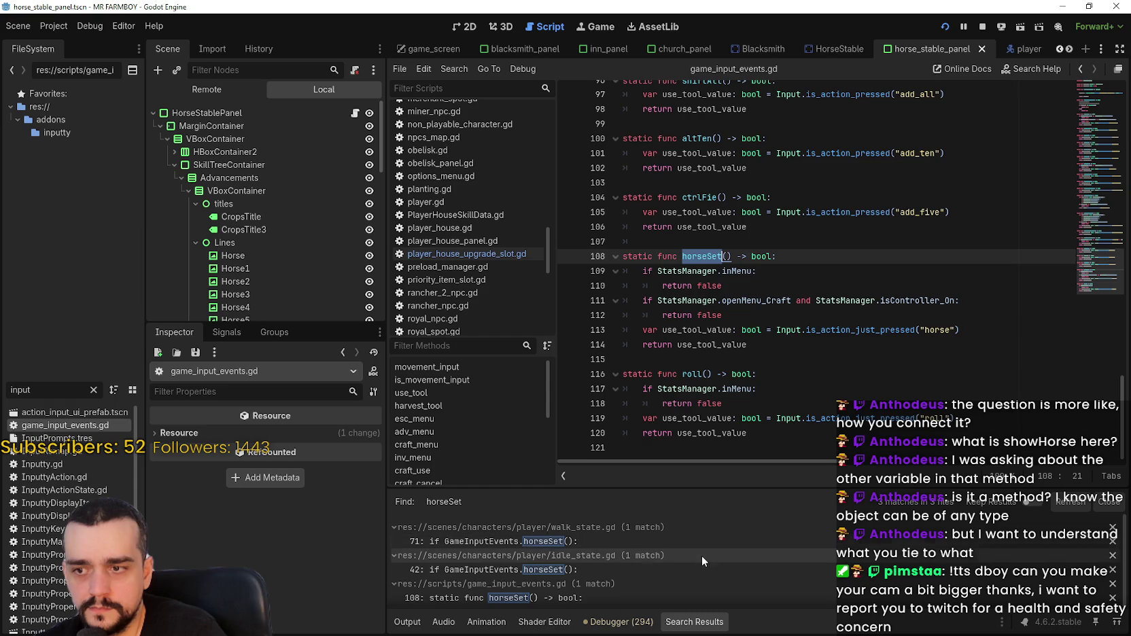
Follow walk_state.gd's horseSet call at line 71 back to its definition.
{"action": "left_click", "coordinate": [701, 544]}
{"action": "scroll", "coordinate": [743, 304], "scroll_direction": "up", "scroll_amount": 3}
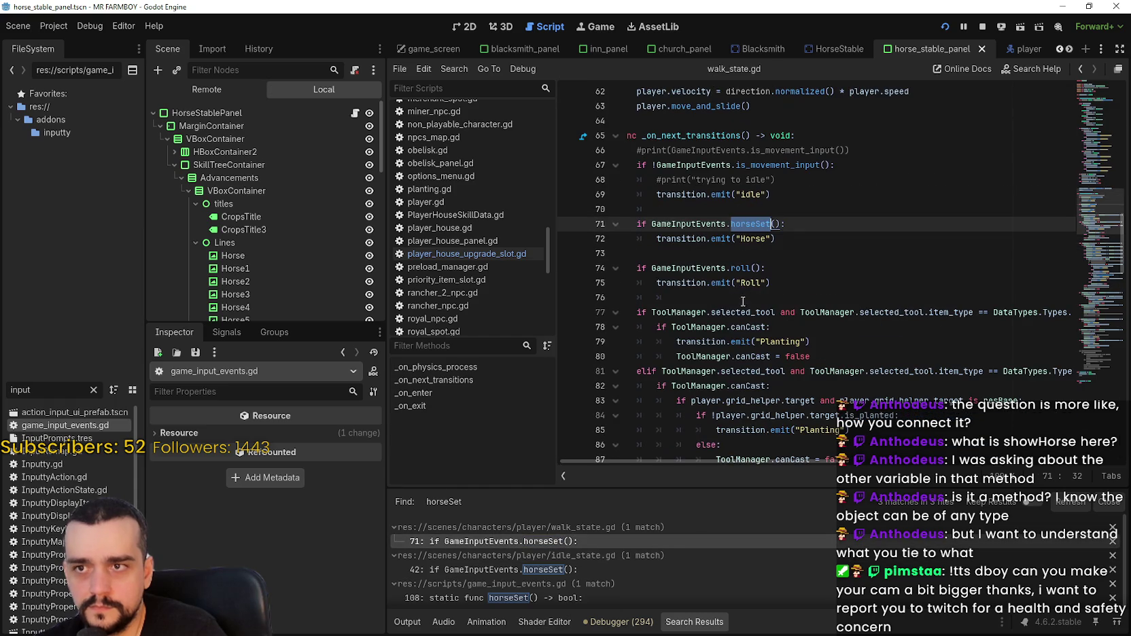
{"action": "right_click", "coordinate": [754, 225]}
{"action": "left_click", "coordinate": [796, 429]}
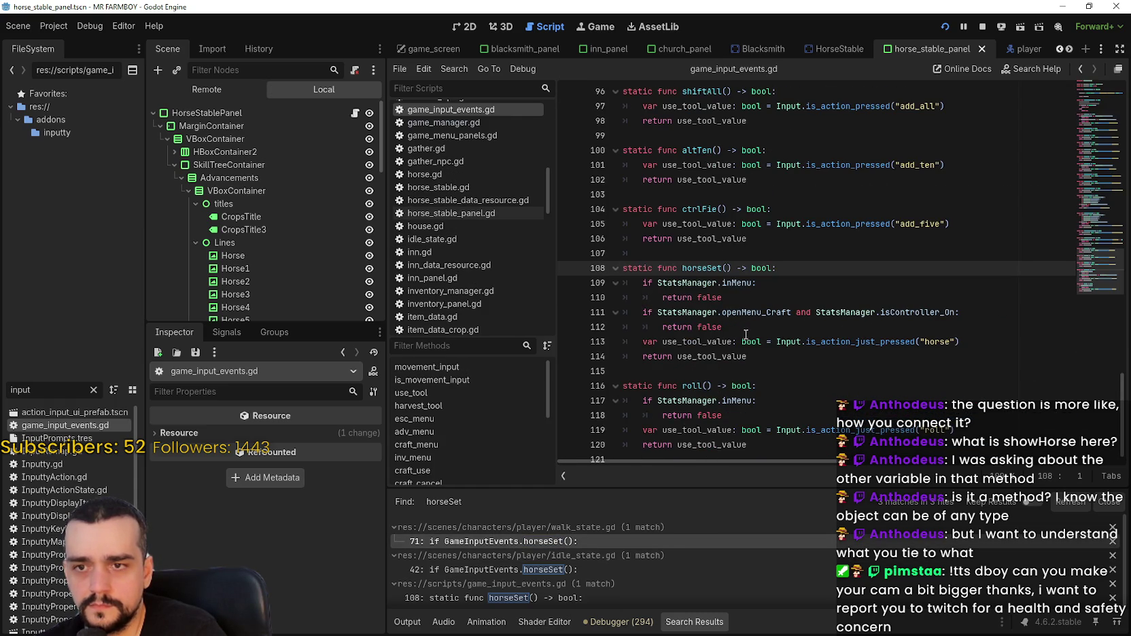
{"action": "double_click", "coordinate": [952, 342]}
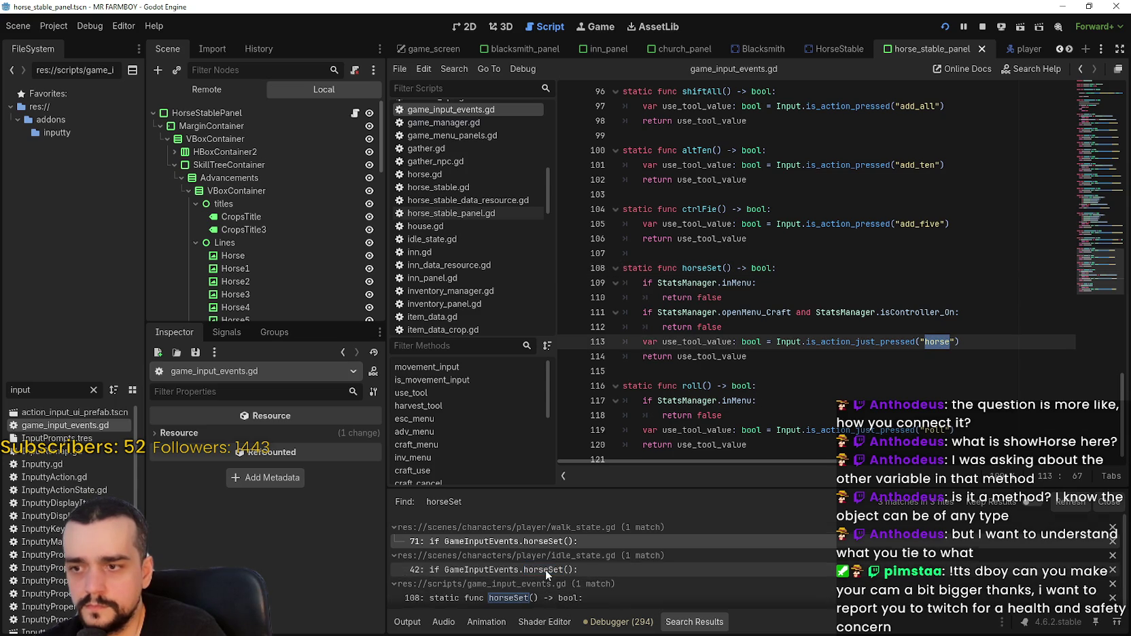
Open idle_state.gd's horseSet call where line 42 triggers the Horse transition.
{"action": "scroll", "coordinate": [550, 575], "scroll_direction": "down", "scroll_amount": 1}
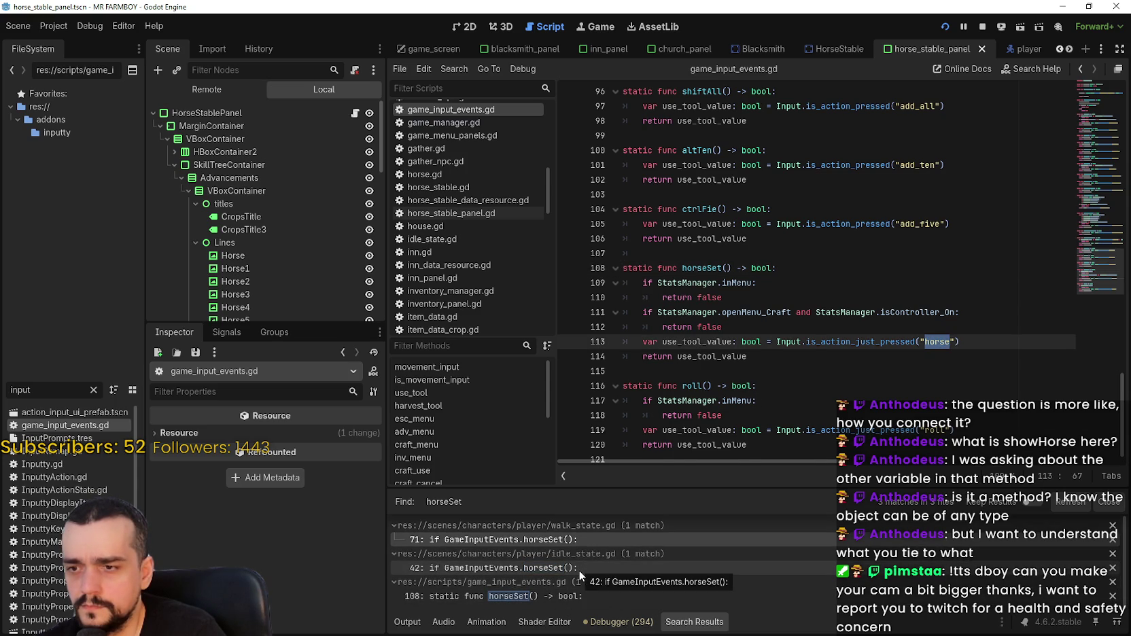
{"action": "left_click", "coordinate": [579, 568]}
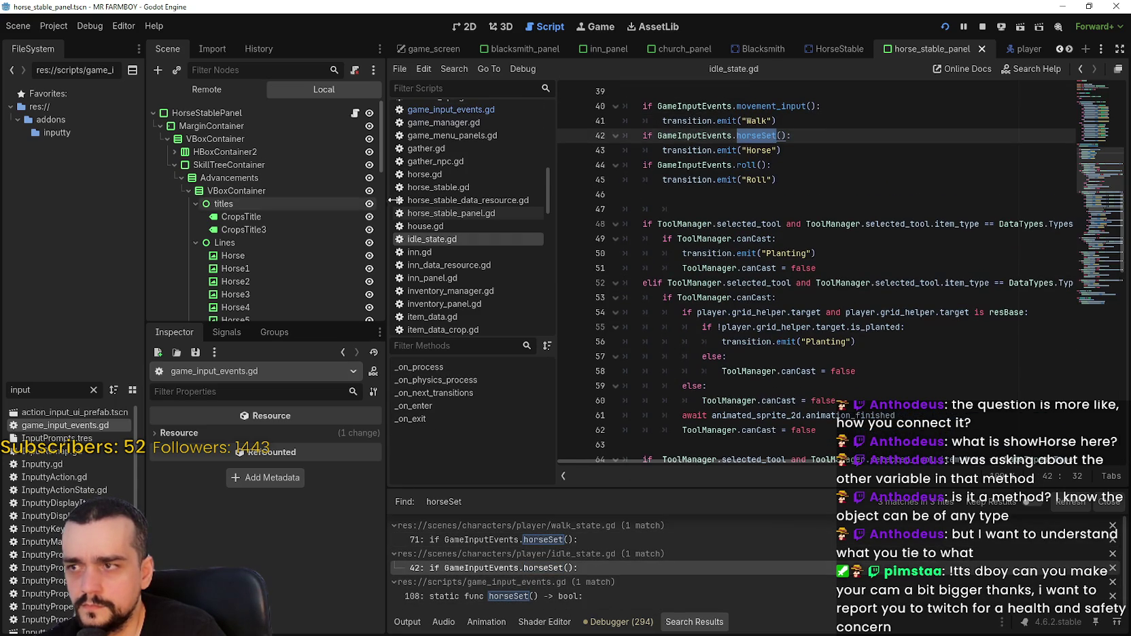
{"action": "right_click", "coordinate": [755, 155]}
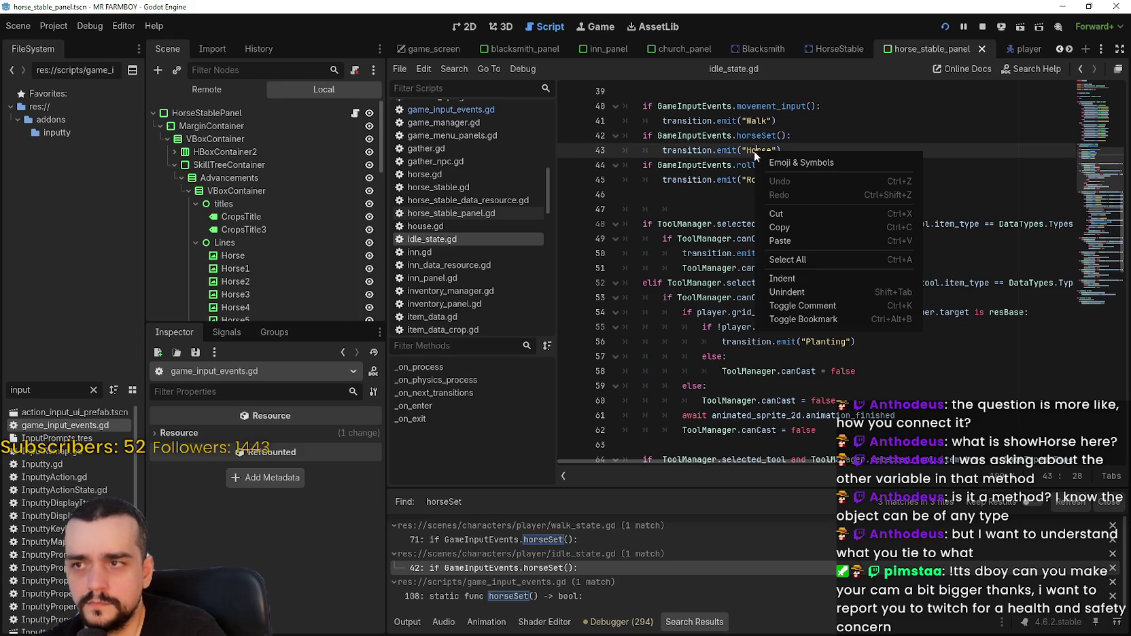
{"action": "left_click", "coordinate": [727, 202]}
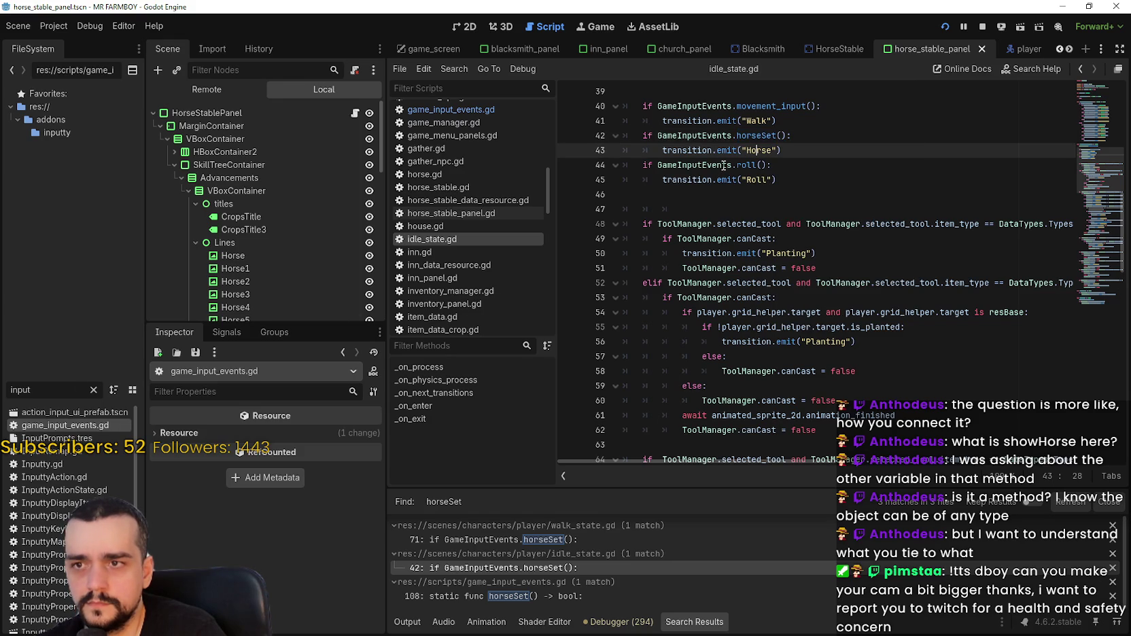
Open the Horse state's script and jump to the horse_set definition in player.gd.
{"action": "left_click", "coordinate": [1011, 51]}
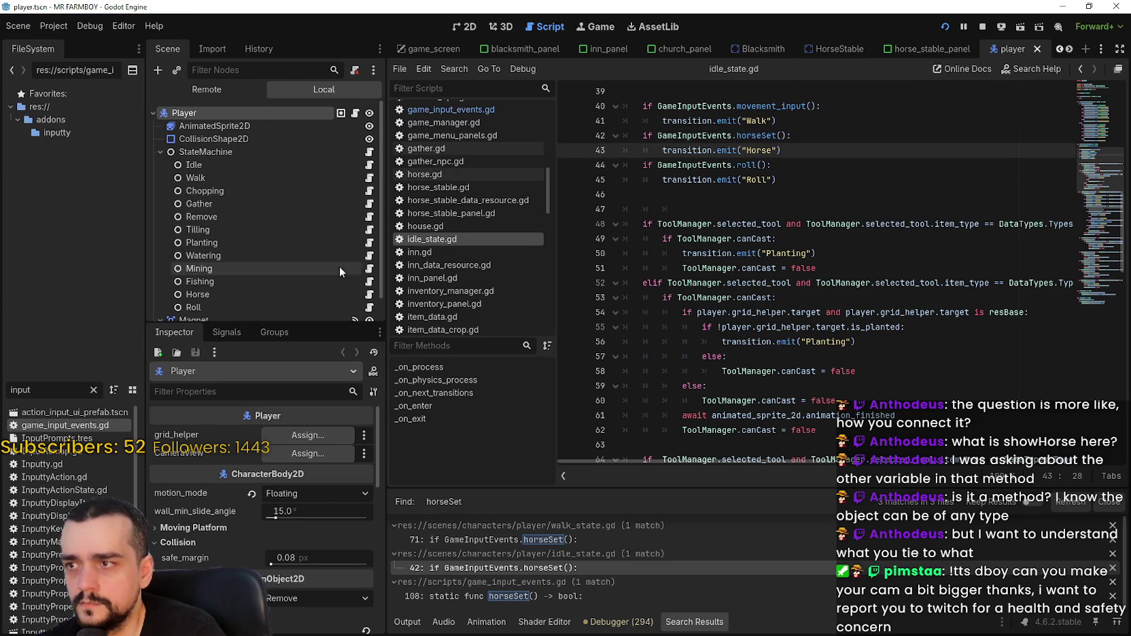
{"action": "left_click", "coordinate": [371, 295]}
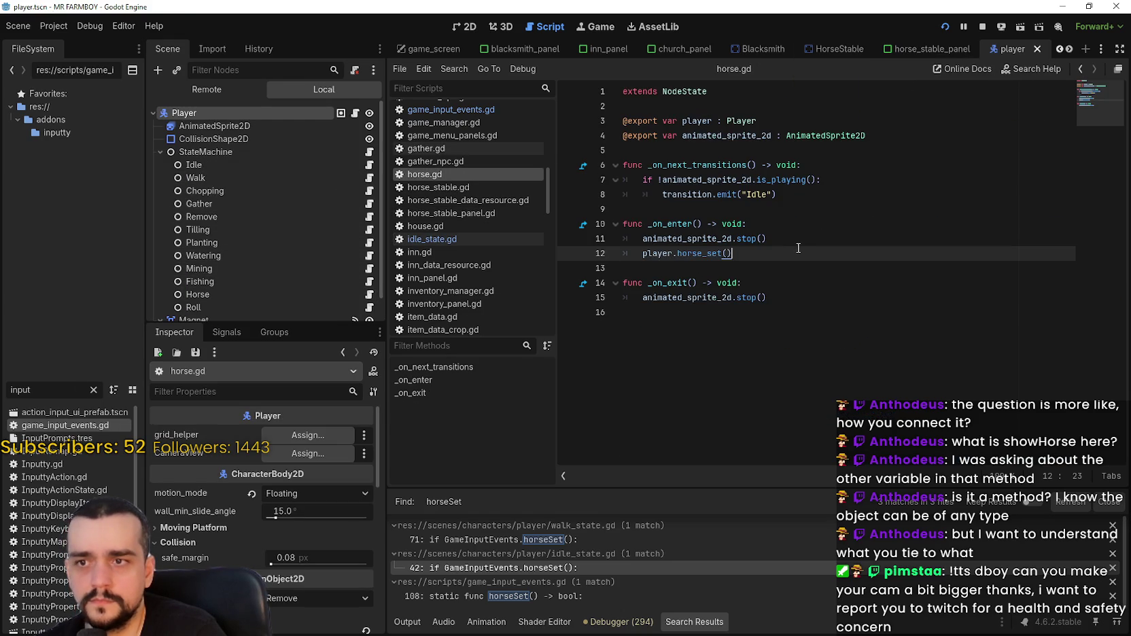
{"action": "right_click", "coordinate": [693, 252]}
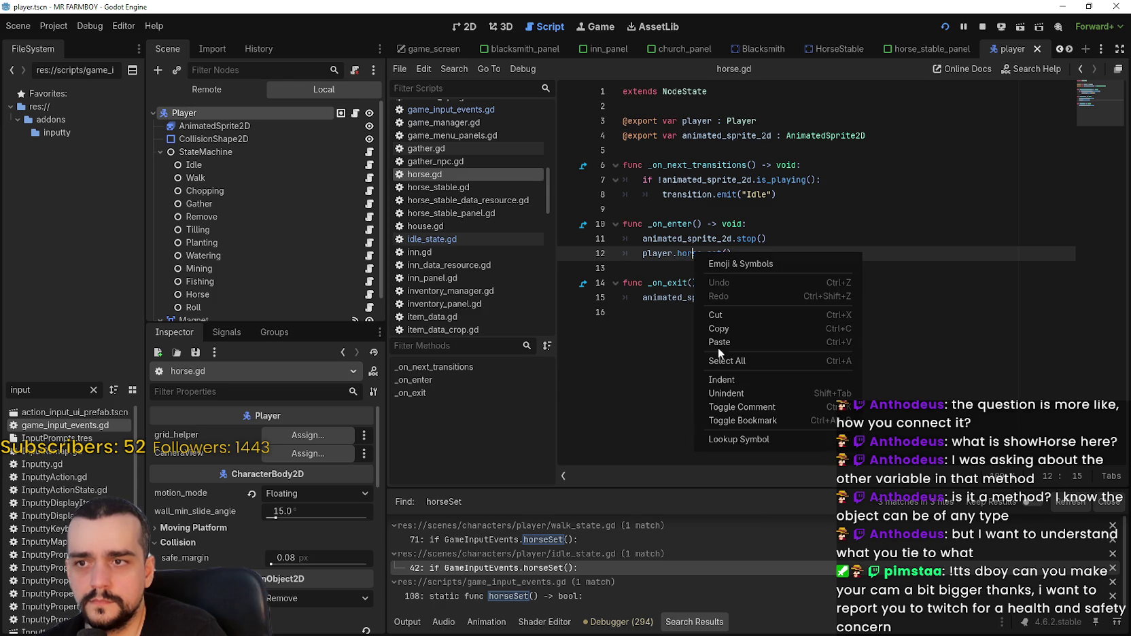
{"action": "left_click", "coordinate": [736, 442]}
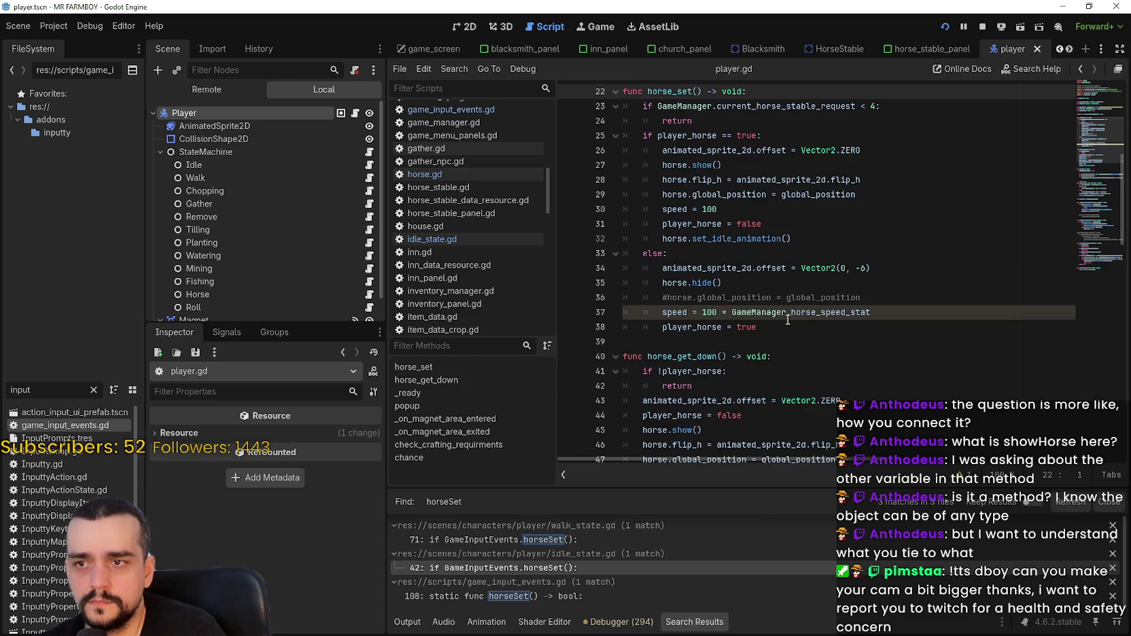
{"action": "left_click", "coordinate": [759, 163]}
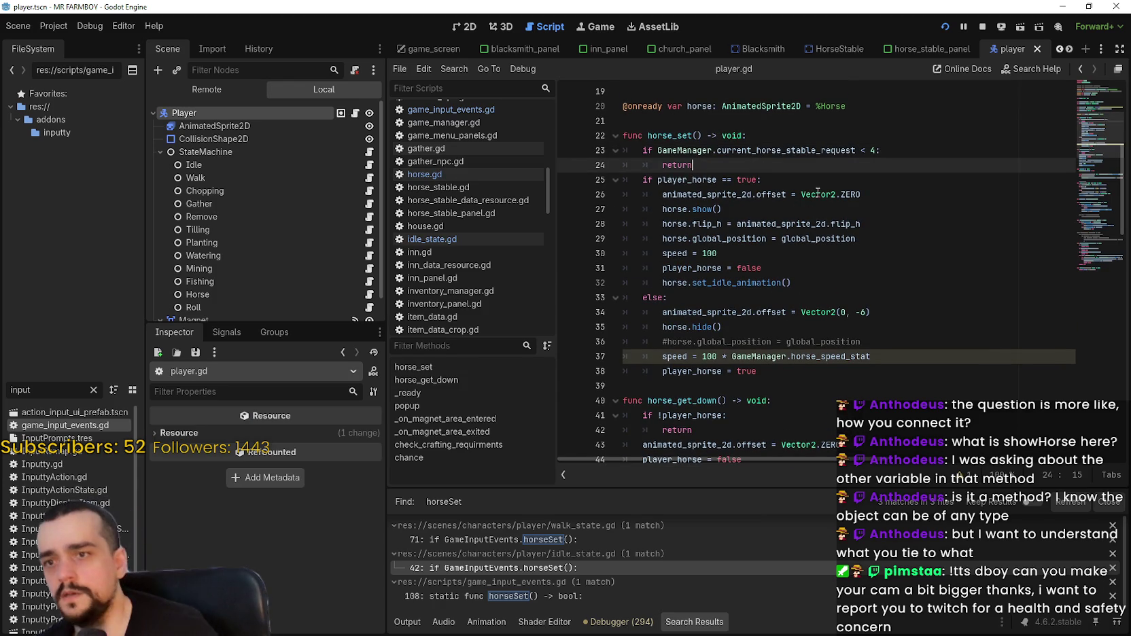
Delete the current_horse_stable_request check from line 23's condition.
{"action": "left_click", "coordinate": [649, 155]}
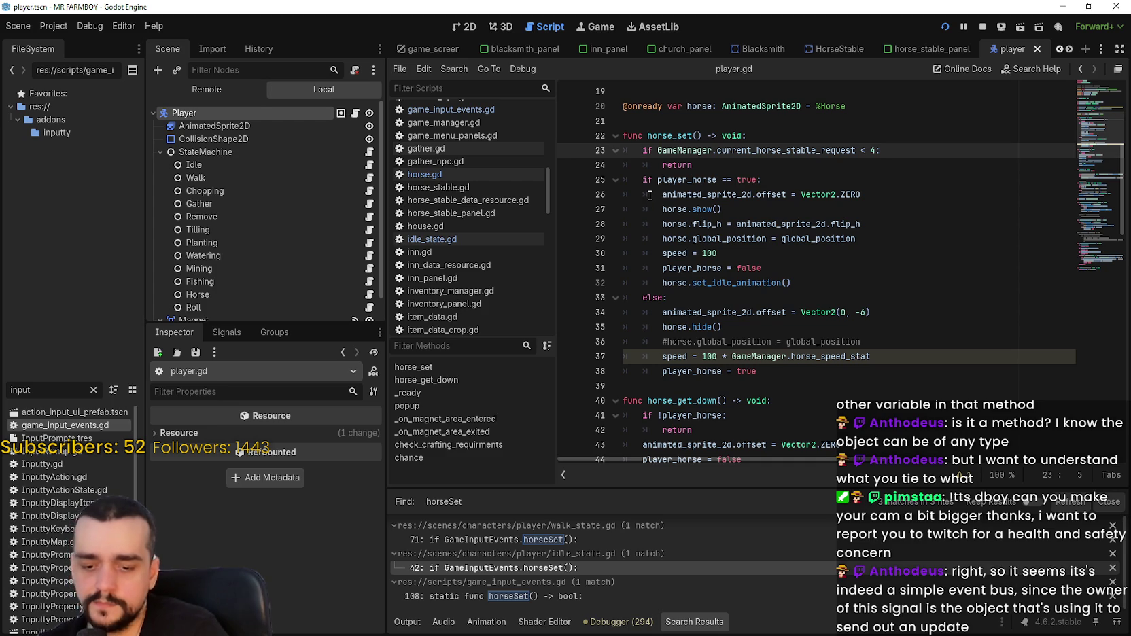
{"action": "double_click", "coordinate": [796, 149]}
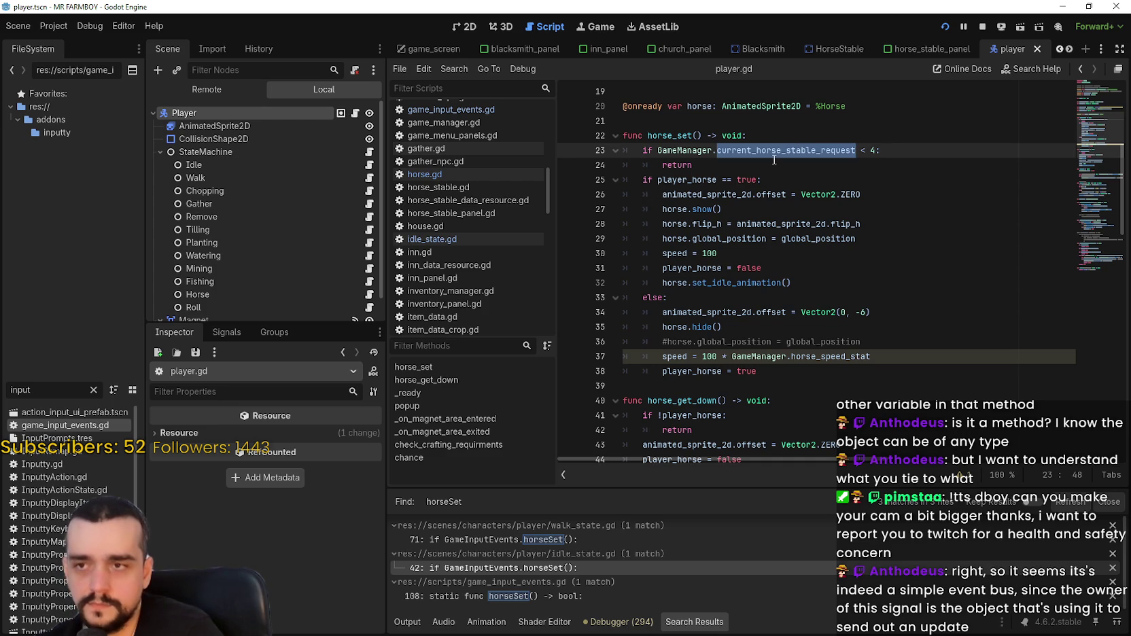
{"action": "key", "text": "BackSpace"}
{"action": "key", "text": "BackSpace"}
{"action": "key", "text": "BackSpace"}
{"action": "key", "text": "BackSpace"}
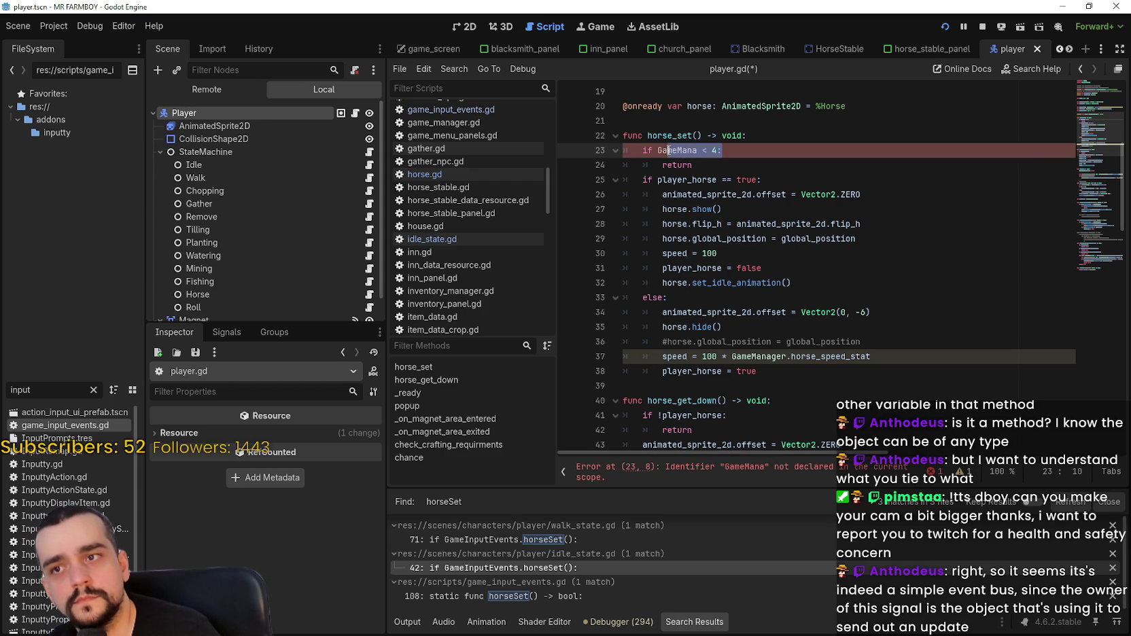
{"action": "left_click_drag", "start_coordinate": [721, 150], "coordinate": [658, 151]}
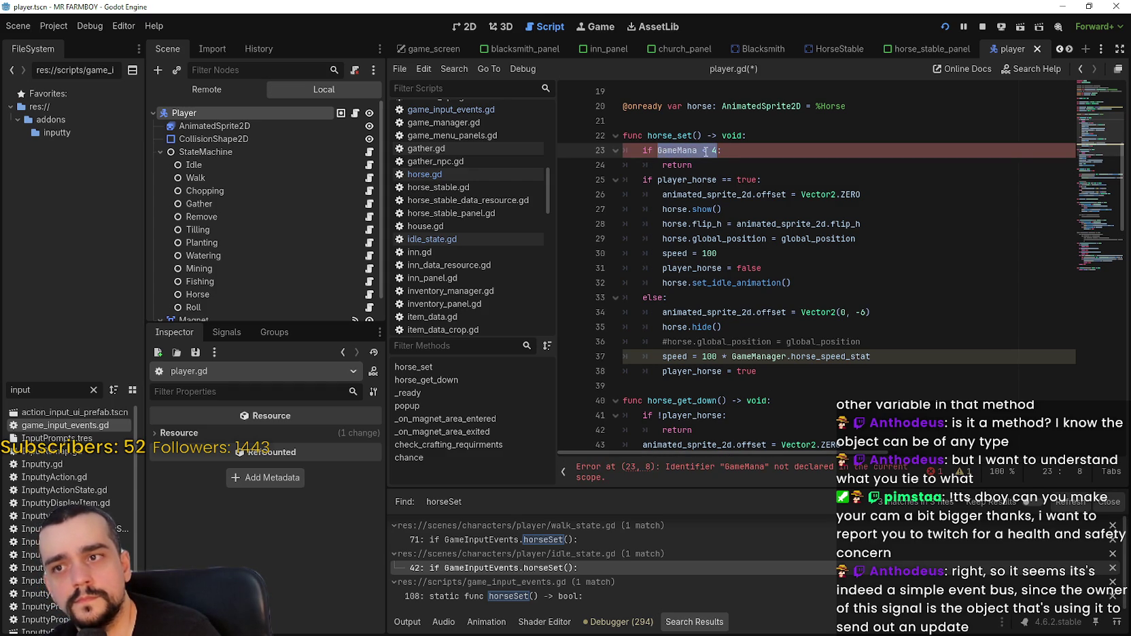
Write StatsManager.the_endless_unlocked.has(" on line 23 using autocomplete.
{"action": "type", "text": "Game"}
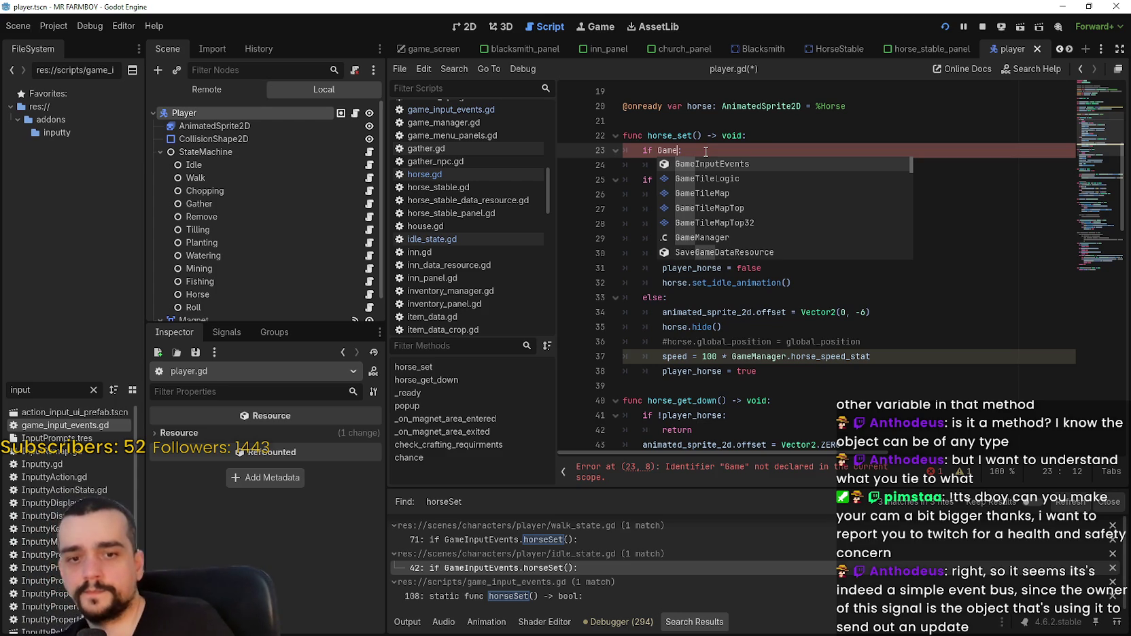
{"action": "key", "text": "BackSpace"}
{"action": "key", "text": "BackSpace"}
{"action": "key", "text": "BackSpace"}
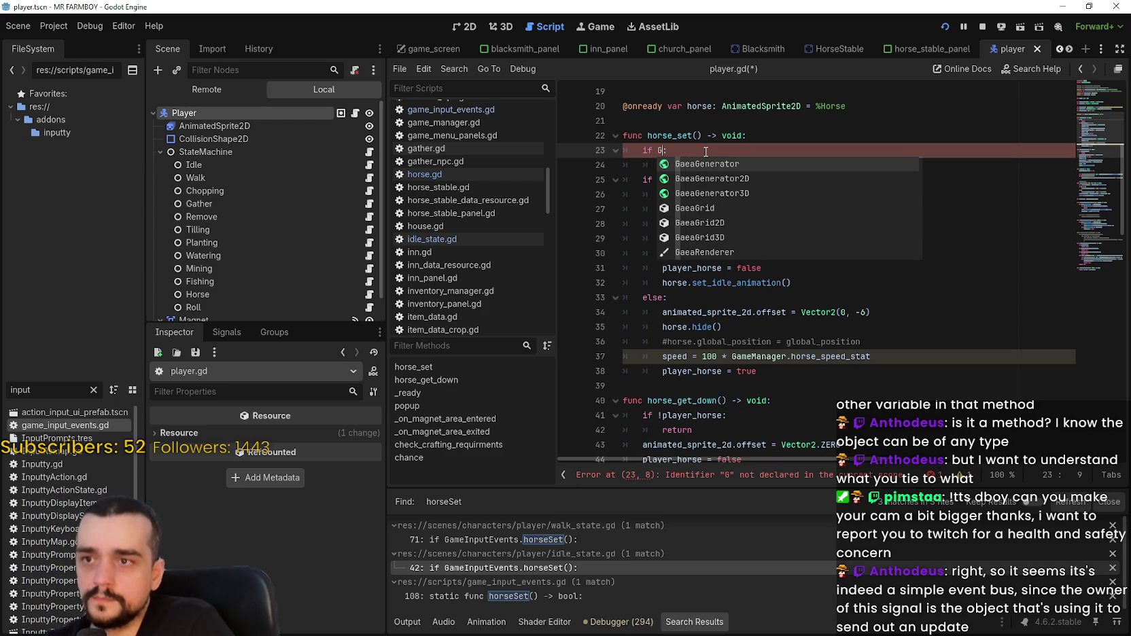
{"action": "type", "text": "GameM"}
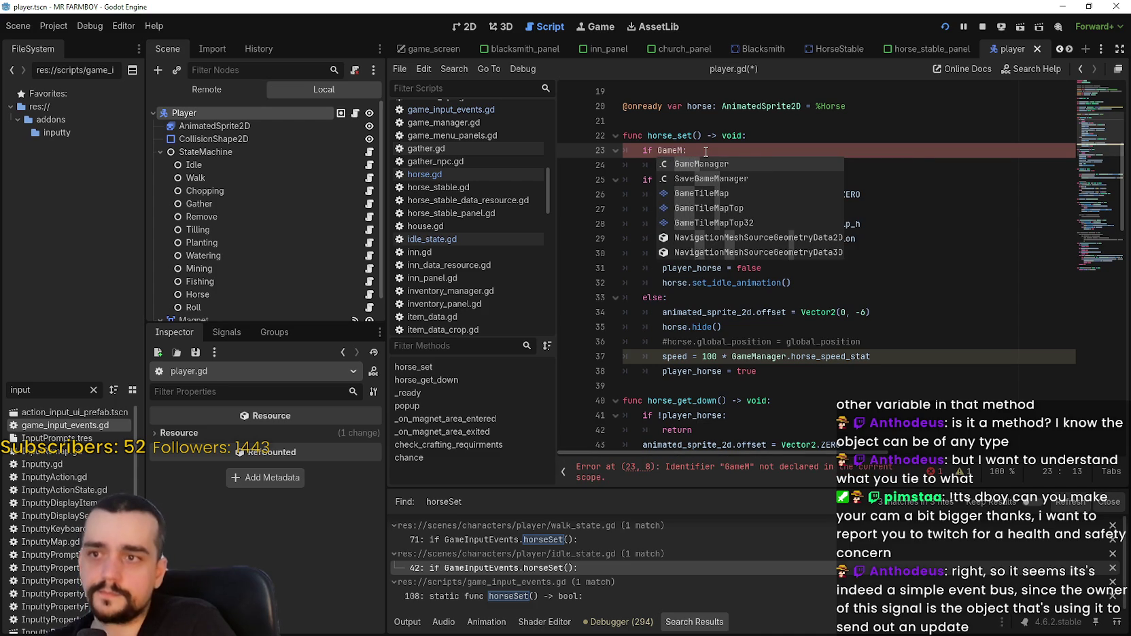
{"action": "key", "text": "BackSpace"}
{"action": "key", "text": "BackSpace"}
{"action": "key", "text": "BackSpace"}
{"action": "type", "text": "S"}
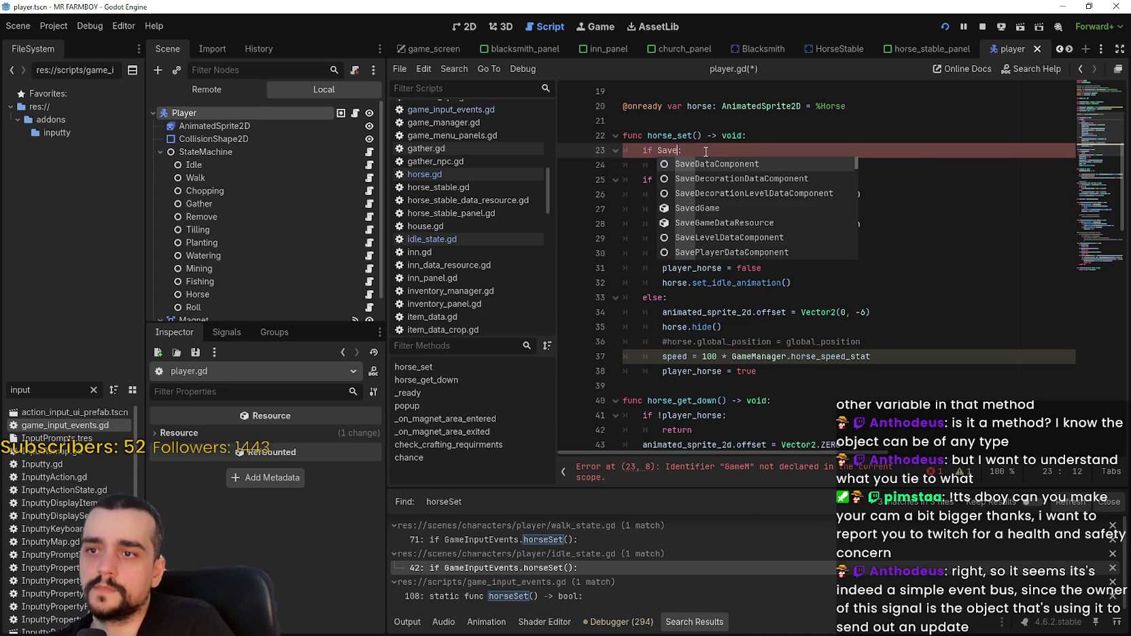
{"action": "type", "text": "tats"}
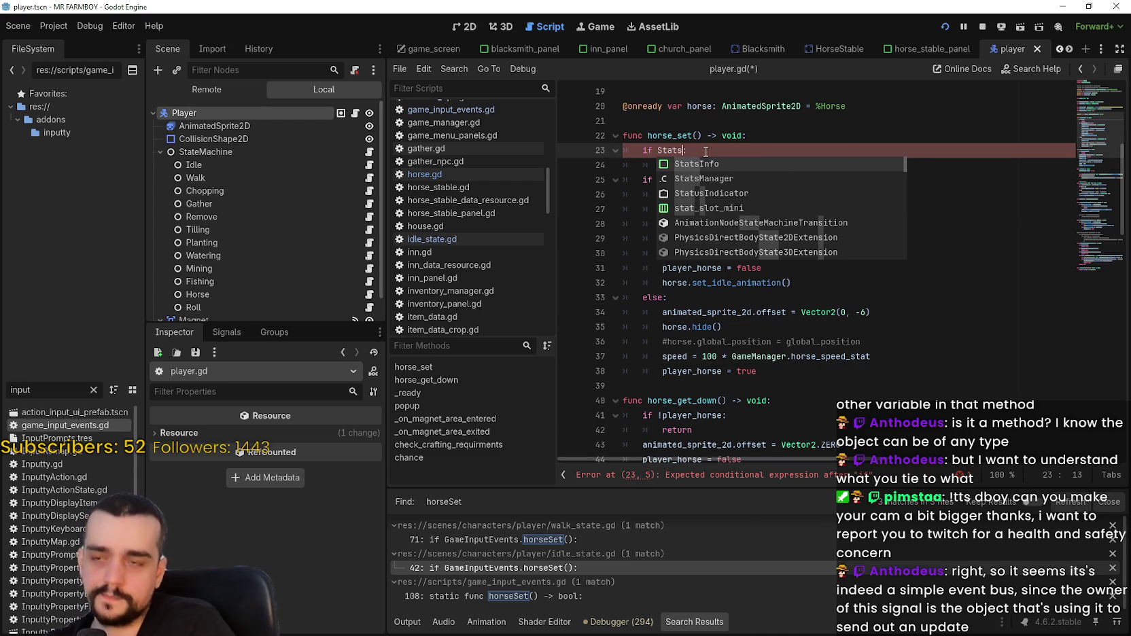
{"action": "key", "text": "Down"}
{"action": "key", "text": "Return"}
{"action": "type", "text": ".endle"}
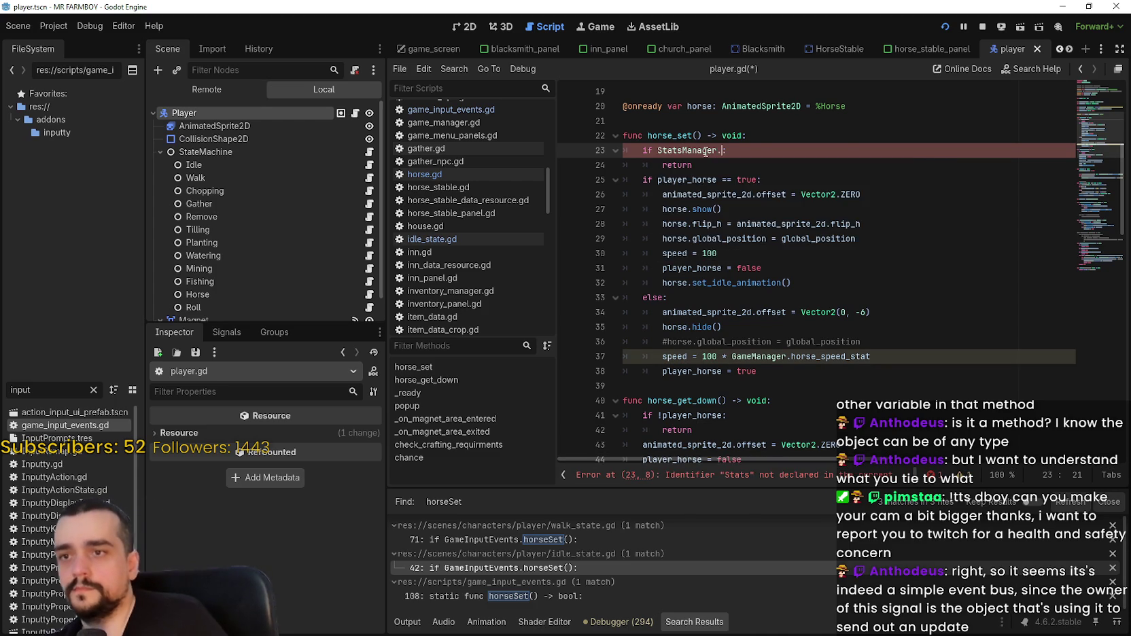
{"action": "key", "text": "Return"}
{"action": "type", "text": ".has"}
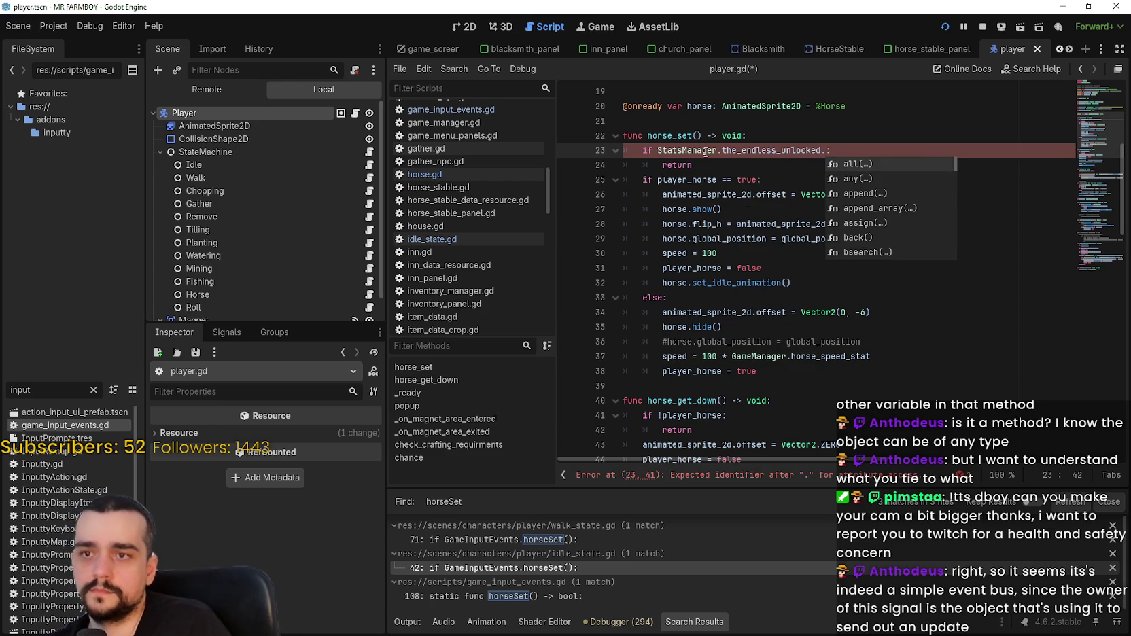
{"action": "key", "text": "Return"}
{"action": "type", "text": "\""}
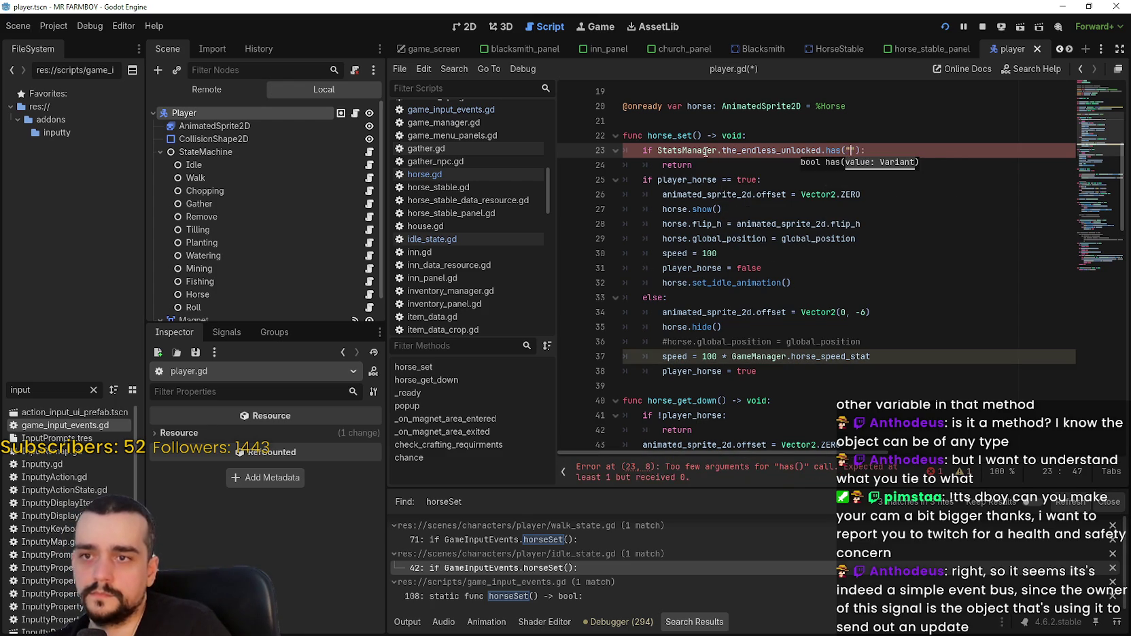
Paste tr_player_house_horse_unlock into the quotes, negate the condition with !, and save.
{"action": "left_click", "coordinate": [931, 48]}
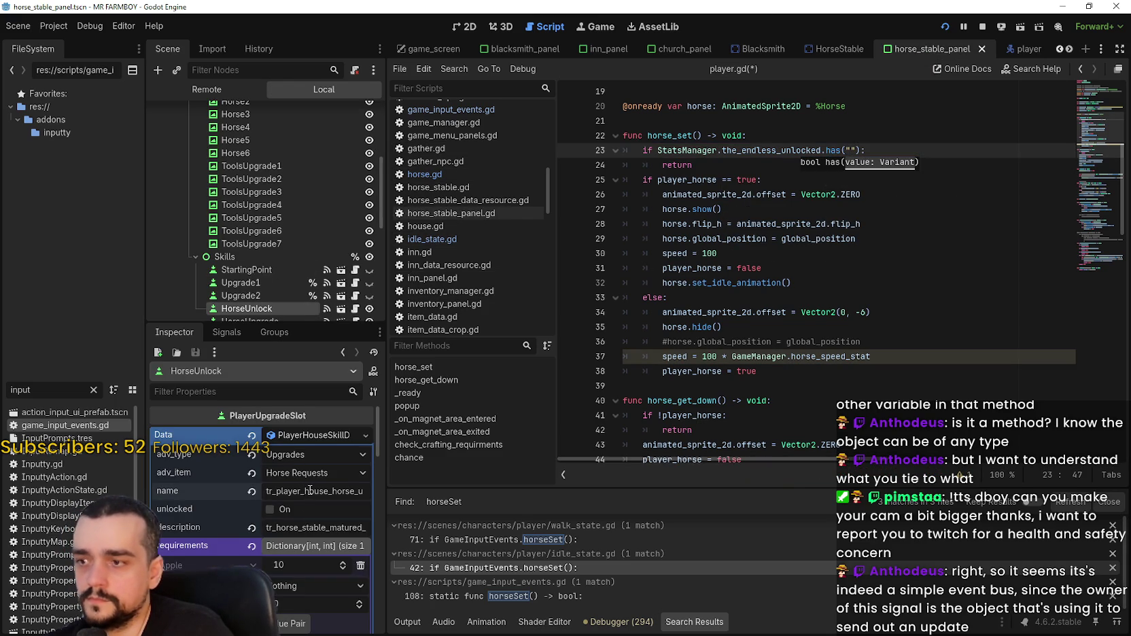
{"action": "double_click", "coordinate": [310, 490]}
{"action": "left_click", "coordinate": [850, 151]}
{"action": "type", "text": "tr_player_house_horse_unlock"}
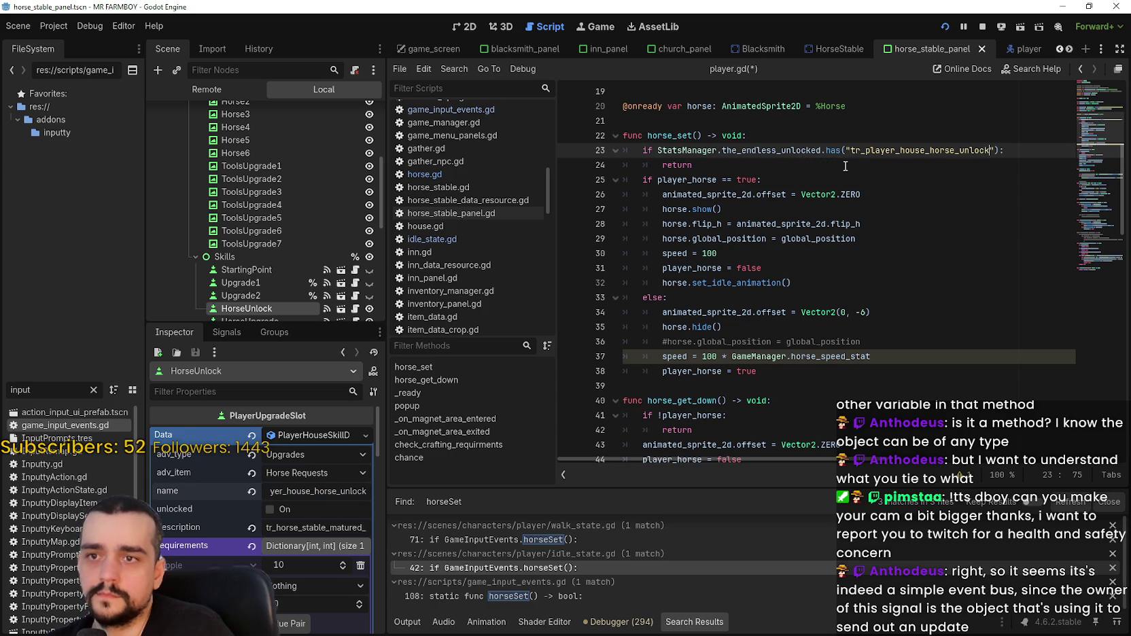
{"action": "left_click", "coordinate": [745, 166]}
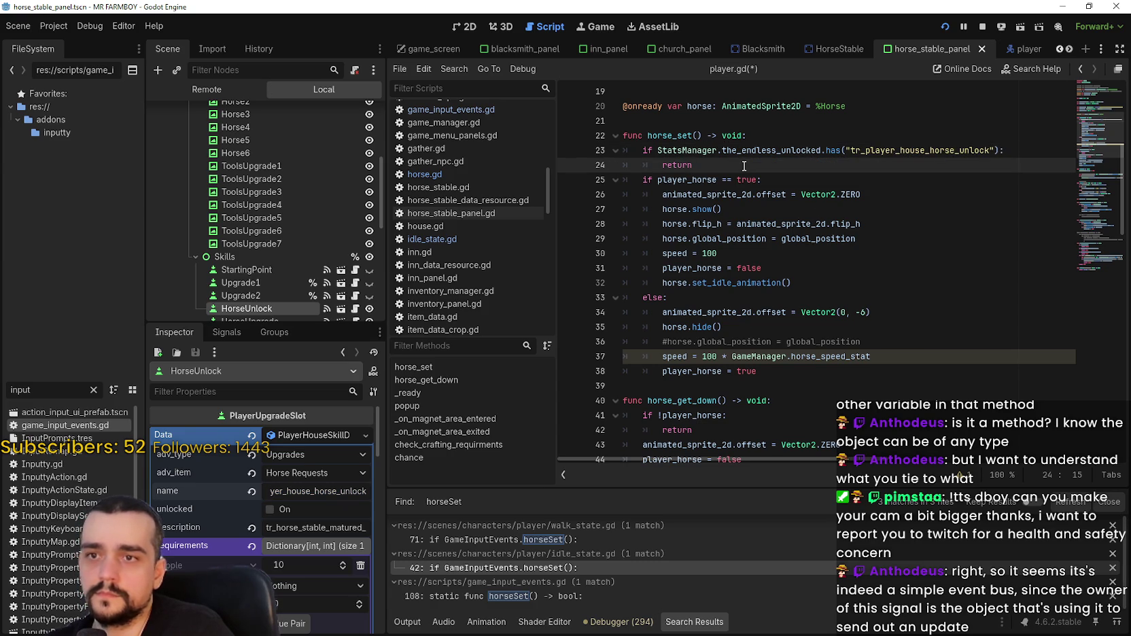
{"action": "left_click", "coordinate": [655, 151]}
{"action": "type", "text": "!"}
{"action": "left_click", "coordinate": [727, 166]}
{"action": "key", "text": "ctrl+s"}
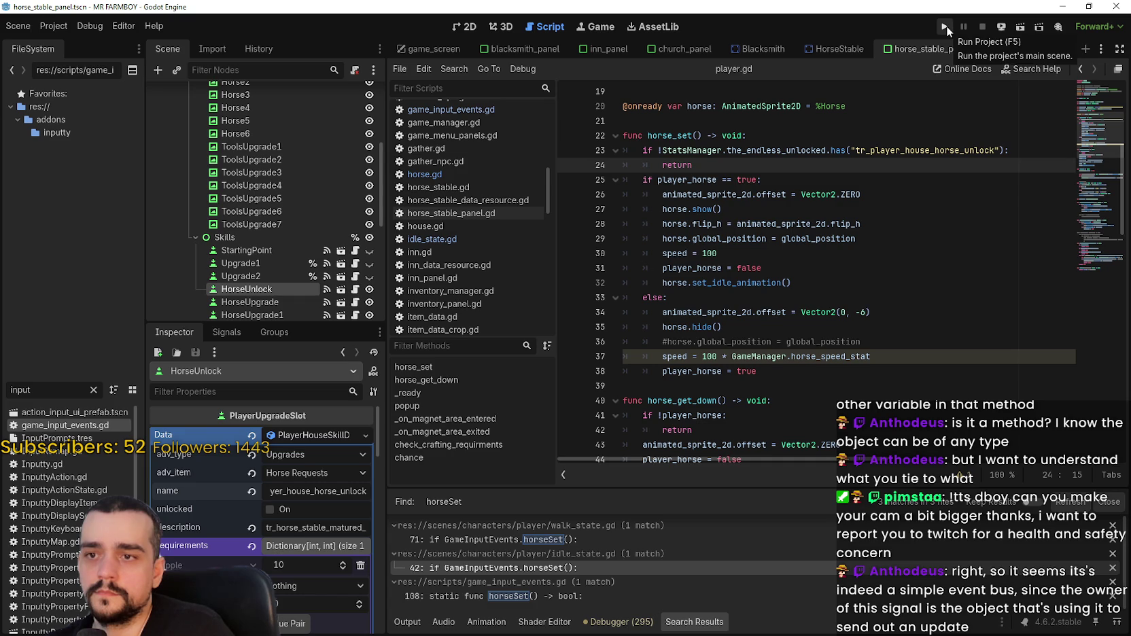
Scroll down through player.gd, then open the running game's save list.
{"action": "scroll", "coordinate": [765, 299], "scroll_direction": "down", "scroll_amount": 5}
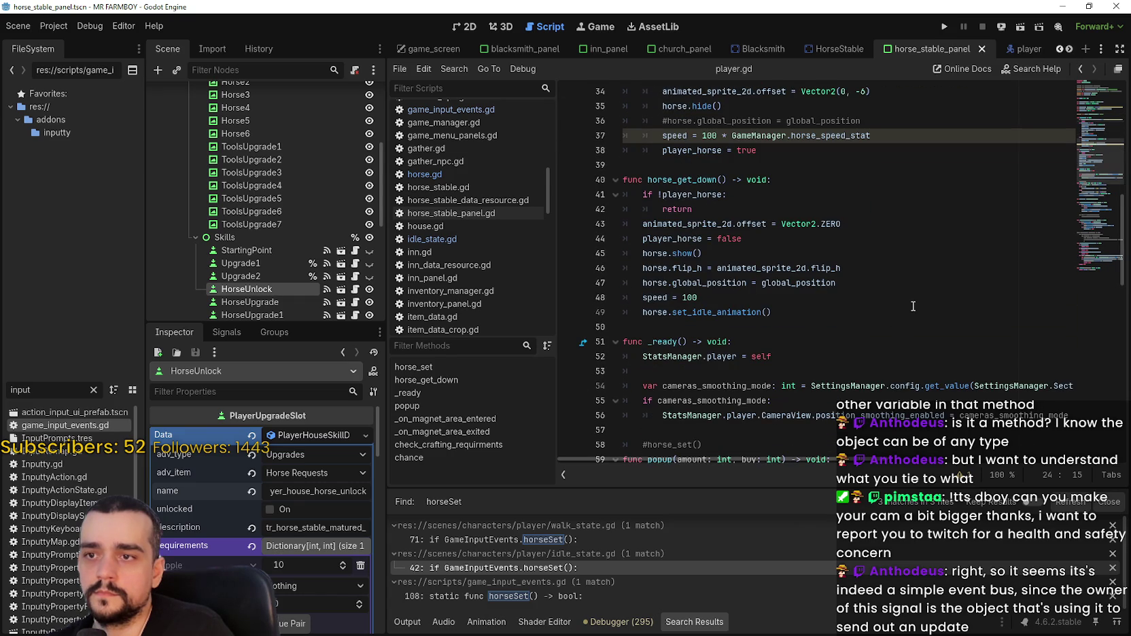
{"action": "scroll", "coordinate": [914, 305], "scroll_direction": "down", "scroll_amount": 3}
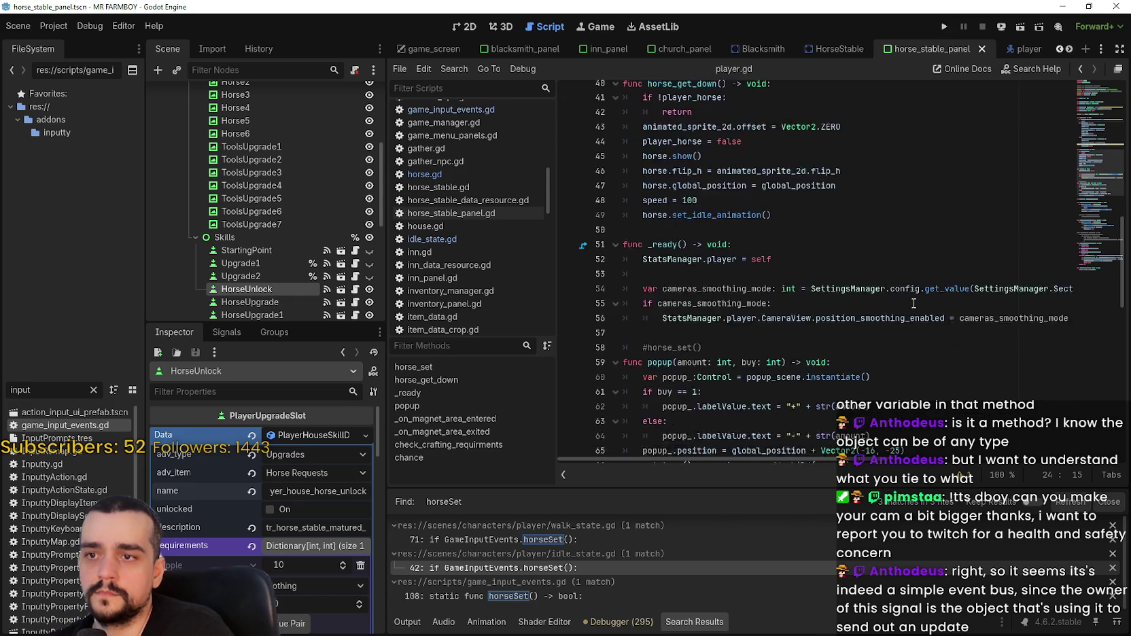
{"action": "scroll", "coordinate": [914, 302], "scroll_direction": "down", "scroll_amount": 4}
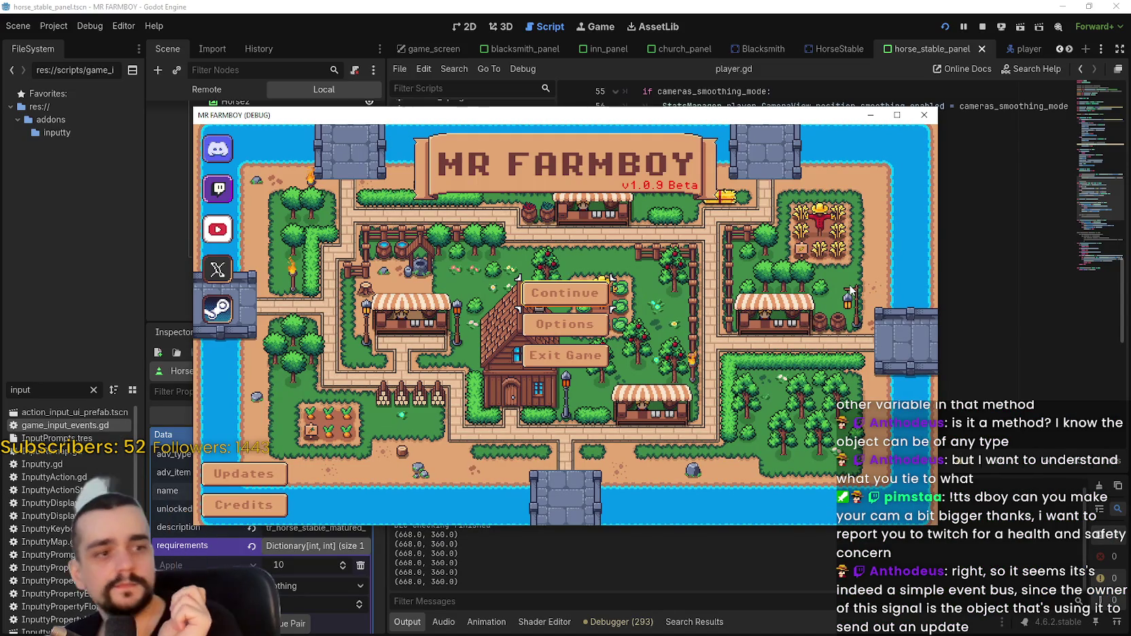
{"action": "left_click", "coordinate": [578, 292]}
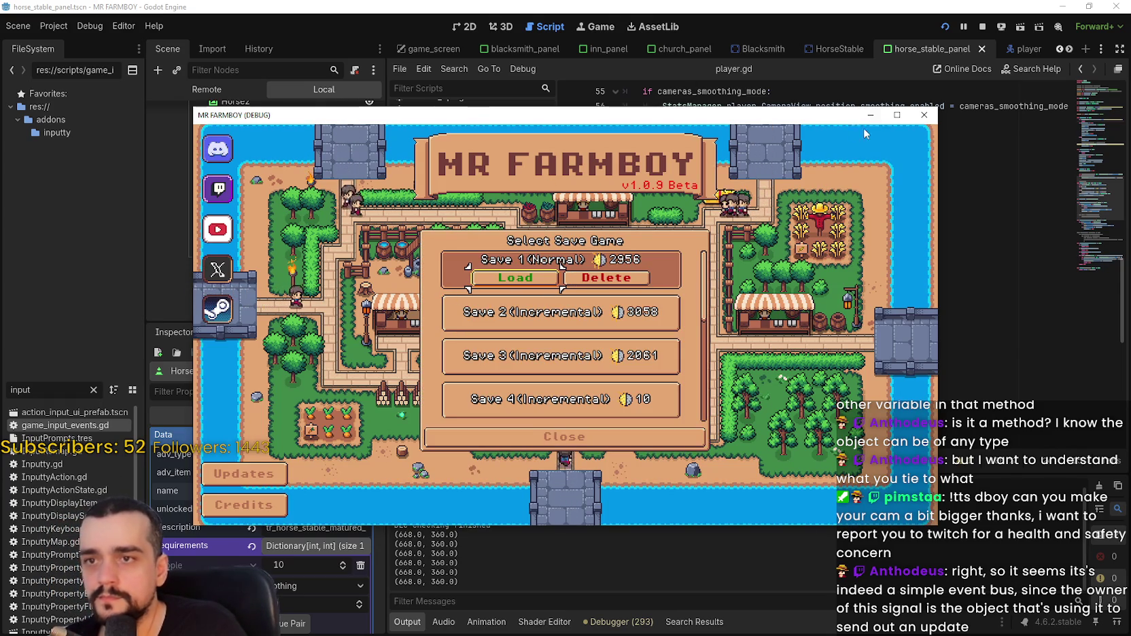
Load Save 1, resume past the breakpoint, and check the Player House horse advancements.
{"action": "left_click", "coordinate": [897, 115]}
{"action": "left_click", "coordinate": [504, 253]}
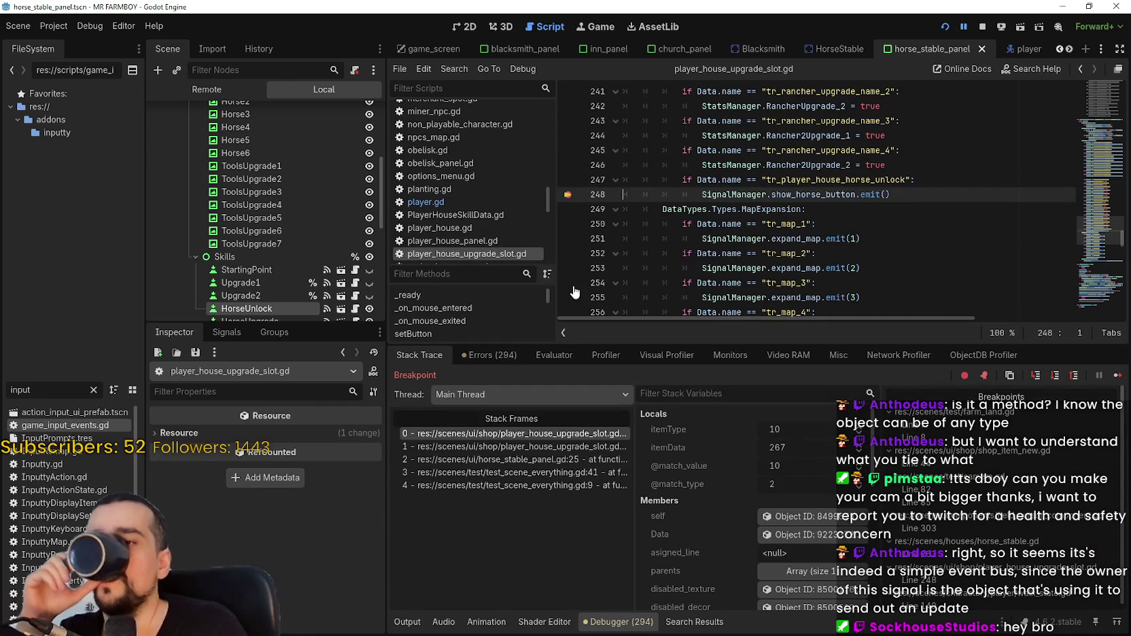
{"action": "left_click", "coordinate": [1114, 376]}
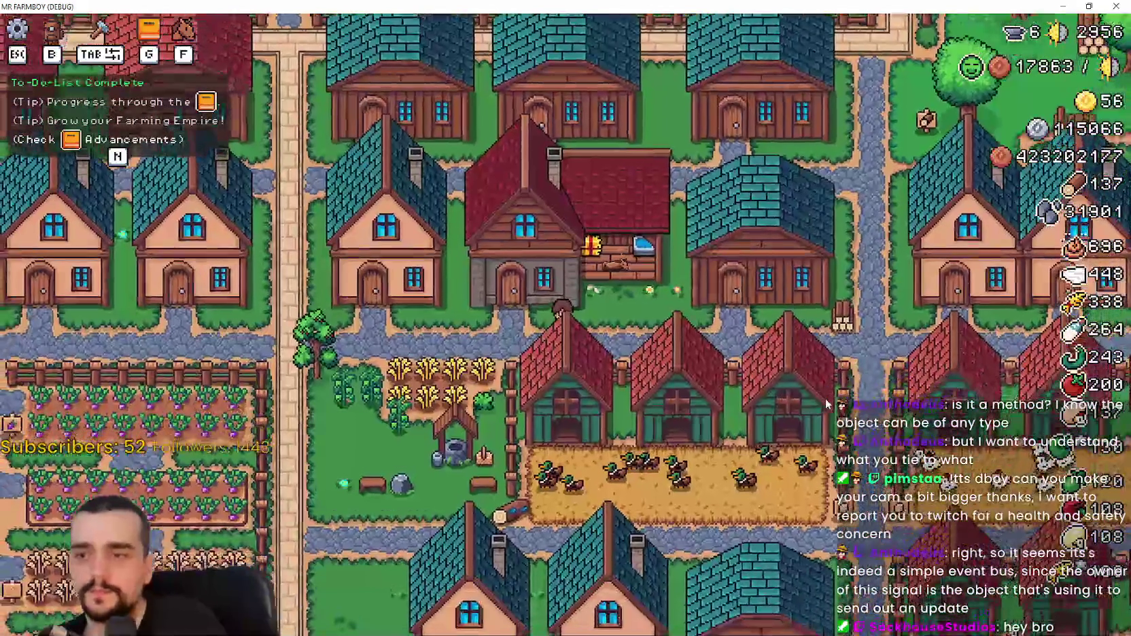
{"action": "key", "text": "e"}
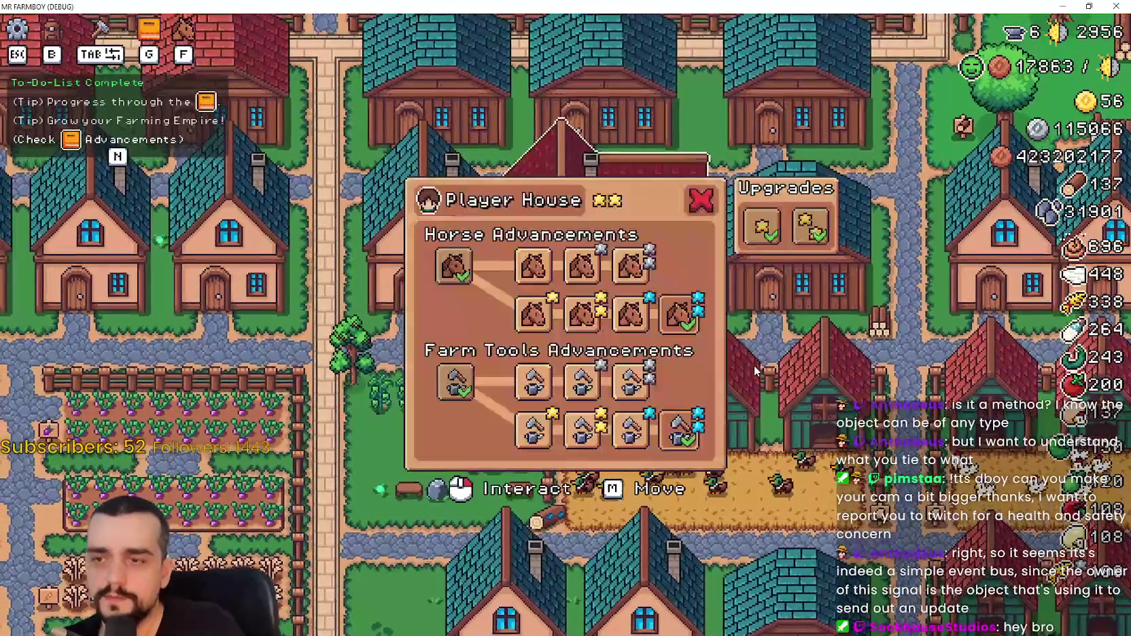
{"action": "key", "text": "Escape"}
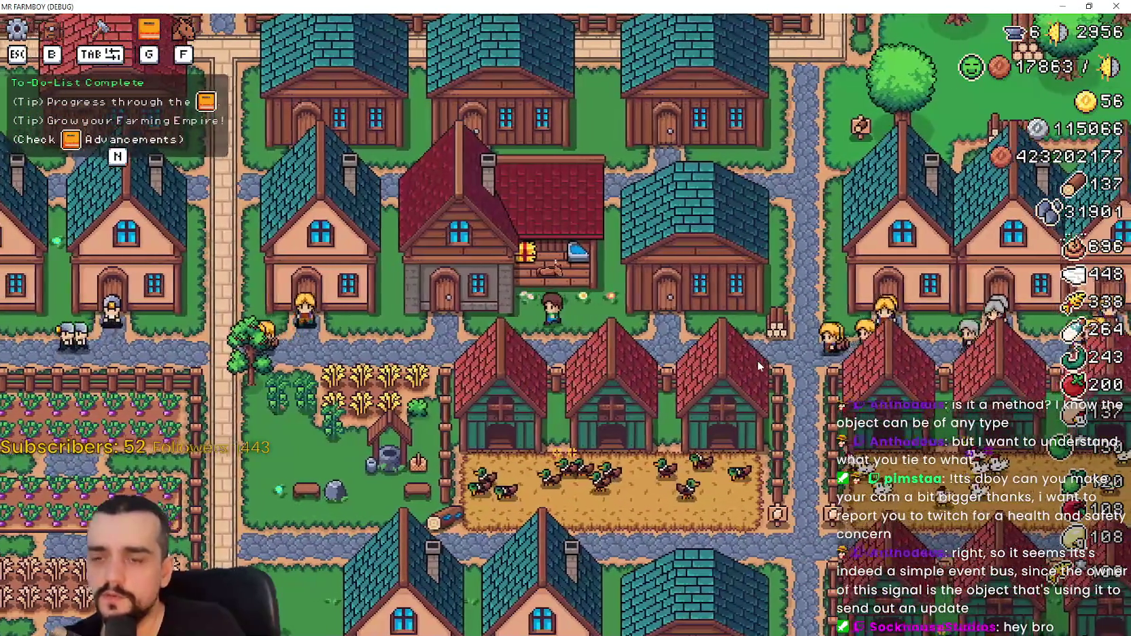
{"action": "key", "text": "e"}
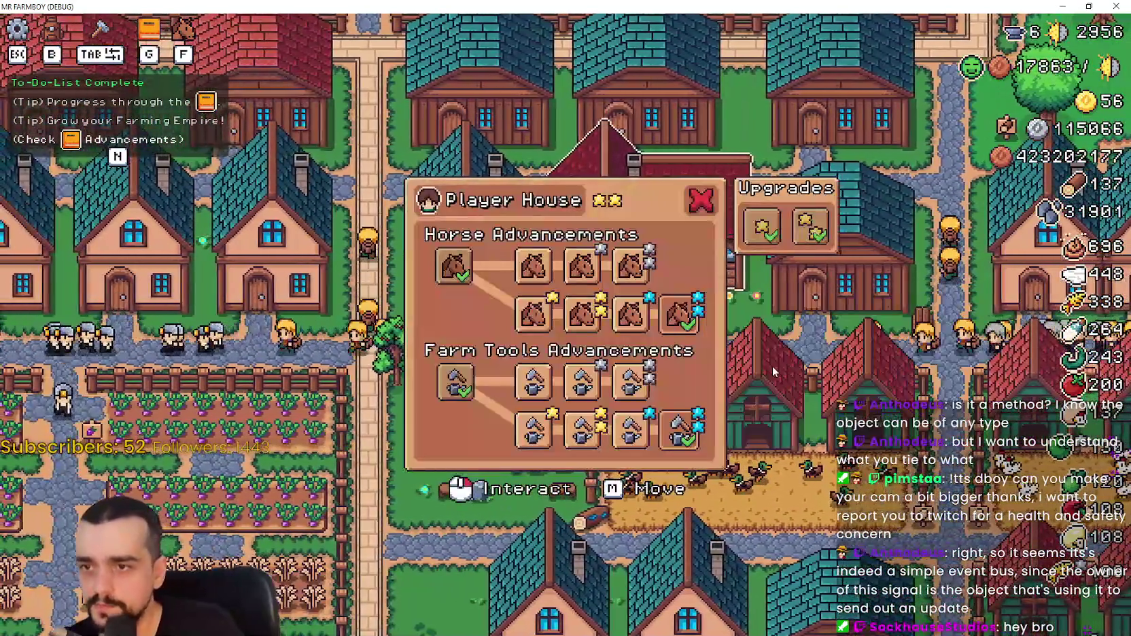
{"action": "key", "text": "Escape"}
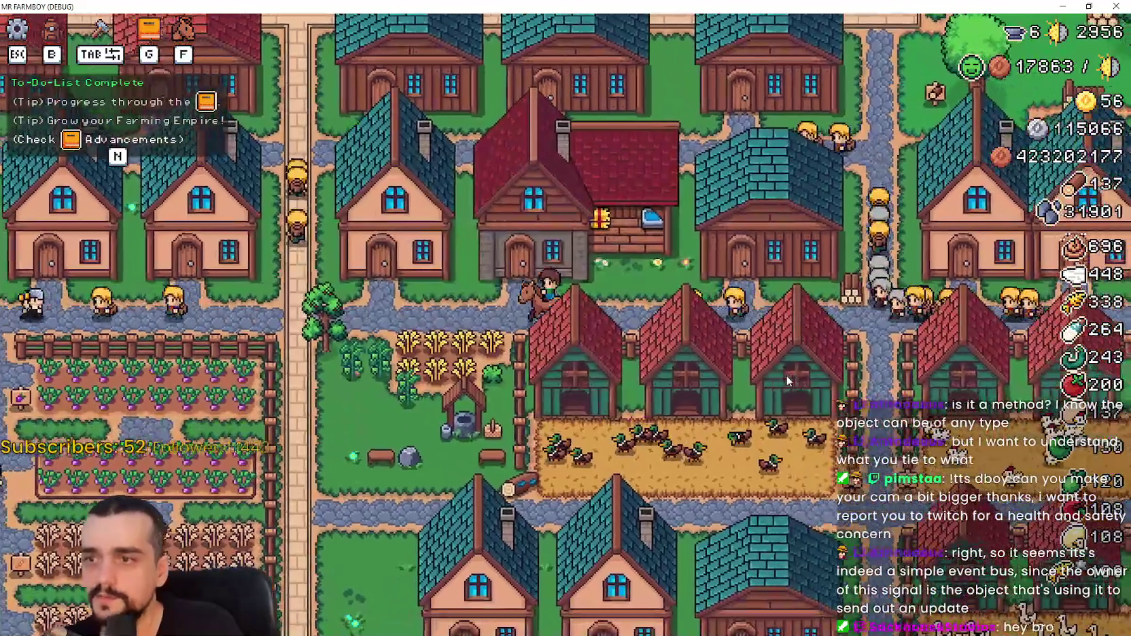
Ride the horse north to the fields and back south, then return to the editor.
{"action": "key", "text": "w"}
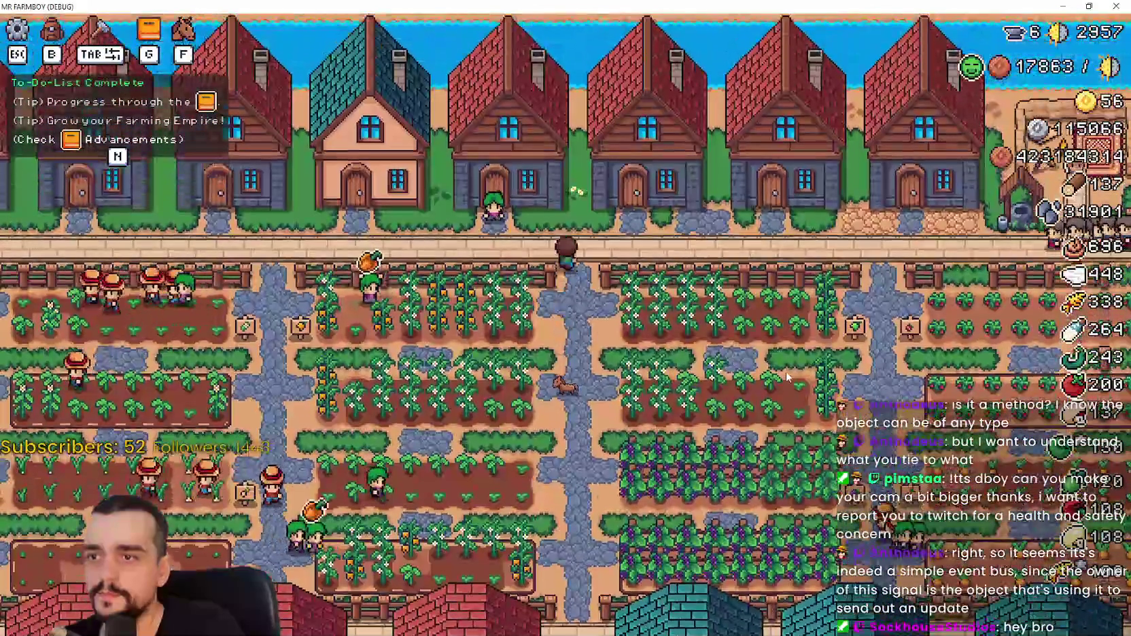
{"action": "key", "text": "e"}
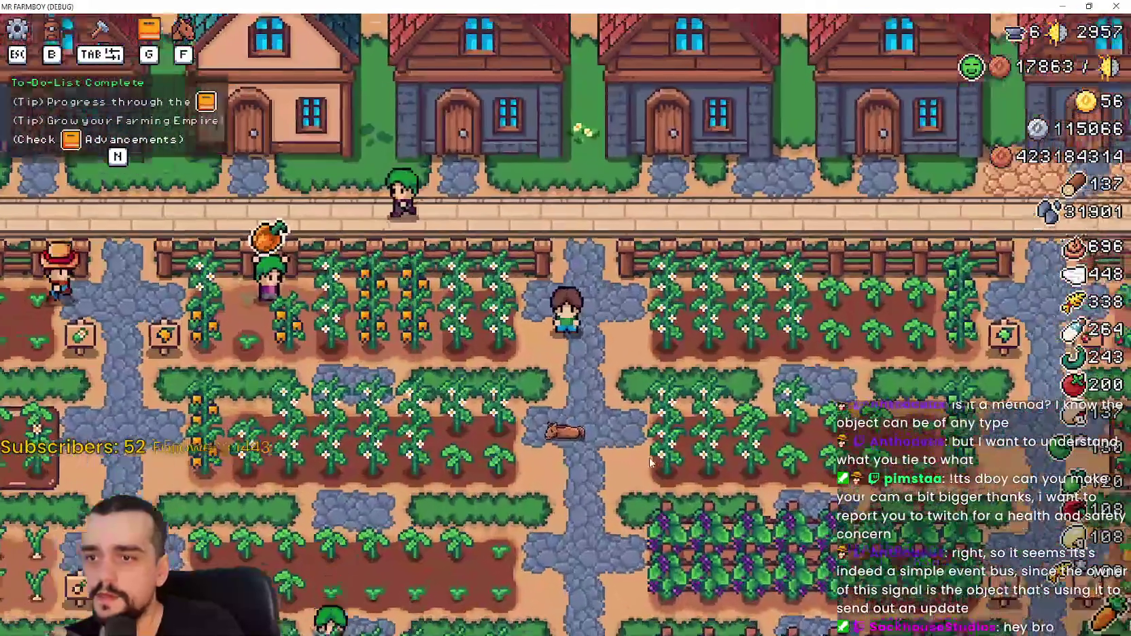
{"action": "key", "text": "s"}
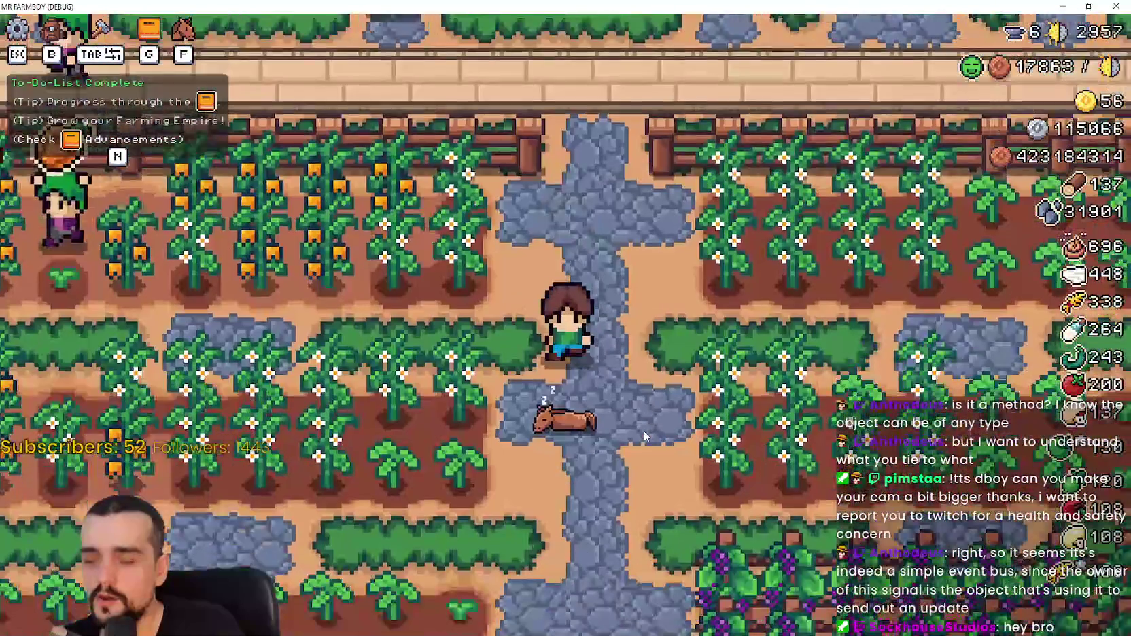
{"action": "key", "text": "e"}
{"action": "key", "text": "s"}
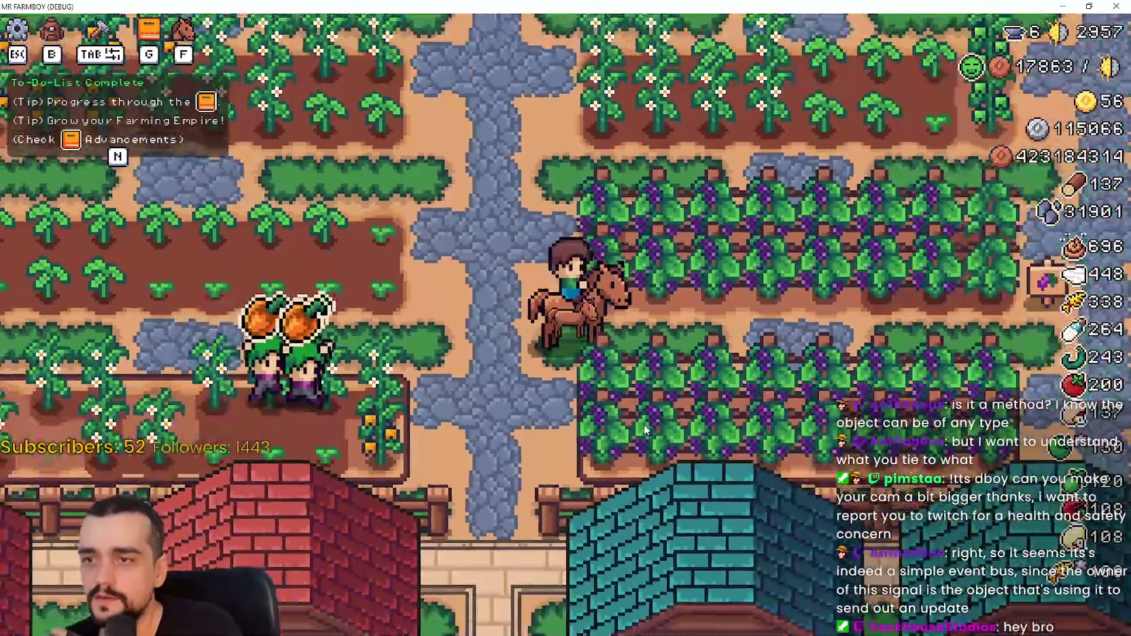
{"action": "key", "text": "e"}
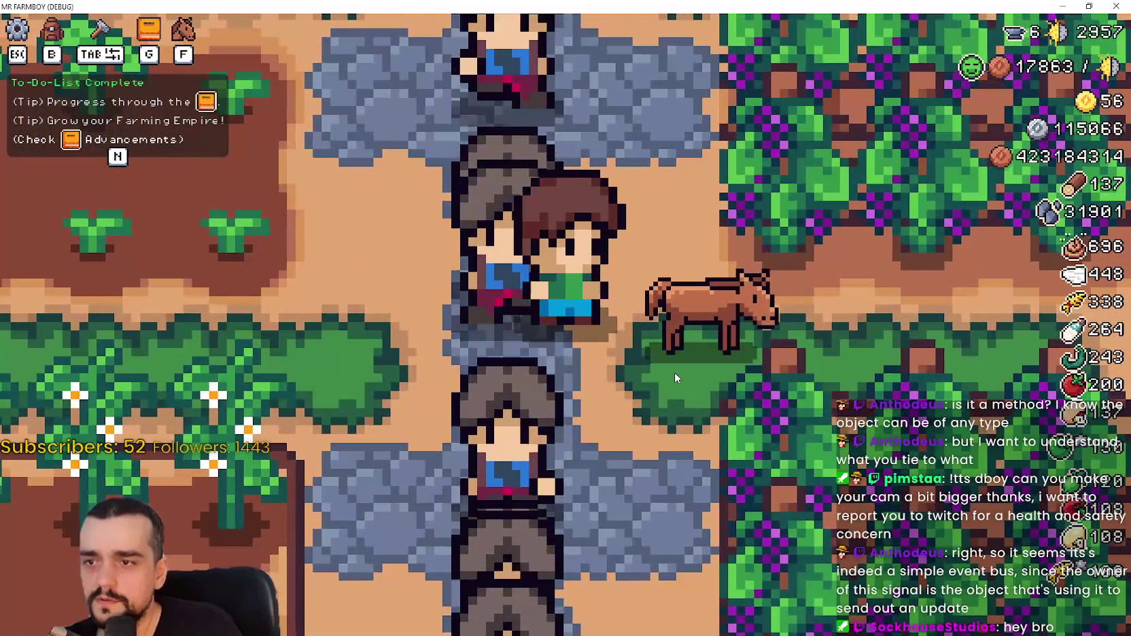
{"action": "scroll", "coordinate": [675, 373], "scroll_direction": "down", "scroll_amount": 5}
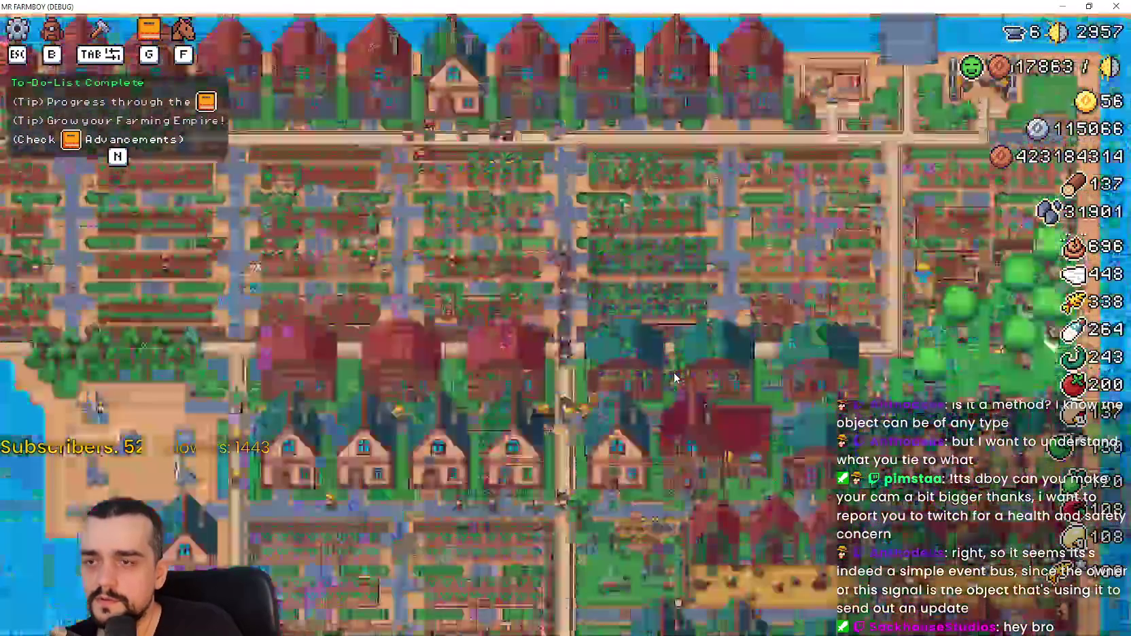
{"action": "scroll", "coordinate": [674, 374], "scroll_direction": "up", "scroll_amount": 5}
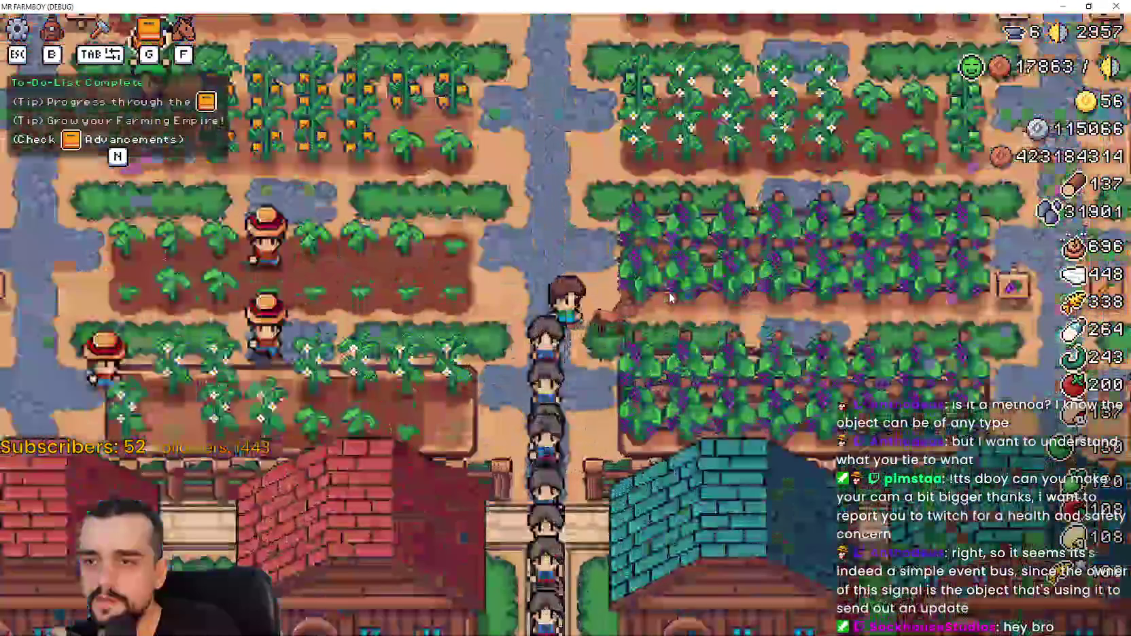
{"action": "scroll", "coordinate": [659, 298], "scroll_direction": "down", "scroll_amount": 5}
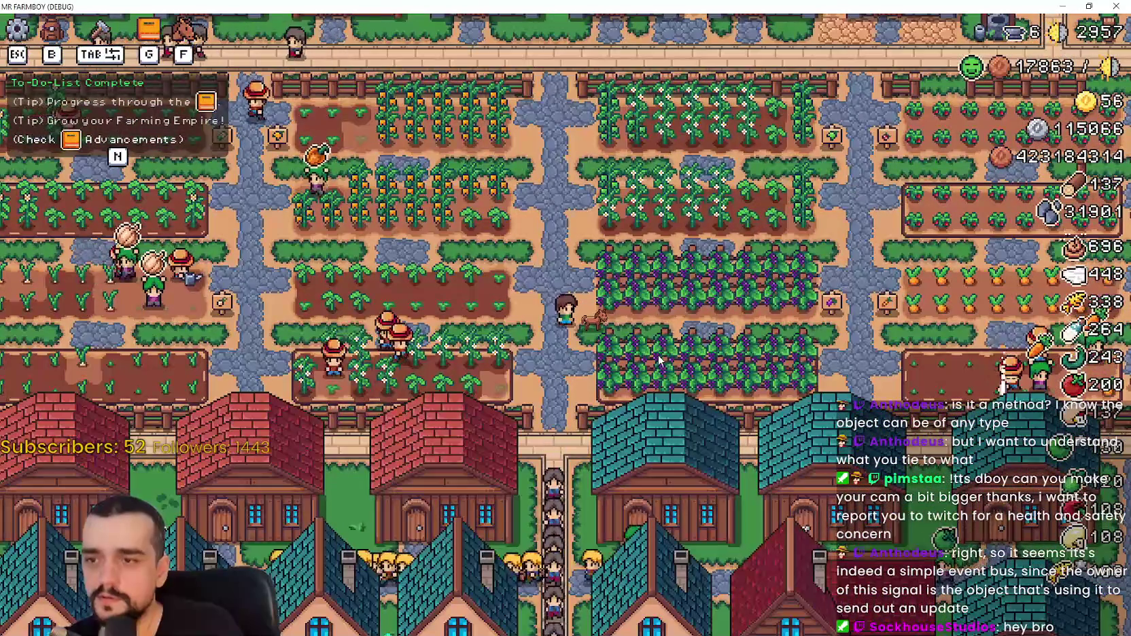
{"action": "scroll", "coordinate": [658, 359], "scroll_direction": "up", "scroll_amount": 2}
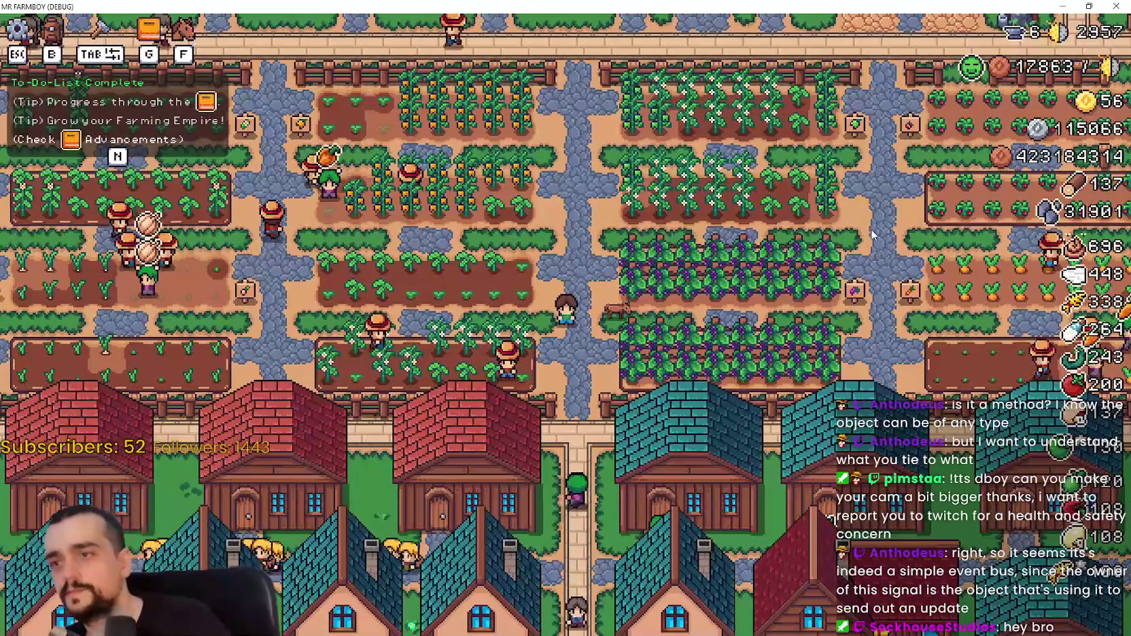
{"action": "scroll", "coordinate": [646, 225], "scroll_direction": "up", "scroll_amount": 5}
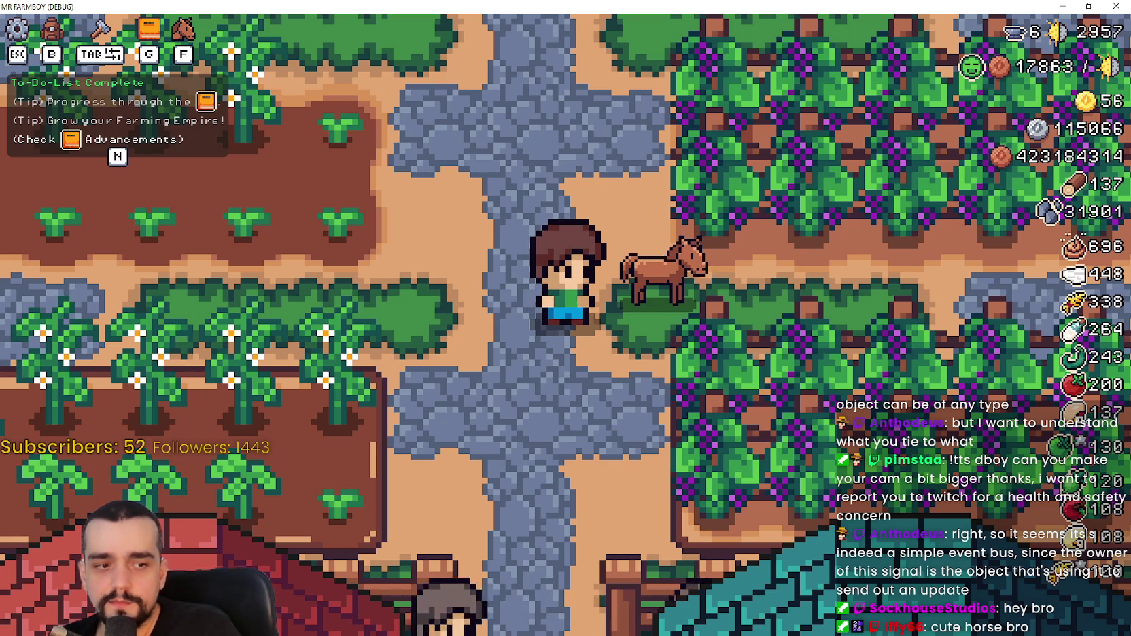
{"action": "key", "text": "alt+Tab"}
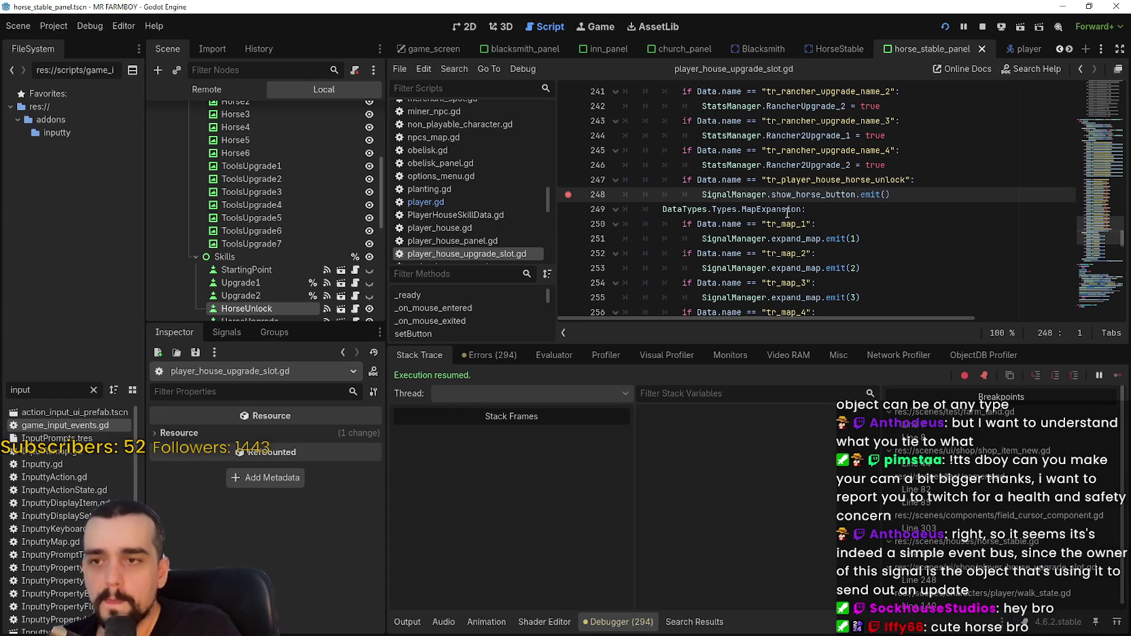
Enlarge the code editor and switch to horse_stable.gd in the HorseStable scene.
{"action": "left_click", "coordinate": [786, 210]}
{"action": "left_click_drag", "start_coordinate": [910, 344], "coordinate": [910, 463]}
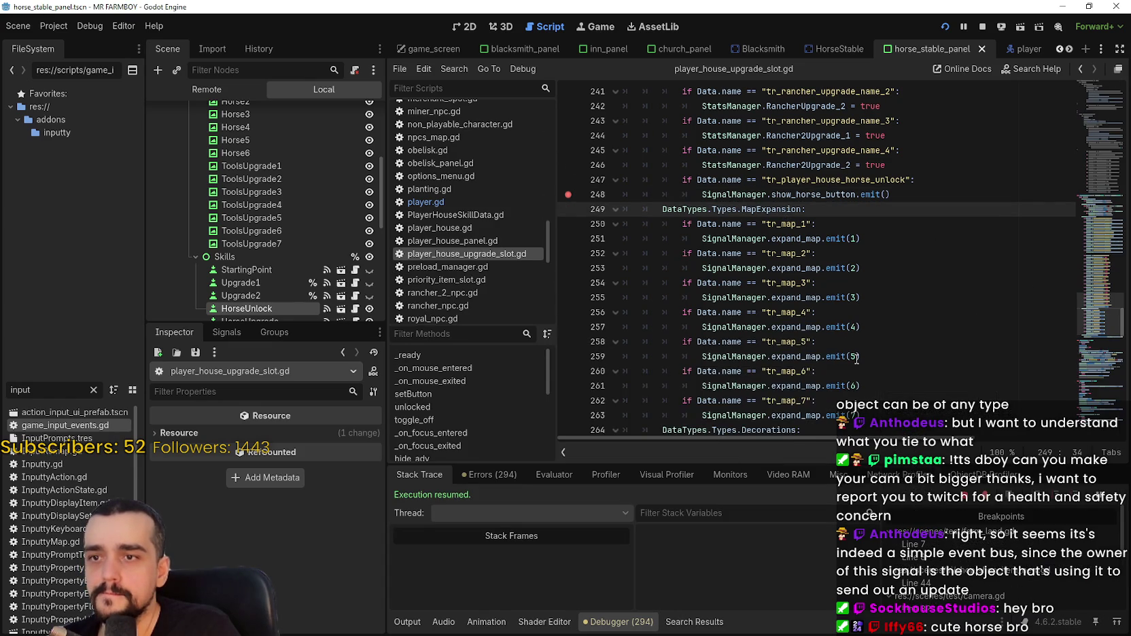
{"action": "double_click", "coordinate": [819, 240]}
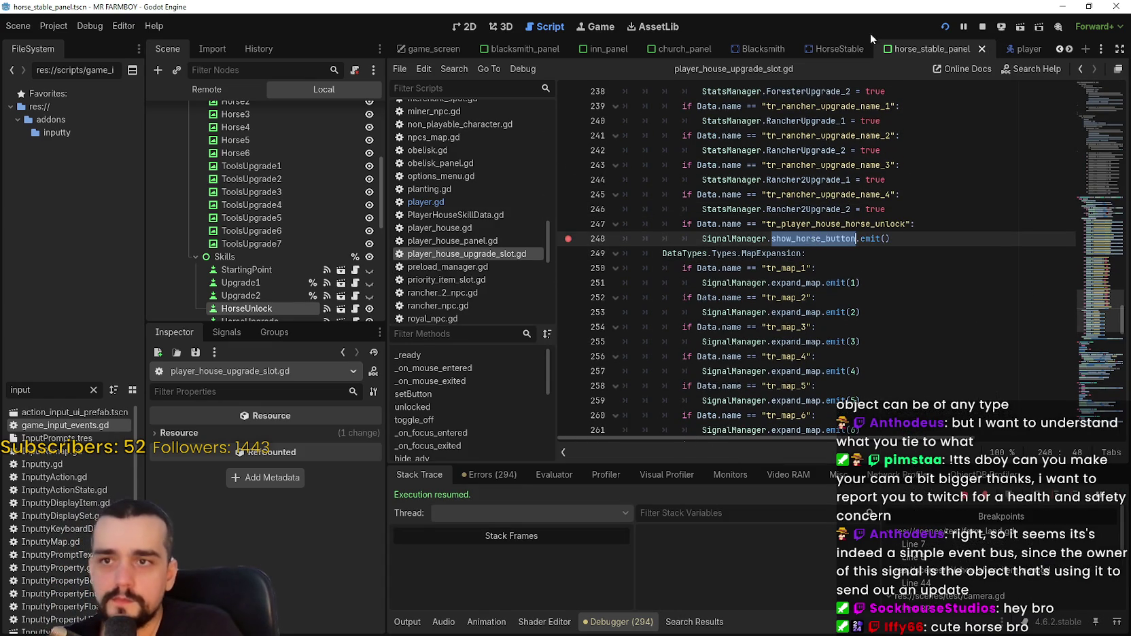
{"action": "left_click", "coordinate": [837, 49]}
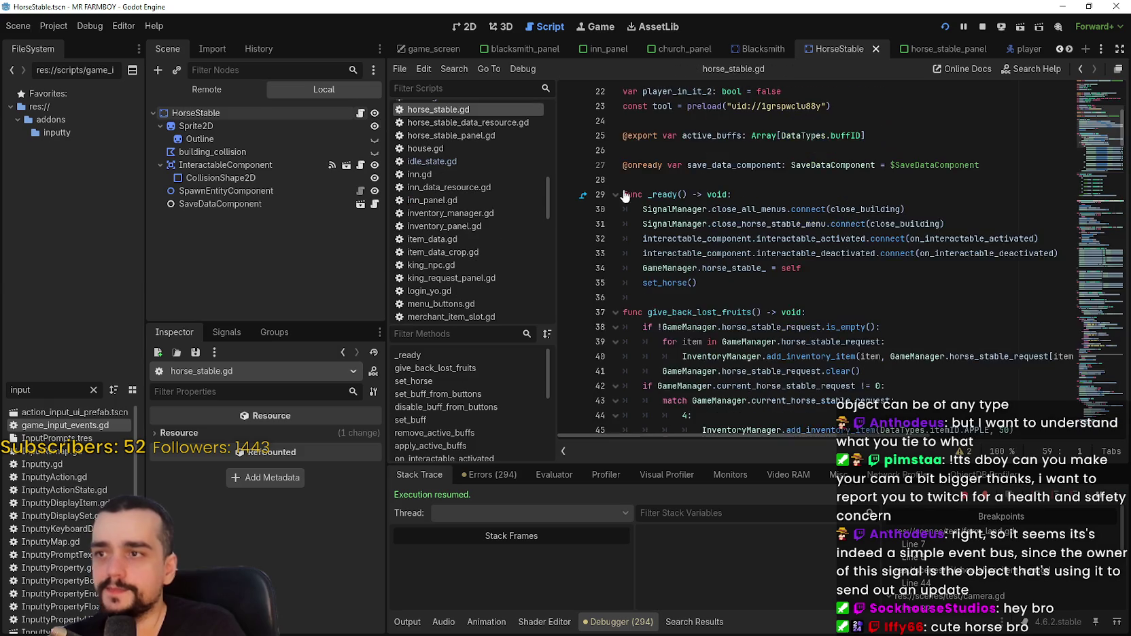
{"action": "scroll", "coordinate": [761, 241], "scroll_direction": "down", "scroll_amount": 5}
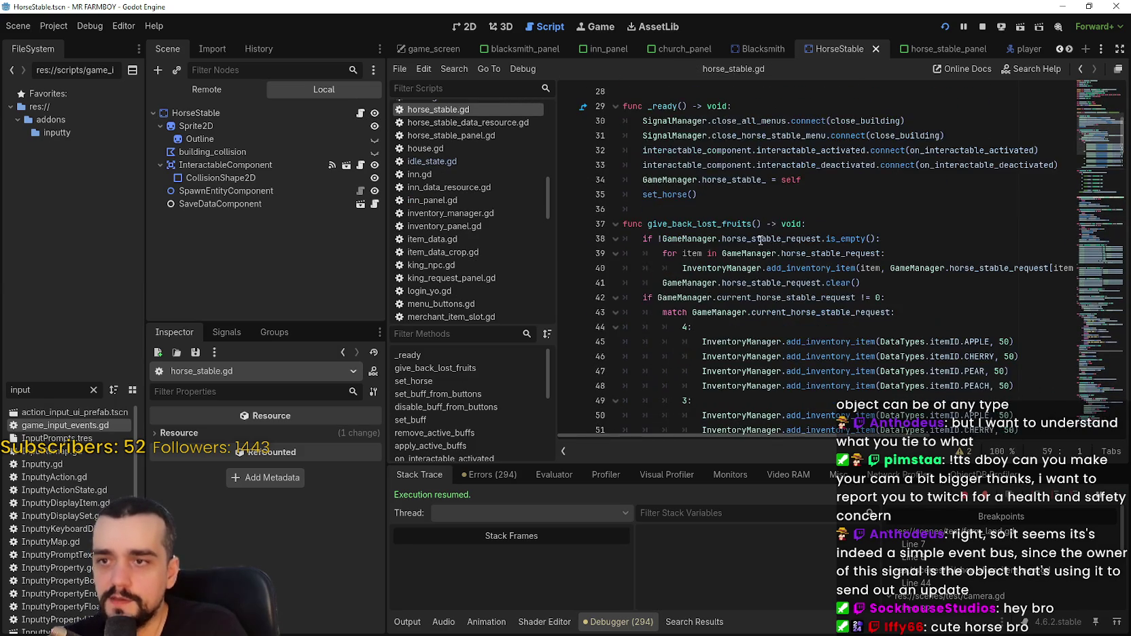
{"action": "scroll", "coordinate": [760, 240], "scroll_direction": "down", "scroll_amount": 9}
Comment out set_horse's horse-size match block on lines 61–71 with Ctrl+K.
{"action": "left_click", "coordinate": [761, 327]}
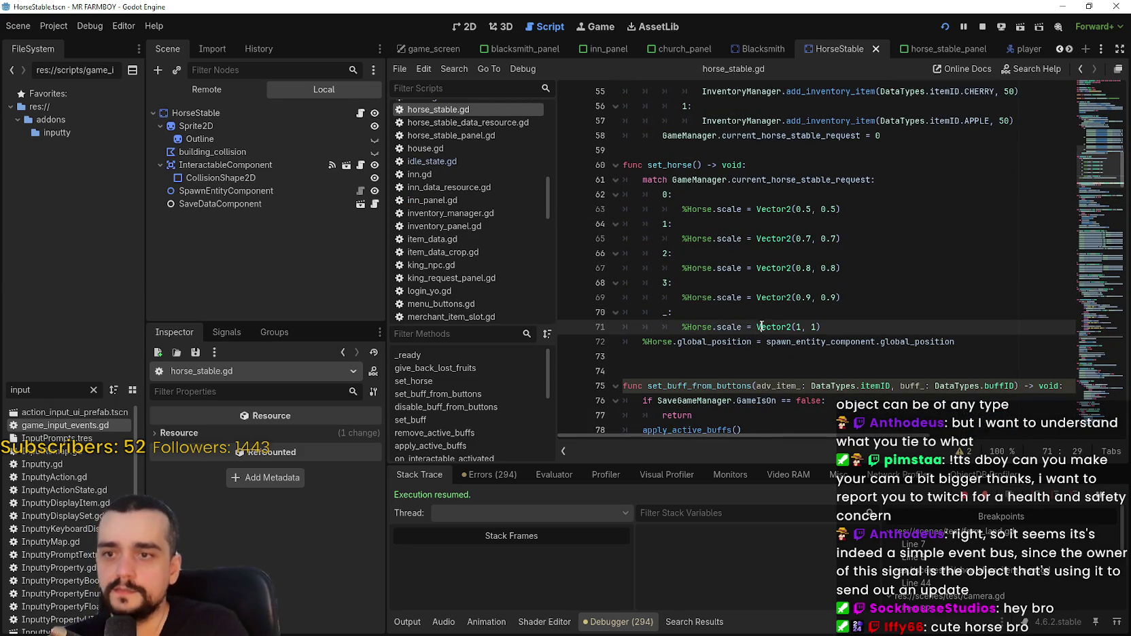
{"action": "left_click", "coordinate": [639, 181]}
{"action": "double_click", "coordinate": [673, 165]}
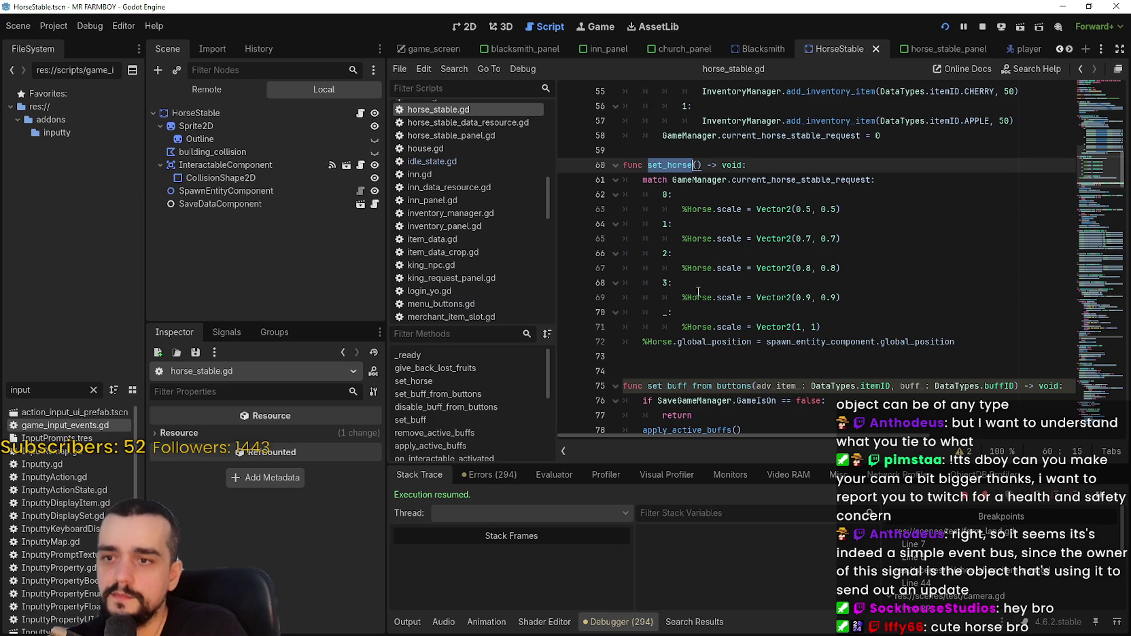
{"action": "left_click", "coordinate": [821, 327]}
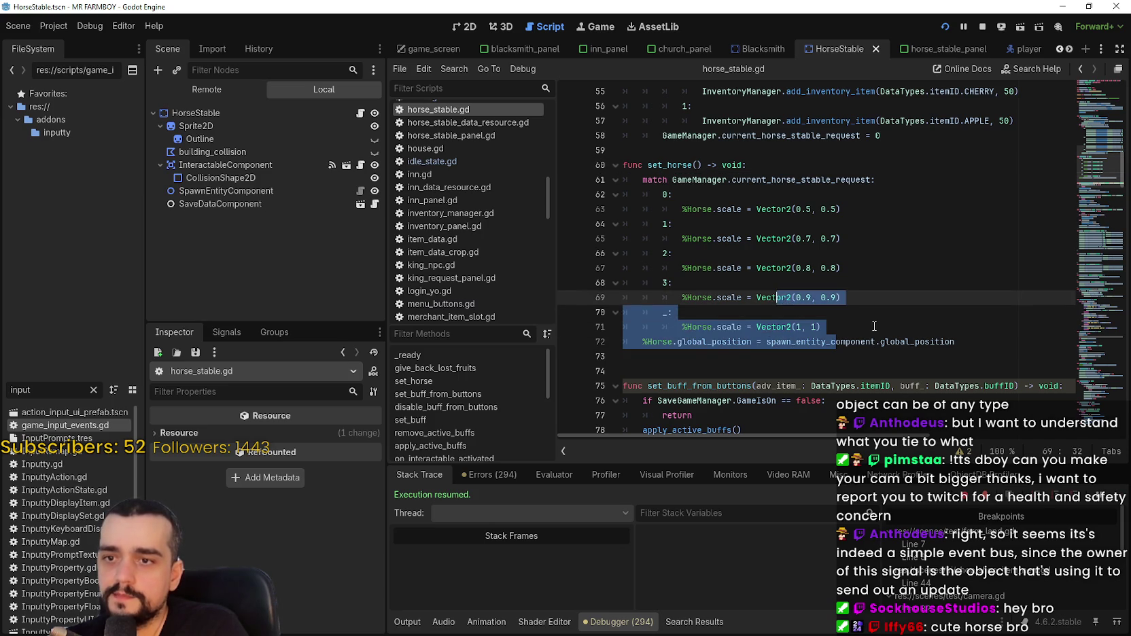
{"action": "left_click", "coordinate": [585, 194], "text": "shift"}
{"action": "key", "text": "shift+Up"}
{"action": "key", "text": "ctrl+k"}
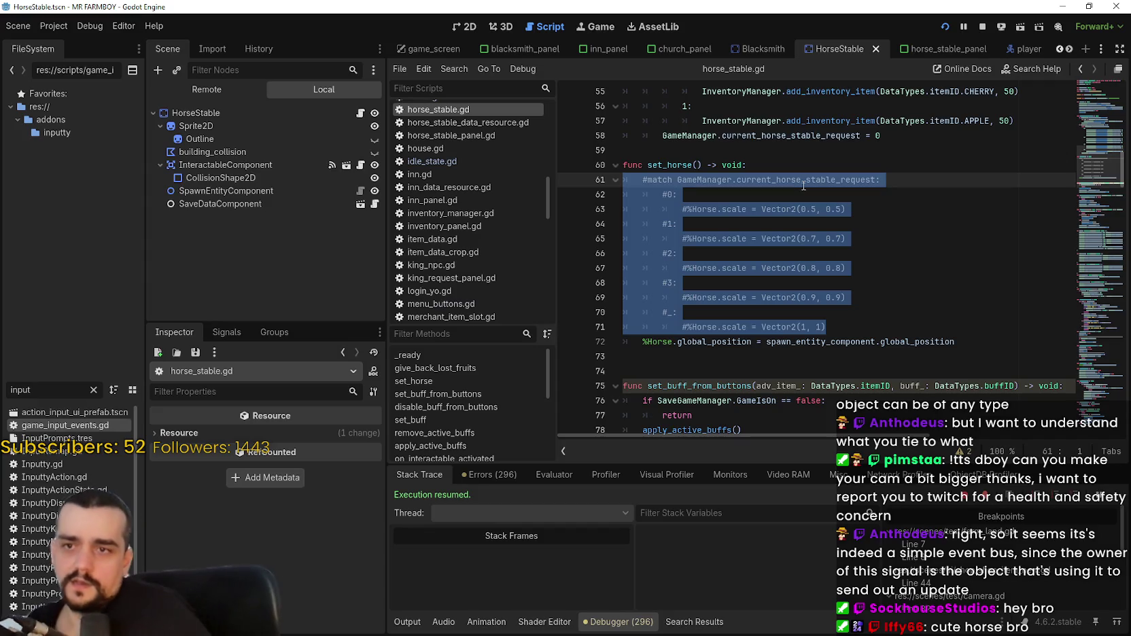
Select line 63's Horse.scale assignment and search the project for it.
{"action": "left_click", "coordinate": [754, 210]}
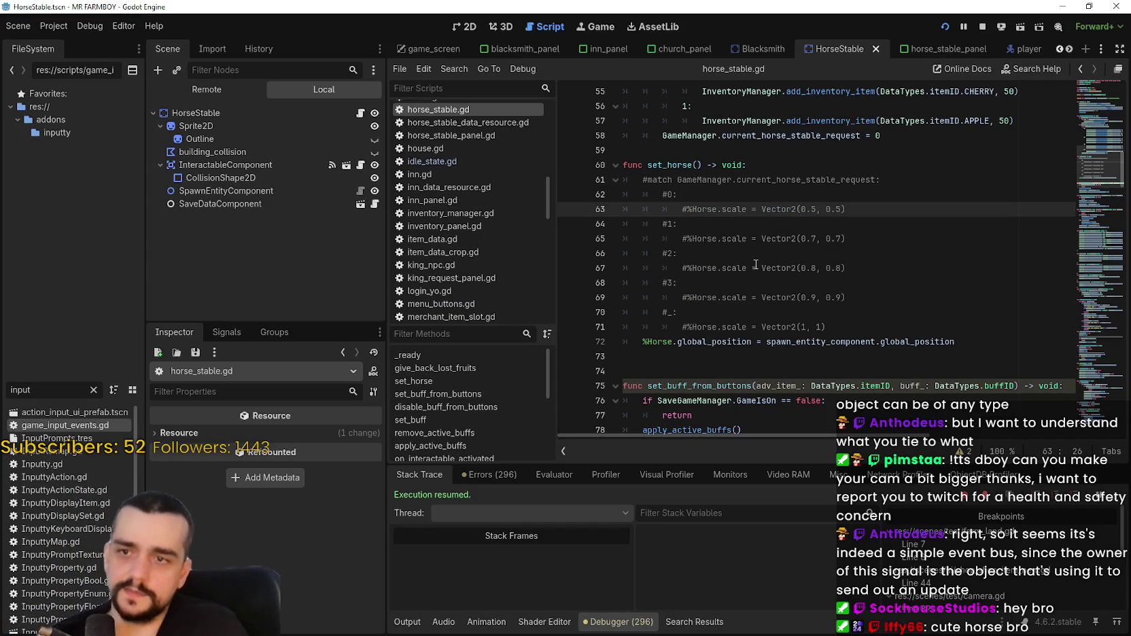
{"action": "left_click_drag", "start_coordinate": [708, 206], "coordinate": [856, 207]}
{"action": "key", "text": "ctrl+shift+f"}
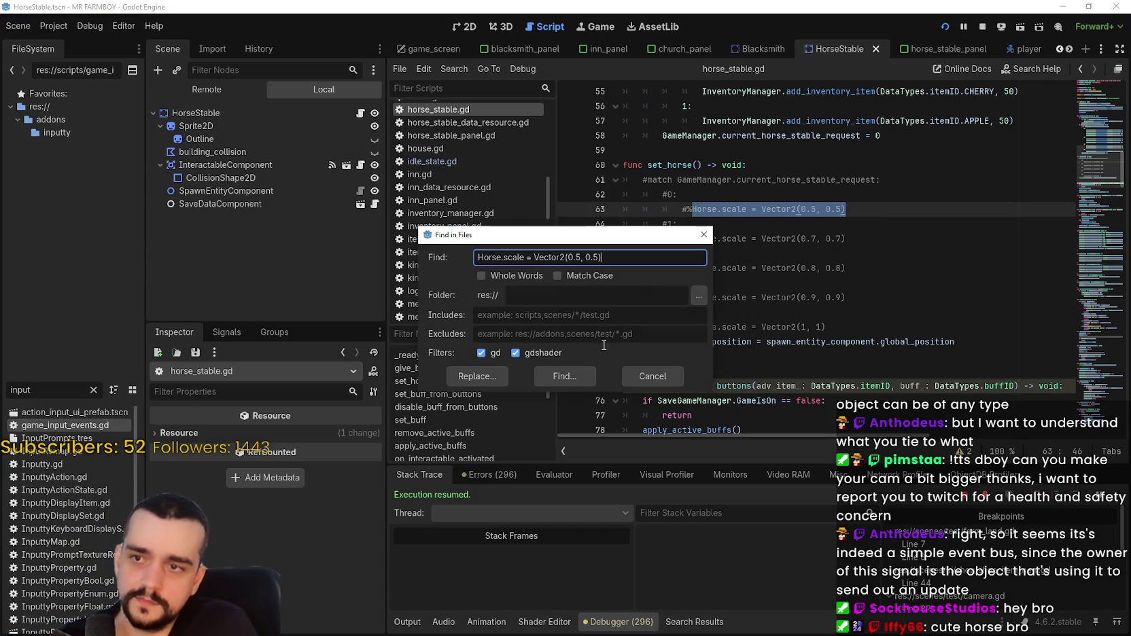
Search the whole project for Vector2(0.5, 0.5).
{"action": "left_click", "coordinate": [573, 377]}
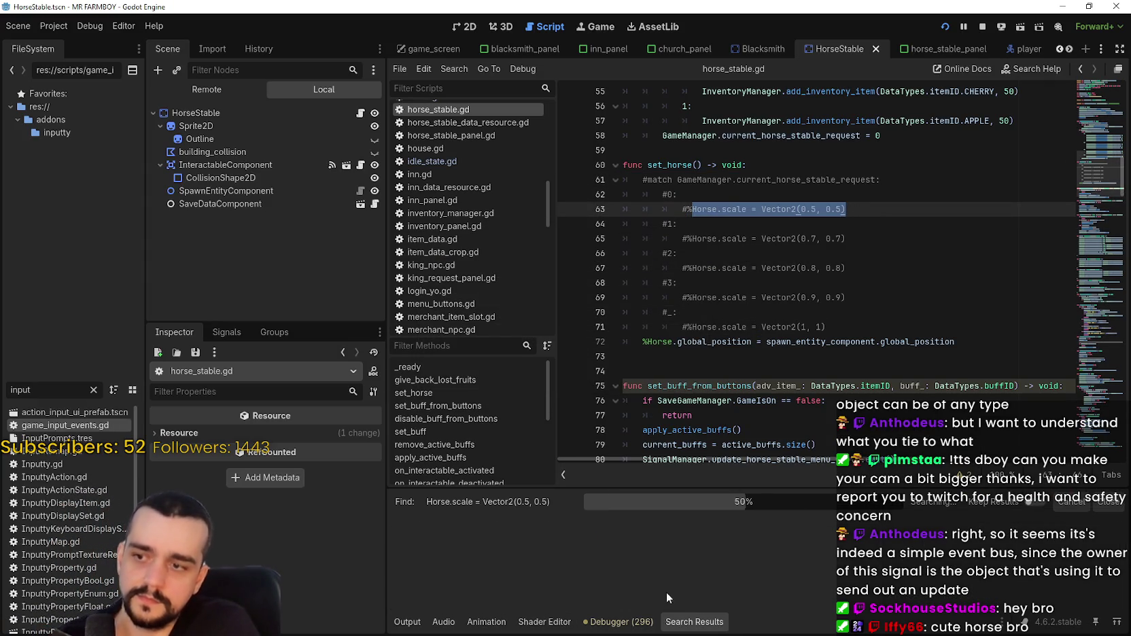
{"action": "left_click", "coordinate": [804, 281]}
{"action": "left_click_drag", "start_coordinate": [762, 209], "coordinate": [926, 215]}
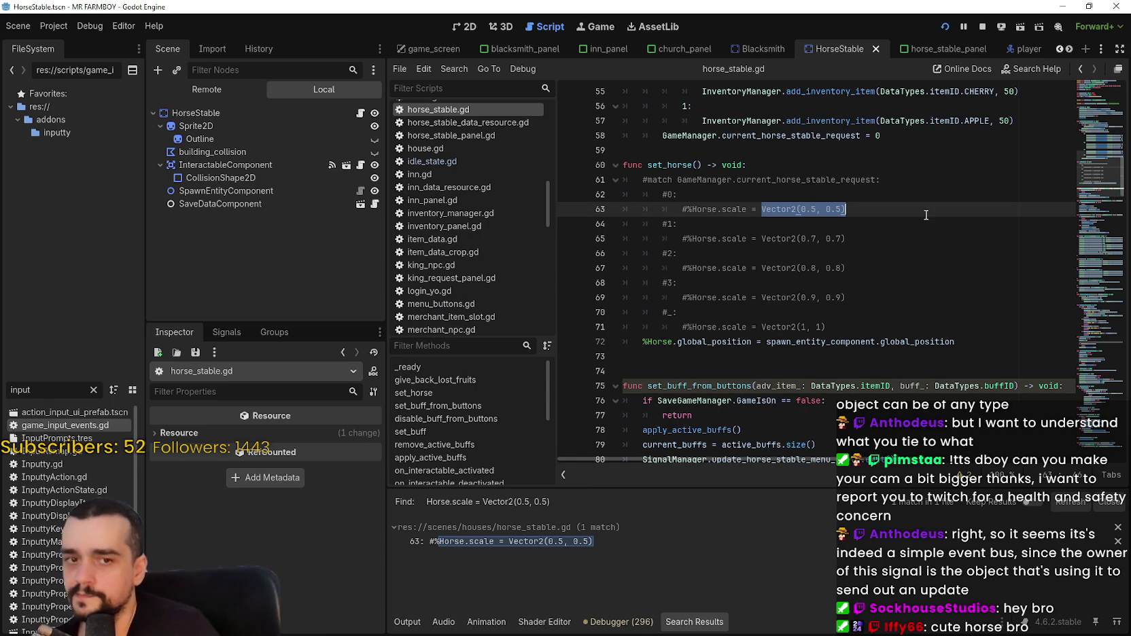
{"action": "key", "text": "ctrl+shift+f"}
{"action": "left_click", "coordinate": [575, 375]}
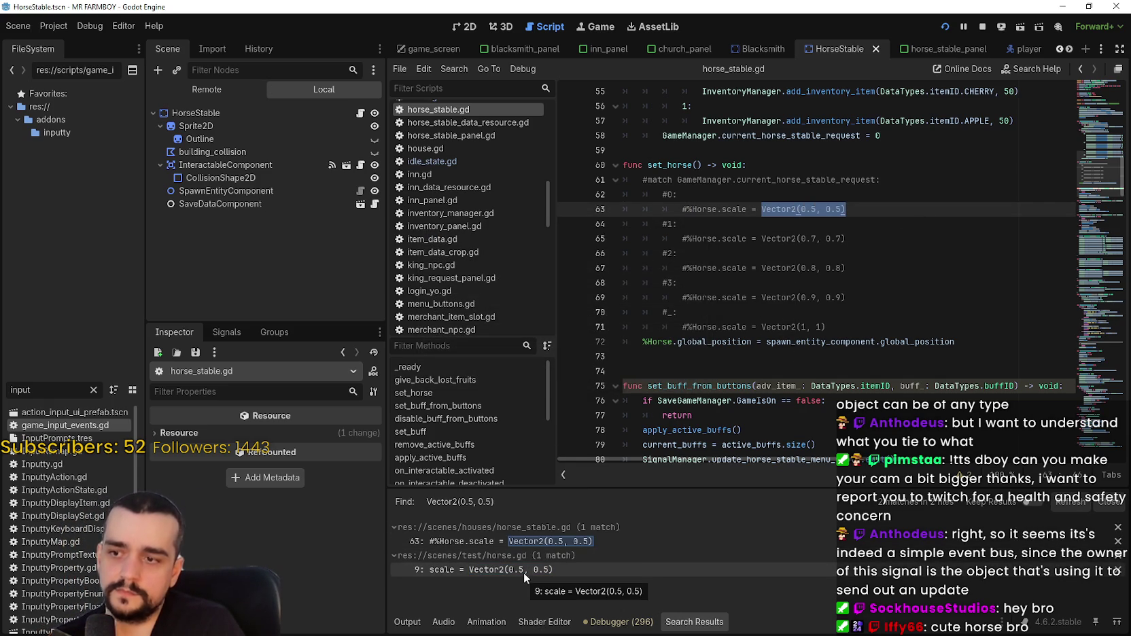
Open the test/horse.gd match and inspect growHorse's scaling code.
{"action": "left_click", "coordinate": [524, 573]}
{"action": "left_click", "coordinate": [692, 312]}
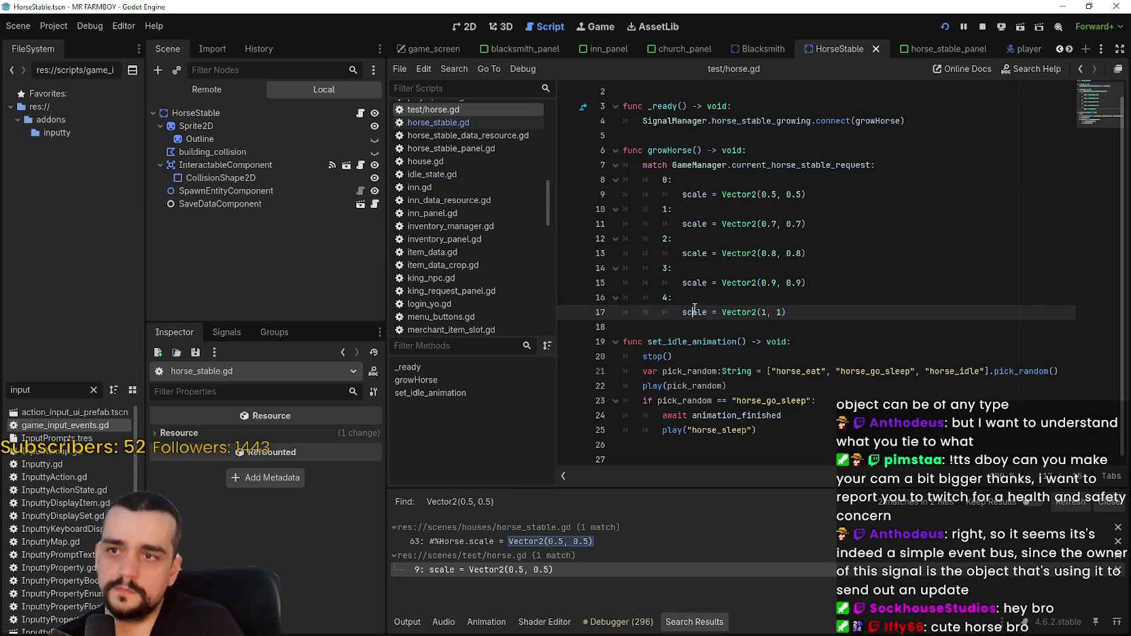
{"action": "scroll", "coordinate": [694, 311], "scroll_direction": "up", "scroll_amount": 1}
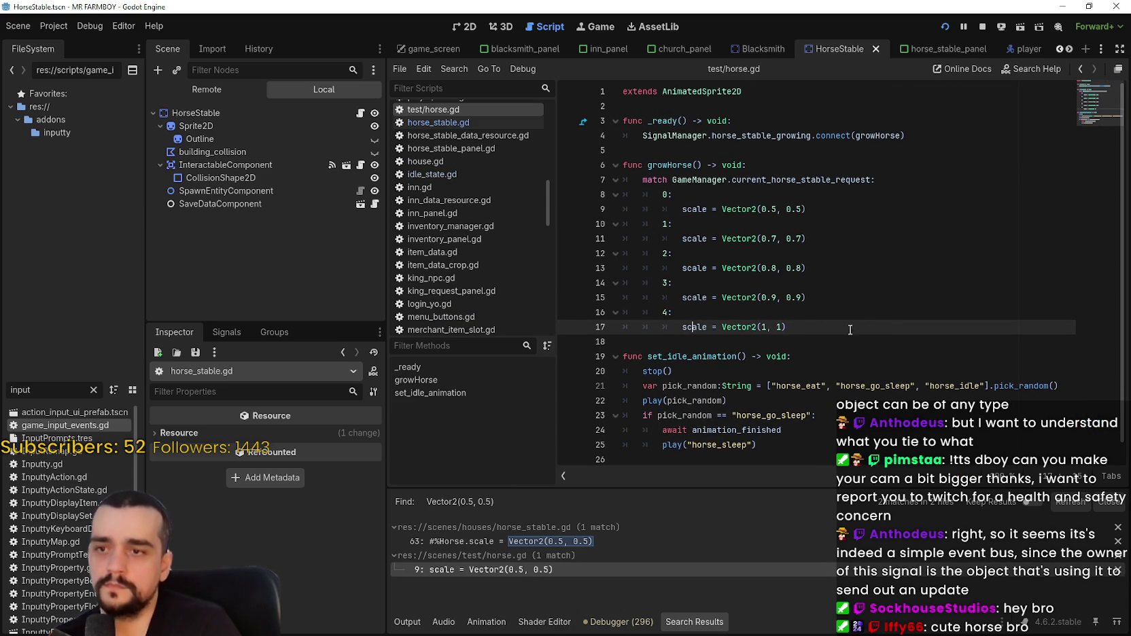
{"action": "scroll", "coordinate": [714, 238], "scroll_direction": "down", "scroll_amount": 1}
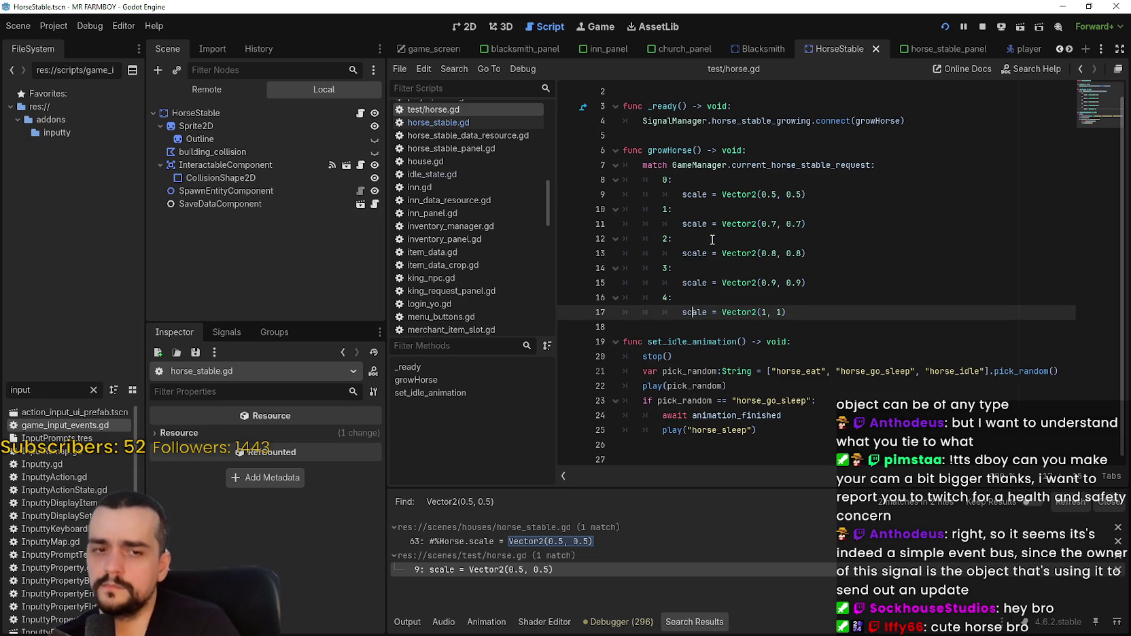
{"action": "scroll", "coordinate": [712, 239], "scroll_direction": "up", "scroll_amount": 1}
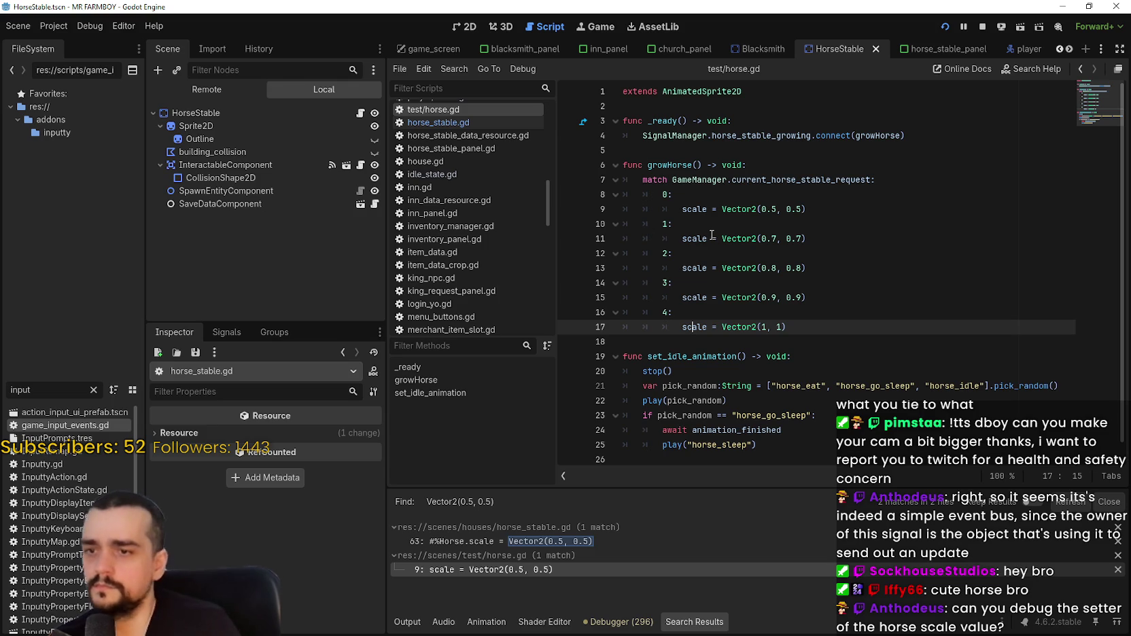
{"action": "double_click", "coordinate": [670, 165]}
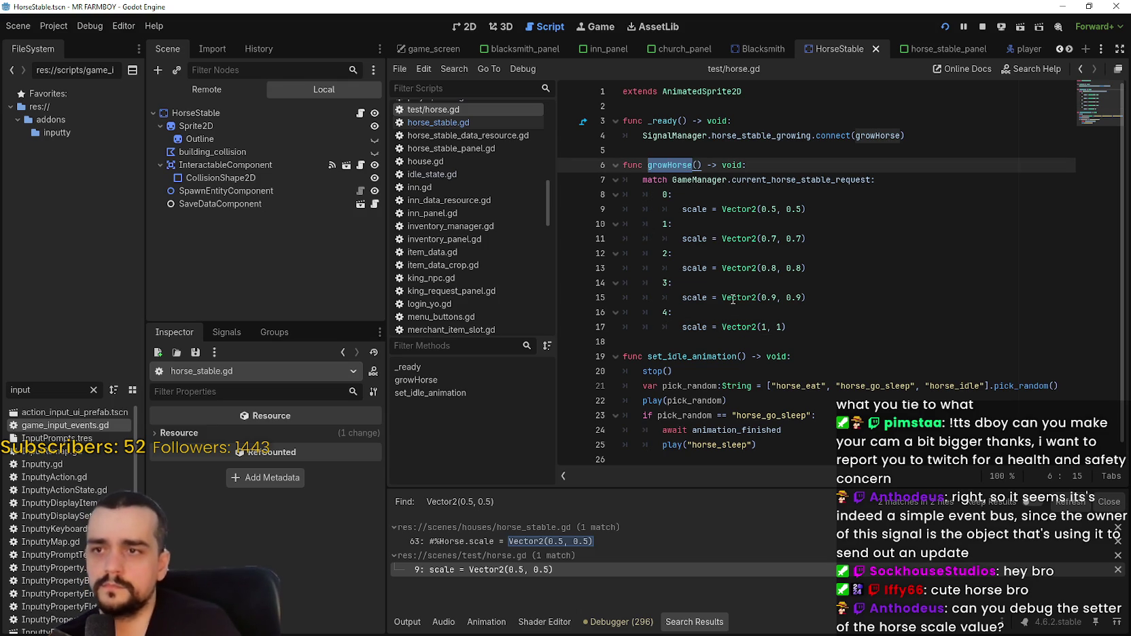
Find every use of horse_stable_growing across the project and review the matches.
{"action": "double_click", "coordinate": [762, 136]}
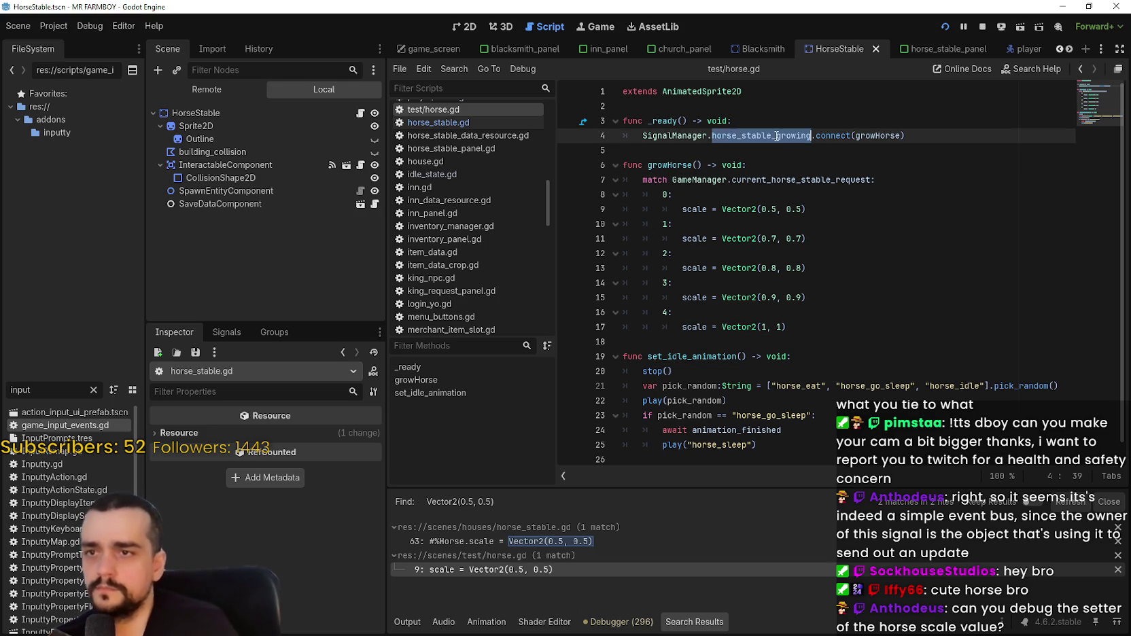
{"action": "key", "text": "ctrl+shift+f"}
{"action": "left_click", "coordinate": [577, 374]}
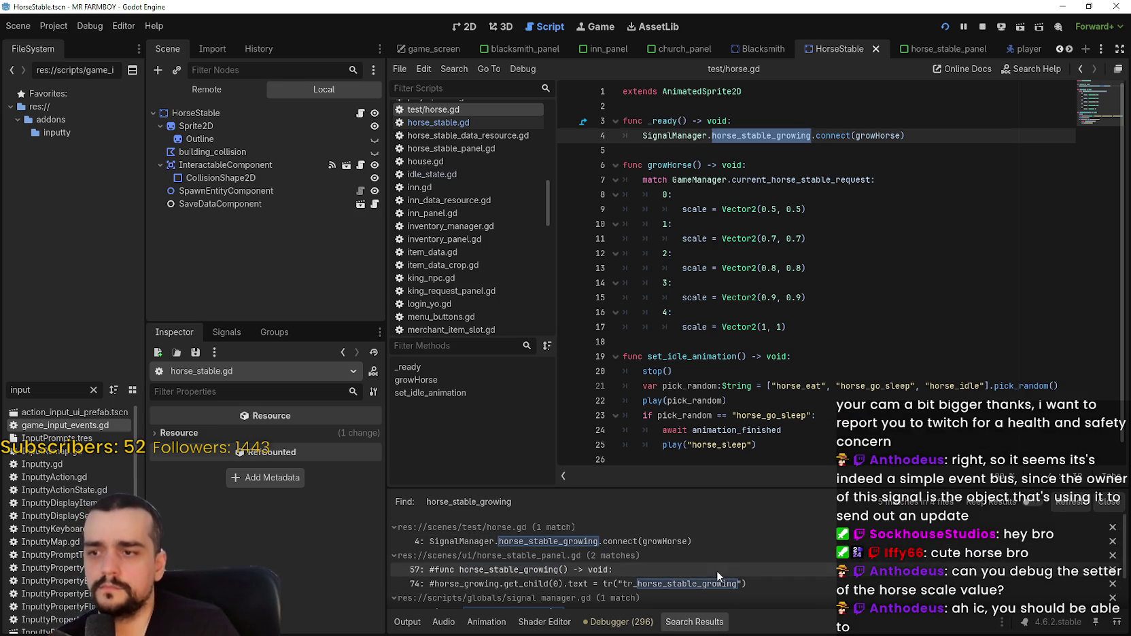
{"action": "scroll", "coordinate": [714, 566], "scroll_direction": "down", "scroll_amount": 2}
{"action": "scroll", "coordinate": [731, 586], "scroll_direction": "down", "scroll_amount": 1}
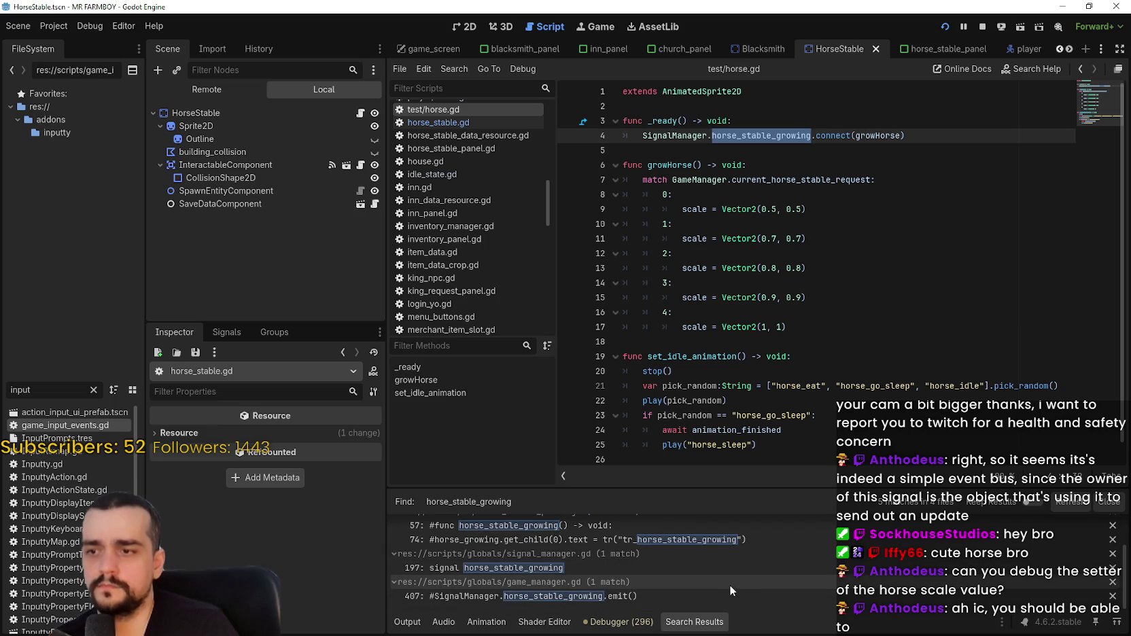
{"action": "scroll", "coordinate": [739, 594], "scroll_direction": "up", "scroll_amount": 2}
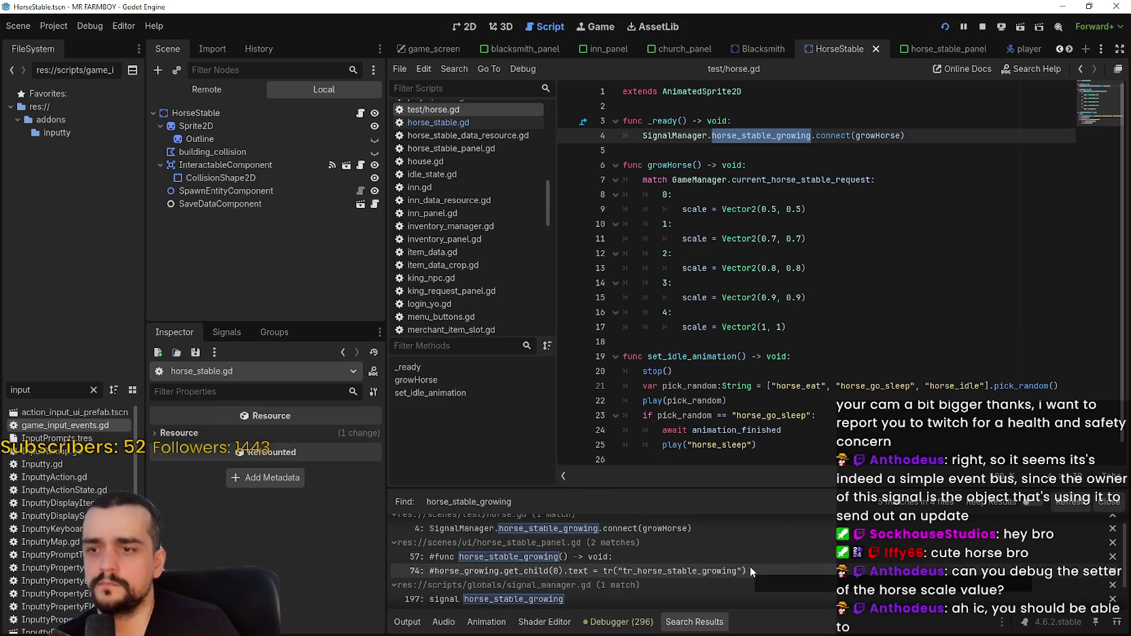
{"action": "scroll", "coordinate": [755, 548], "scroll_direction": "up", "scroll_amount": 1}
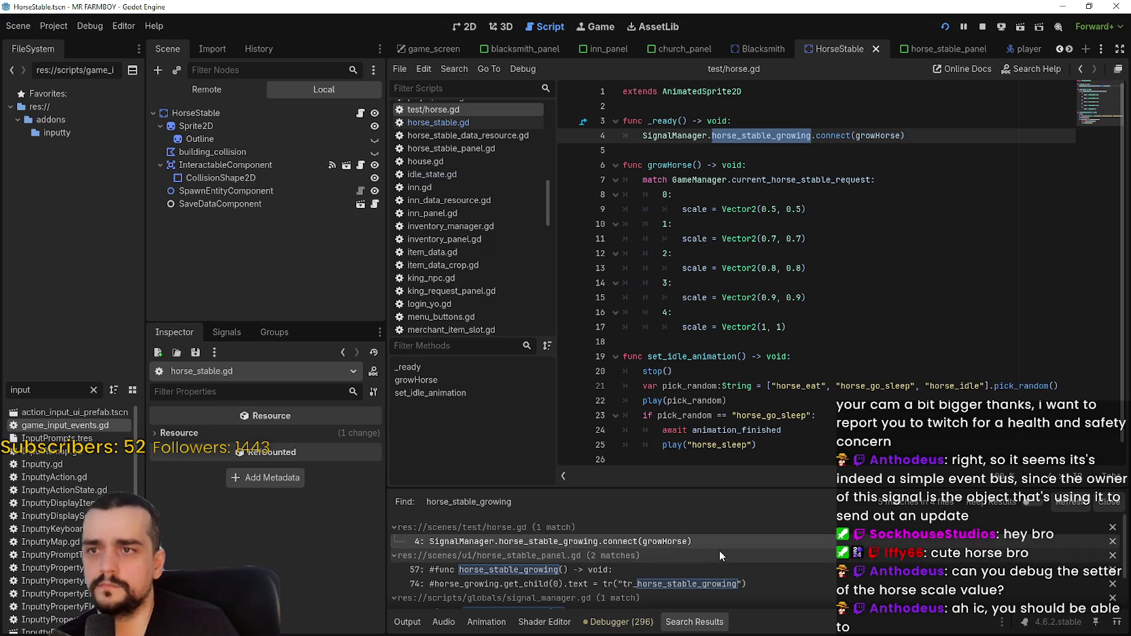
{"action": "scroll", "coordinate": [716, 541], "scroll_direction": "down", "scroll_amount": 3}
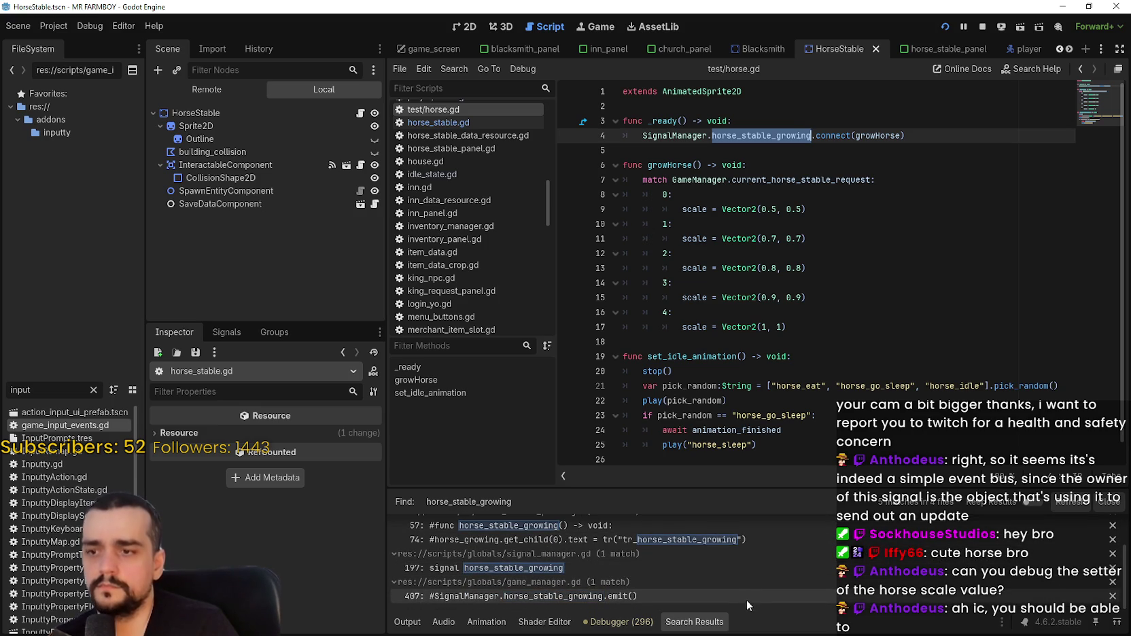
{"action": "scroll", "coordinate": [569, 567], "scroll_direction": "up", "scroll_amount": 3}
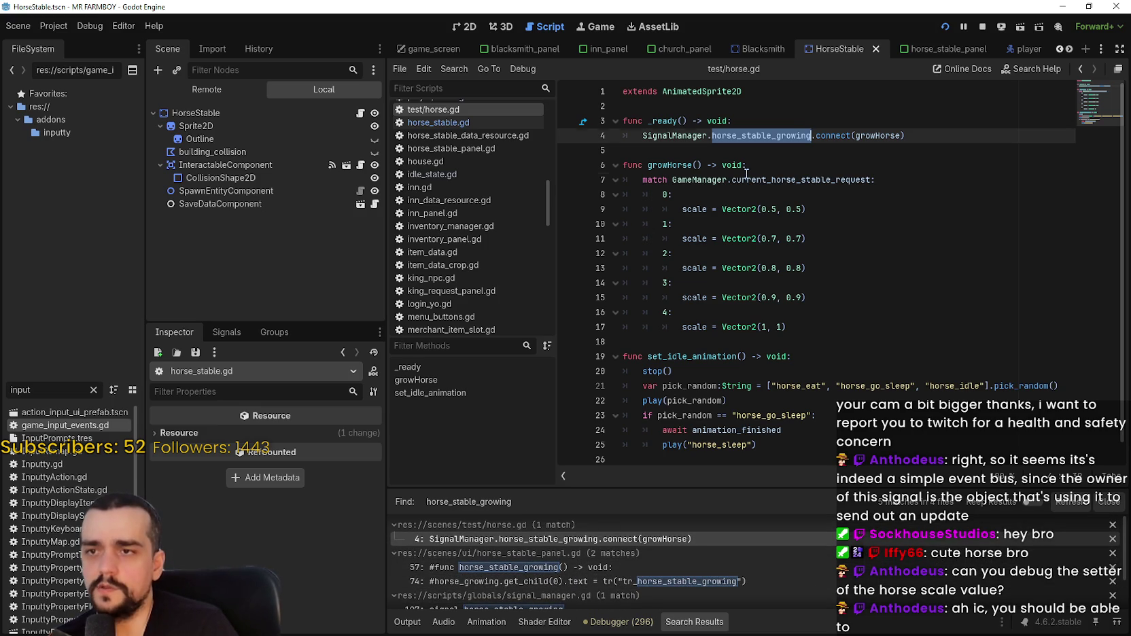
{"action": "left_click_drag", "start_coordinate": [748, 169], "coordinate": [815, 338]}
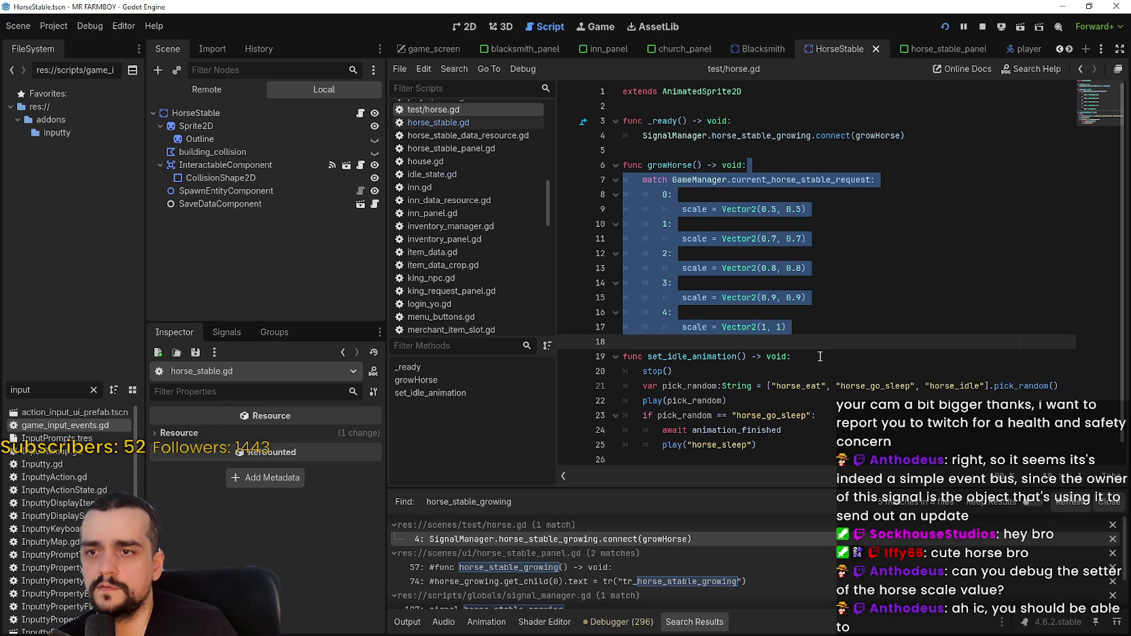
Set a breakpoint on line 7, growHorse's match statement, in test/horse.gd.
{"action": "left_click", "coordinate": [817, 338]}
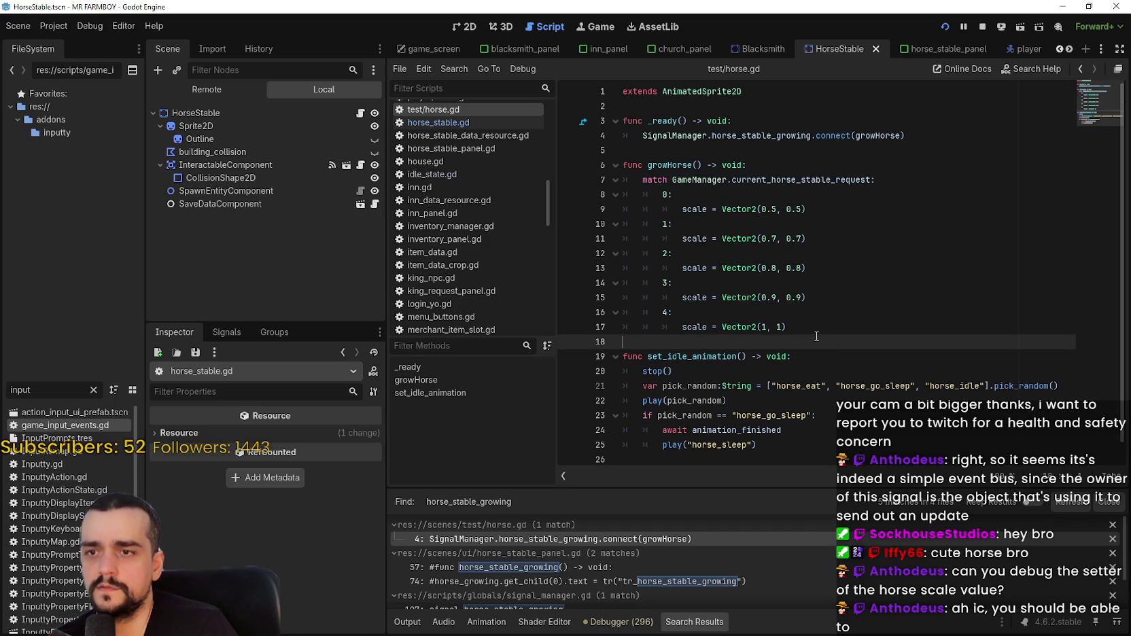
{"action": "left_click", "coordinate": [671, 165]}
{"action": "left_click", "coordinate": [628, 181]}
{"action": "key", "text": "F5"}
Launch the game, ride the horse across the farm into the village, then stop it.
{"action": "key", "text": "f"}
{"action": "key", "text": "w"}
{"action": "key", "text": "a"}
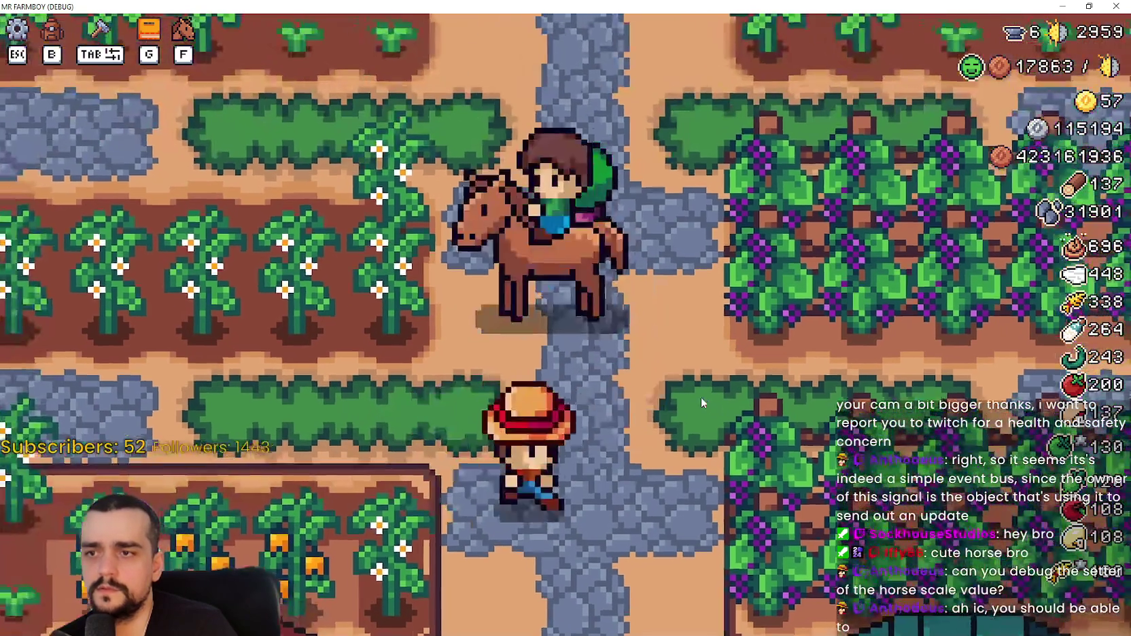
{"action": "key", "text": "s"}
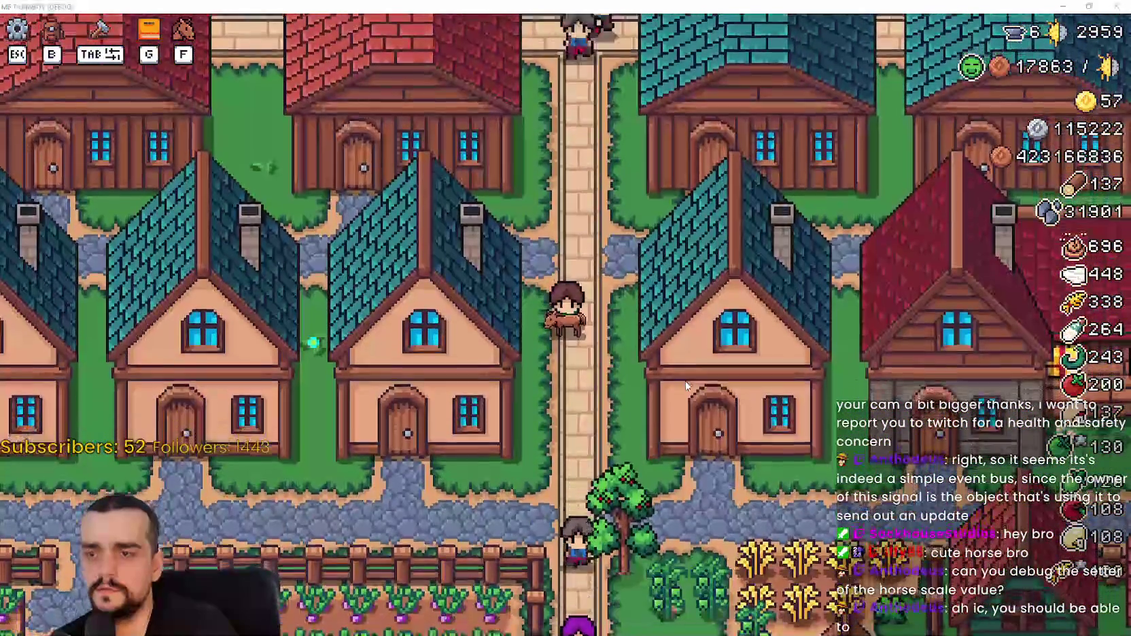
{"action": "key", "text": "alt+Tab"}
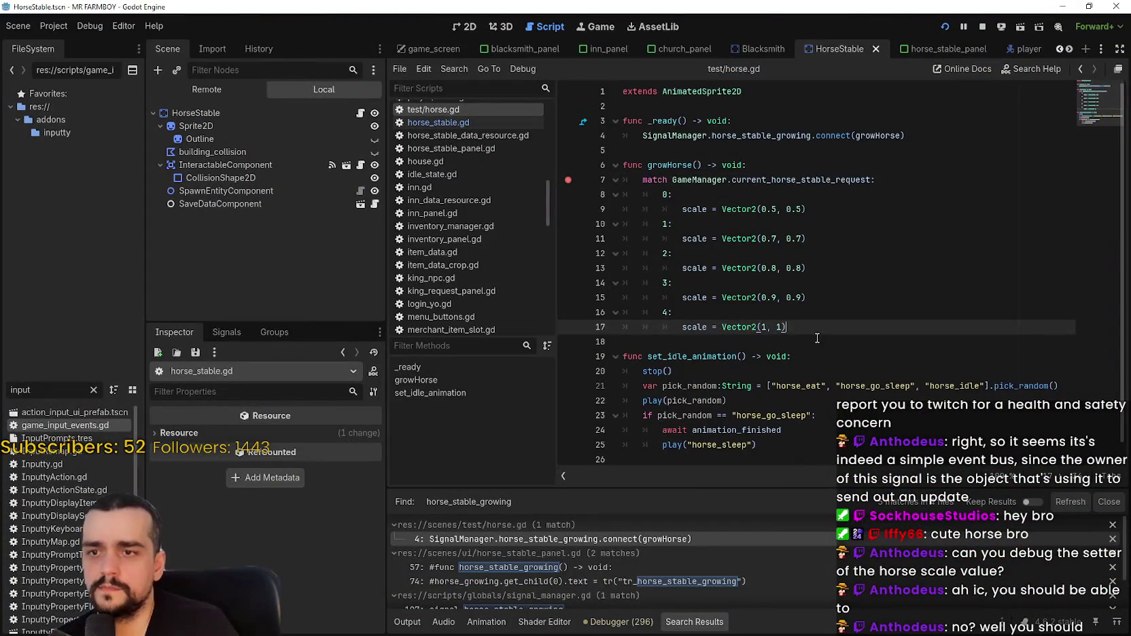
{"action": "left_click", "coordinate": [825, 337]}
{"action": "left_click", "coordinate": [981, 28]}
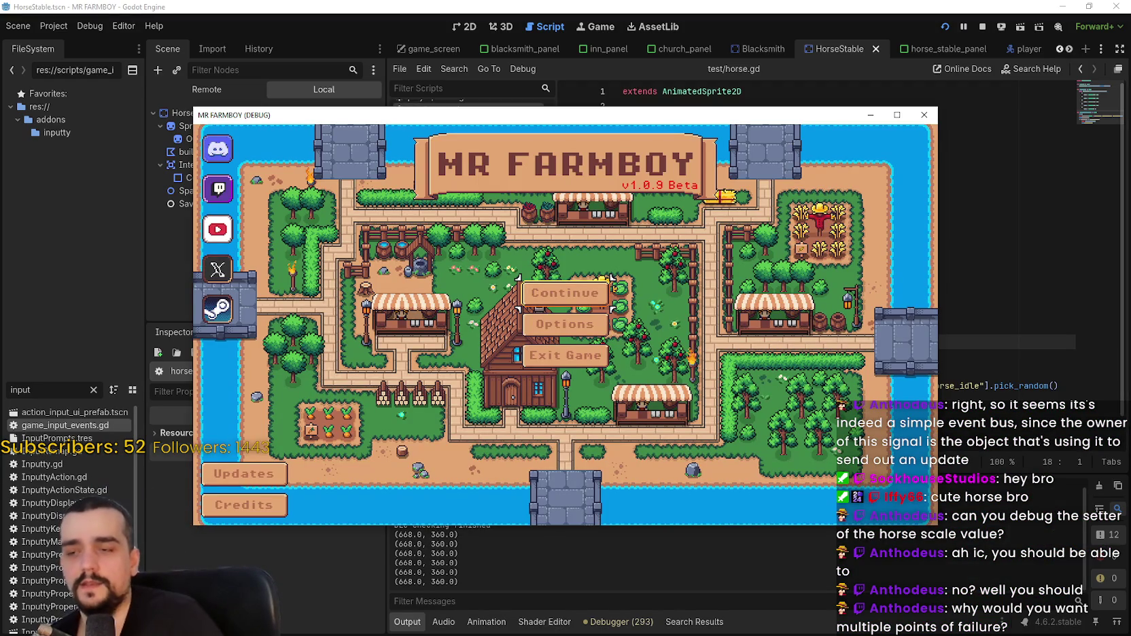
Load Save 1, resume past the line 248 breakpoint, and peek at the stable's upgrade panel.
{"action": "left_click", "coordinate": [592, 289]}
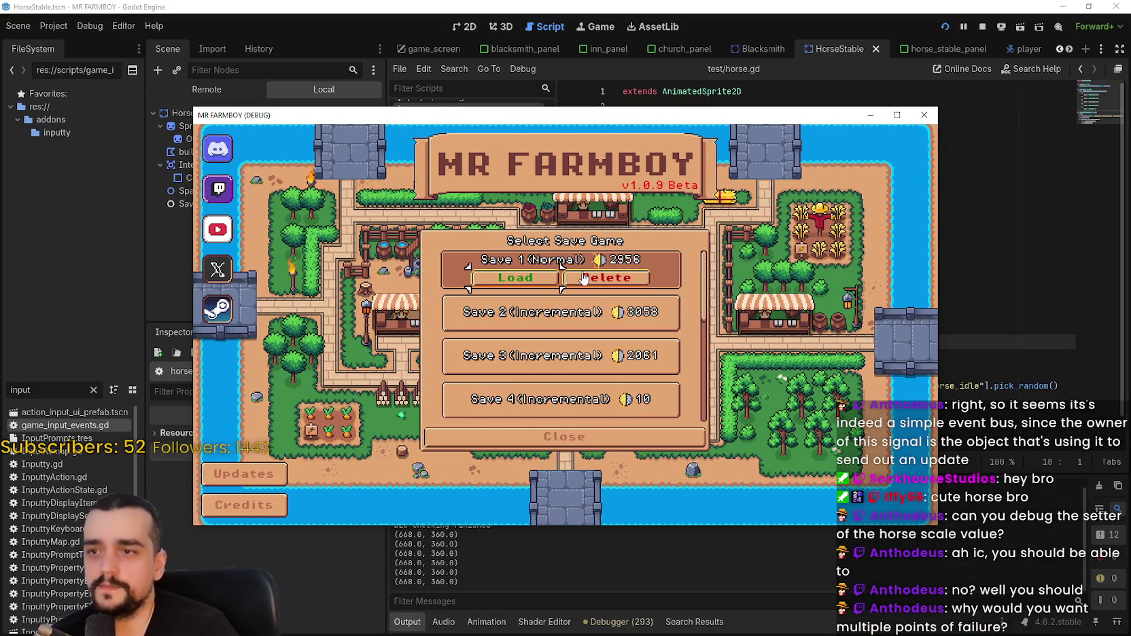
{"action": "left_click", "coordinate": [513, 280]}
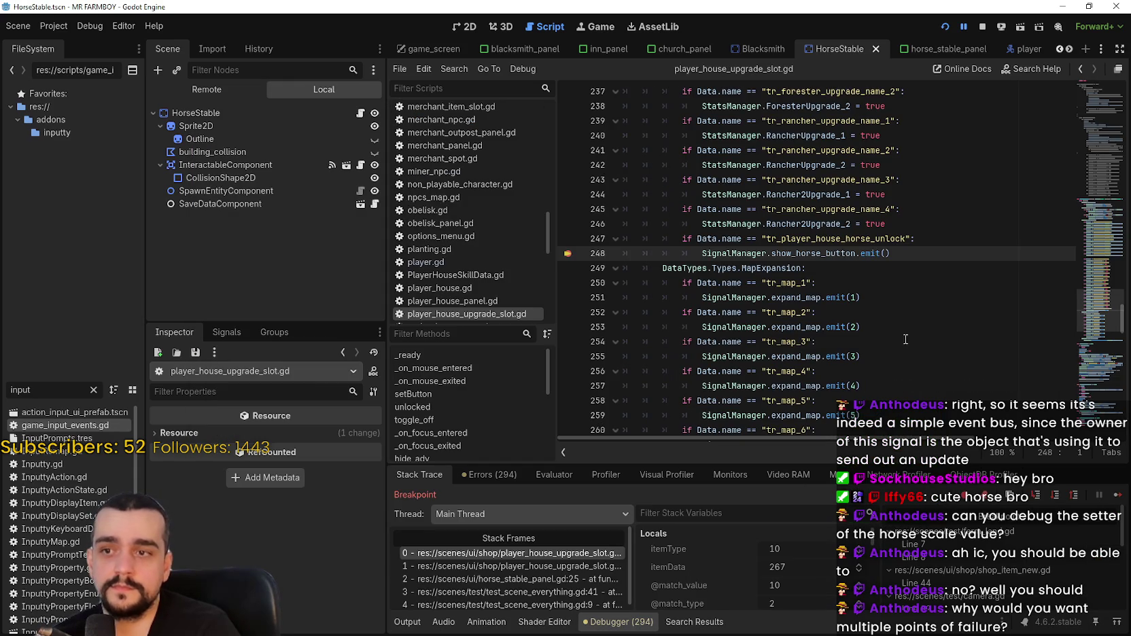
{"action": "left_click", "coordinate": [1119, 497]}
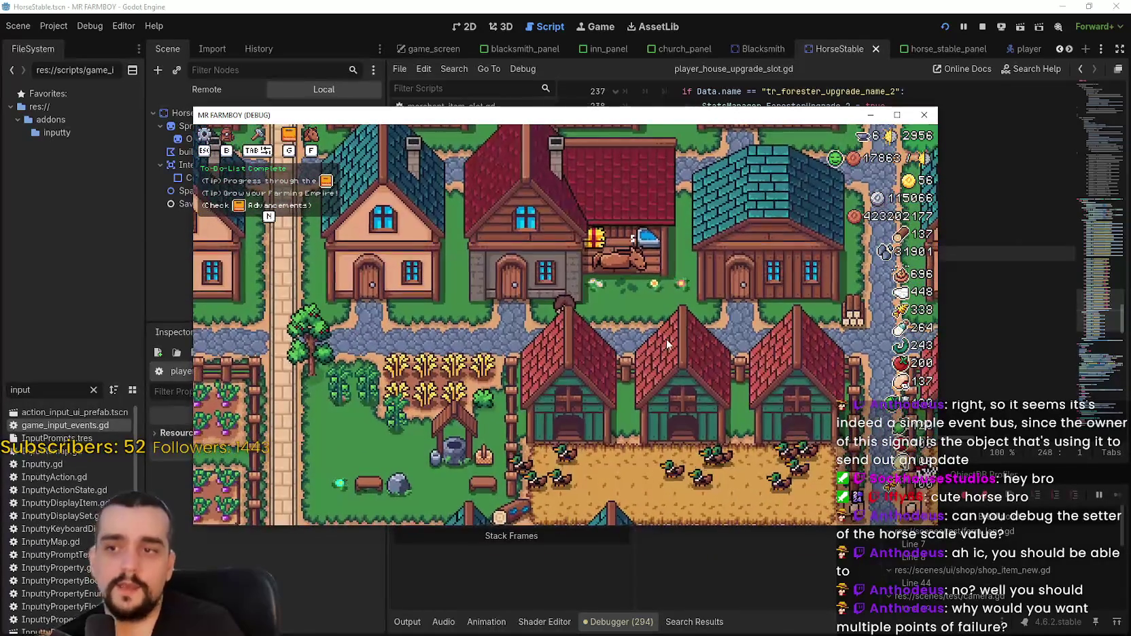
{"action": "left_click", "coordinate": [667, 344]}
{"action": "left_click", "coordinate": [827, 197]}
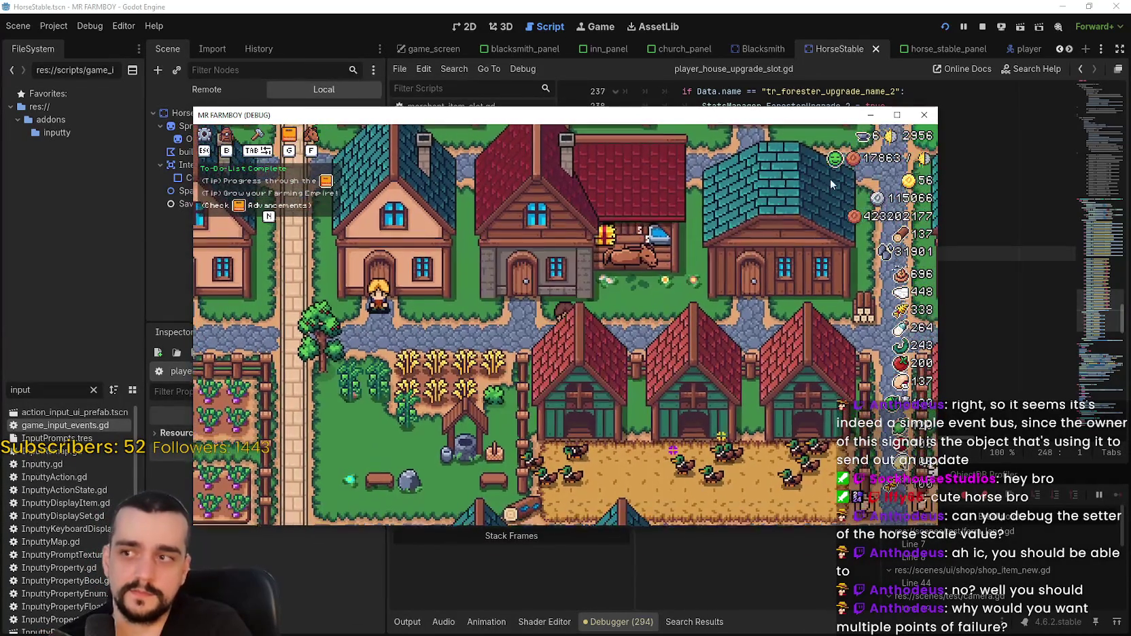
Maximize the game, harvest wheat up to 345, then replant and water the plot.
{"action": "left_click", "coordinate": [898, 115]}
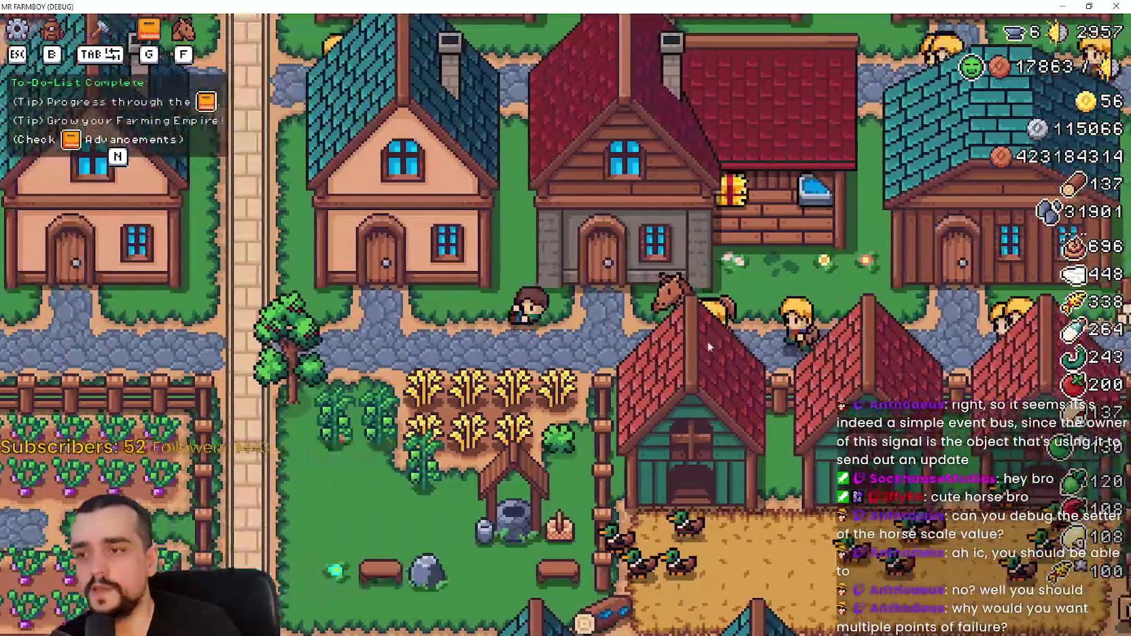
{"action": "key", "text": "s"}
{"action": "left_click", "coordinate": [648, 361]}
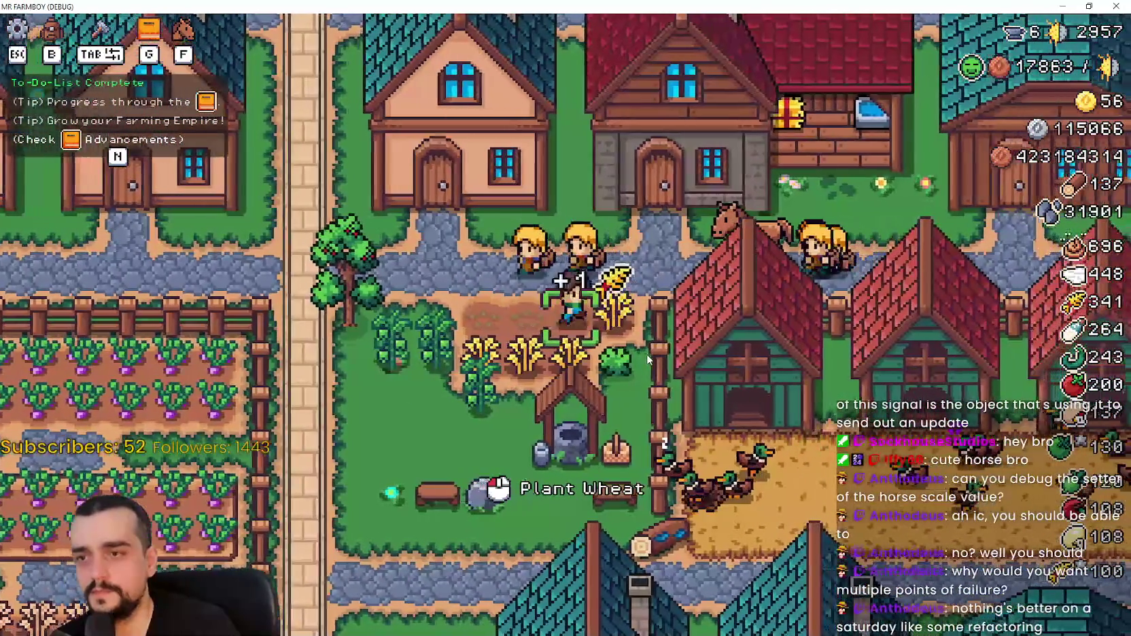
{"action": "key", "text": "a"}
{"action": "left_click", "coordinate": [648, 360]}
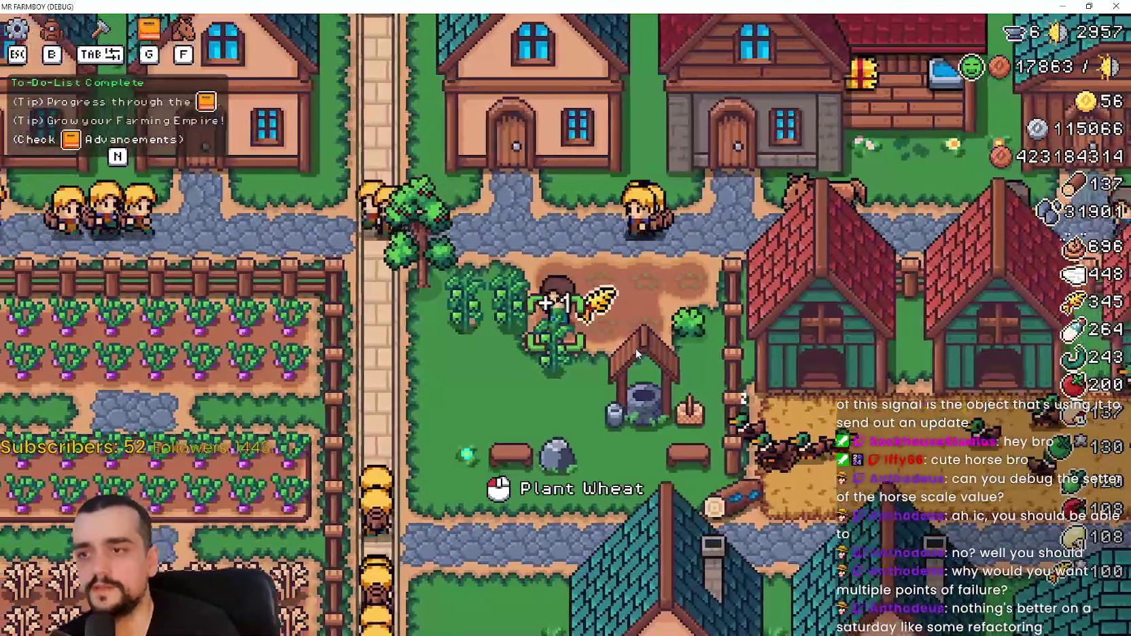
{"action": "key", "text": "d"}
{"action": "left_click", "coordinate": [636, 361]}
{"action": "left_click", "coordinate": [636, 371]}
{"action": "key", "text": "w"}
Mount the horse and ride up the road, back through the village, and west.
{"action": "key", "text": "d"}
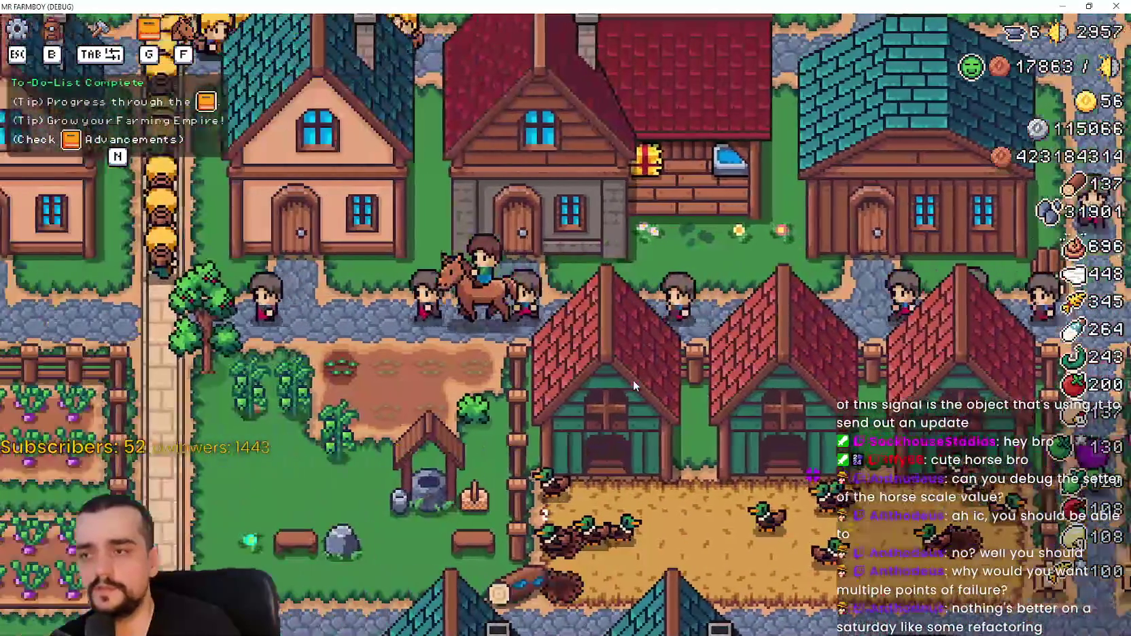
{"action": "scroll", "coordinate": [631, 373], "scroll_direction": "down", "scroll_amount": 2}
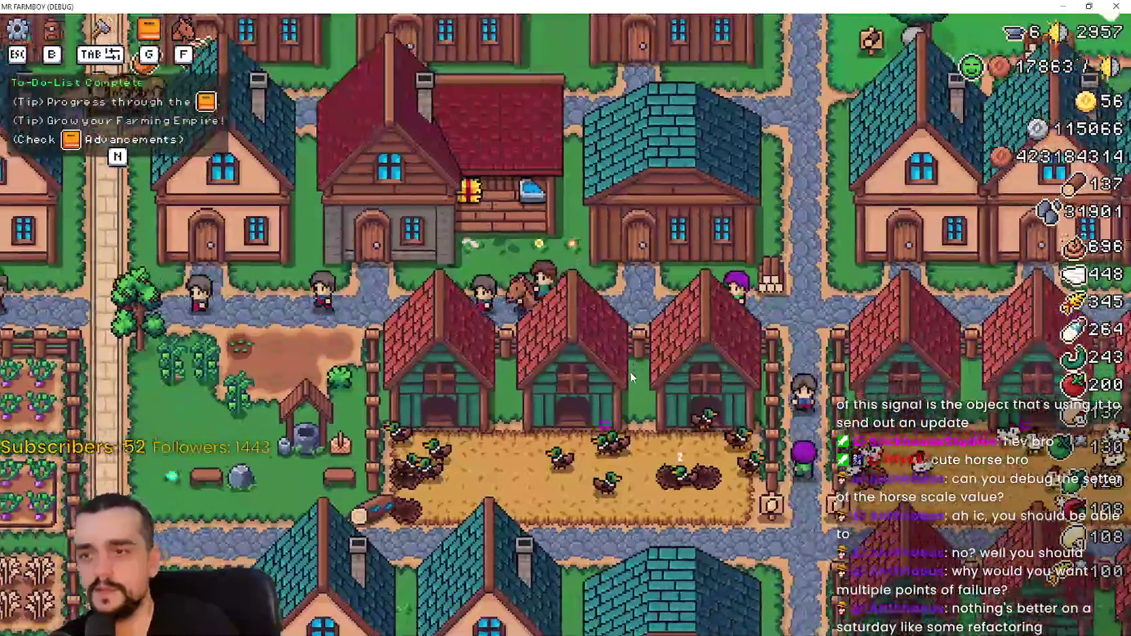
{"action": "key", "text": "d"}
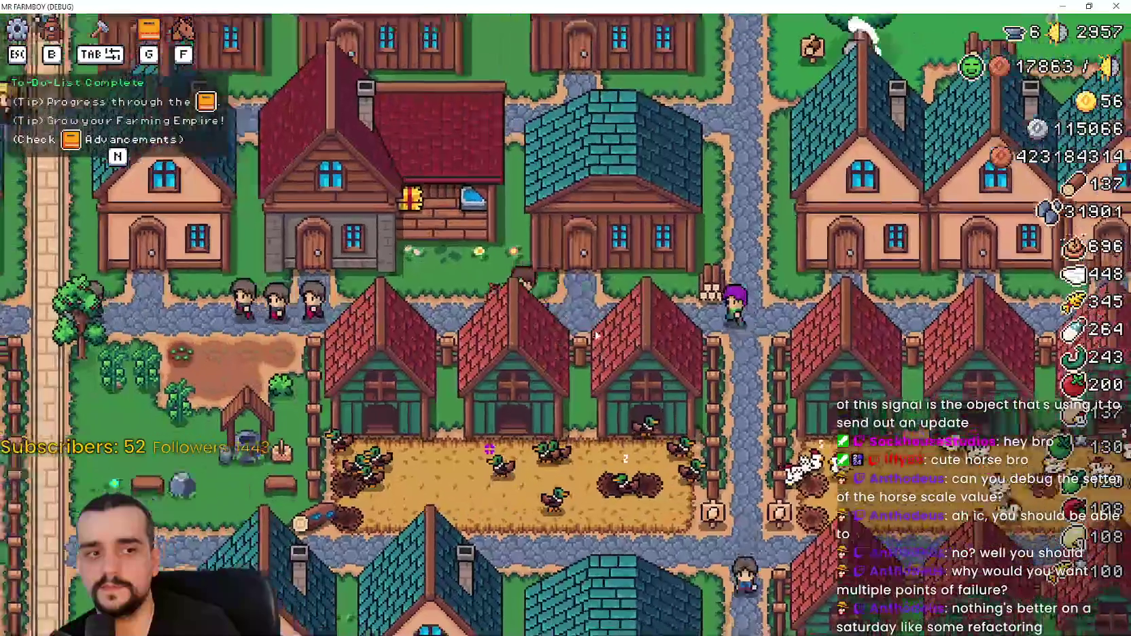
{"action": "key", "text": "d"}
{"action": "key", "text": "w"}
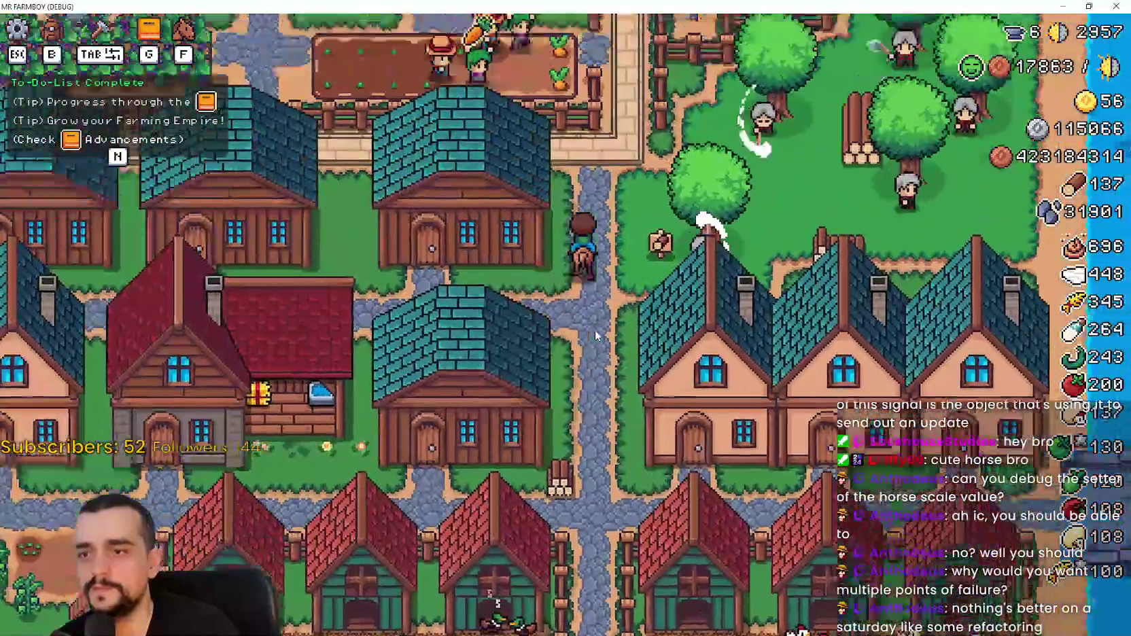
{"action": "key", "text": "w"}
{"action": "key", "text": "s"}
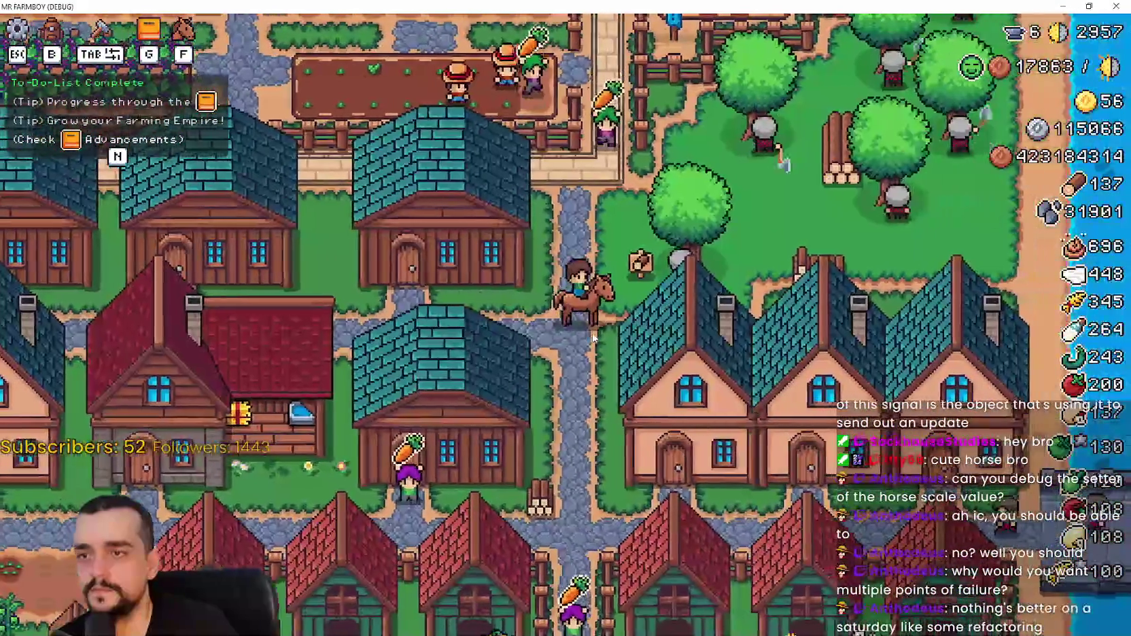
{"action": "key", "text": "w"}
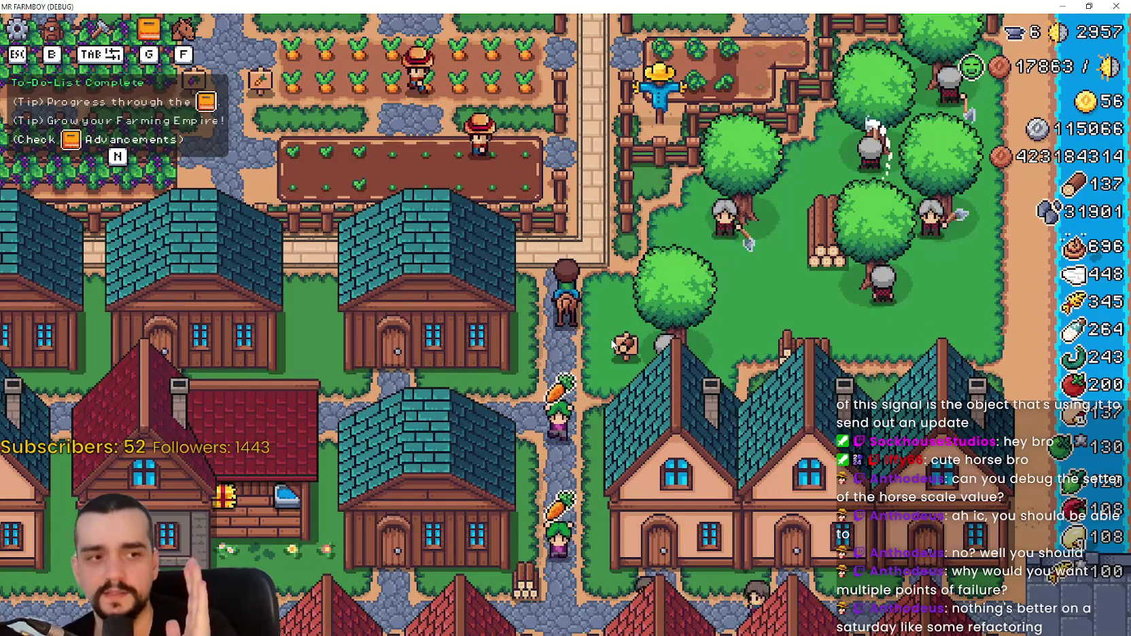
{"action": "key", "text": "a"}
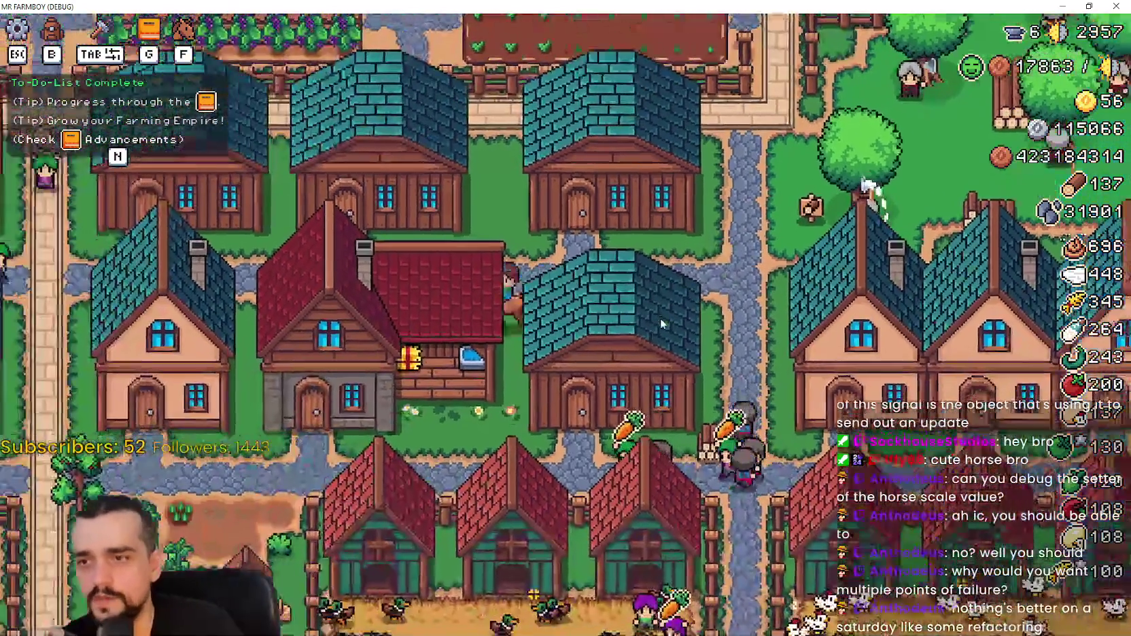
{"action": "key", "text": "a"}
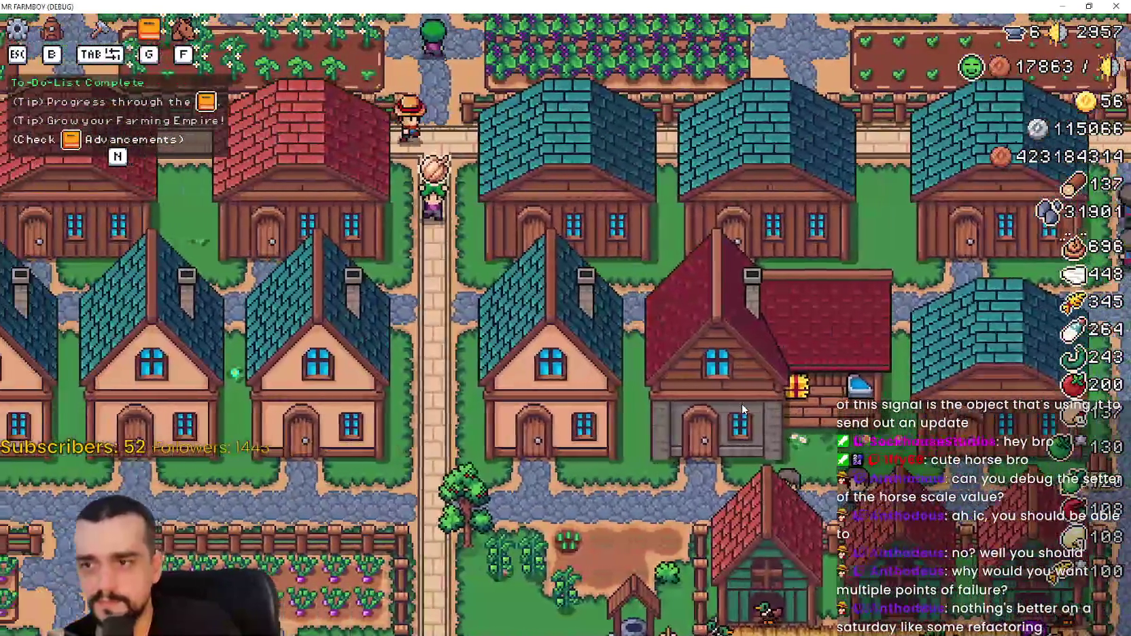
Check the Player House advancements, then ride the horse to the crop fields.
{"action": "left_click", "coordinate": [742, 404]}
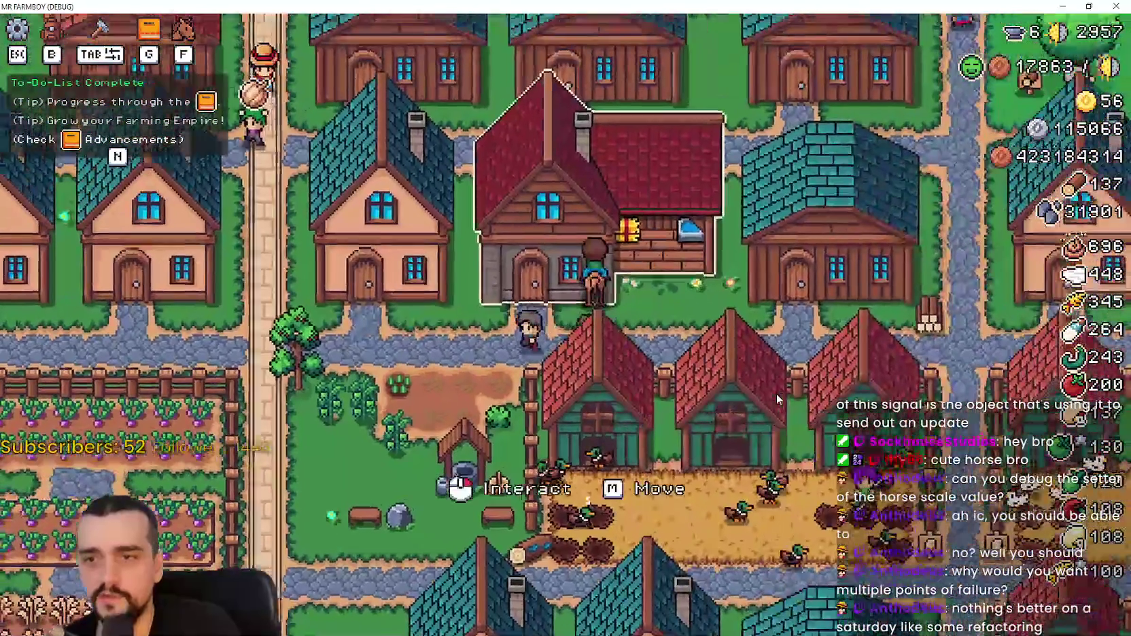
{"action": "key", "text": "Escape"}
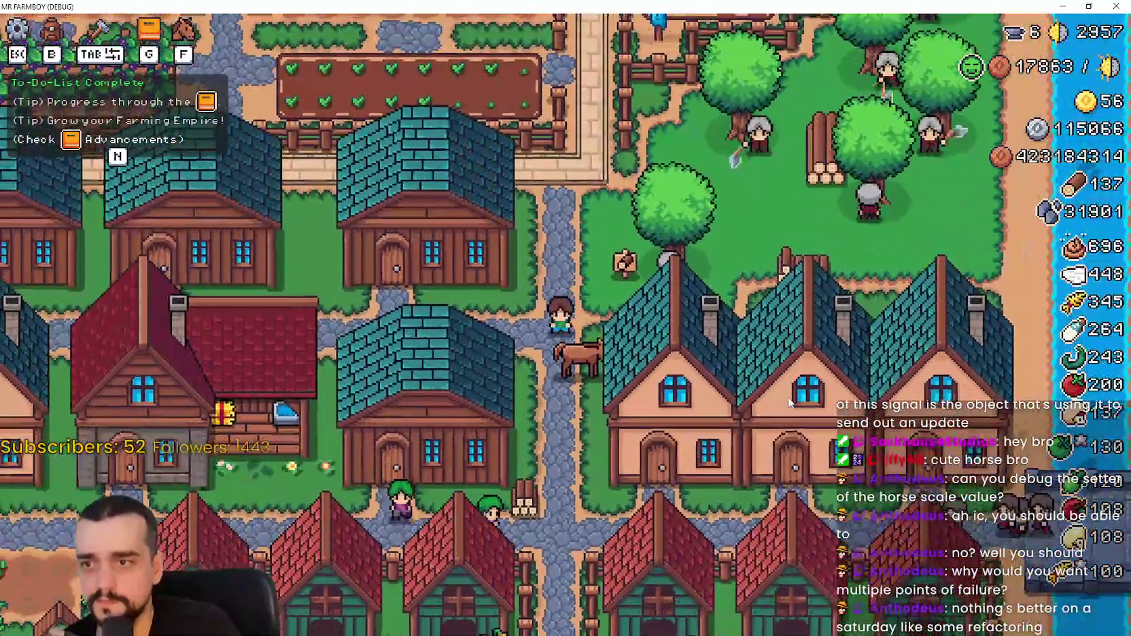
{"action": "key", "text": "a"}
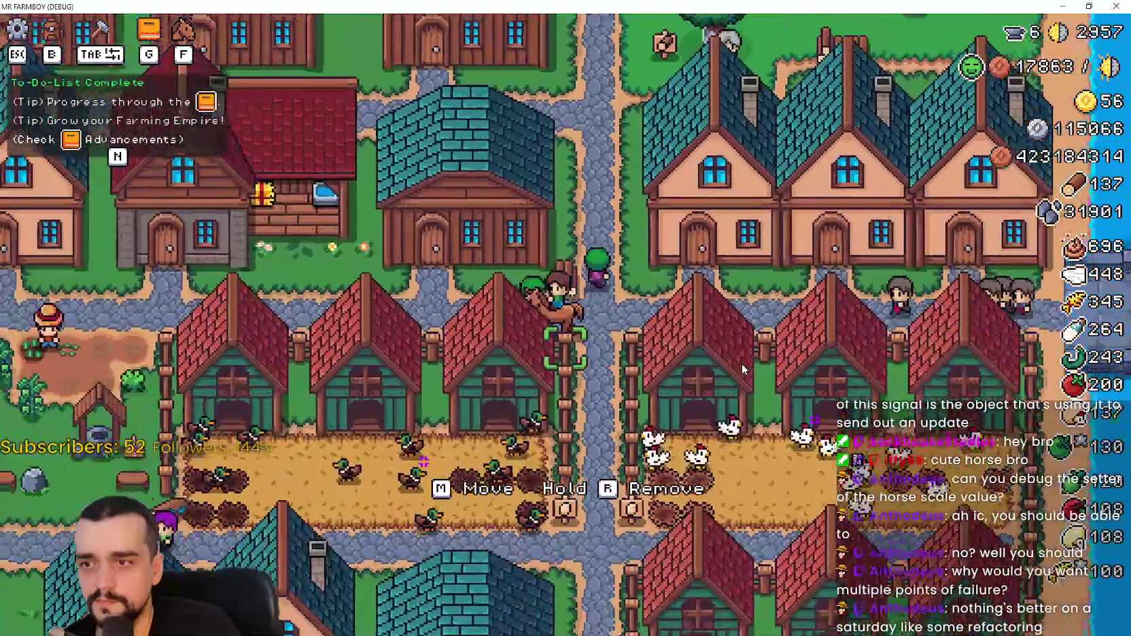
{"action": "key", "text": "w"}
{"action": "key", "text": "w"}
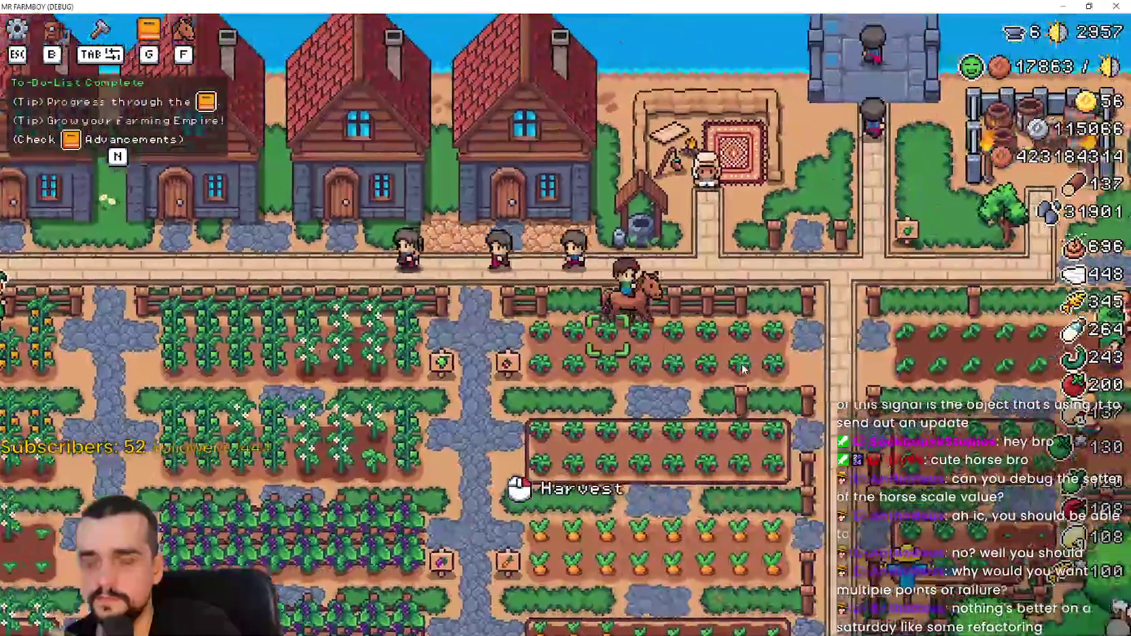
Ride west, then browse the Crops, Workers, Animals and Decorations advancement tabs and close the panel.
{"action": "key", "text": "a"}
{"action": "key", "text": "n"}
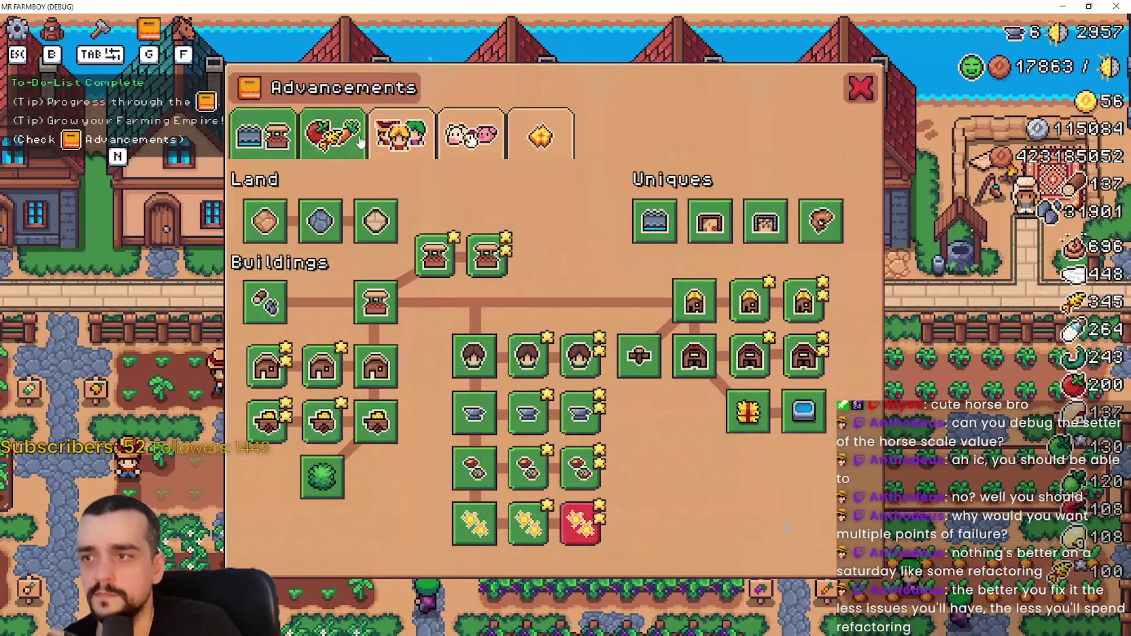
{"action": "left_click", "coordinate": [360, 141]}
{"action": "left_click", "coordinate": [401, 141]}
{"action": "left_click", "coordinate": [471, 136]}
{"action": "left_click", "coordinate": [541, 136]}
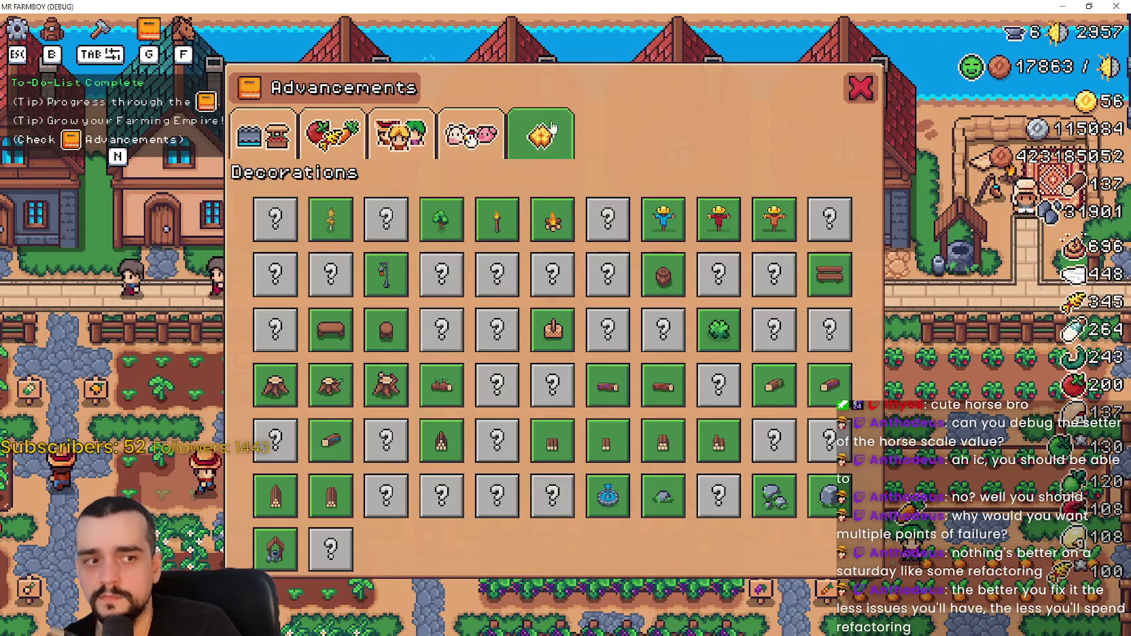
{"action": "key", "text": "Escape"}
Ride through the carrot field back to the red-roof Player House and view its horse advancements.
{"action": "key", "text": "s"}
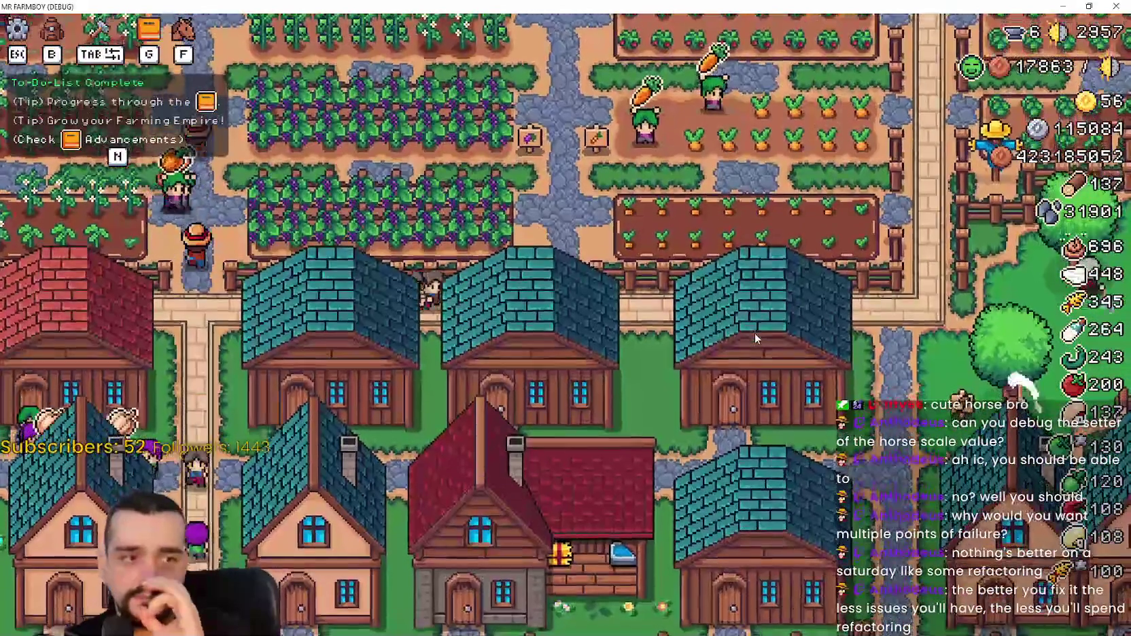
{"action": "key", "text": "w"}
{"action": "key", "text": "d"}
{"action": "key", "text": "w"}
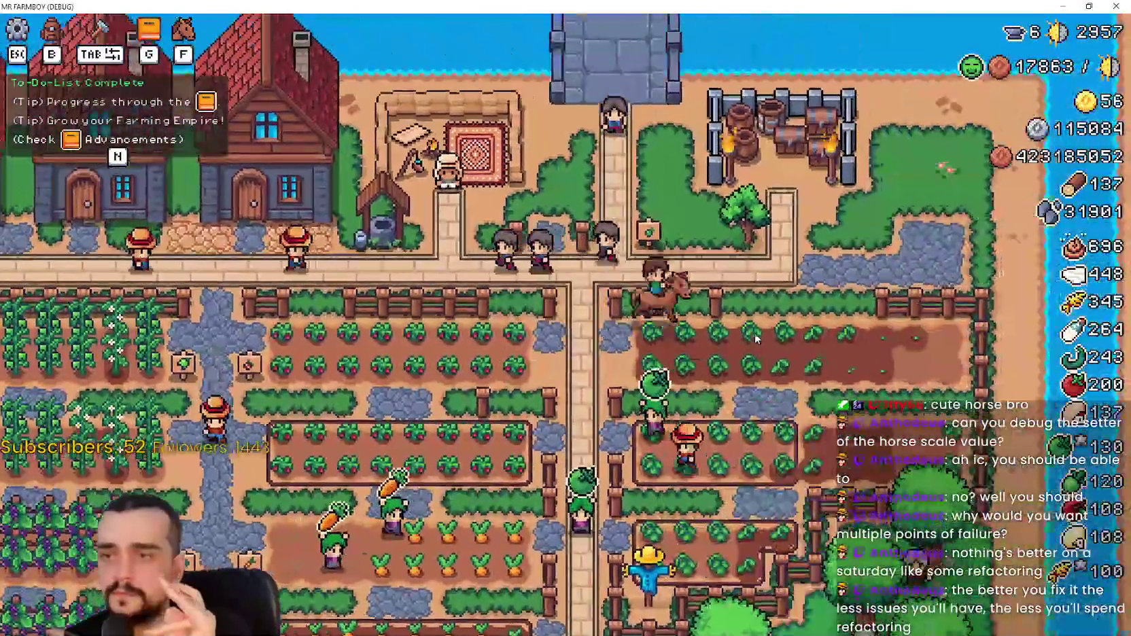
{"action": "key", "text": "s"}
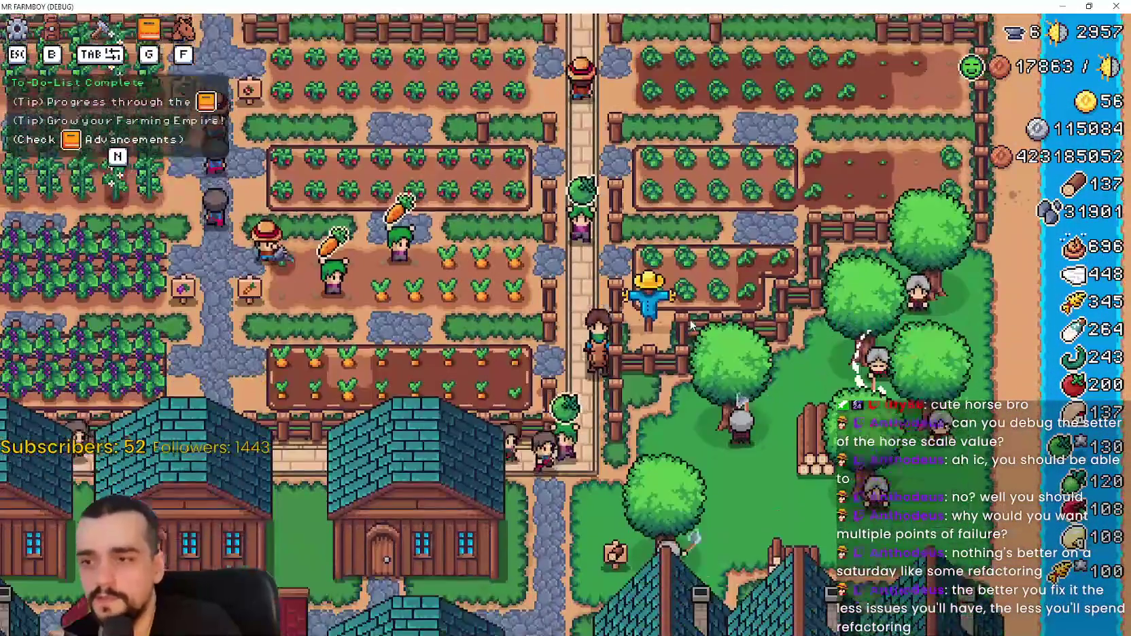
{"action": "key", "text": "s"}
{"action": "key", "text": "a"}
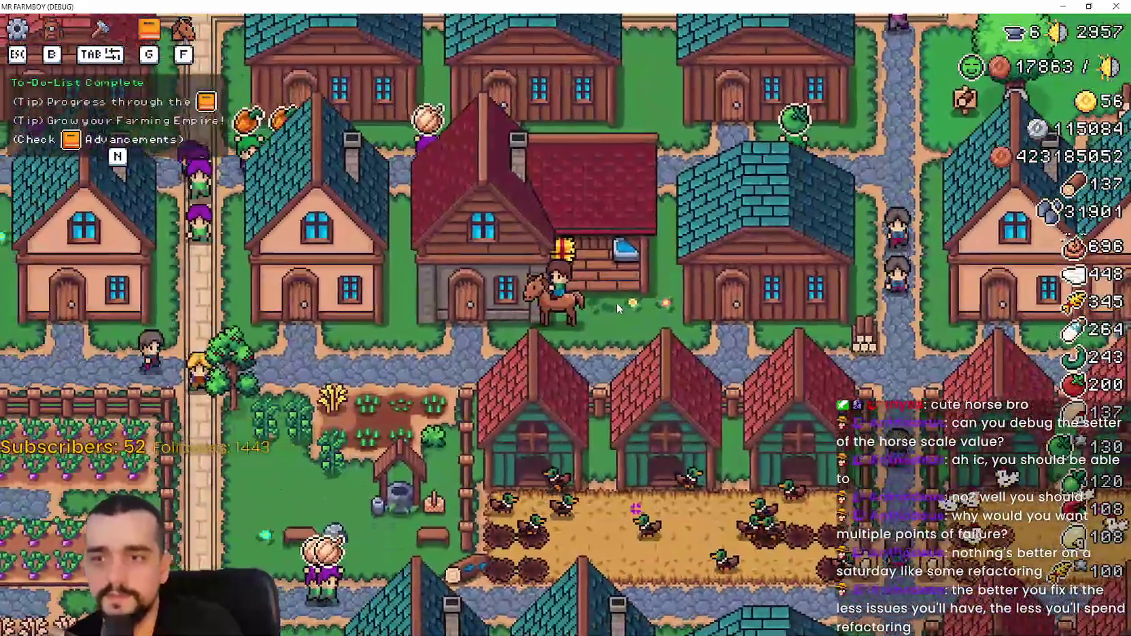
{"action": "left_click", "coordinate": [617, 309]}
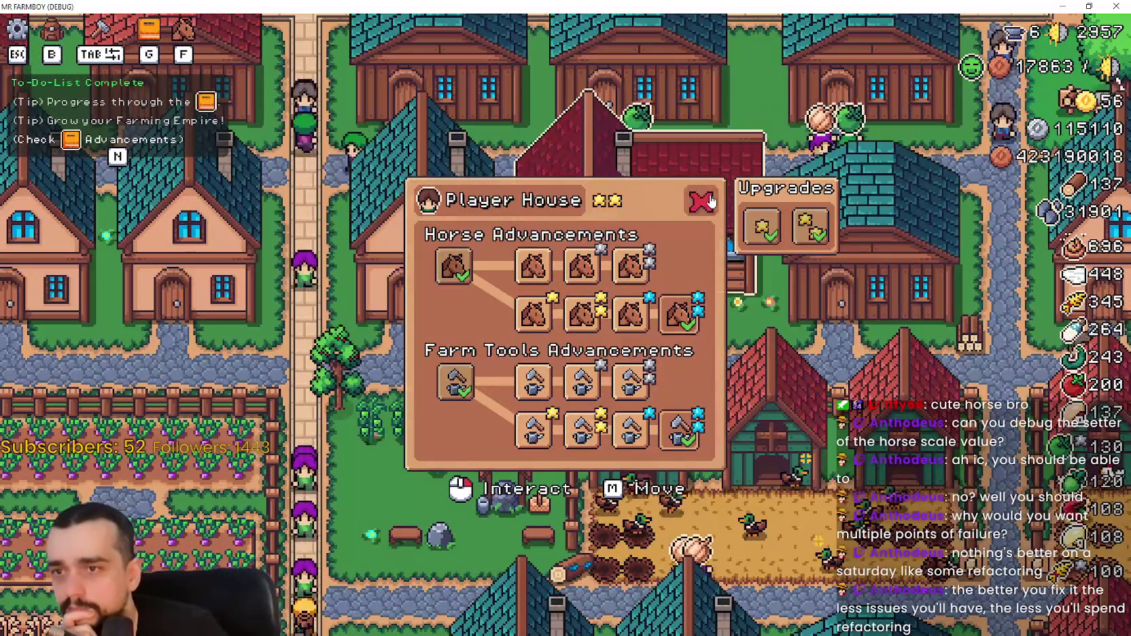
{"action": "left_click", "coordinate": [709, 201]}
Ride east and north toward the farm fields, then reopen Advancements on the Crops page.
{"action": "key", "text": "d"}
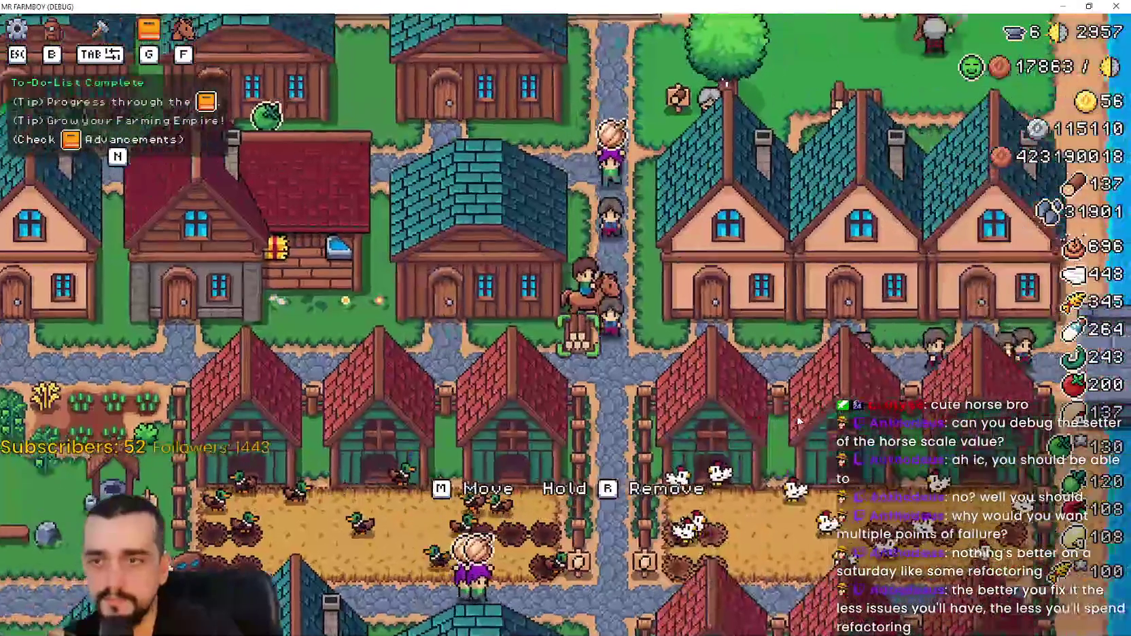
{"action": "key", "text": "a"}
{"action": "key", "text": "d"}
{"action": "key", "text": "w"}
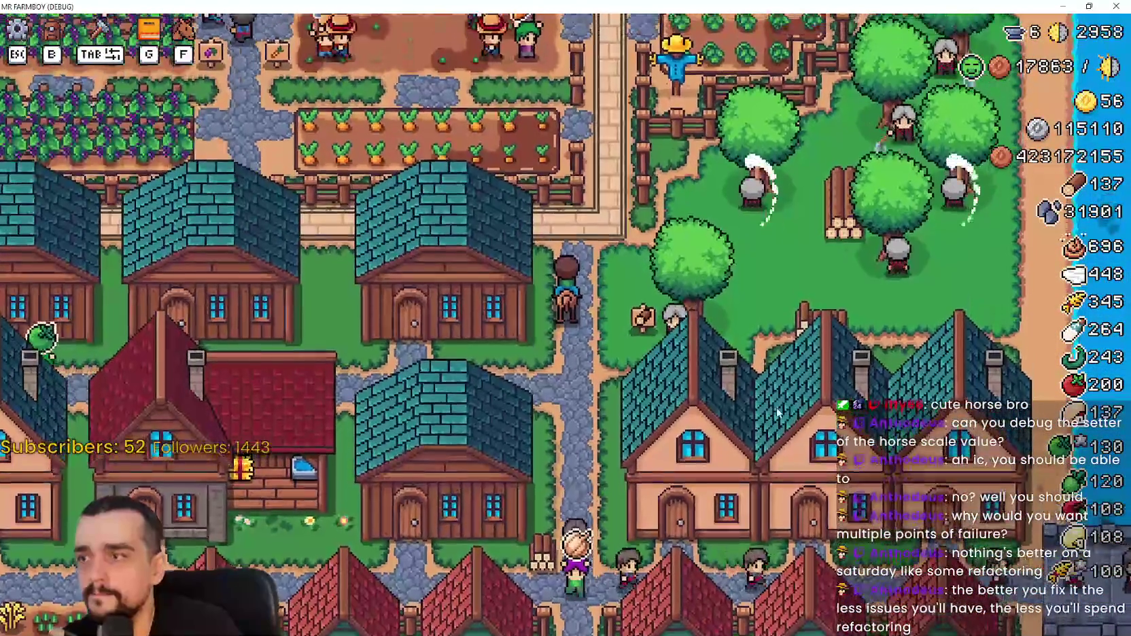
{"action": "key", "text": "g"}
{"action": "left_click", "coordinate": [332, 134]}
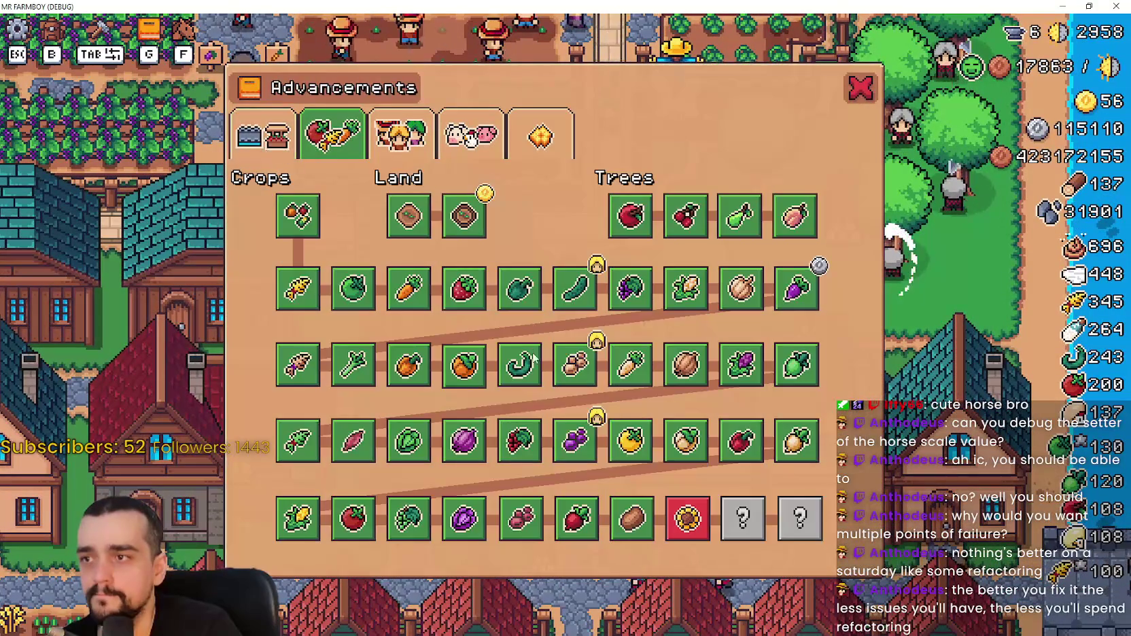
Switch to the Land, Buildings and Uniques page and read the Horse Stable description.
{"action": "left_click", "coordinate": [245, 134]}
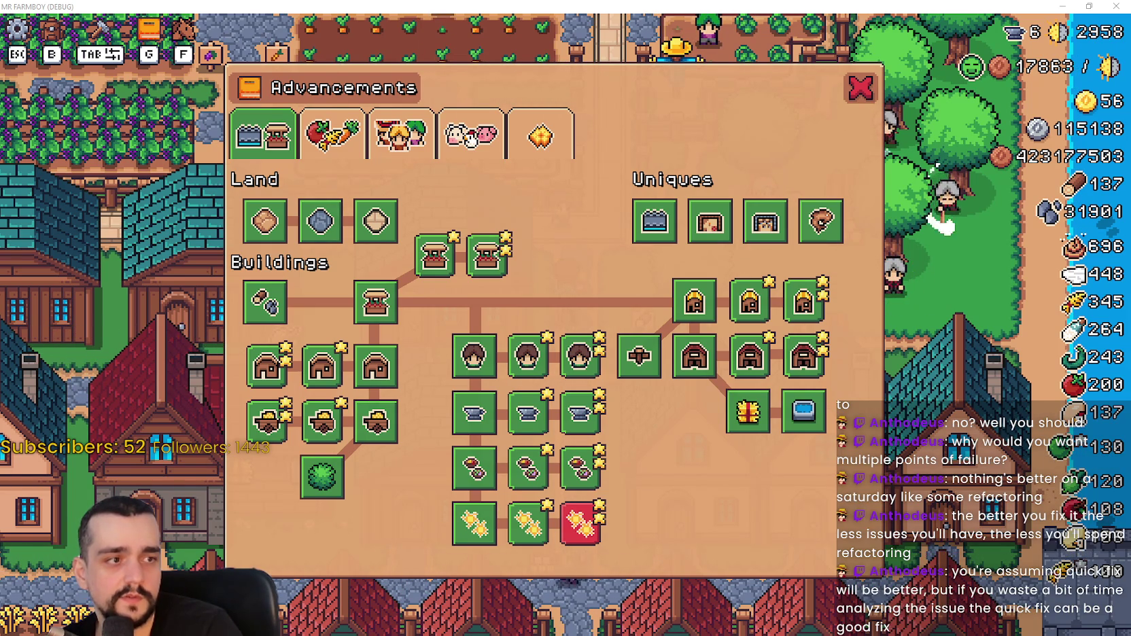
{"action": "mouse_move", "coordinate": [483, 361]}
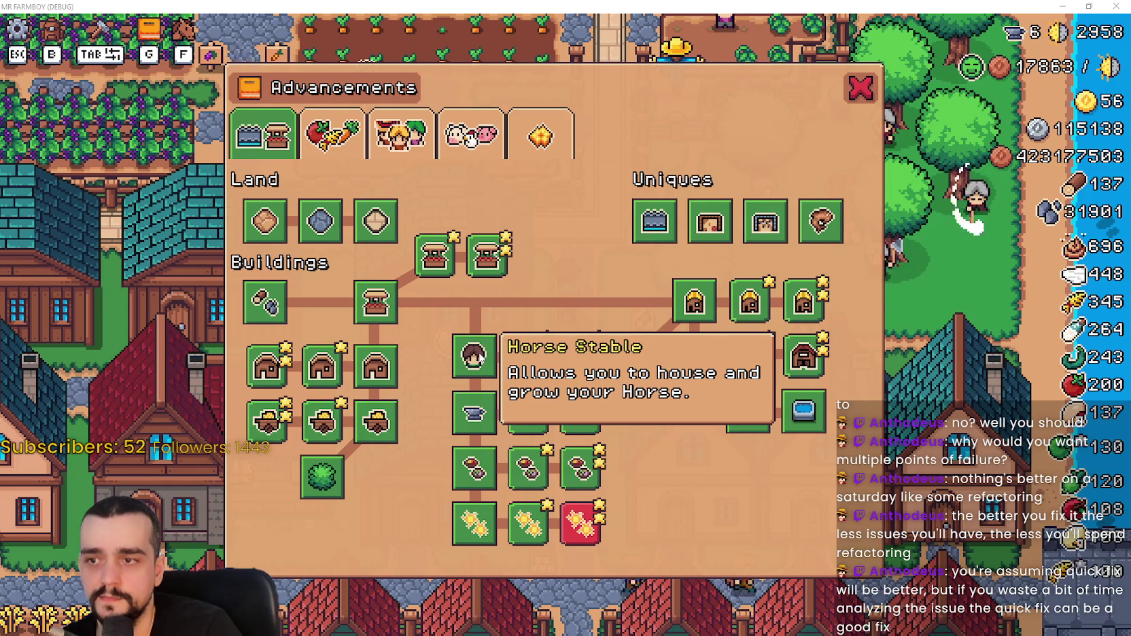
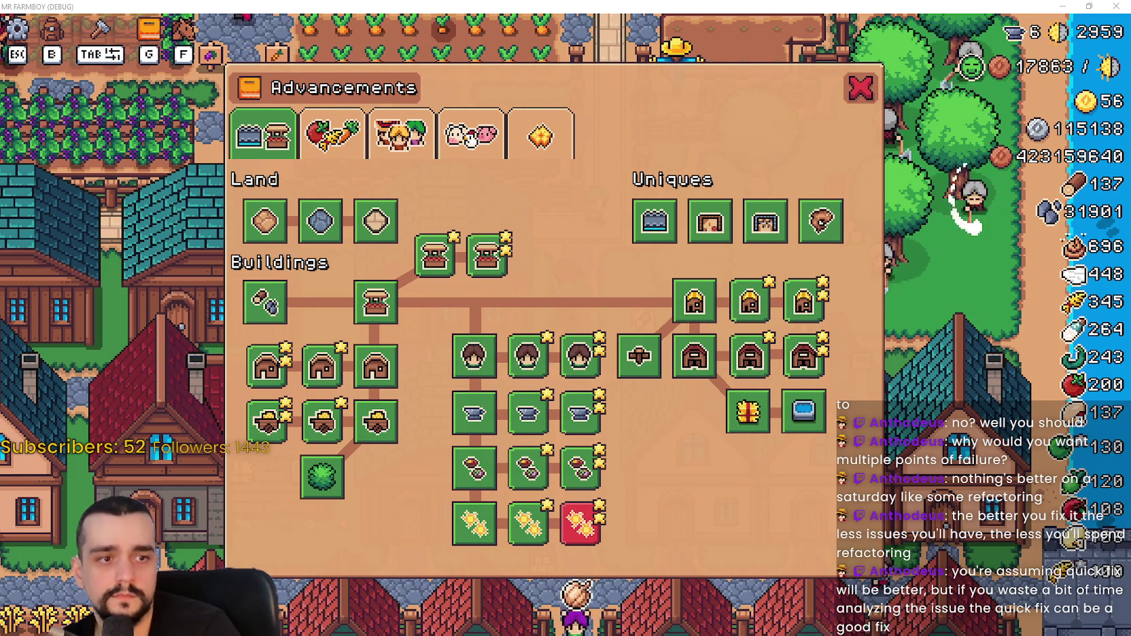
Reposition the localization spreadsheet window and select the empty description cell B1169.
{"action": "mouse_move", "coordinate": [474, 420]}
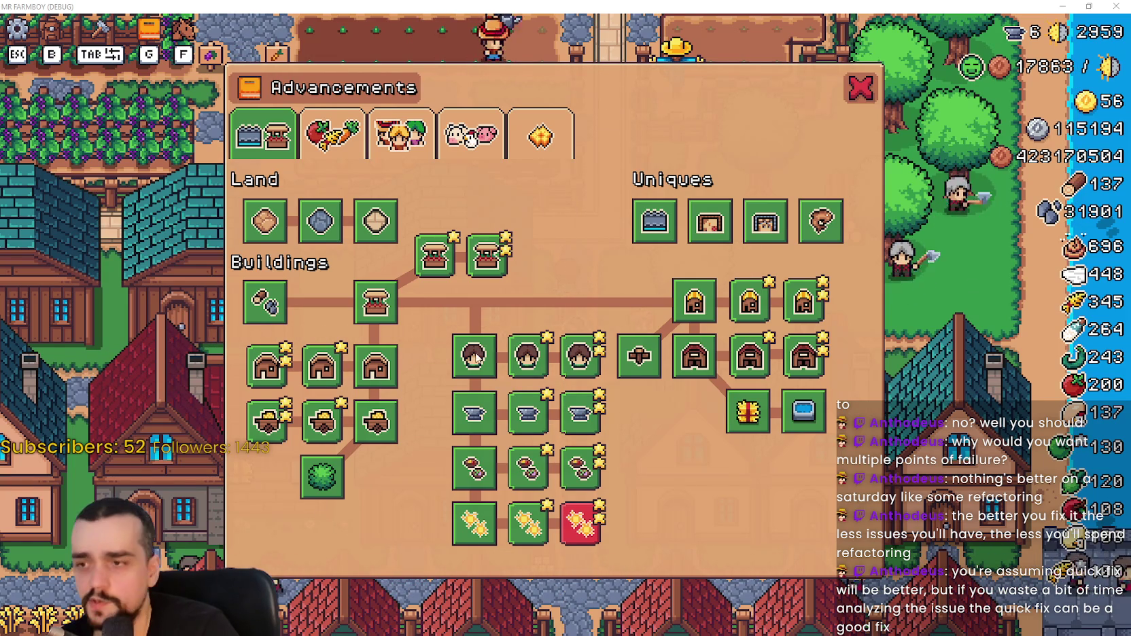
{"action": "mouse_move", "coordinate": [468, 362]}
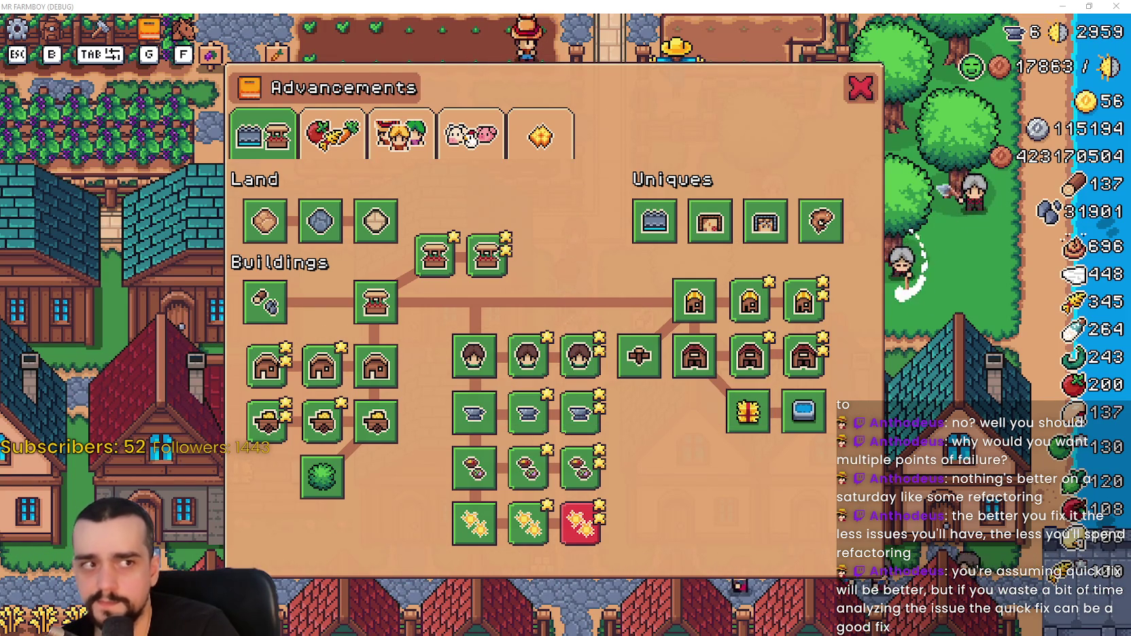
{"action": "key", "text": "alt+Tab"}
{"action": "mouse_move", "coordinate": [1087, 86]}
{"action": "left_mouse_down"}
{"action": "mouse_move", "coordinate": [884, 32]}
{"action": "mouse_move", "coordinate": [1022, 42]}
{"action": "left_mouse_up"}
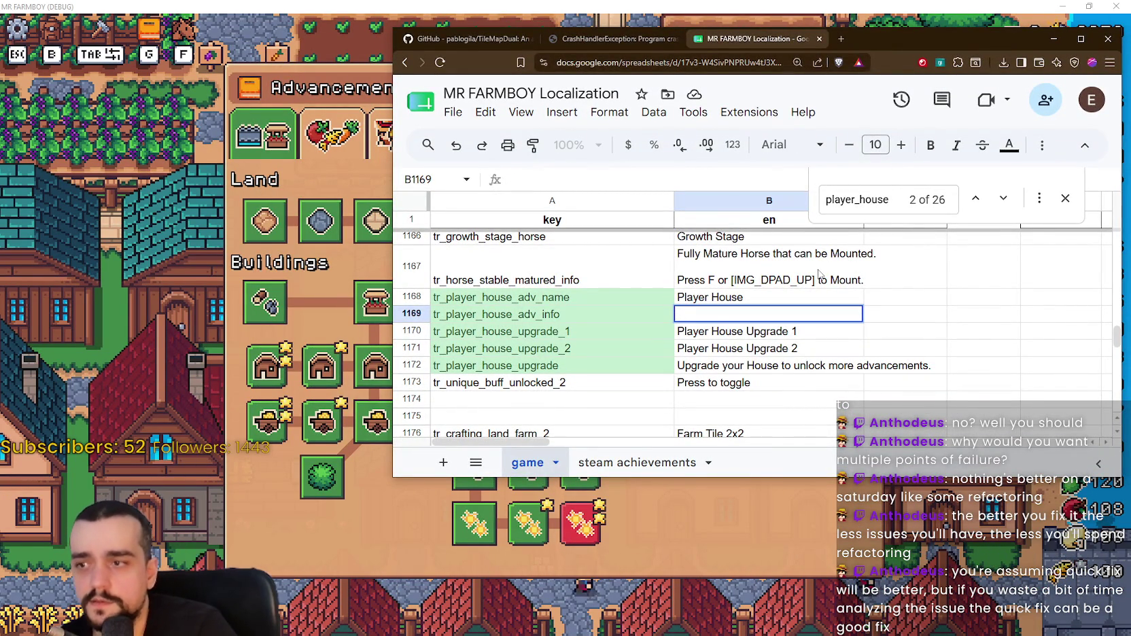
{"action": "left_click_drag", "start_coordinate": [831, 45], "coordinate": [956, 33]}
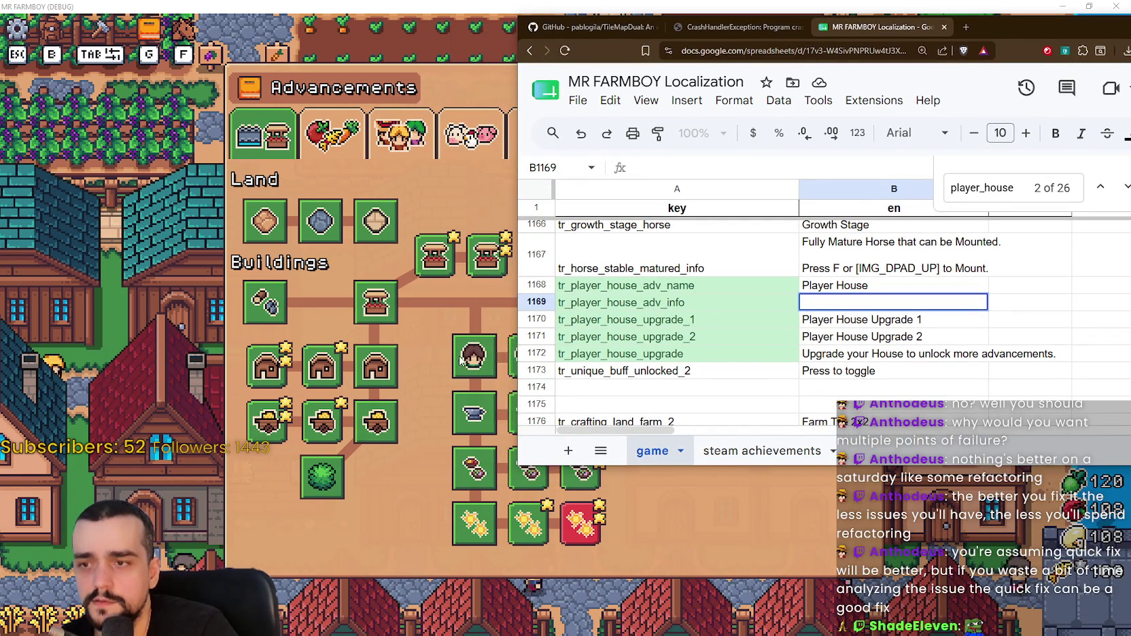
{"action": "key", "text": "alt+Tab"}
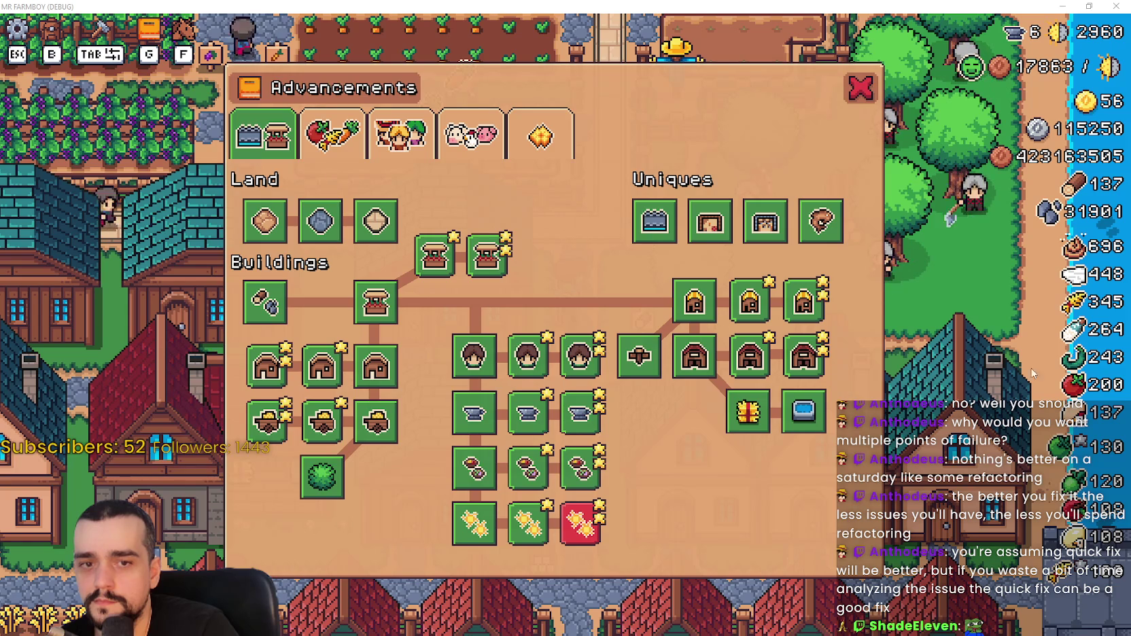
{"action": "key", "text": "alt+Tab"}
{"action": "left_click_drag", "start_coordinate": [962, 27], "coordinate": [1012, 16]}
{"action": "left_click", "coordinate": [917, 299]}
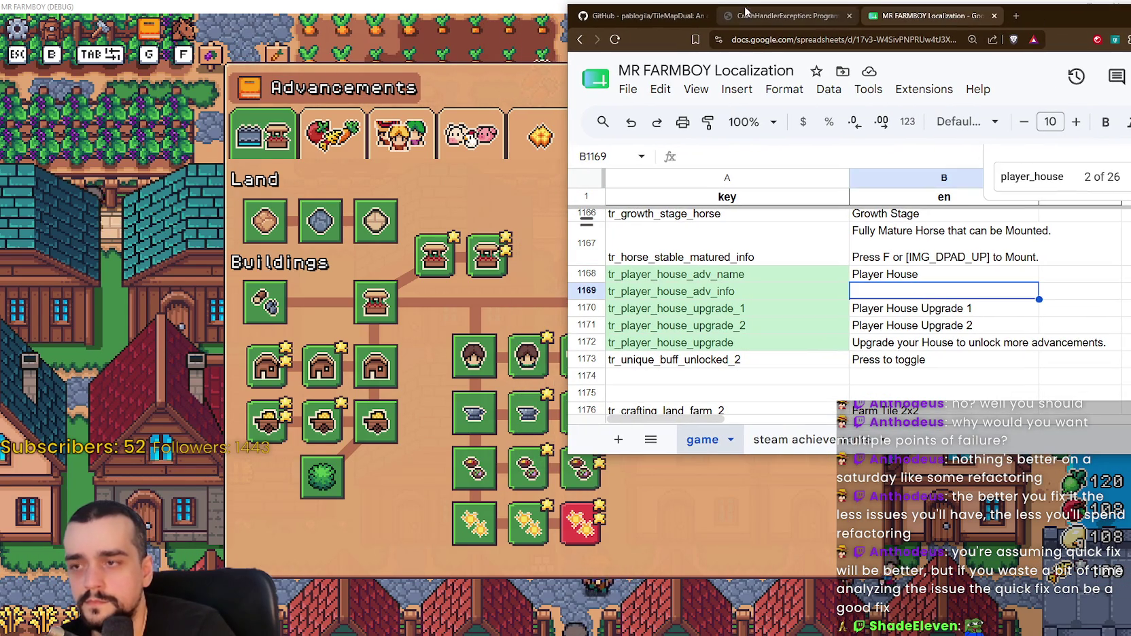
Return to the game and close its Advancements panel.
{"action": "left_click", "coordinate": [539, 268]}
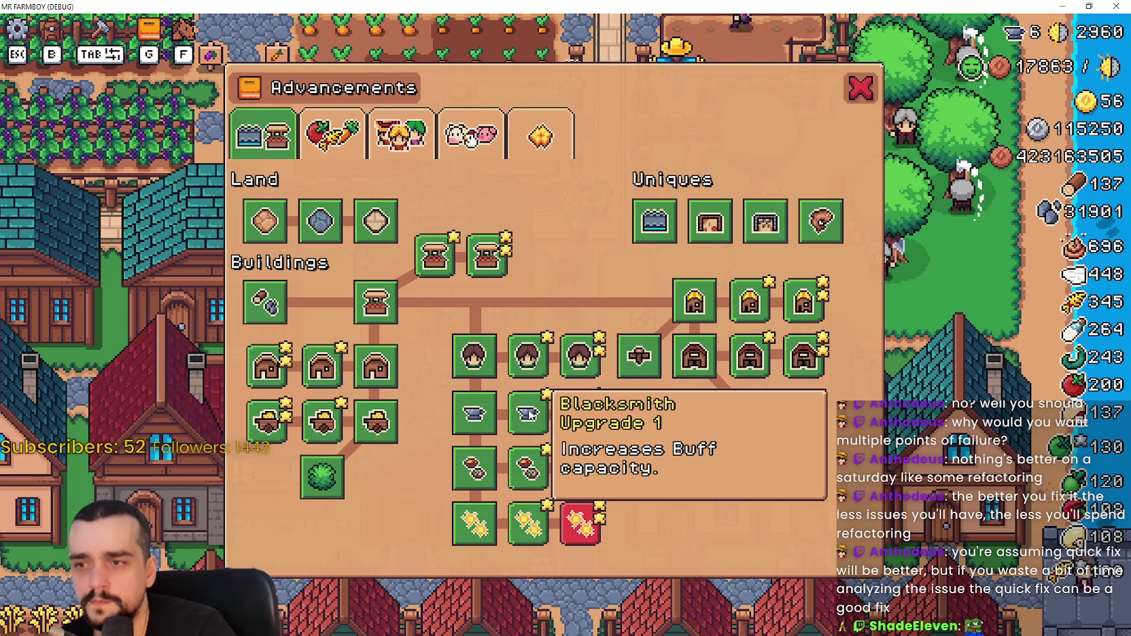
{"action": "mouse_move", "coordinate": [544, 362]}
{"action": "mouse_move", "coordinate": [587, 364]}
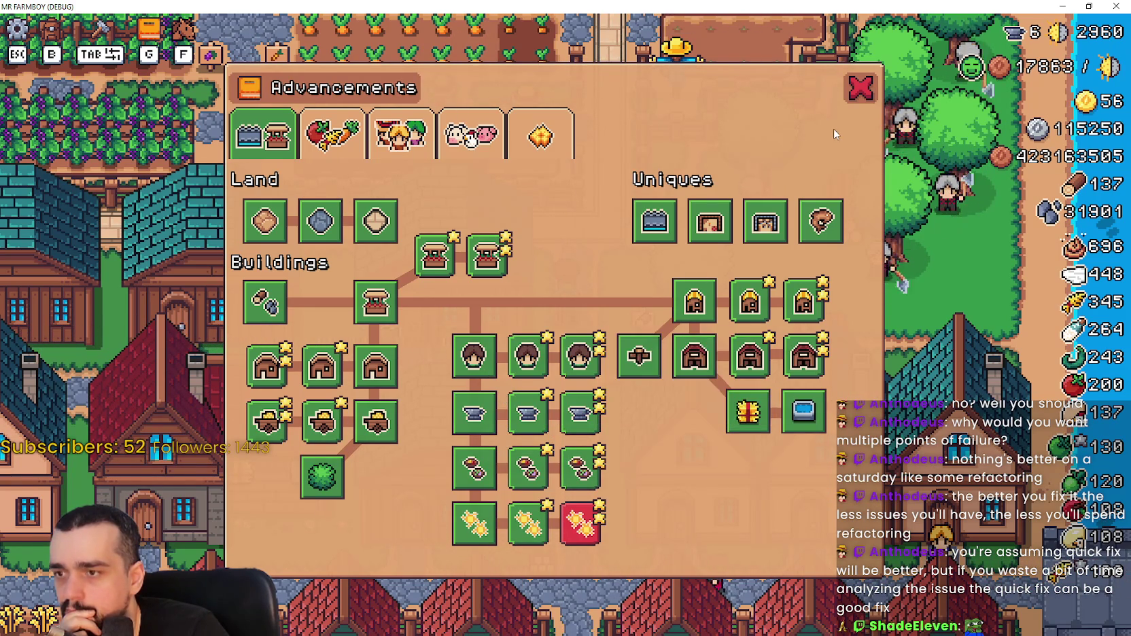
{"action": "left_click", "coordinate": [863, 94]}
Ride to the Player House, view its advancement panel, then close it.
{"action": "key", "text": "s"}
{"action": "key", "text": "a"}
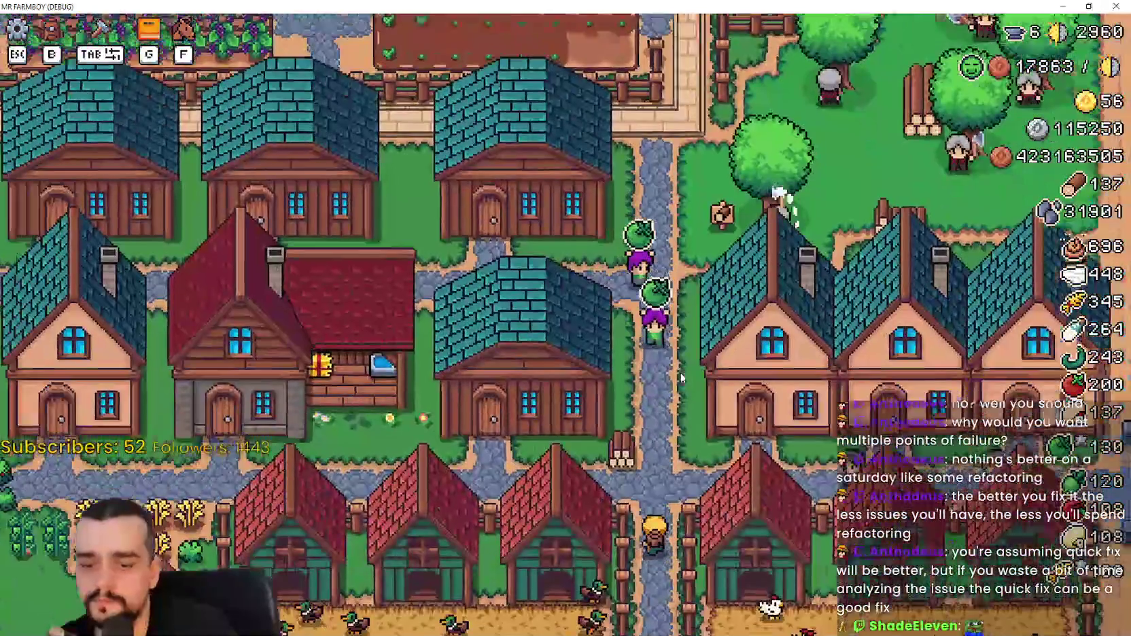
{"action": "key", "text": "a"}
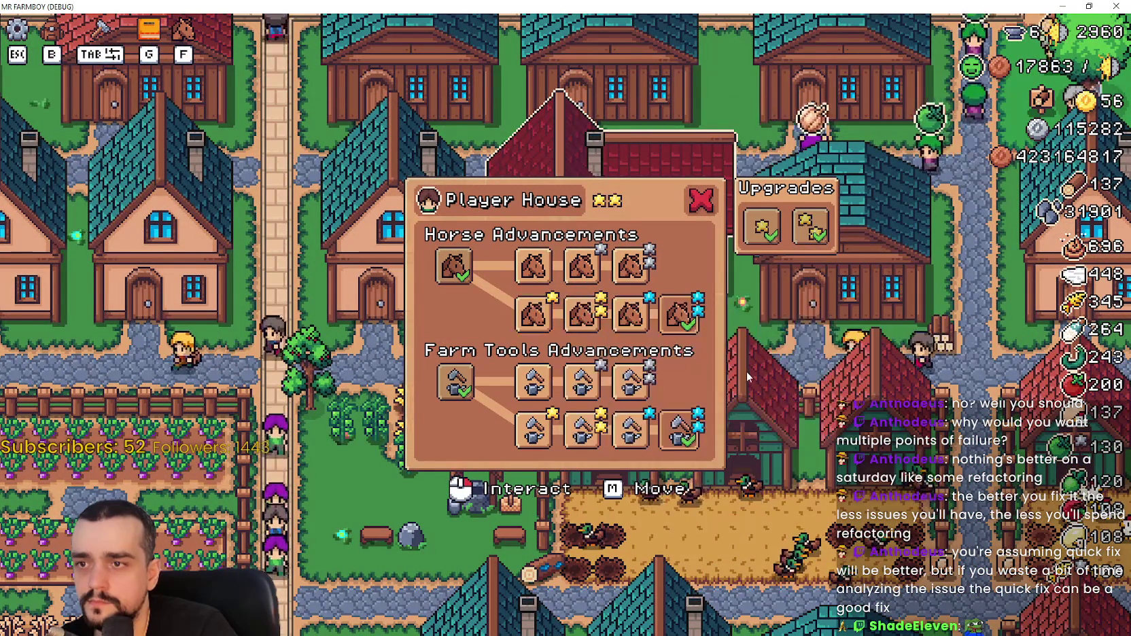
{"action": "key", "text": "d"}
Remove the stray letter from B1169 in the localization spreadsheet, leaving it empty.
{"action": "key", "text": "alt+Tab"}
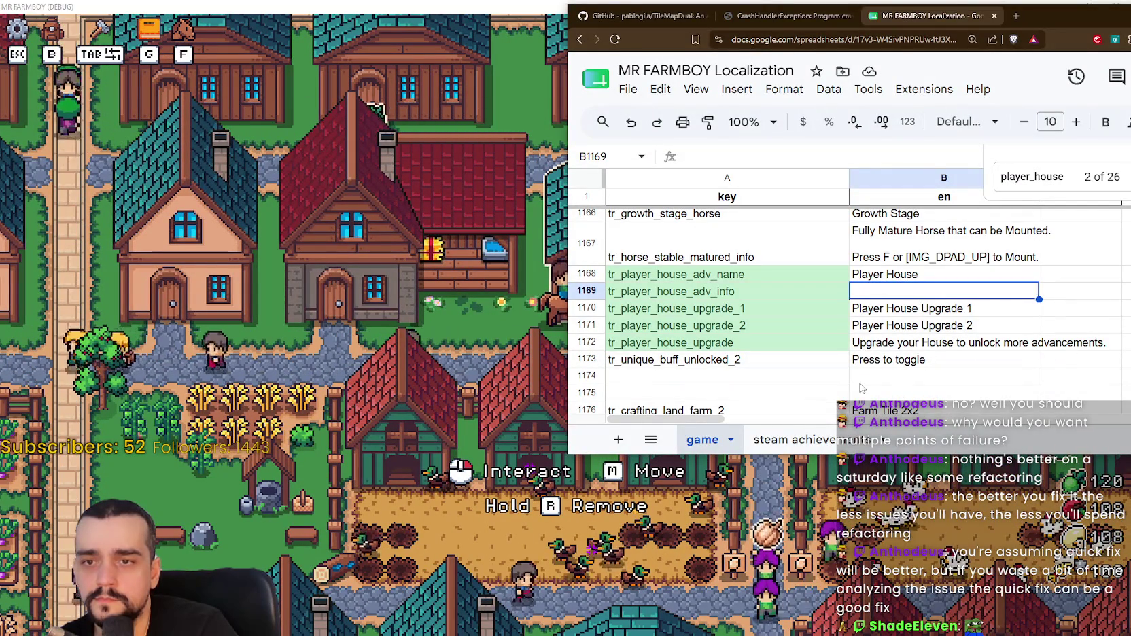
{"action": "type", "text": "P"}
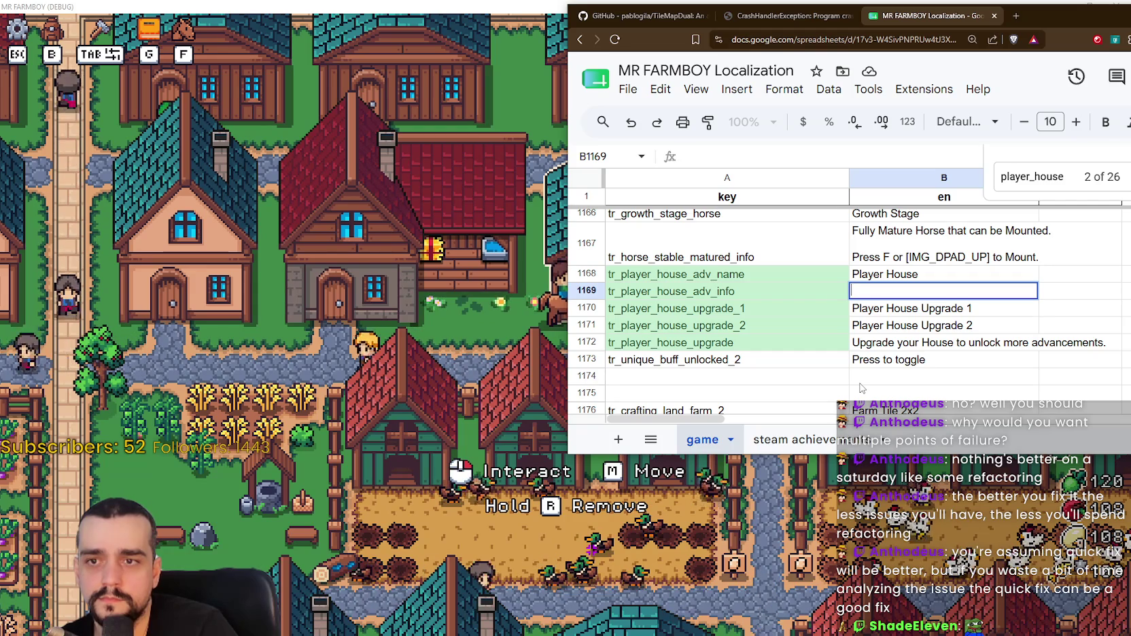
{"action": "key", "text": "BackSpace"}
{"action": "key", "text": "Return"}
Reopen the game's Advancements panel and bring the spreadsheet back alongside it.
{"action": "left_click", "coordinate": [483, 434]}
{"action": "key", "text": "g"}
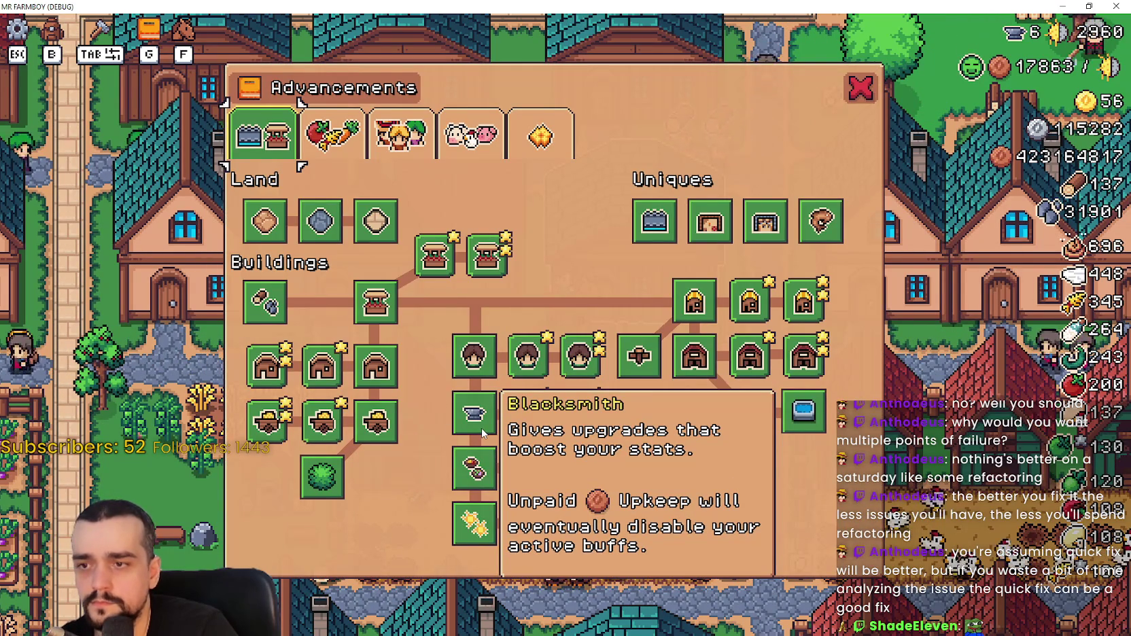
{"action": "left_click", "coordinate": [482, 433]}
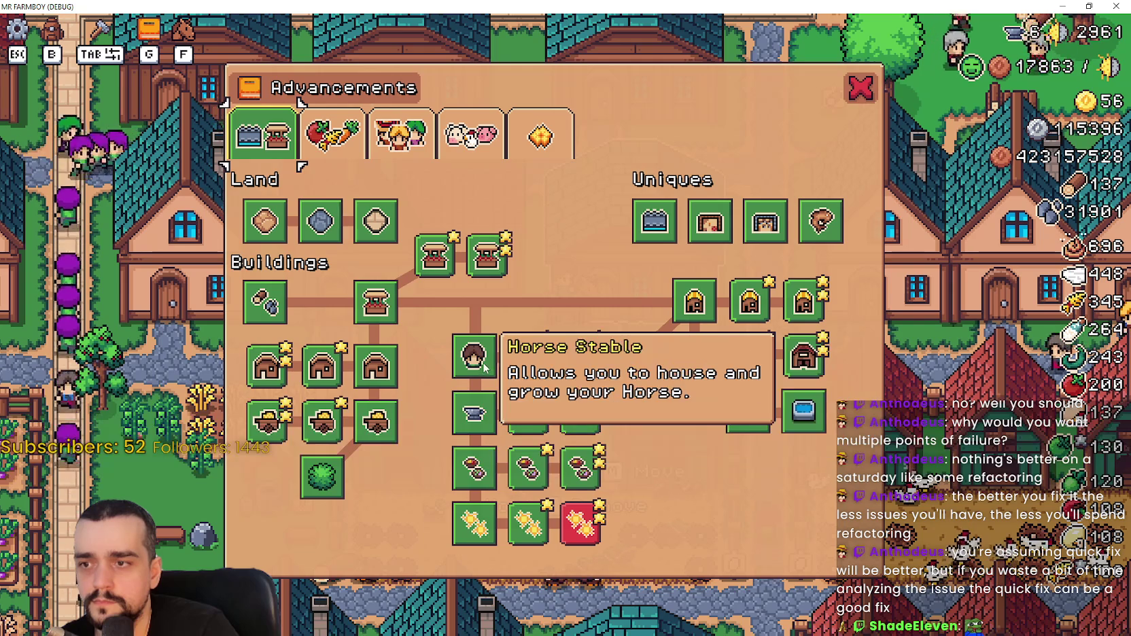
{"action": "key", "text": "alt+Tab"}
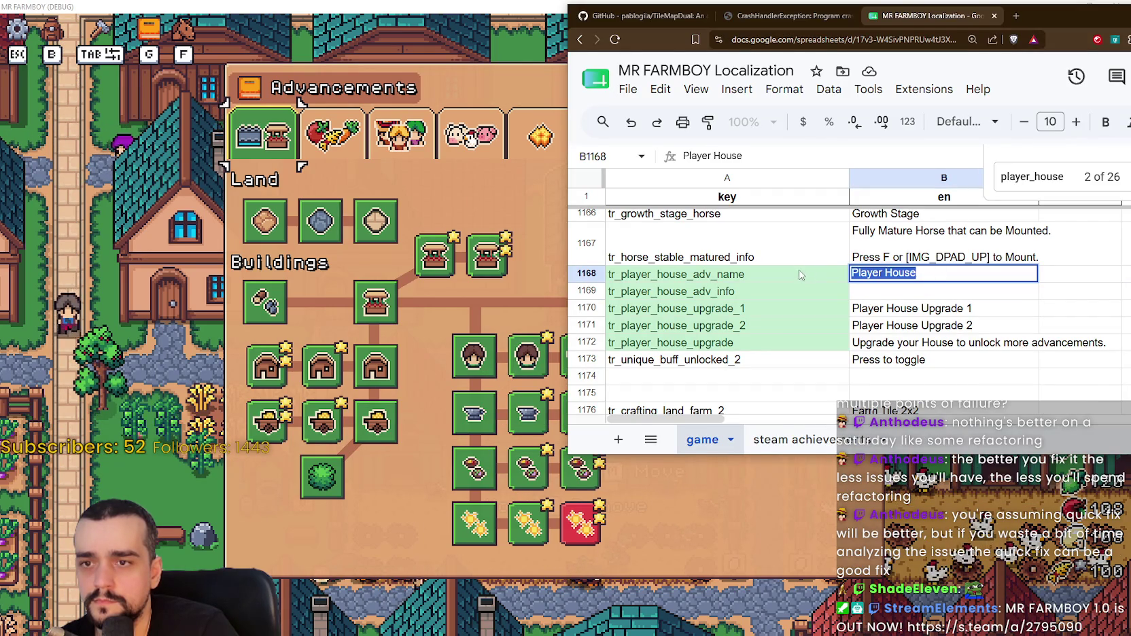
Enter 'Holds advancements for the Horse and Tools' in B1169, then return to the game.
{"action": "left_click", "coordinate": [922, 297]}
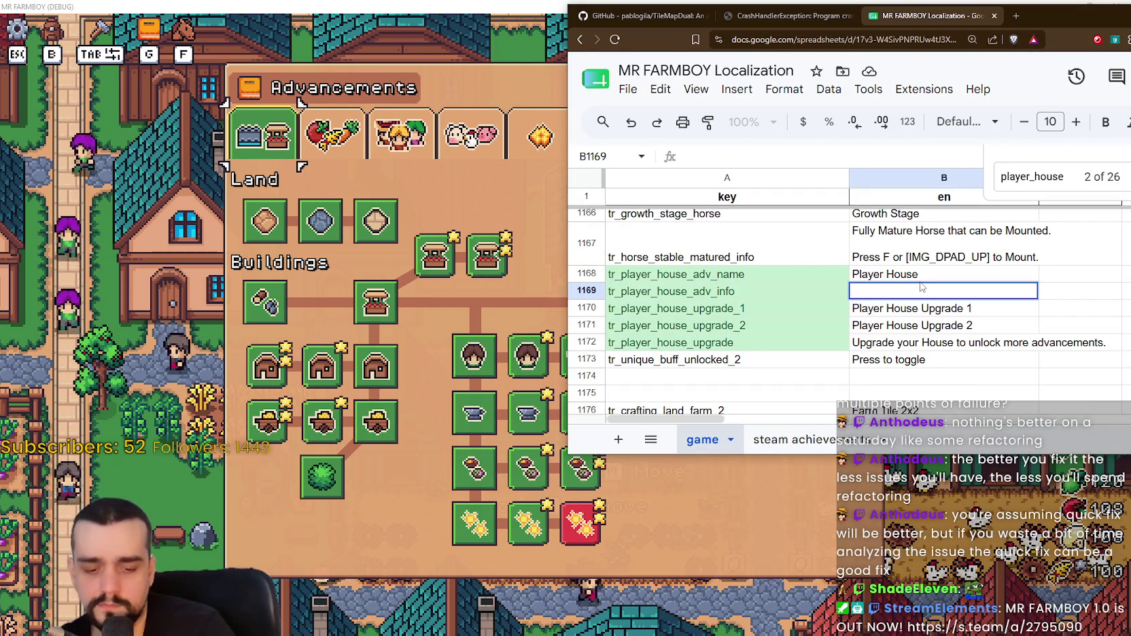
{"action": "type", "text": "Upgra"}
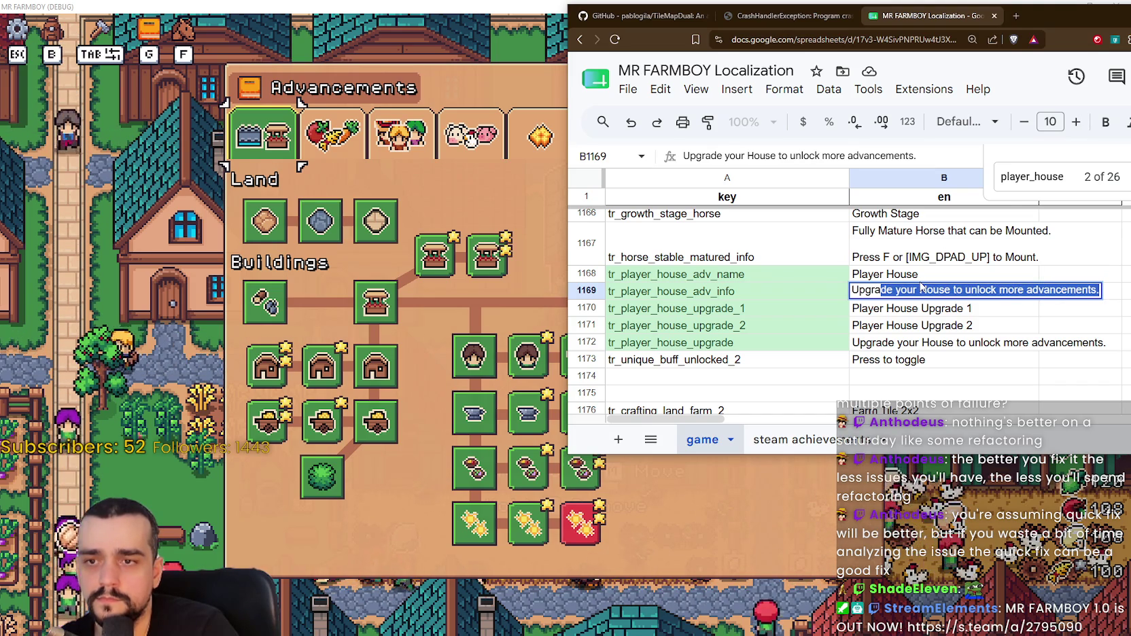
{"action": "type", "text": "des"}
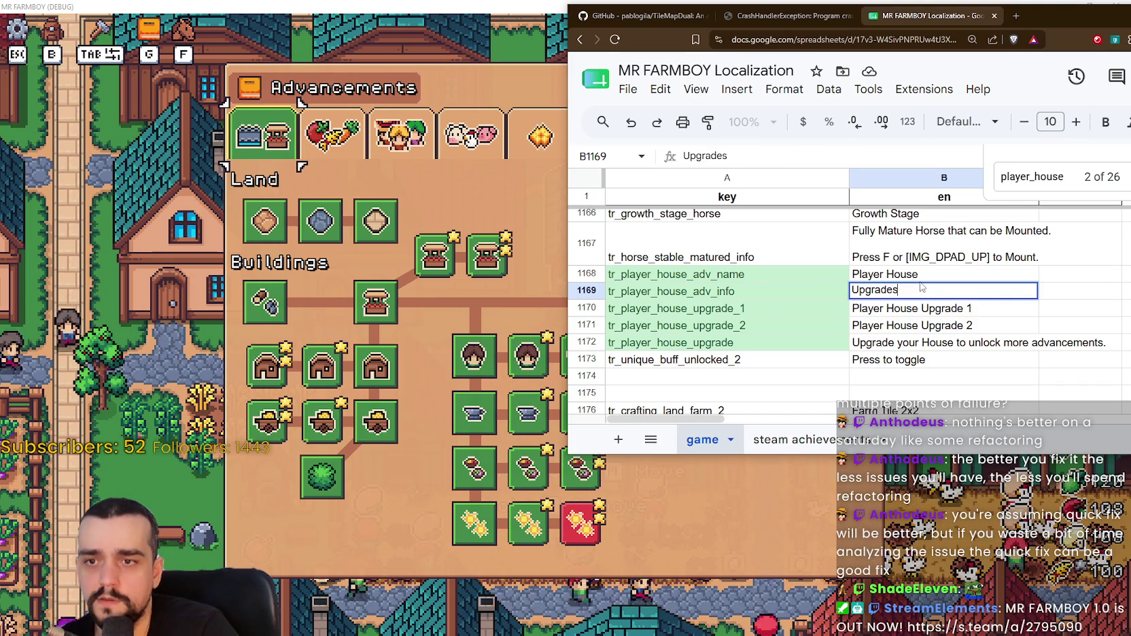
{"action": "type", "text": " fo"}
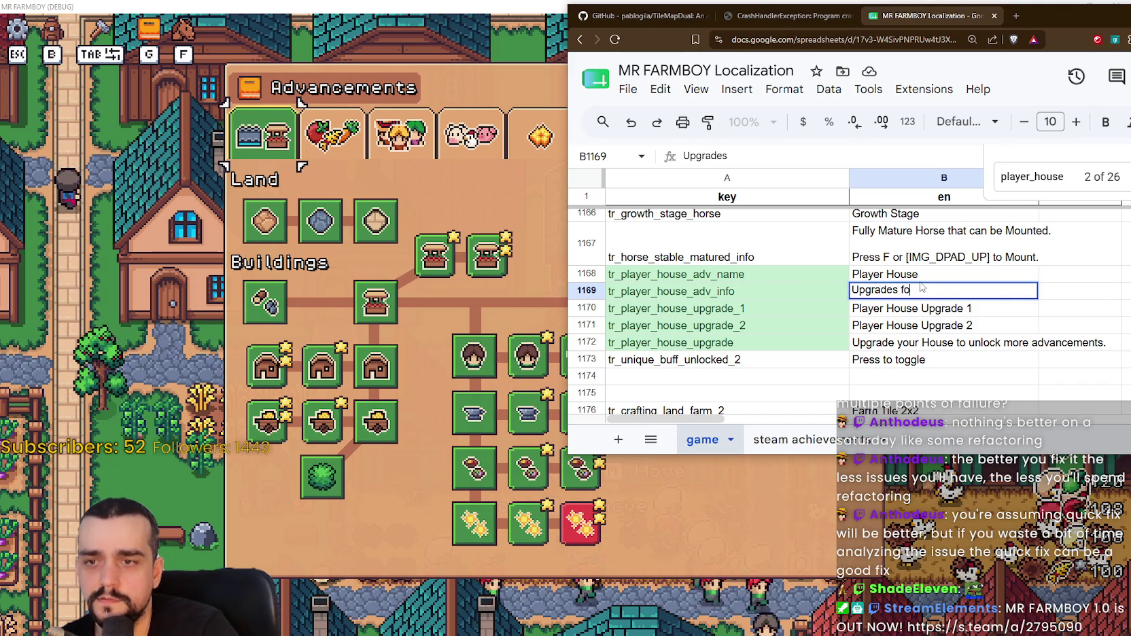
{"action": "type", "text": "r the H"}
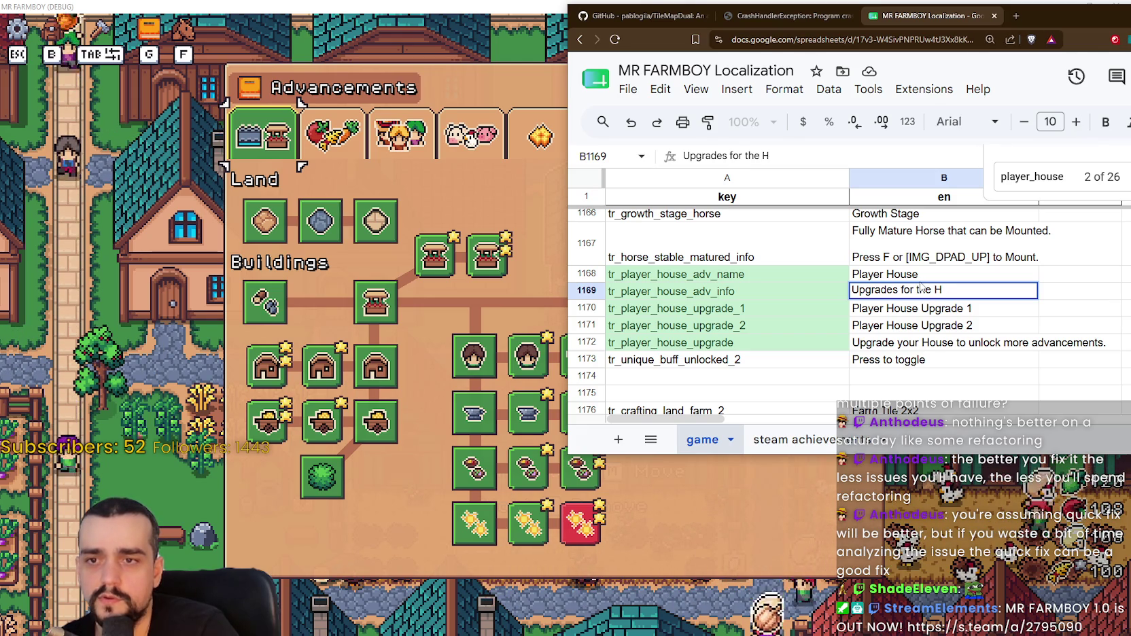
{"action": "key", "text": "BackSpace"}
{"action": "type", "text": "horse"}
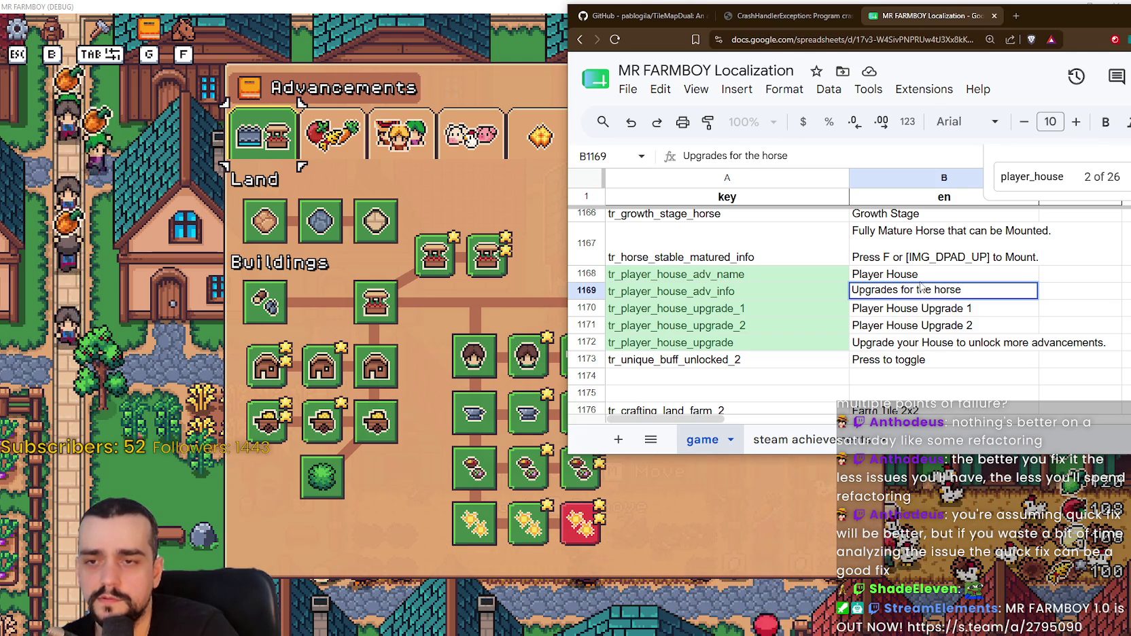
{"action": "key", "text": "BackSpace"}
{"action": "key", "text": "BackSpace"}
{"action": "key", "text": "BackSpace"}
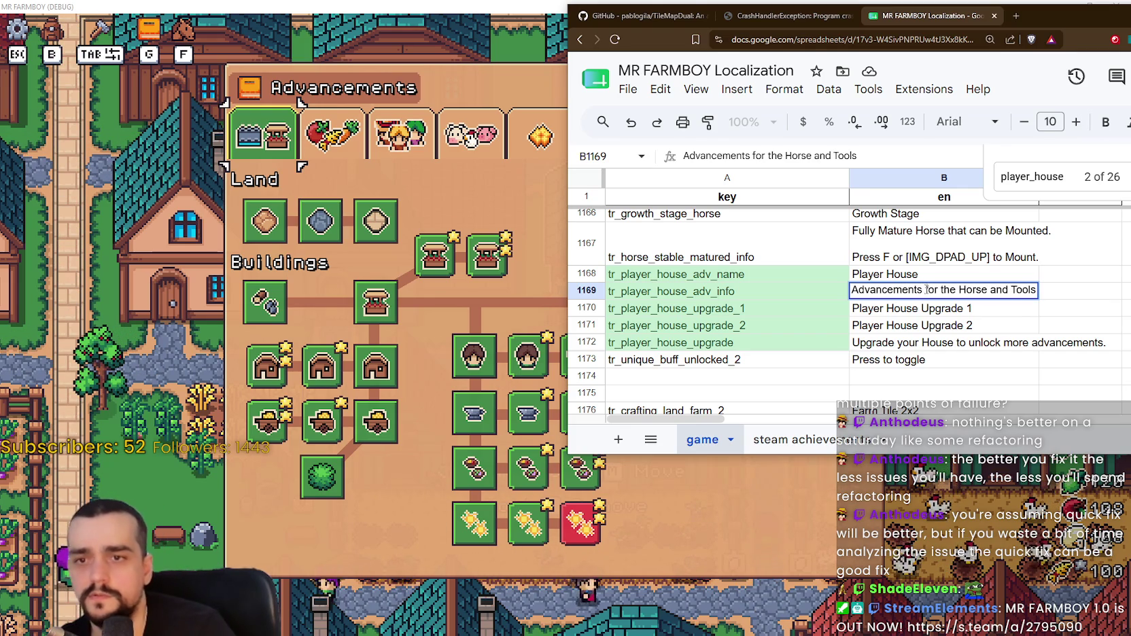
{"action": "left_click", "coordinate": [938, 310]}
{"action": "left_click", "coordinate": [983, 294]}
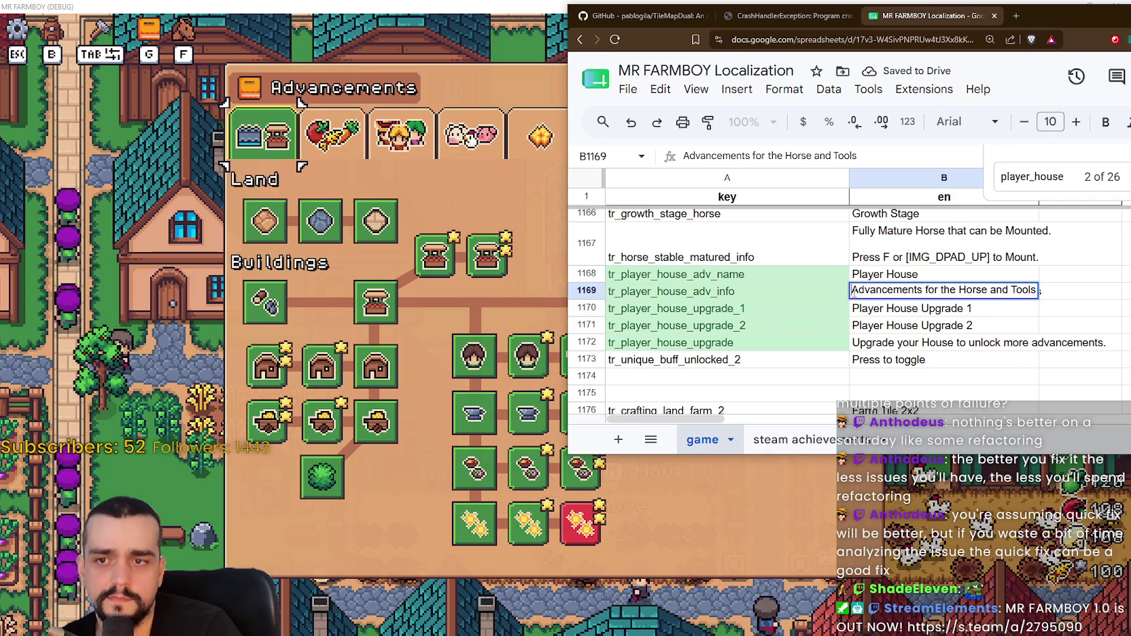
{"action": "key", "text": "Home"}
{"action": "type", "text": "Holds"}
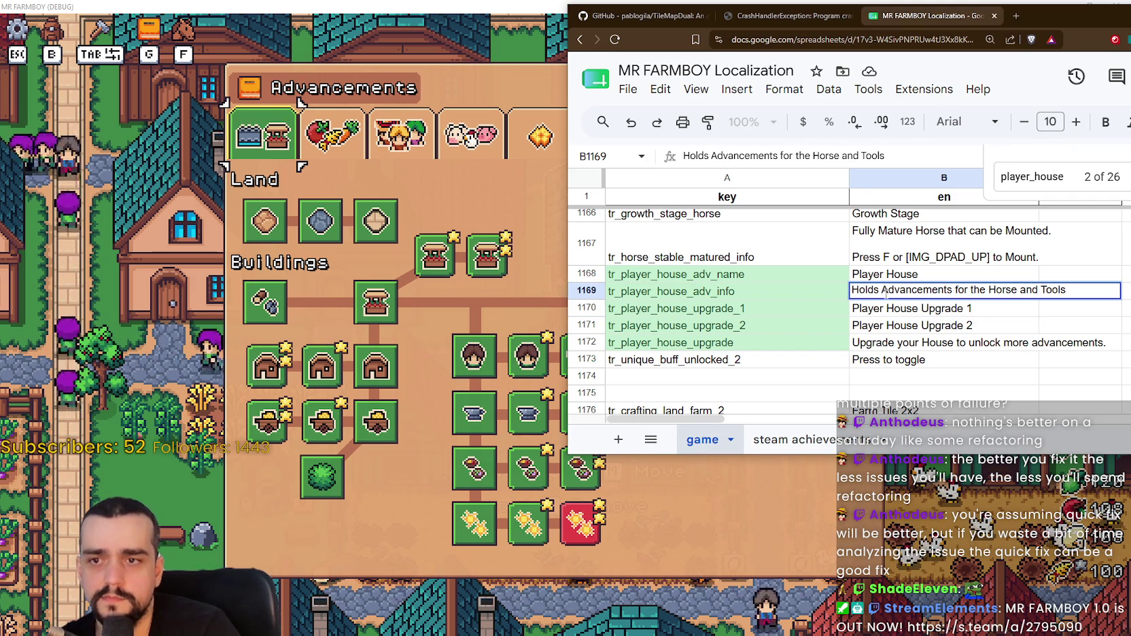
{"action": "key", "text": "Return"}
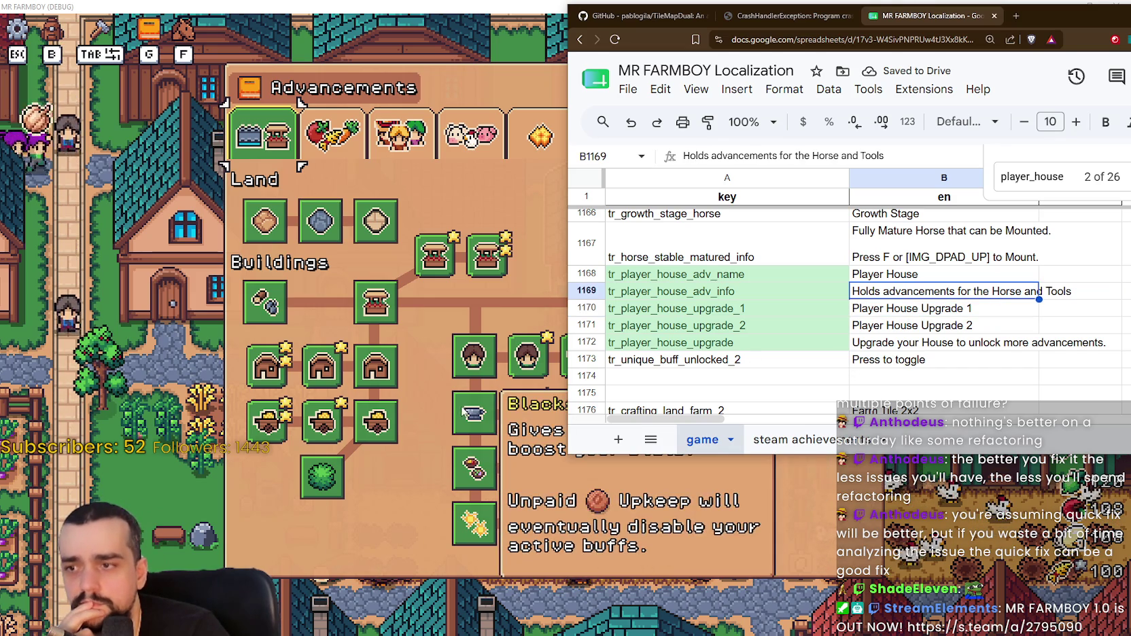
{"action": "left_click", "coordinate": [464, 407]}
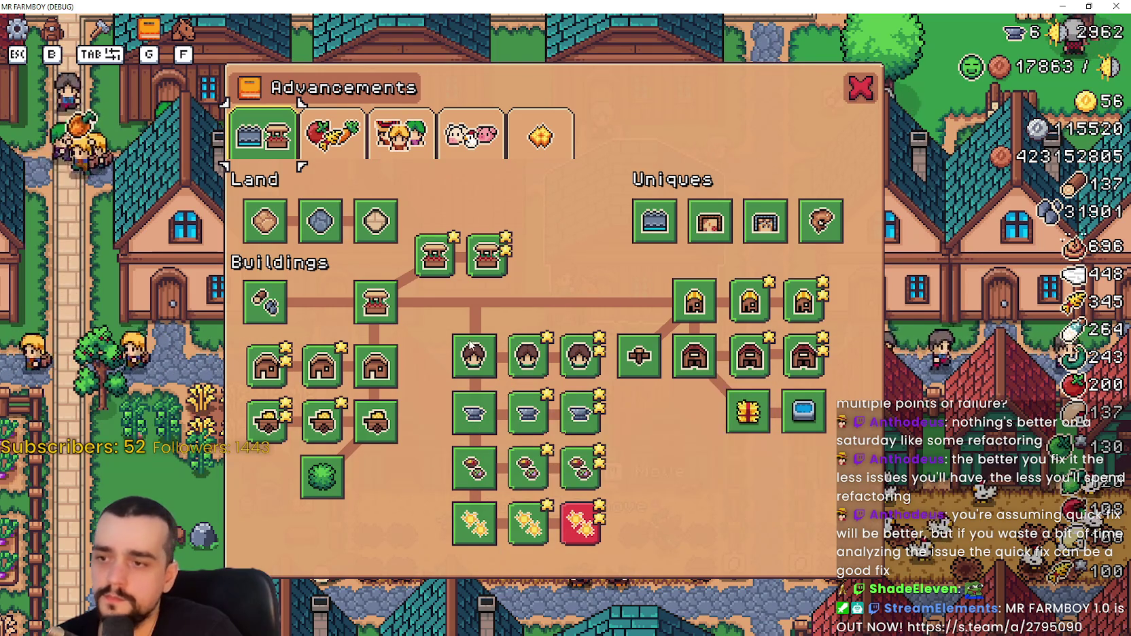
Switch from the game back to the localization spreadsheet.
{"action": "key", "text": "alt+Tab"}
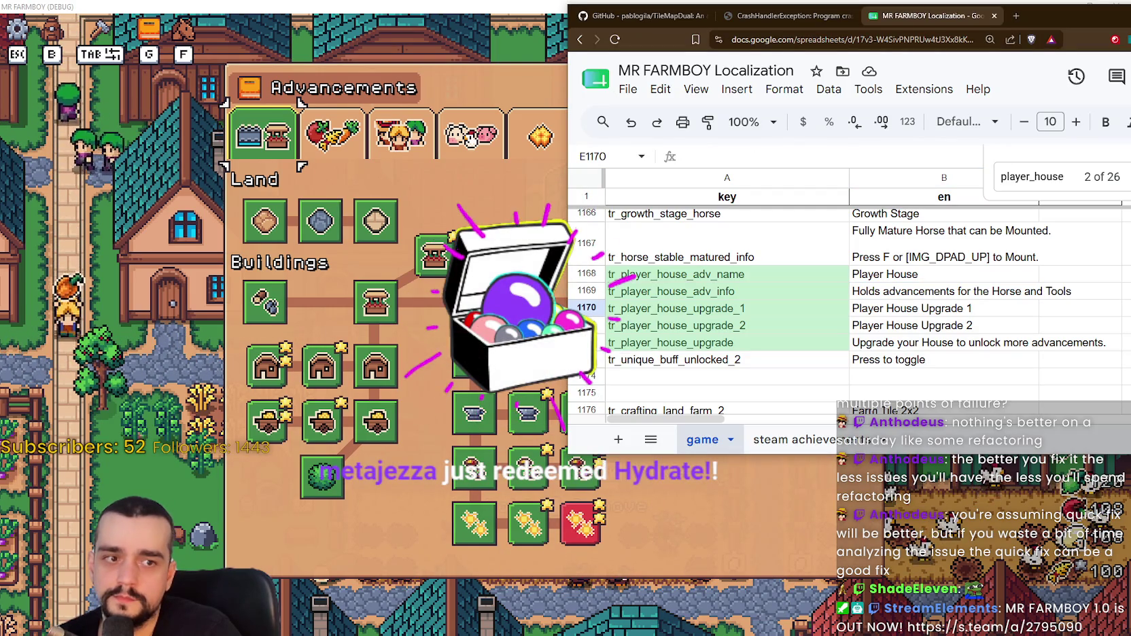
Add a closing period to the B1169 Player House description.
{"action": "left_click", "coordinate": [898, 361]}
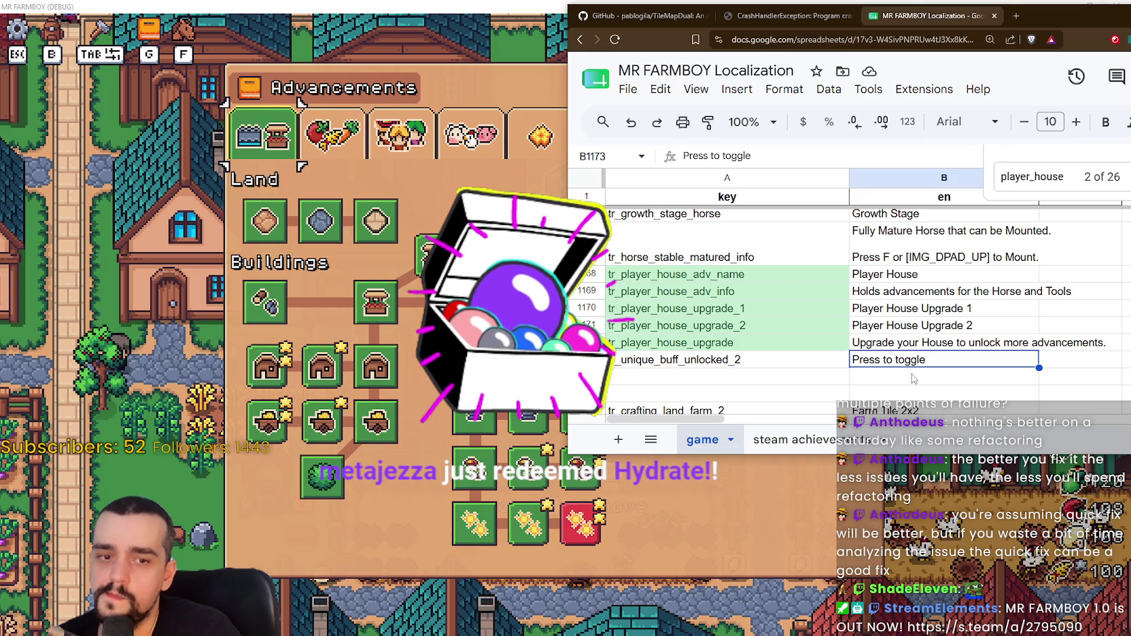
{"action": "left_click", "coordinate": [896, 383]}
{"action": "left_click", "coordinate": [930, 293]}
{"action": "double_click", "coordinate": [930, 292]}
{"action": "type", "text": "."}
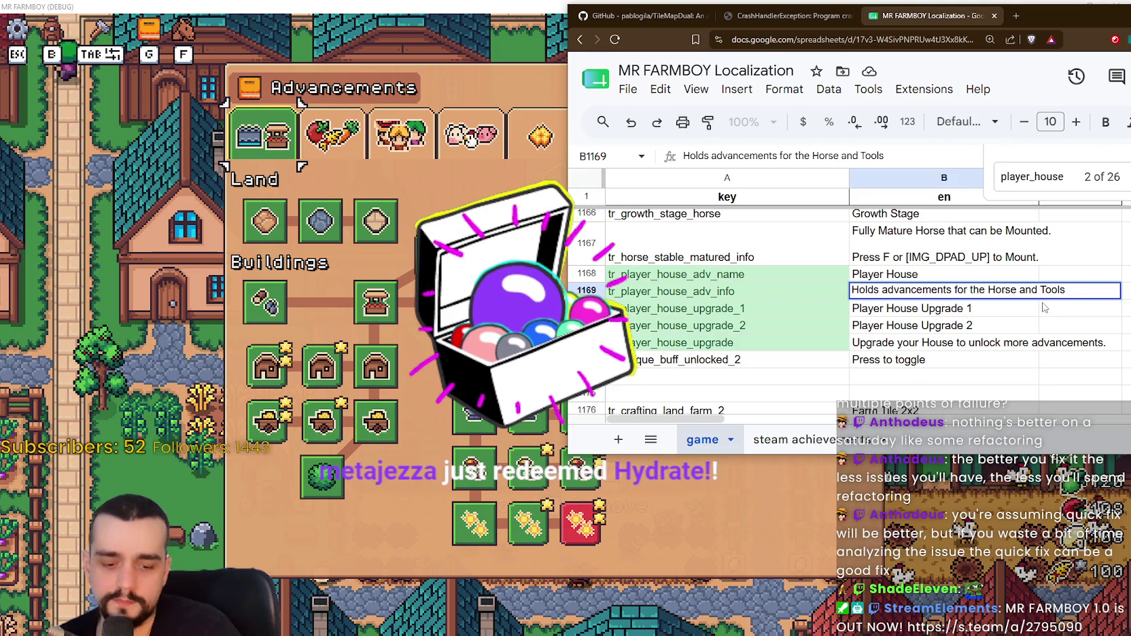
Commit the cell, minimize the browser and bring the Godot editor forward.
{"action": "left_click", "coordinate": [1000, 374]}
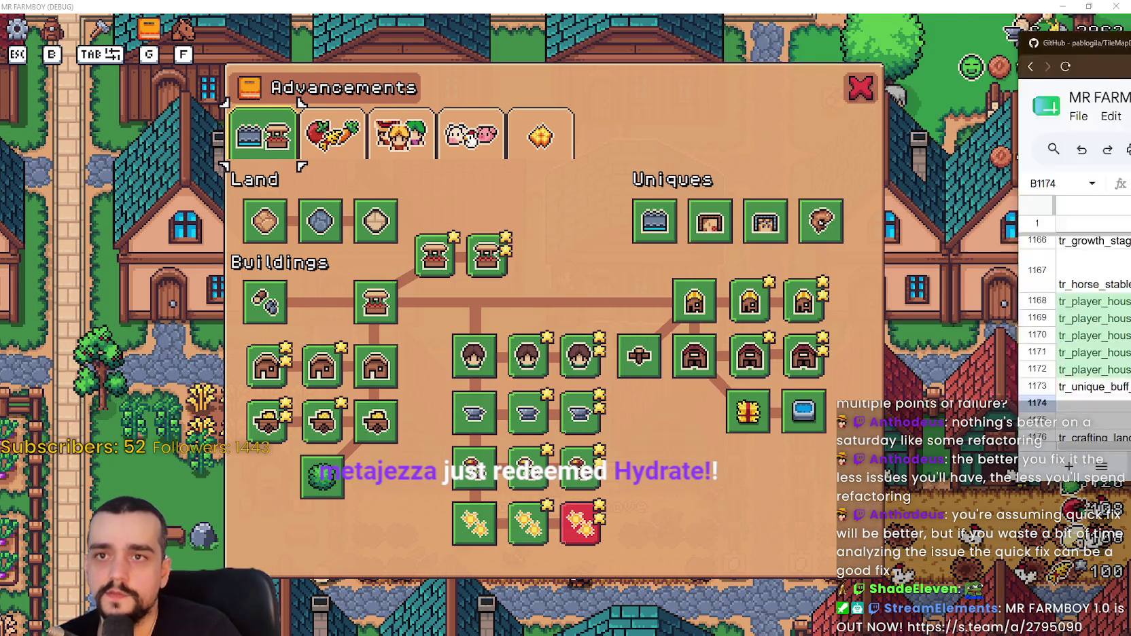
{"action": "left_click", "coordinate": [1105, 6]}
{"action": "left_click", "coordinate": [1062, 6]}
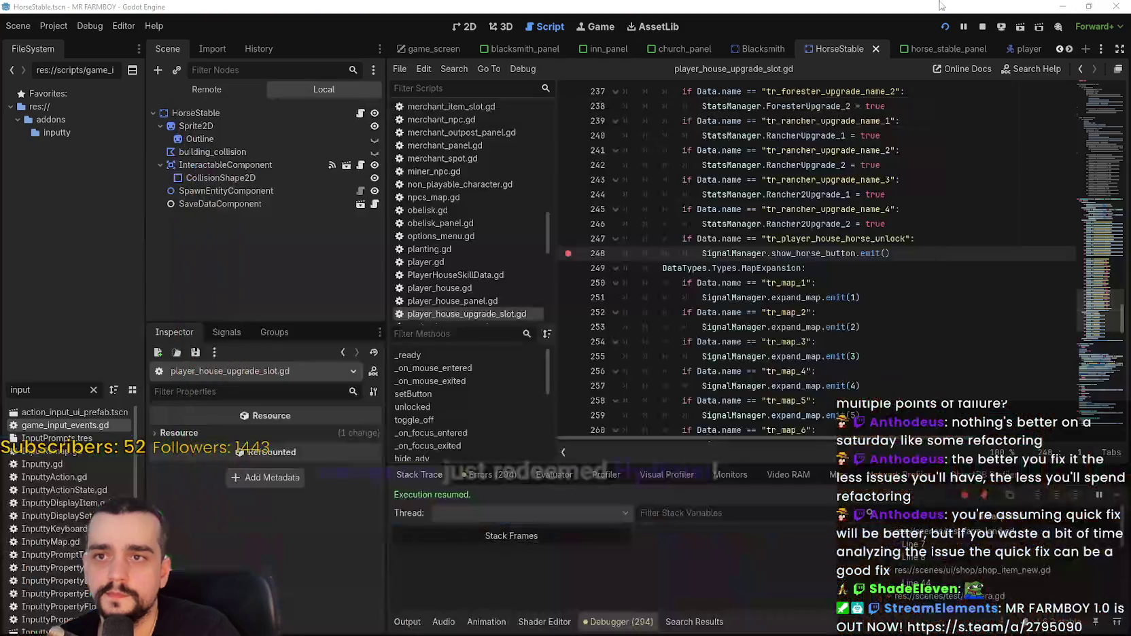
In the 2D workspace, filter files by 'adv' and open AdvancementSystem.tscn.
{"action": "left_click", "coordinate": [462, 28]}
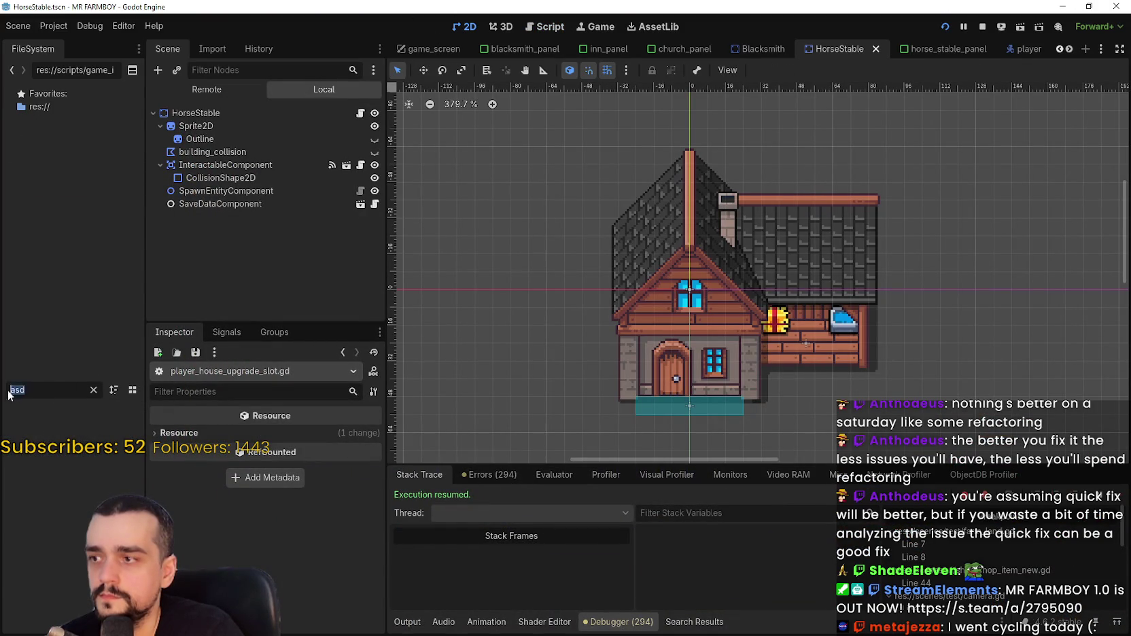
{"action": "type", "text": "adv"}
{"action": "scroll", "coordinate": [95, 500], "scroll_direction": "up", "scroll_amount": 10}
{"action": "scroll", "coordinate": [99, 501], "scroll_direction": "up", "scroll_amount": 2}
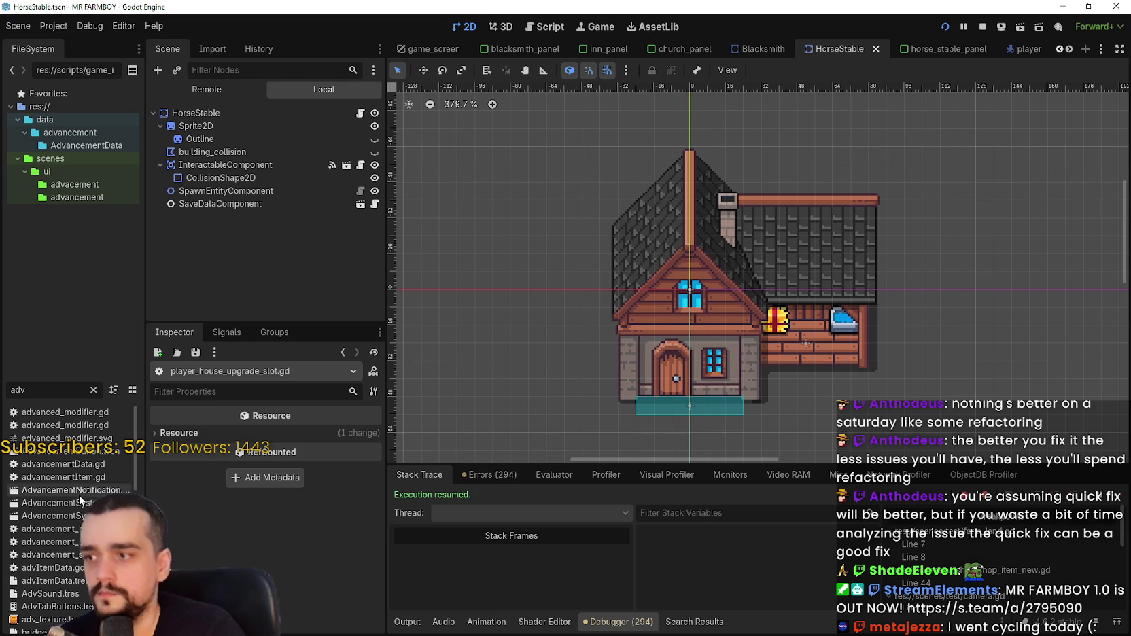
{"action": "double_click", "coordinate": [80, 502]}
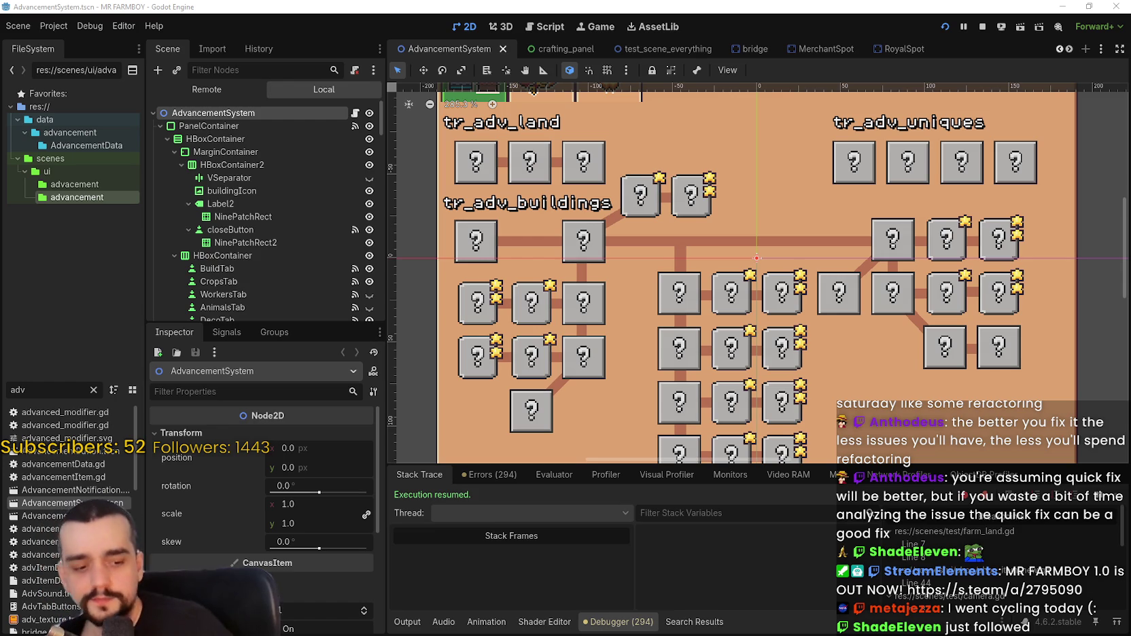
Set HorseStableAdvButton's Data name to tr_player_house_adv_name and save.
{"action": "left_click", "coordinate": [682, 310]}
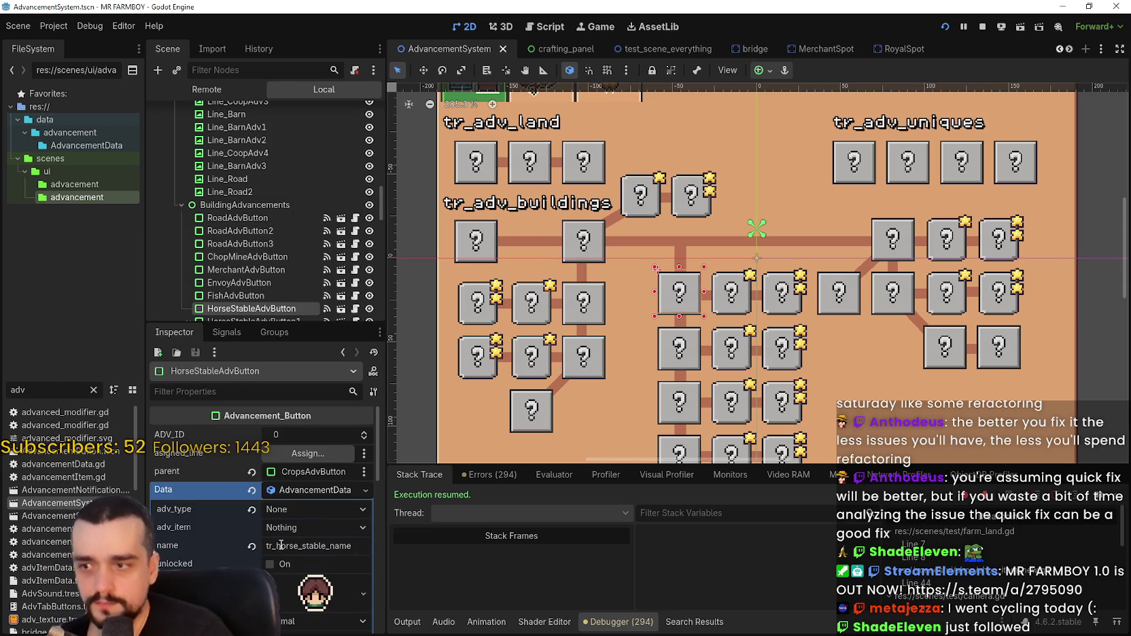
{"action": "scroll", "coordinate": [281, 545], "scroll_direction": "down", "scroll_amount": 2}
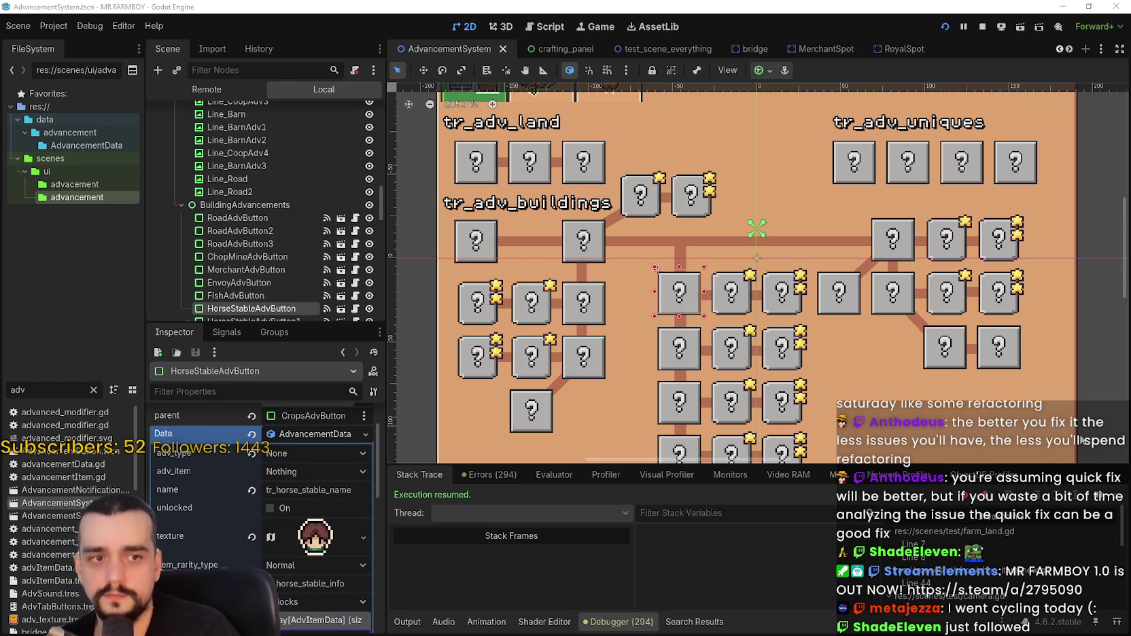
{"action": "double_click", "coordinate": [301, 489]}
{"action": "key", "text": "ctrl+v"}
{"action": "key", "text": "Return"}
{"action": "key", "text": "ctrl+s"}
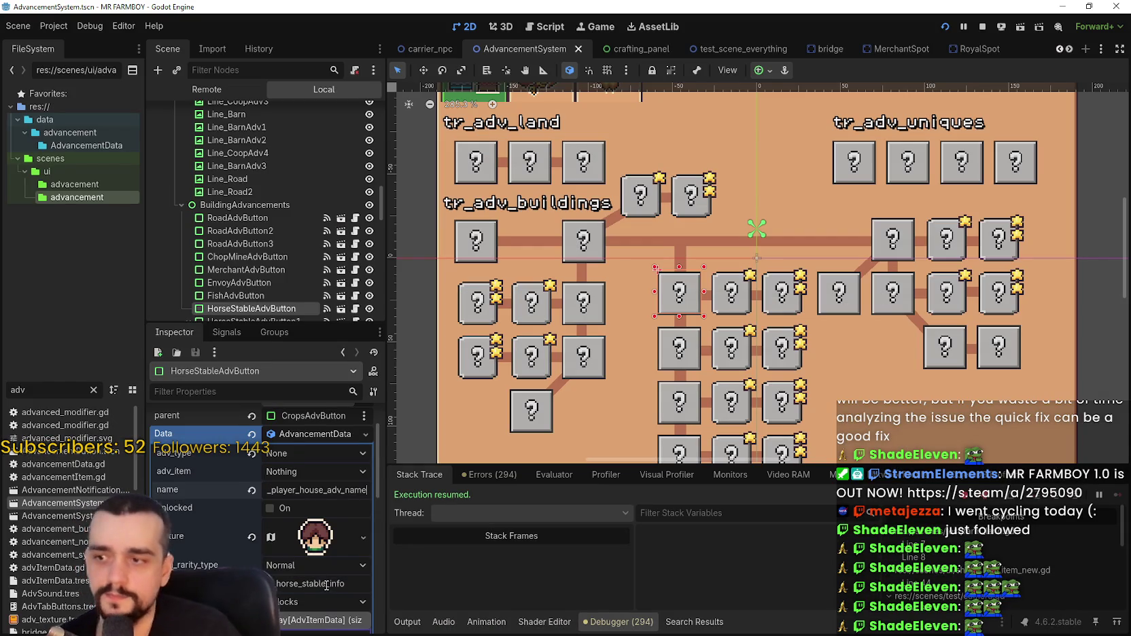
Set the button's info to tr_player_house_adv_info and save the AdvancementSystem scene.
{"action": "left_click", "coordinate": [119, 26]}
{"action": "left_click", "coordinate": [57, 23]}
{"action": "left_click", "coordinate": [98, 25]}
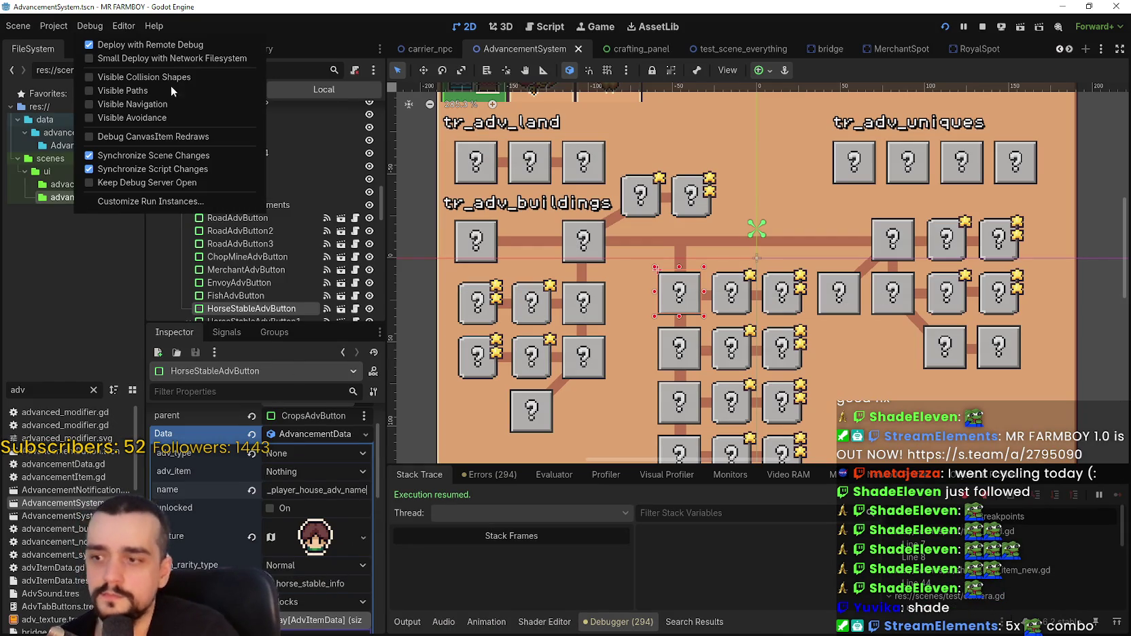
{"action": "key", "text": "Escape"}
{"action": "key", "text": "ctrl+v"}
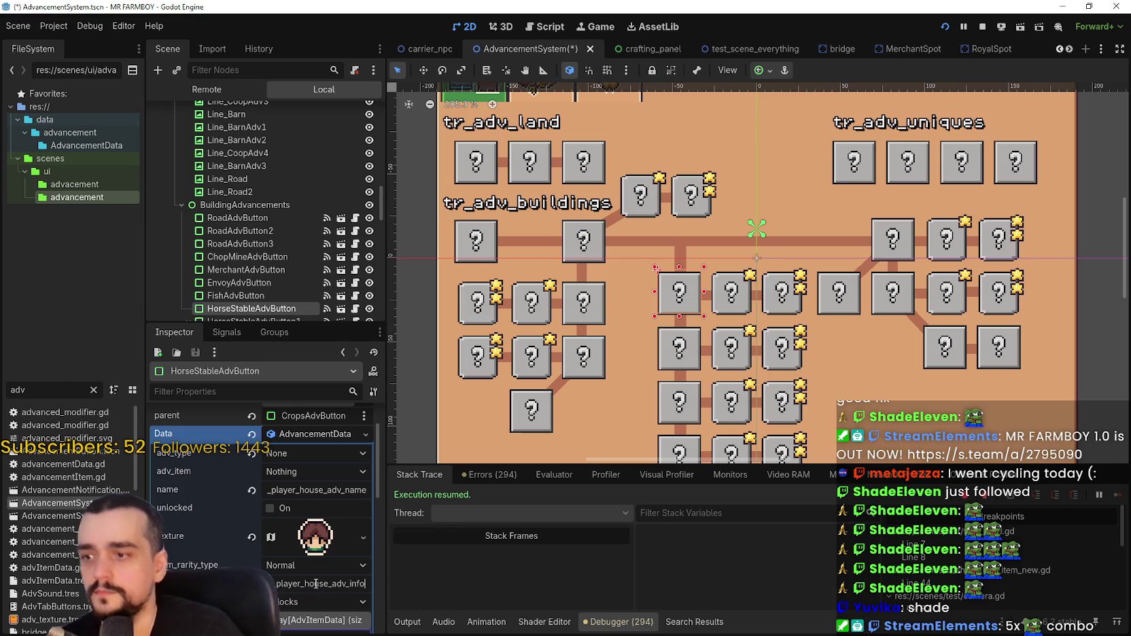
{"action": "key", "text": "ctrl+s"}
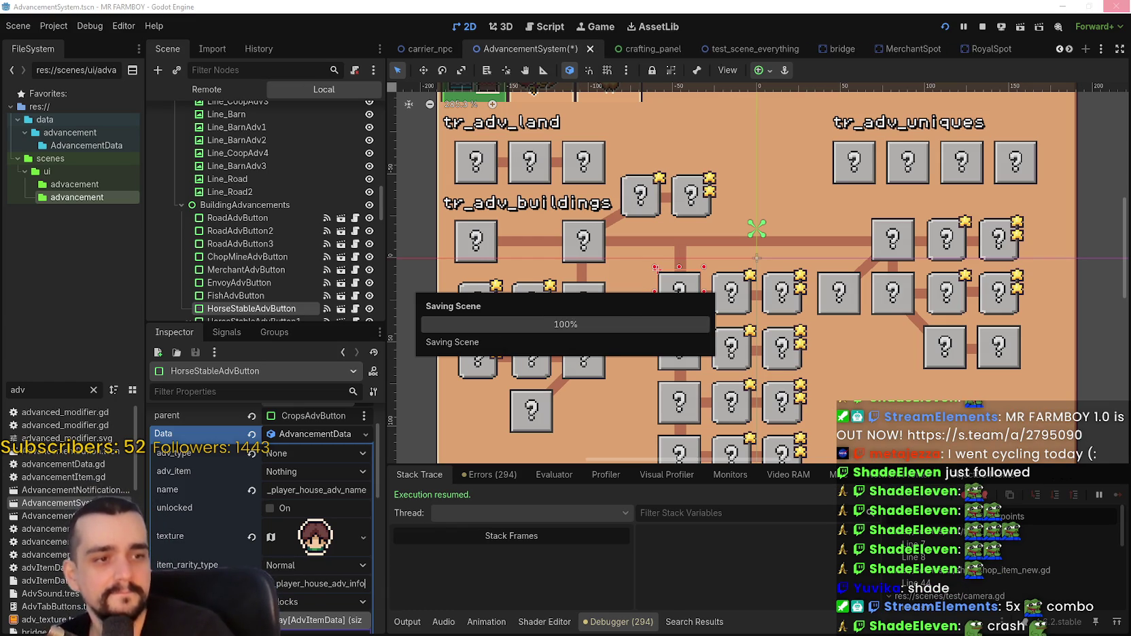
Browse the editor's top menus without choosing any command.
{"action": "left_click", "coordinate": [90, 28]}
{"action": "key", "text": "Escape"}
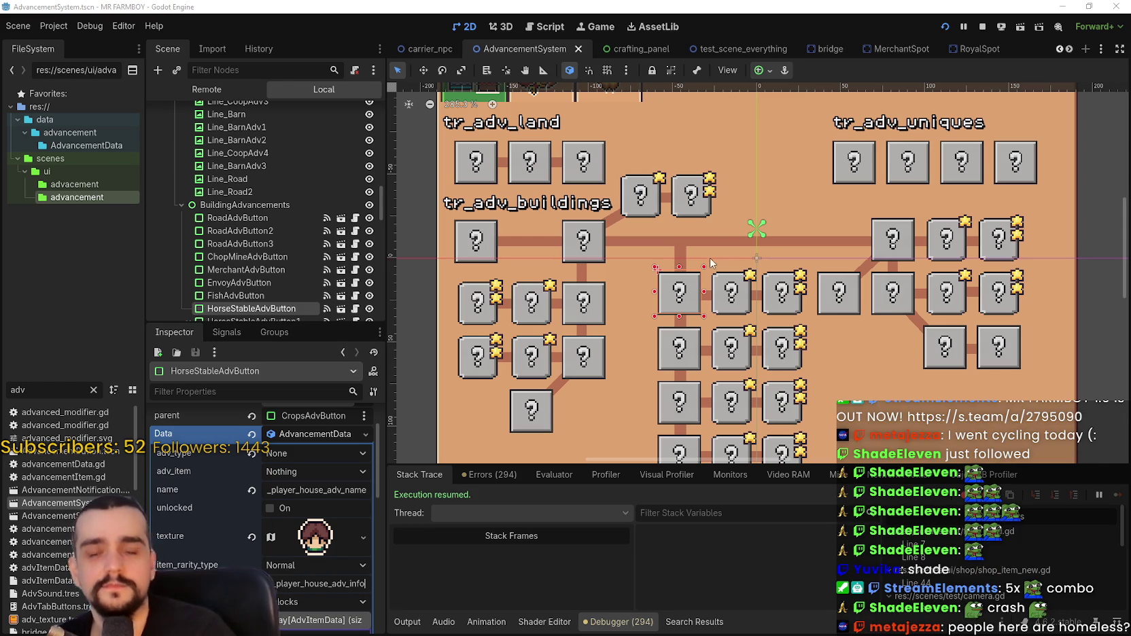
{"action": "left_click", "coordinate": [105, 27]}
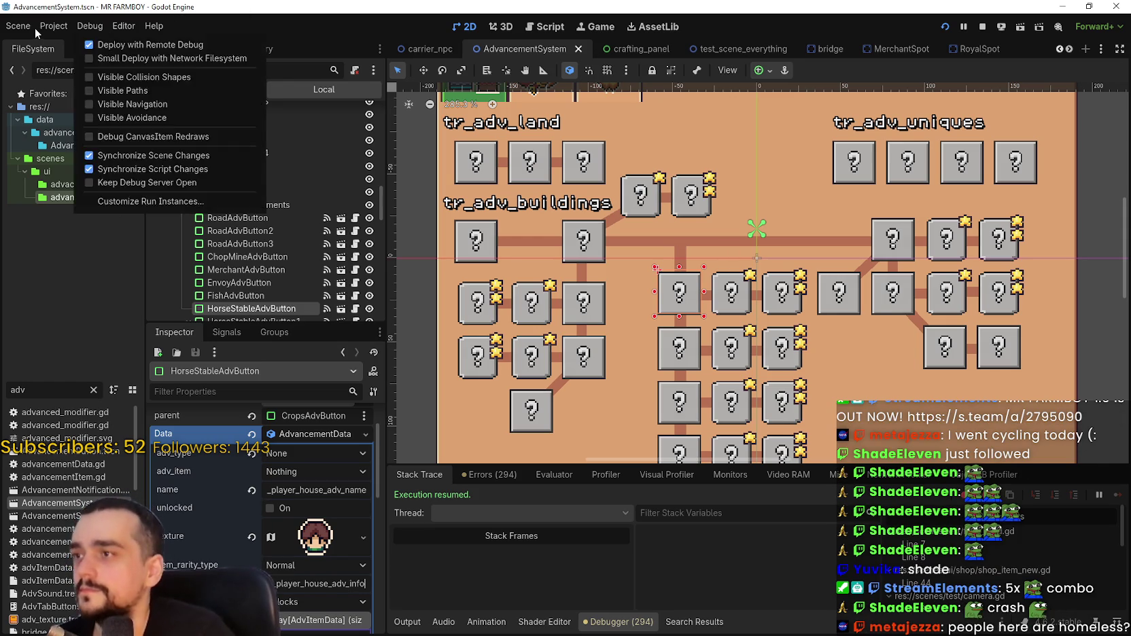
{"action": "left_click", "coordinate": [81, 27]}
{"action": "left_click", "coordinate": [126, 30]}
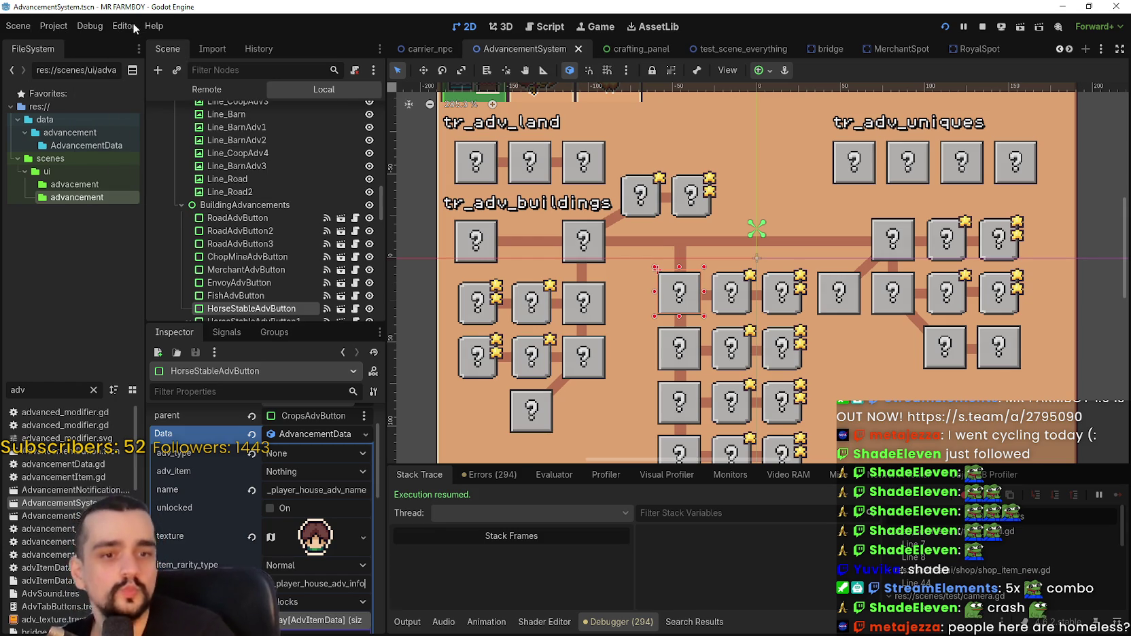
{"action": "left_click", "coordinate": [146, 27]}
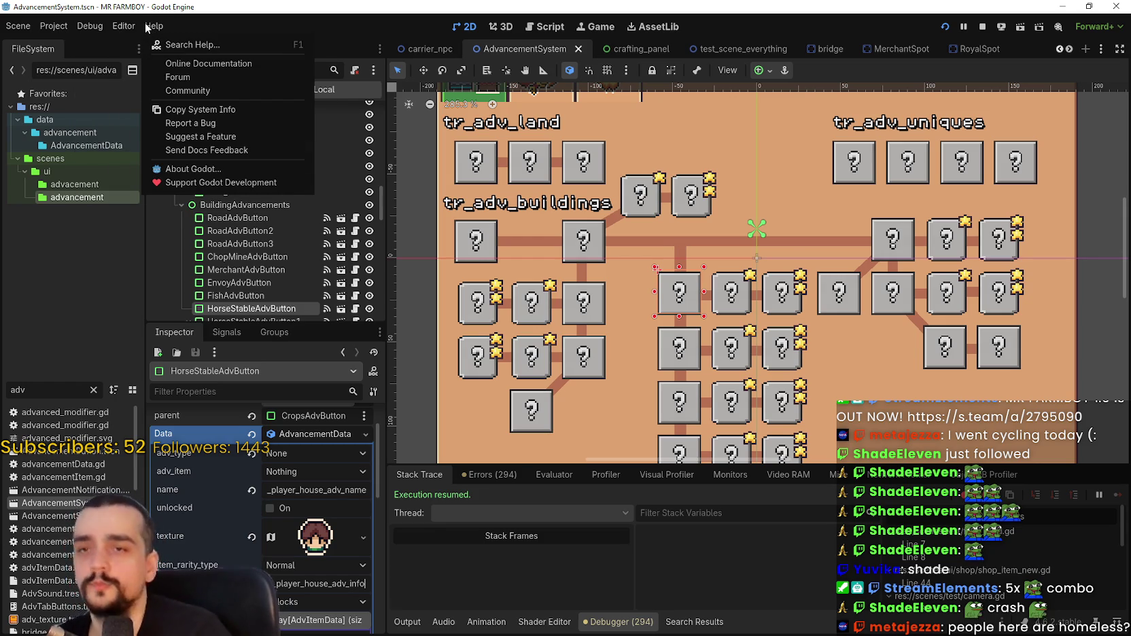
{"action": "key", "text": "Escape"}
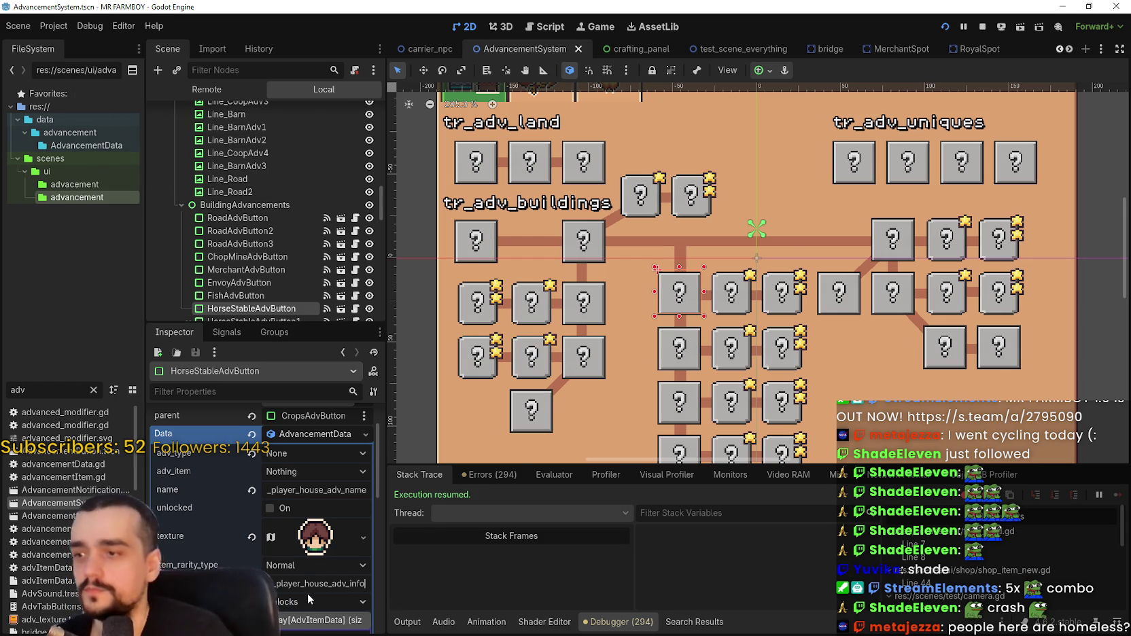
Restart the game with F5, maximize it, load Save 1, and resume past the breakpoint.
{"action": "left_click", "coordinate": [984, 27]}
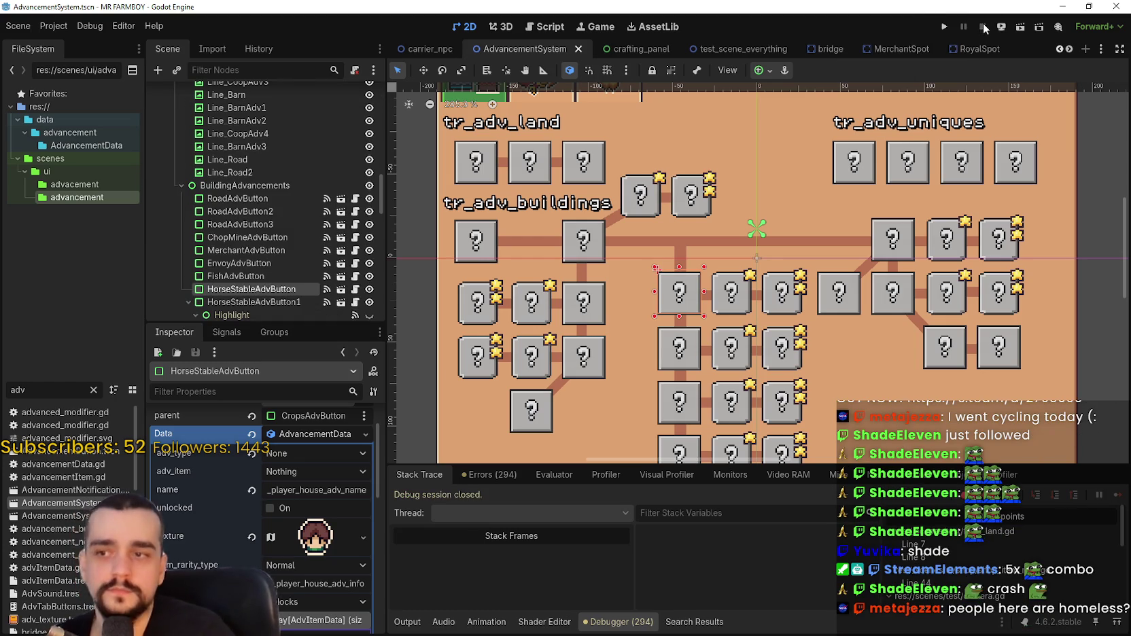
{"action": "key", "text": "F5"}
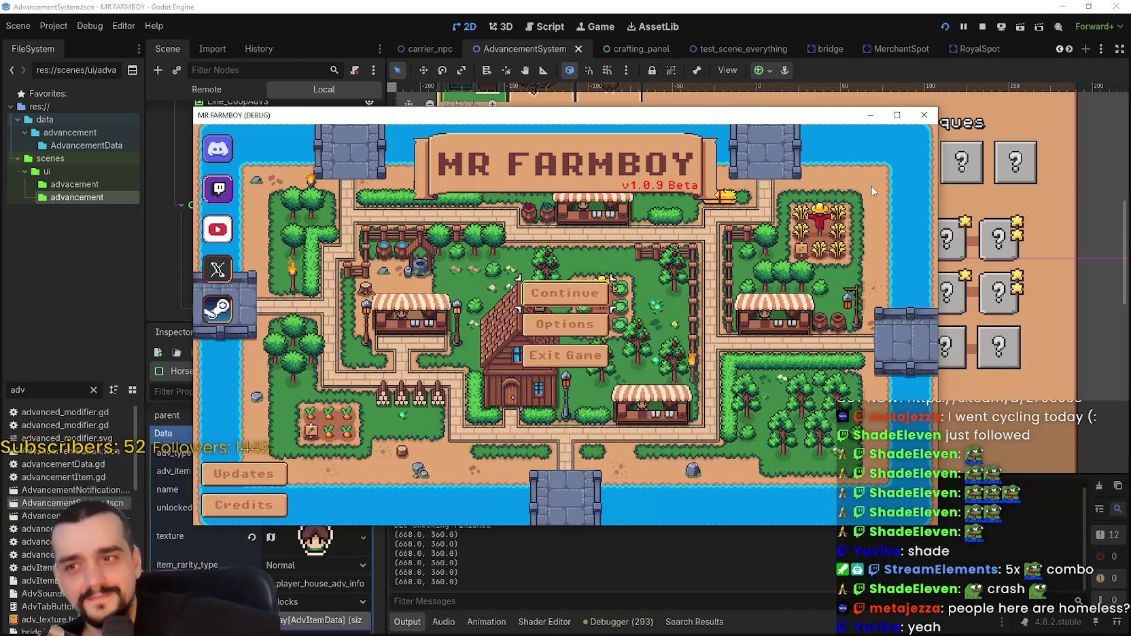
{"action": "left_click", "coordinate": [897, 115]}
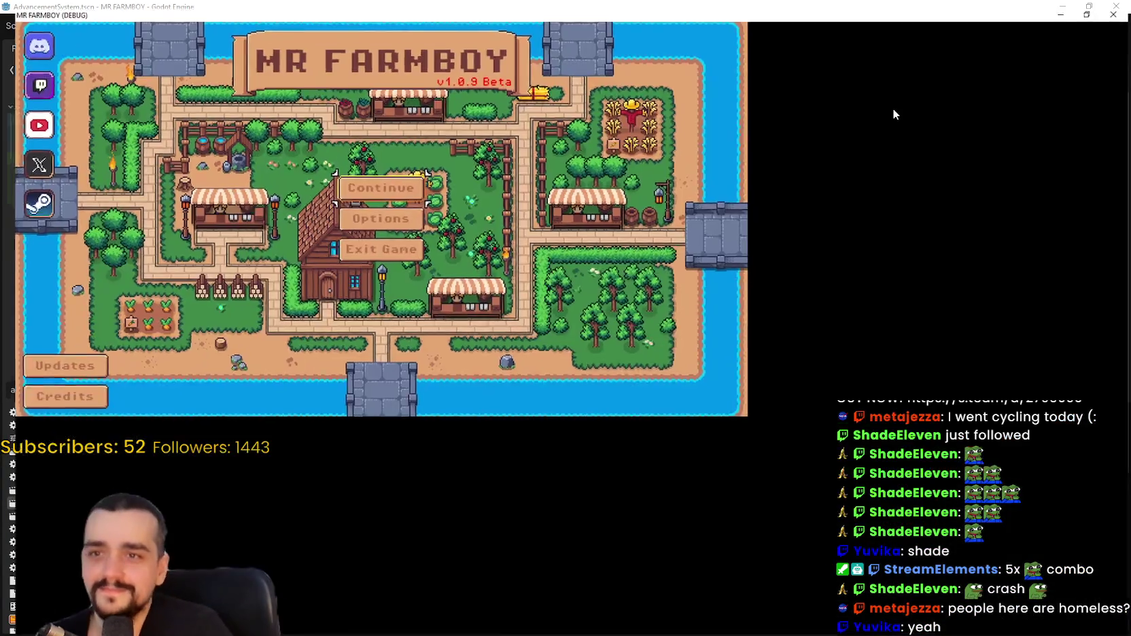
{"action": "left_click", "coordinate": [602, 293]}
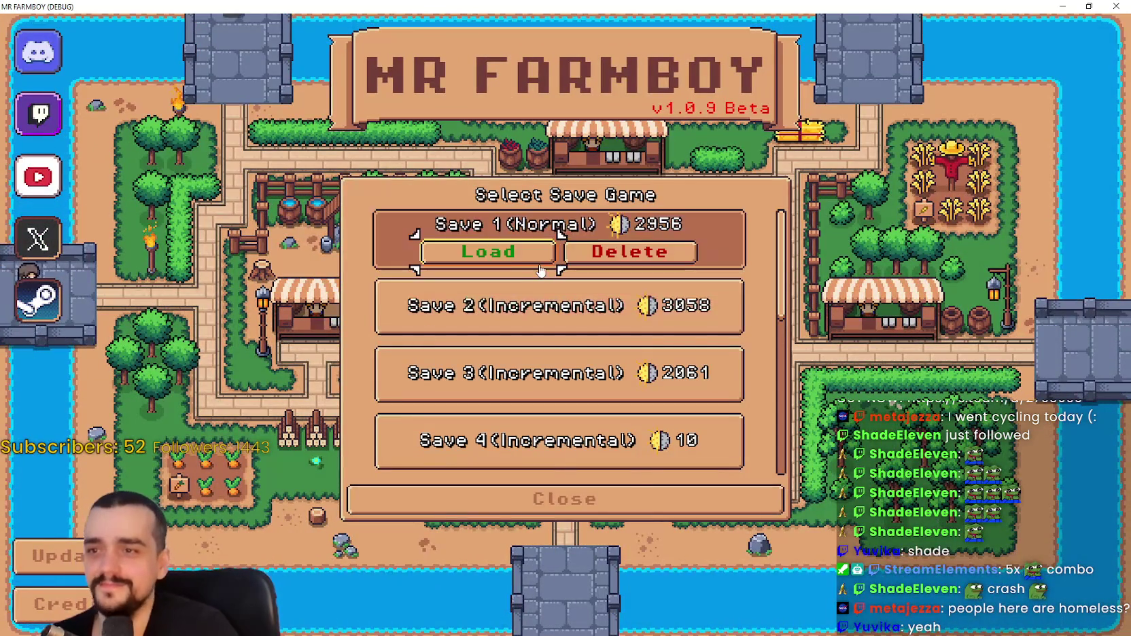
{"action": "left_click", "coordinate": [532, 259]}
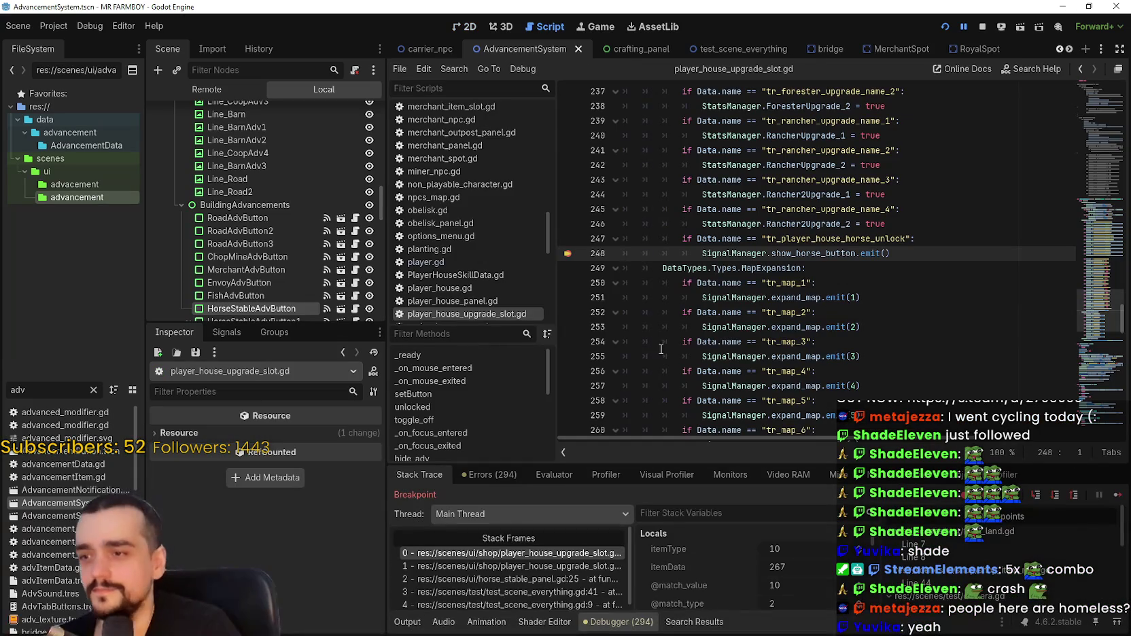
{"action": "left_click", "coordinate": [1118, 496]}
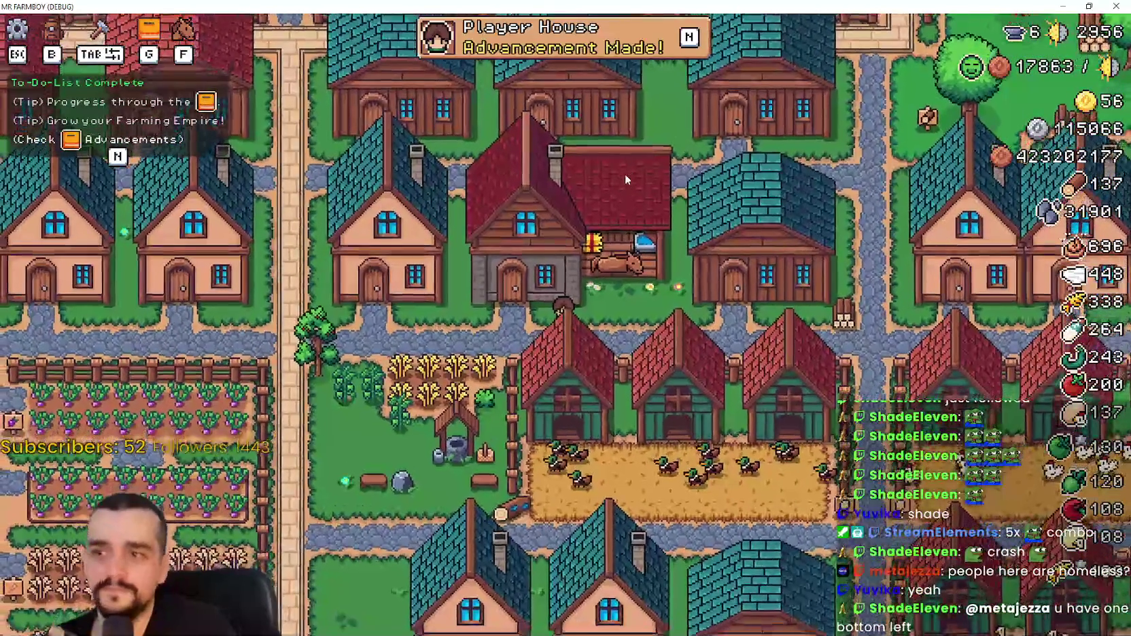
{"action": "key", "text": "n"}
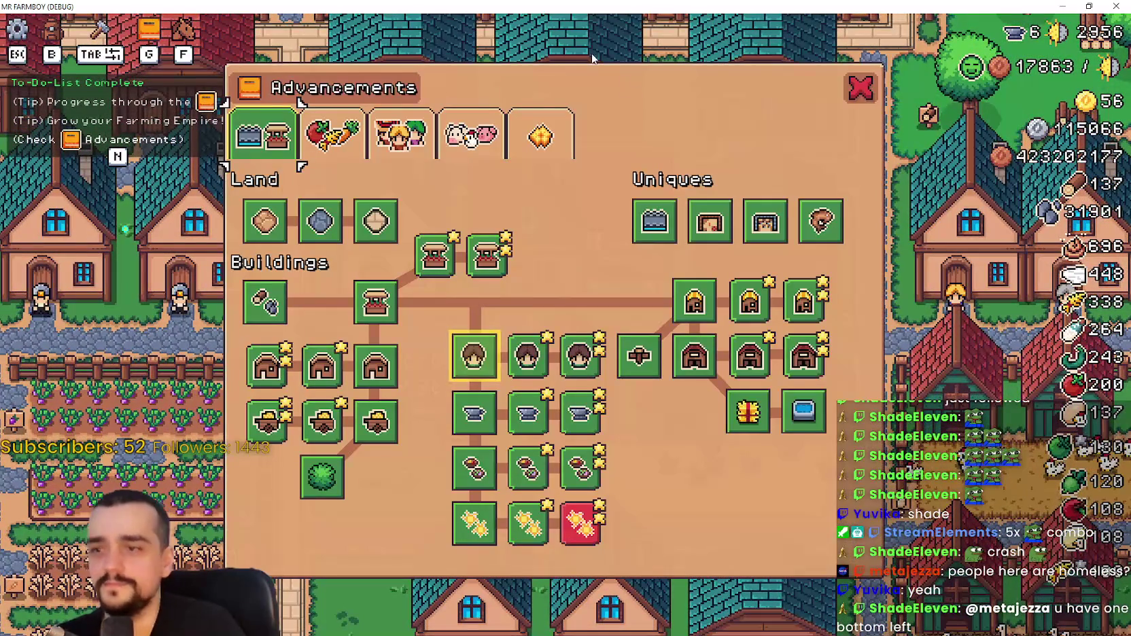
{"action": "left_click", "coordinate": [476, 357]}
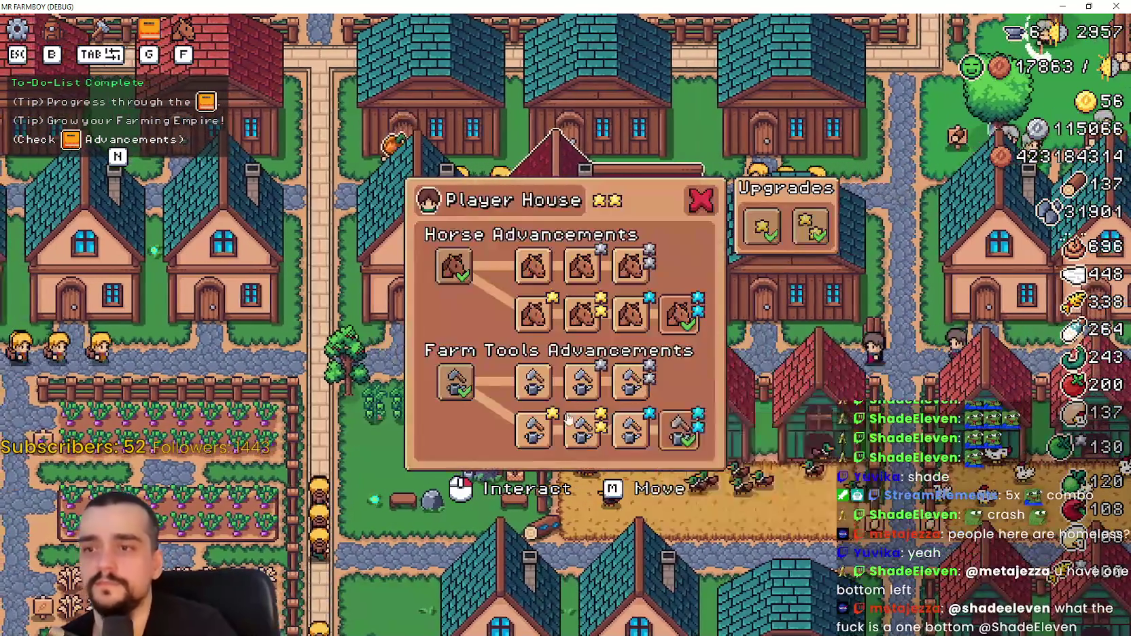
{"action": "mouse_move", "coordinate": [690, 442]}
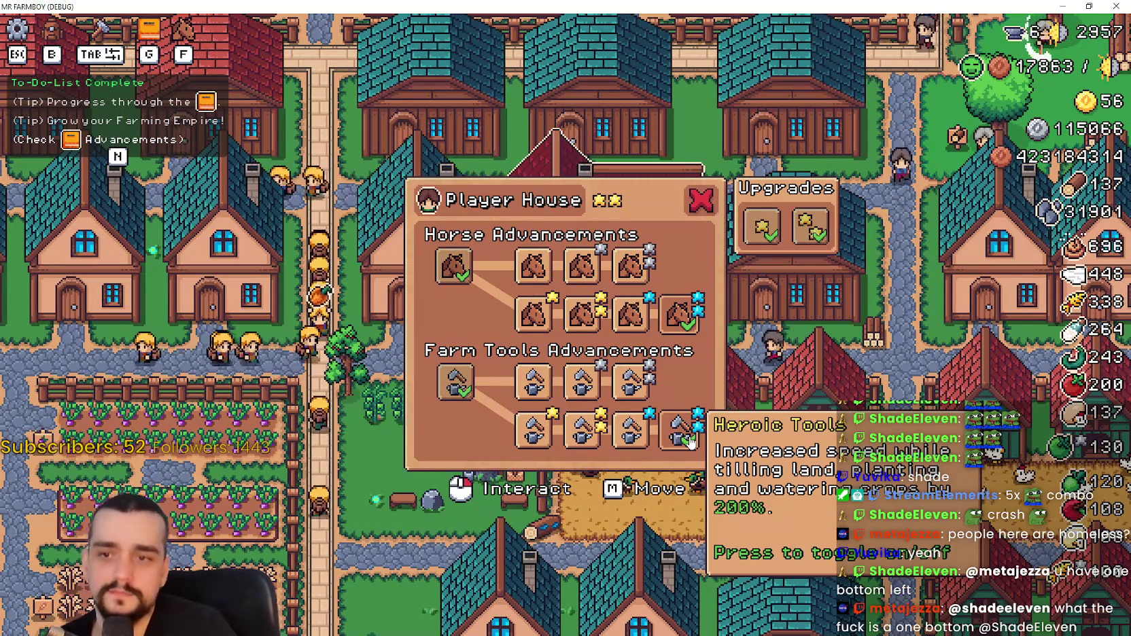
{"action": "left_click", "coordinate": [691, 442]}
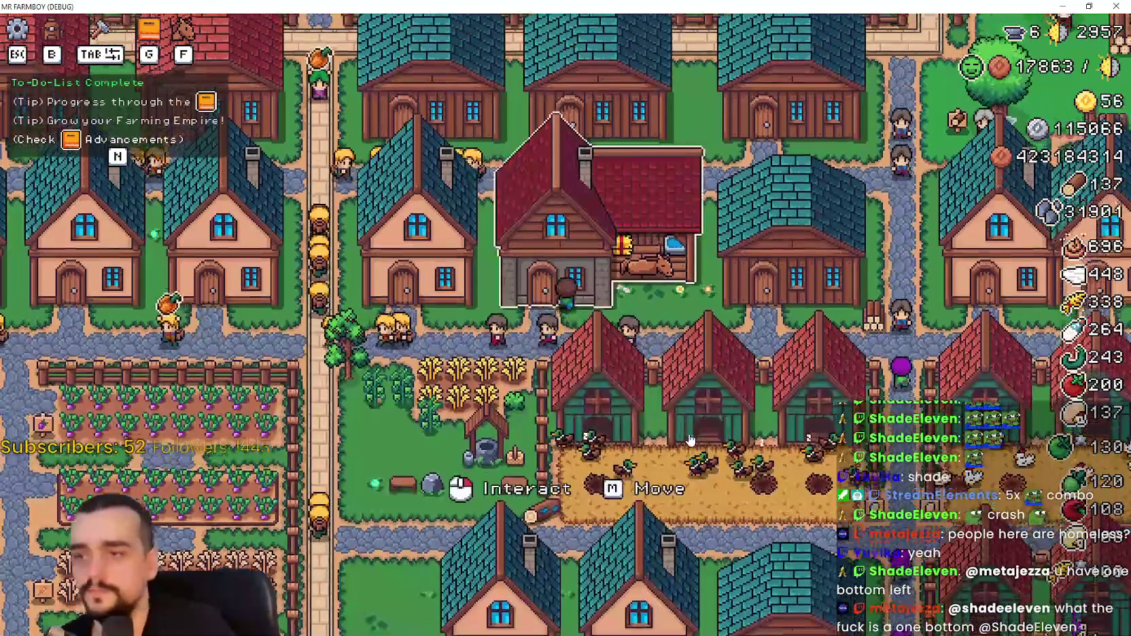
{"action": "key", "text": "n"}
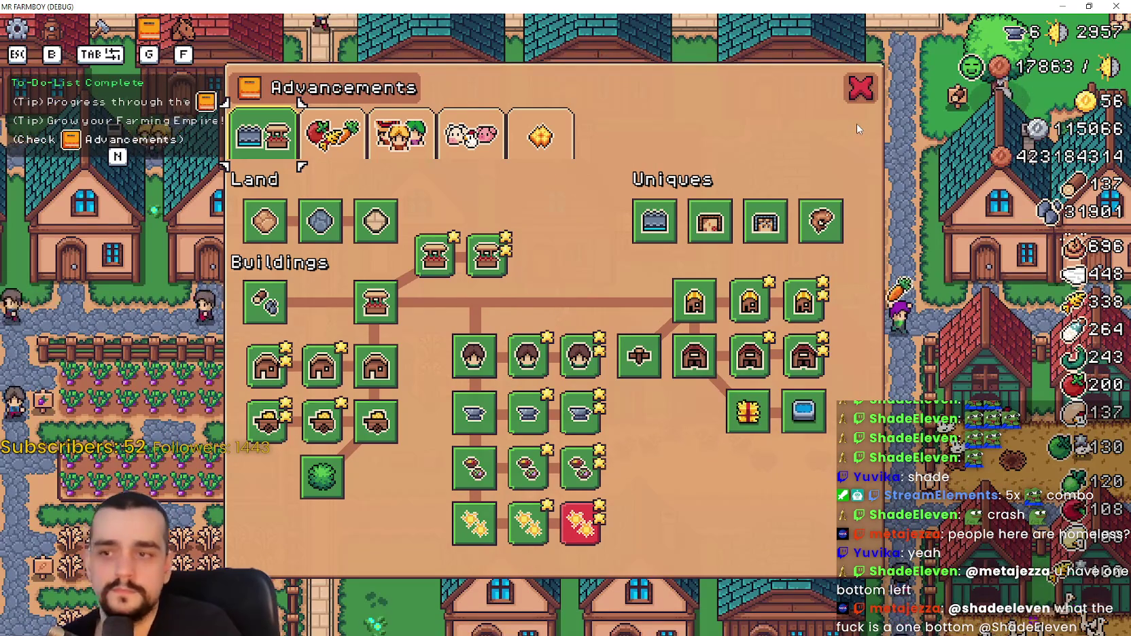
{"action": "left_click", "coordinate": [860, 89]}
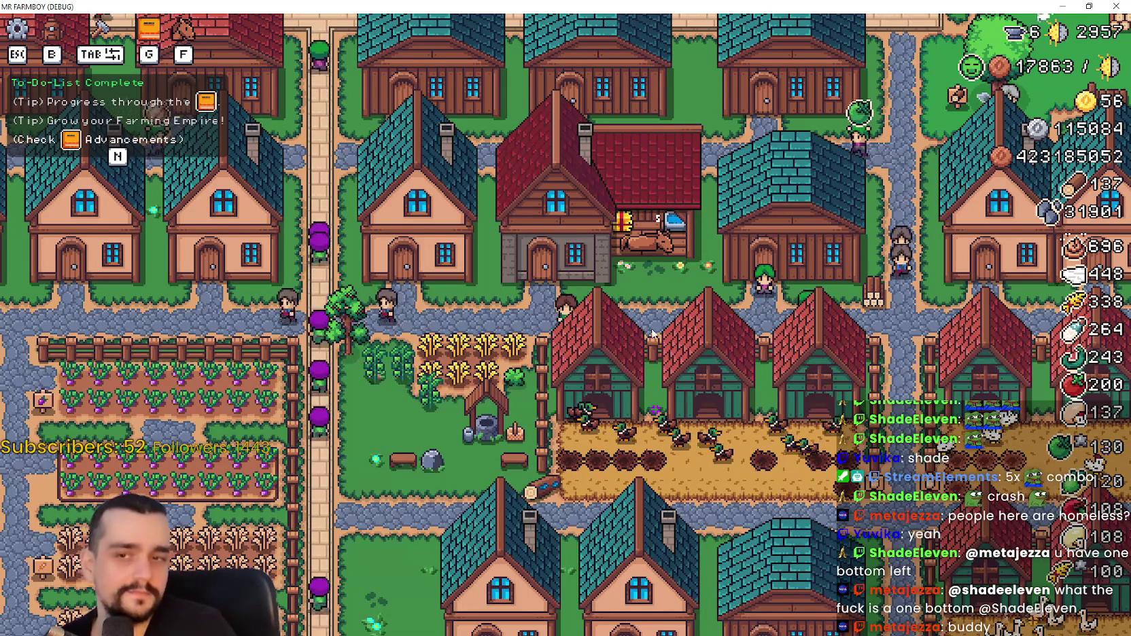
Briefly open the player house advancements, then ride north across the farm.
{"action": "key", "text": "w"}
{"action": "key", "text": "e"}
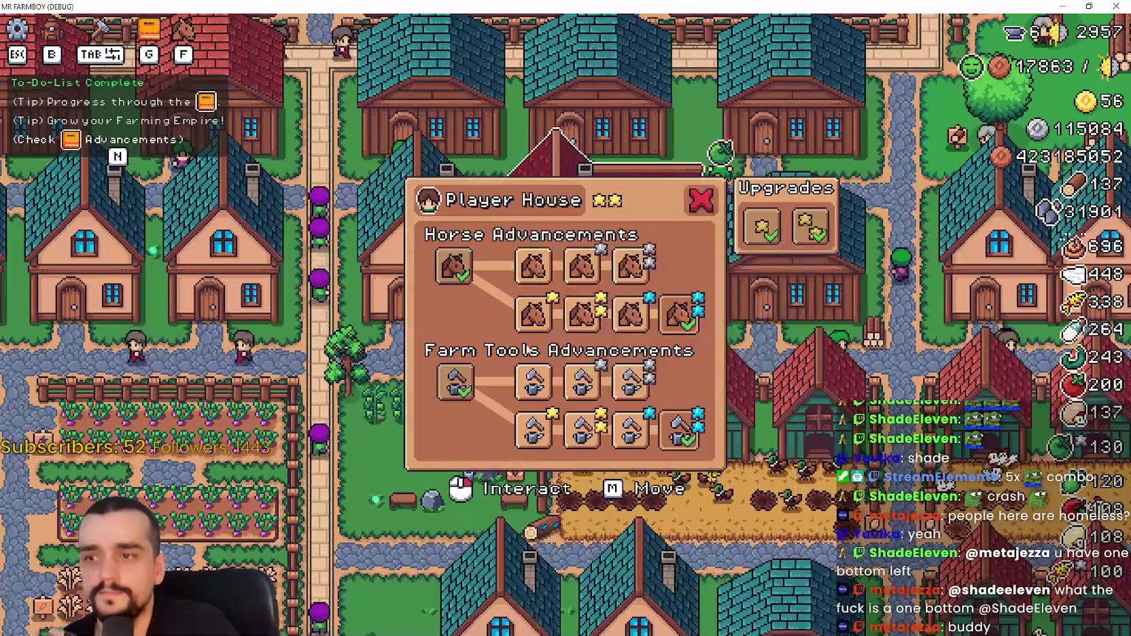
{"action": "key", "text": "Escape"}
{"action": "key", "text": "d"}
{"action": "key", "text": "w"}
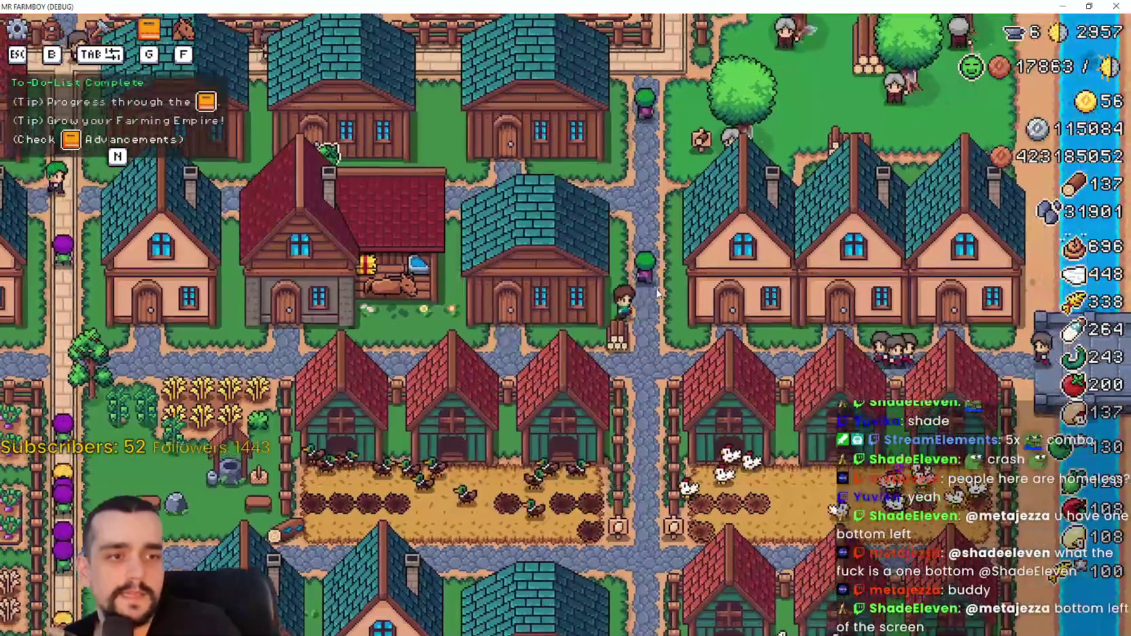
{"action": "key", "text": "w"}
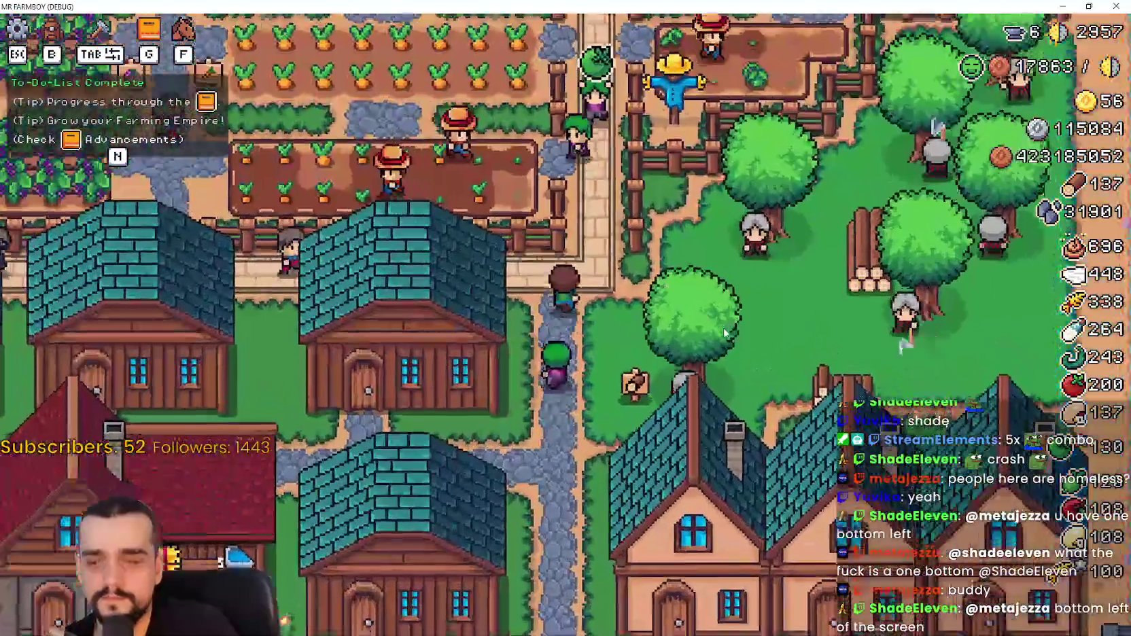
{"action": "scroll", "coordinate": [727, 333], "scroll_direction": "down", "scroll_amount": 2}
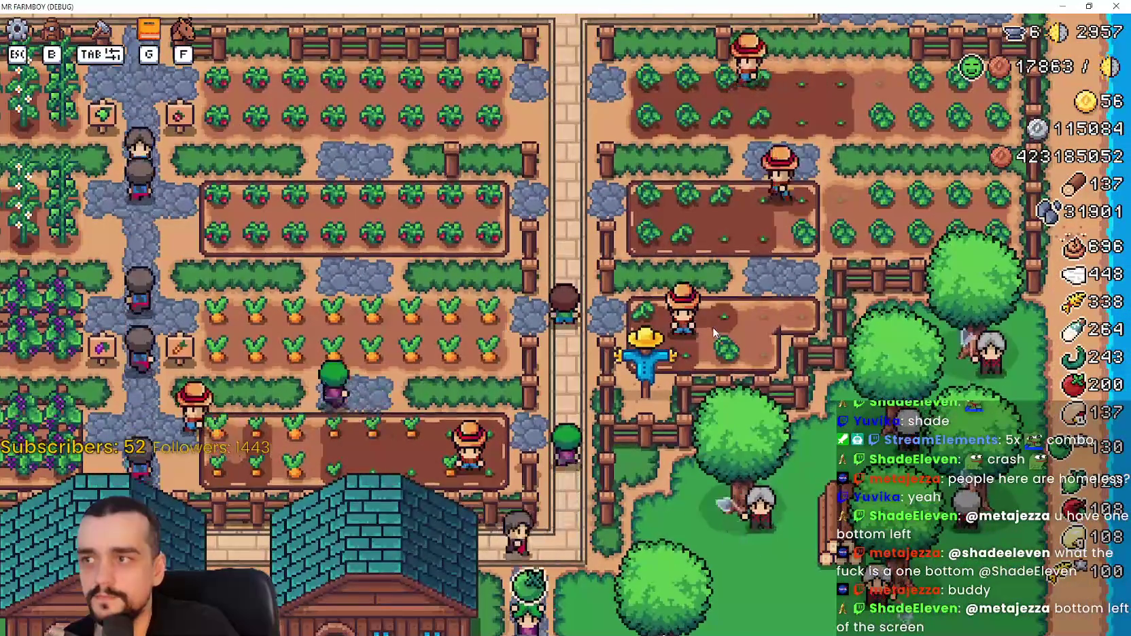
{"action": "key", "text": "g"}
{"action": "key", "text": "g"}
{"action": "scroll", "coordinate": [700, 320], "scroll_direction": "down", "scroll_amount": 5}
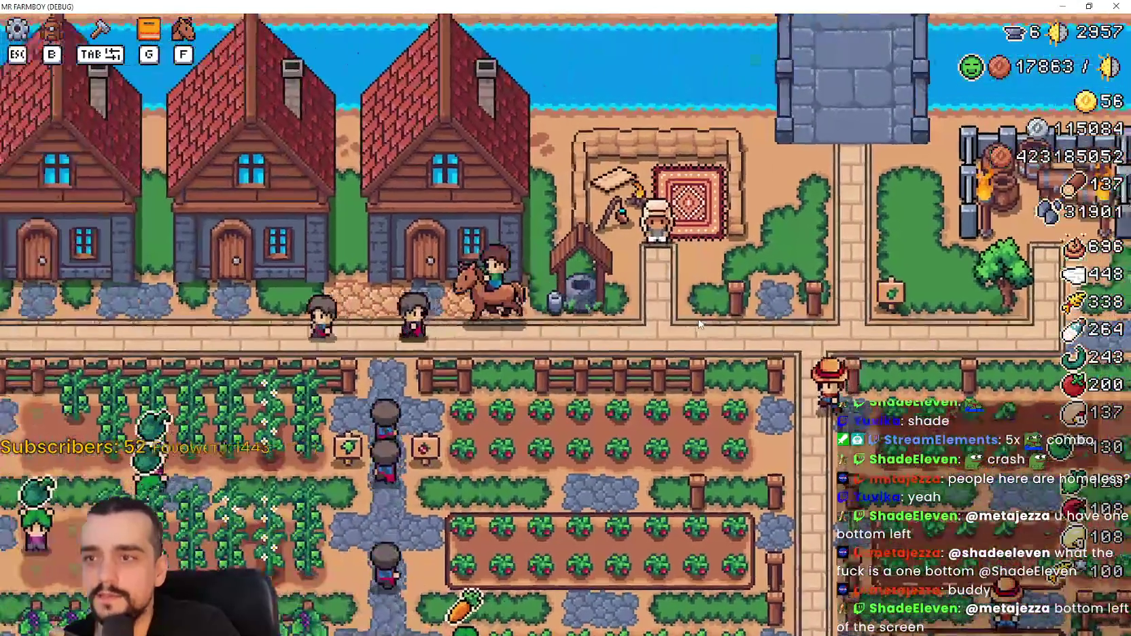
{"action": "scroll", "coordinate": [696, 314], "scroll_direction": "up", "scroll_amount": 3}
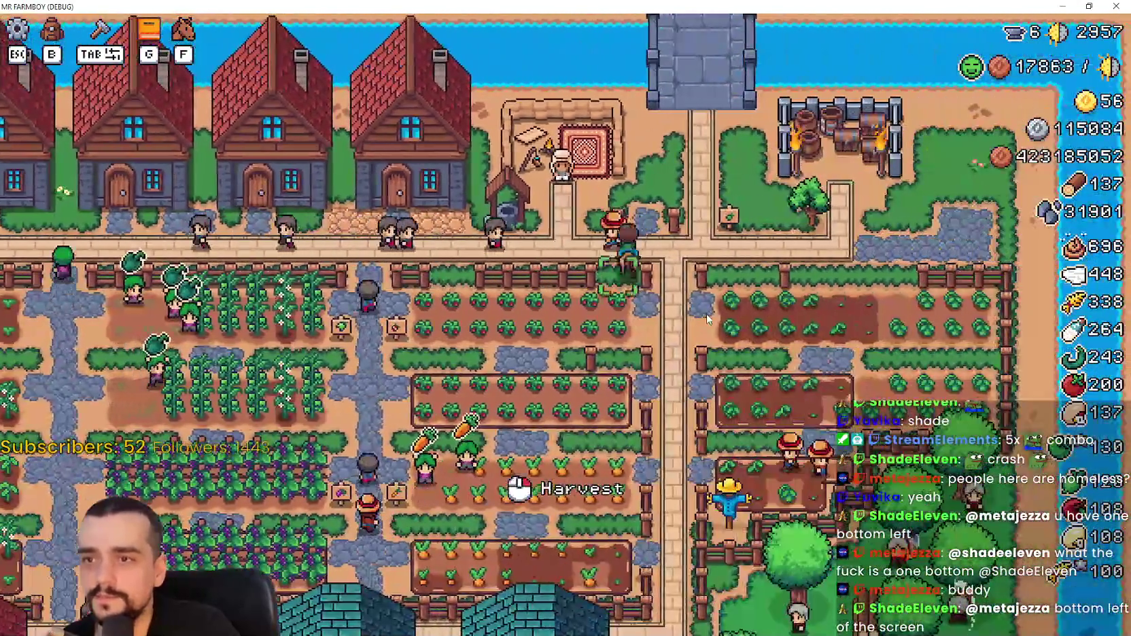
Ride past the merchant stall south to the Player House and open its upgrades.
{"action": "key", "text": "w"}
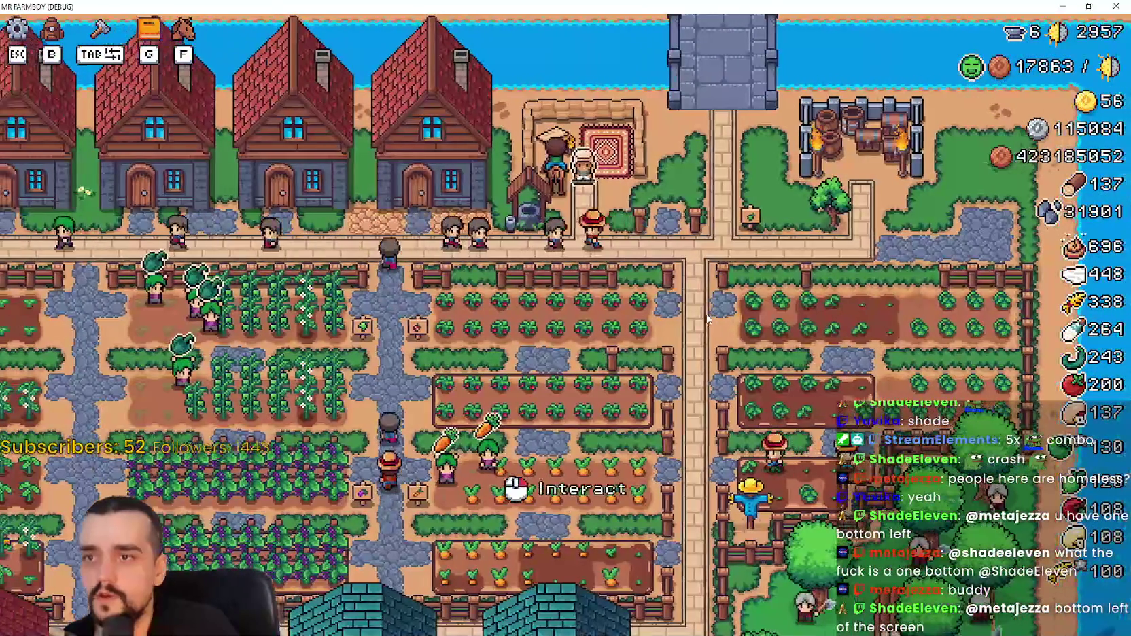
{"action": "key", "text": "s"}
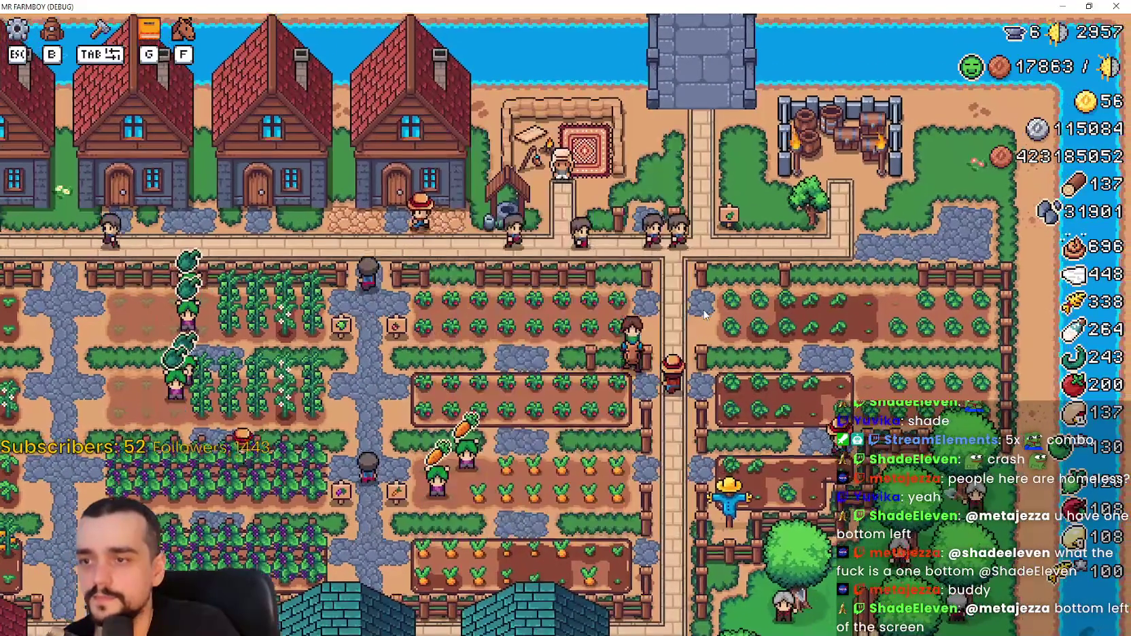
{"action": "key", "text": "w"}
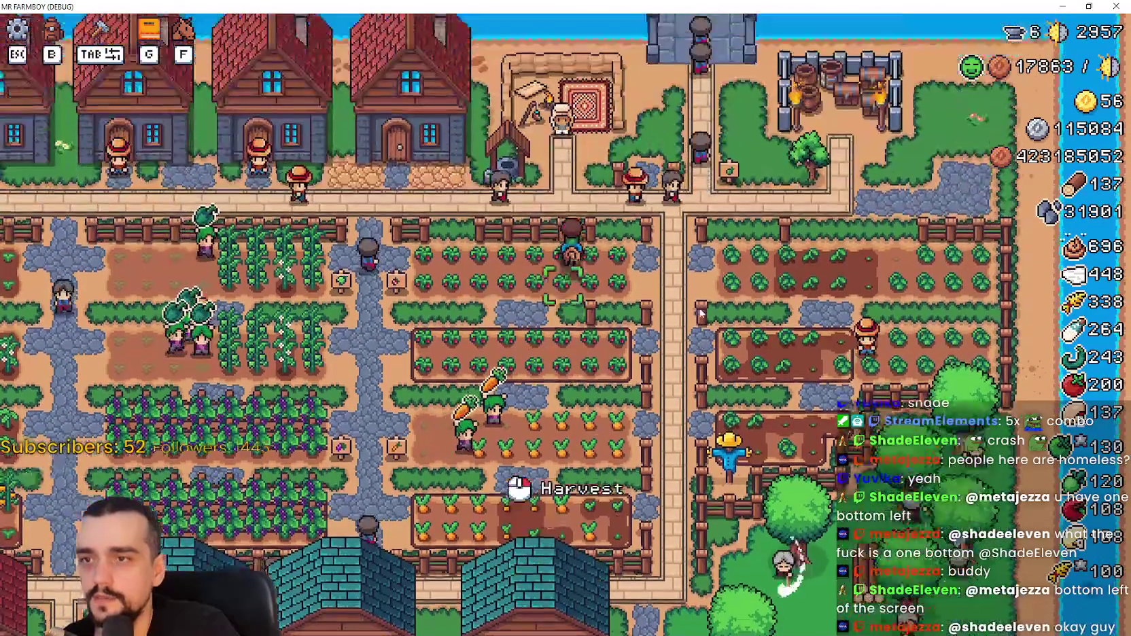
{"action": "key", "text": "w"}
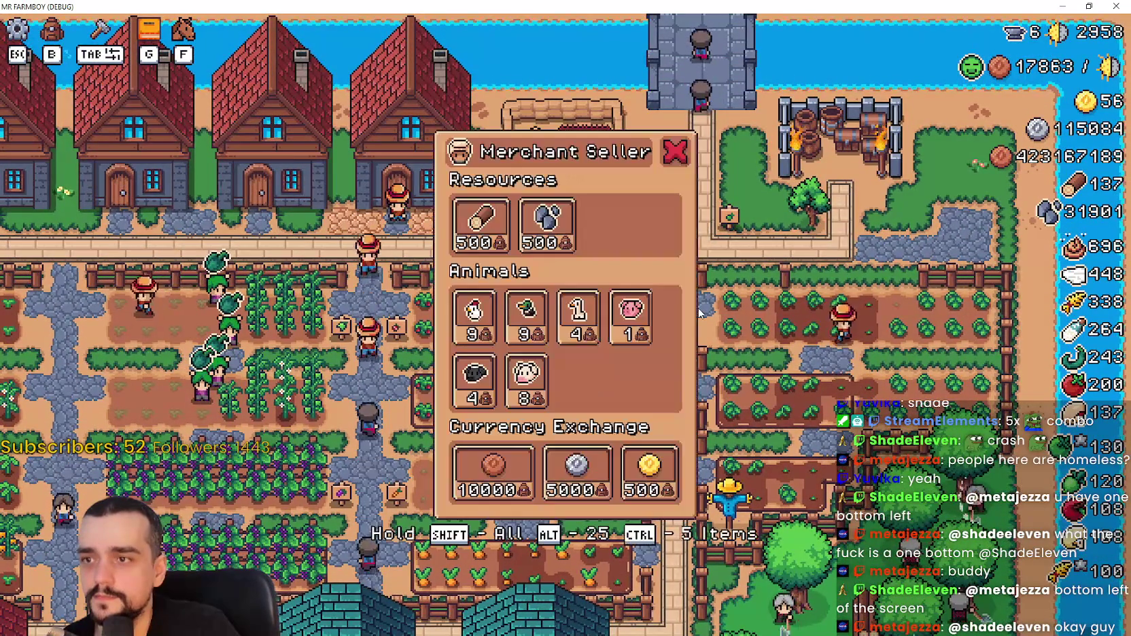
{"action": "key", "text": "s"}
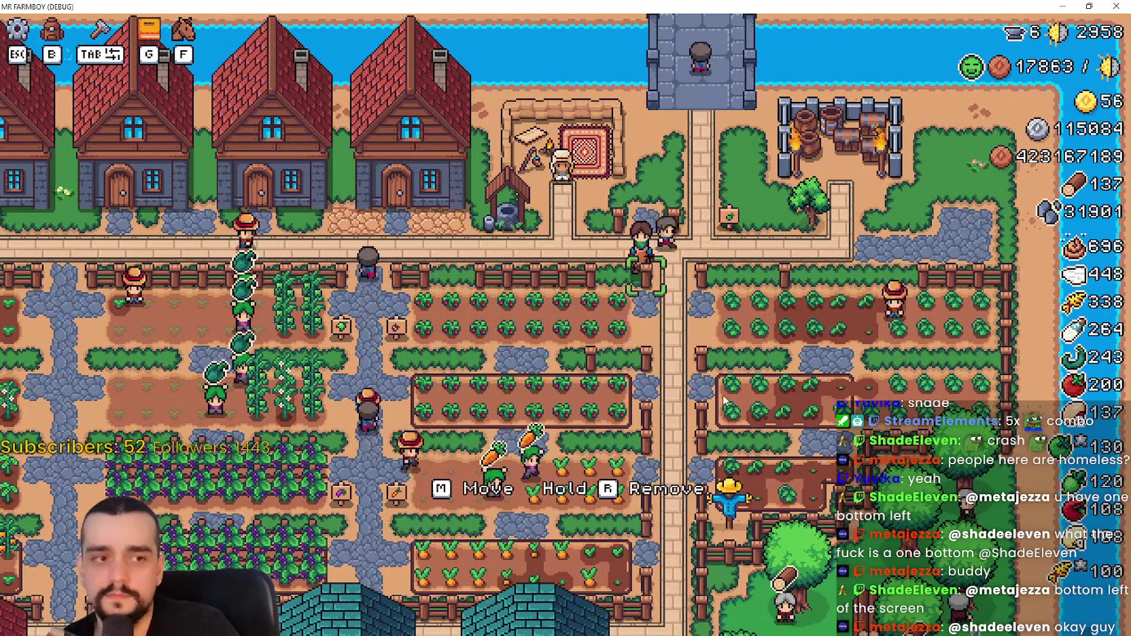
{"action": "key", "text": "s"}
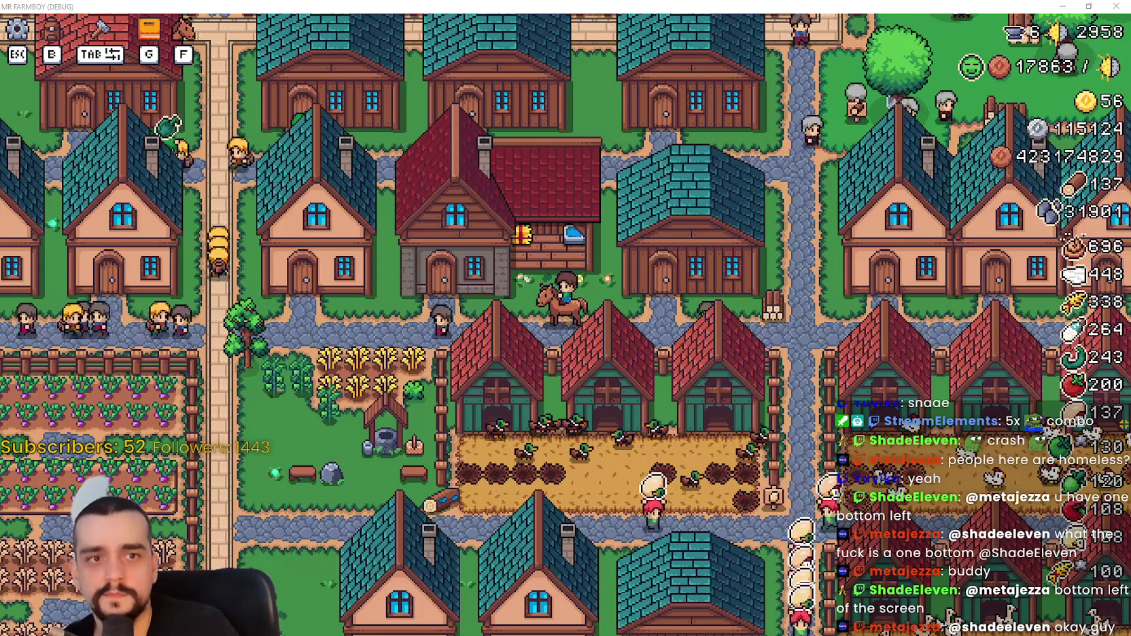
{"action": "key", "text": "h"}
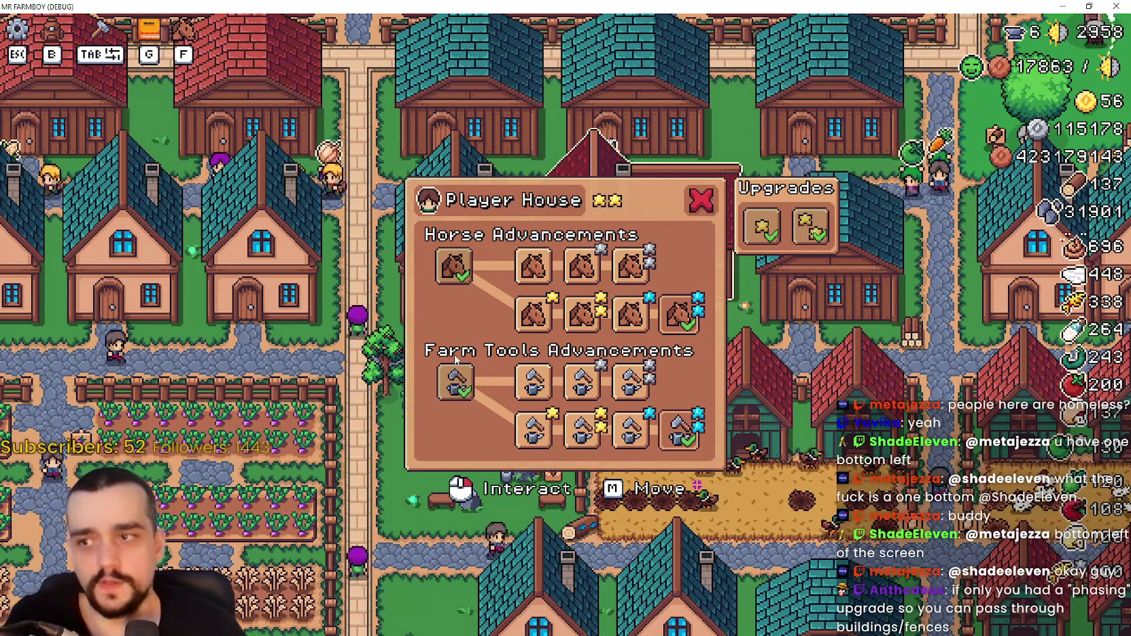
Read each saddle upgrade's speed-bonus tooltip, then return to the Godot editor.
{"action": "mouse_move", "coordinate": [459, 292]}
{"action": "mouse_move", "coordinate": [529, 278]}
{"action": "mouse_move", "coordinate": [462, 272]}
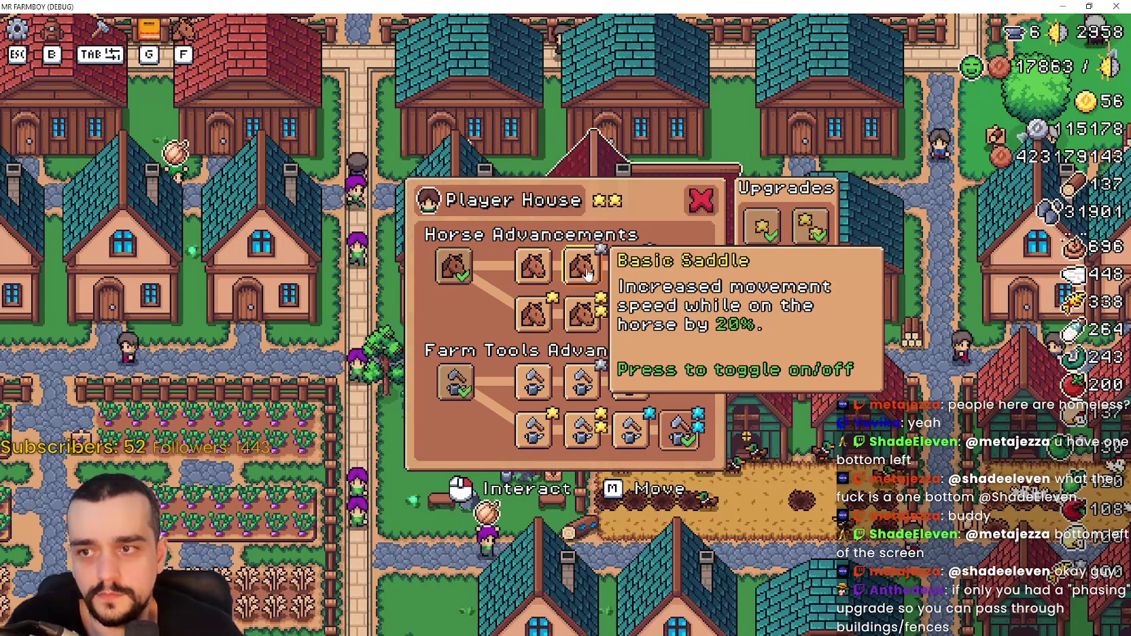
{"action": "mouse_move", "coordinate": [636, 265]}
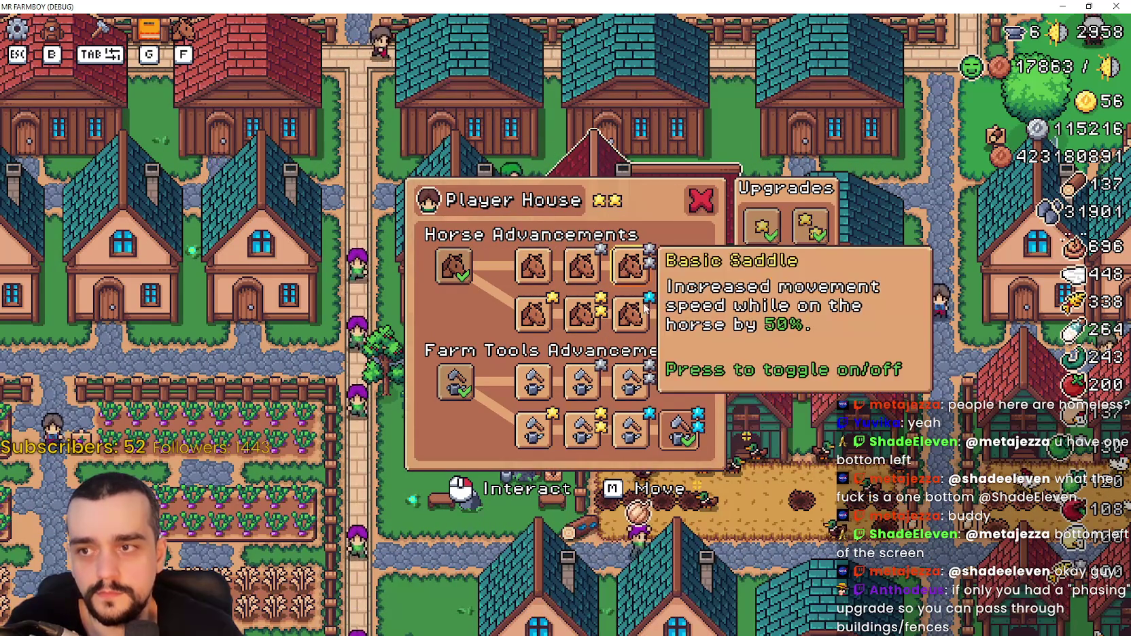
{"action": "mouse_move", "coordinate": [571, 264]}
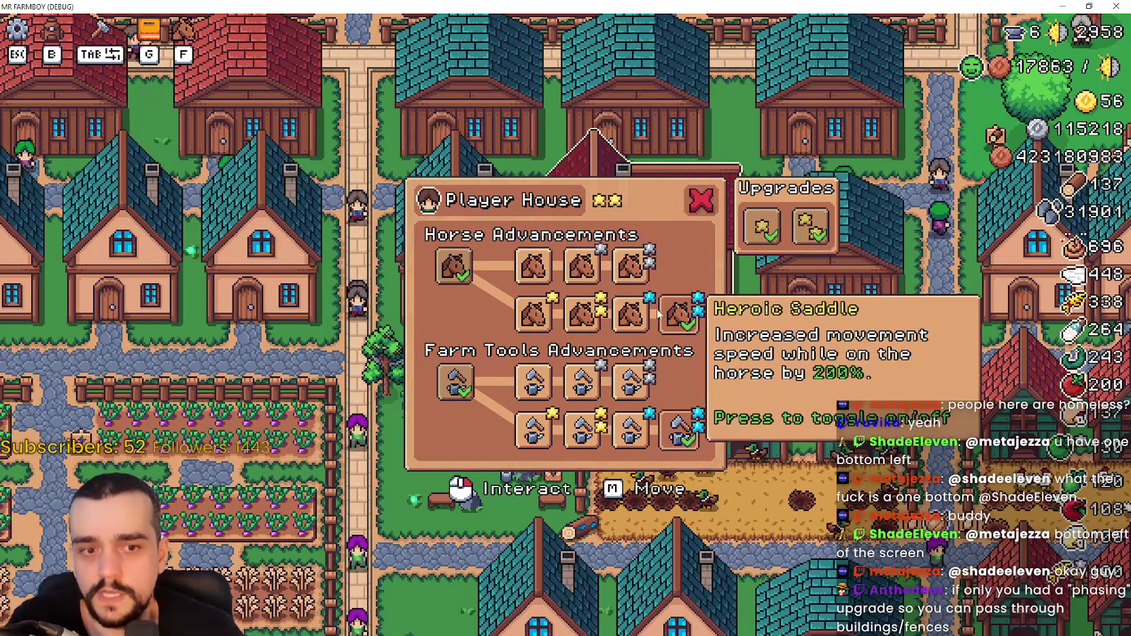
{"action": "mouse_move", "coordinate": [538, 317]}
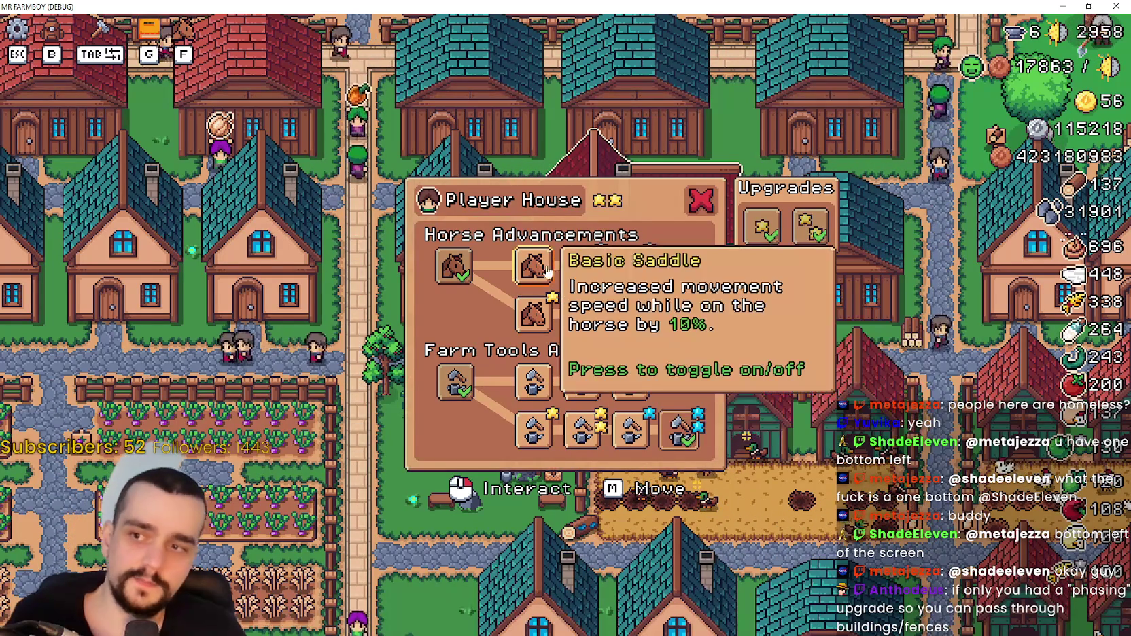
{"action": "mouse_move", "coordinate": [614, 326]}
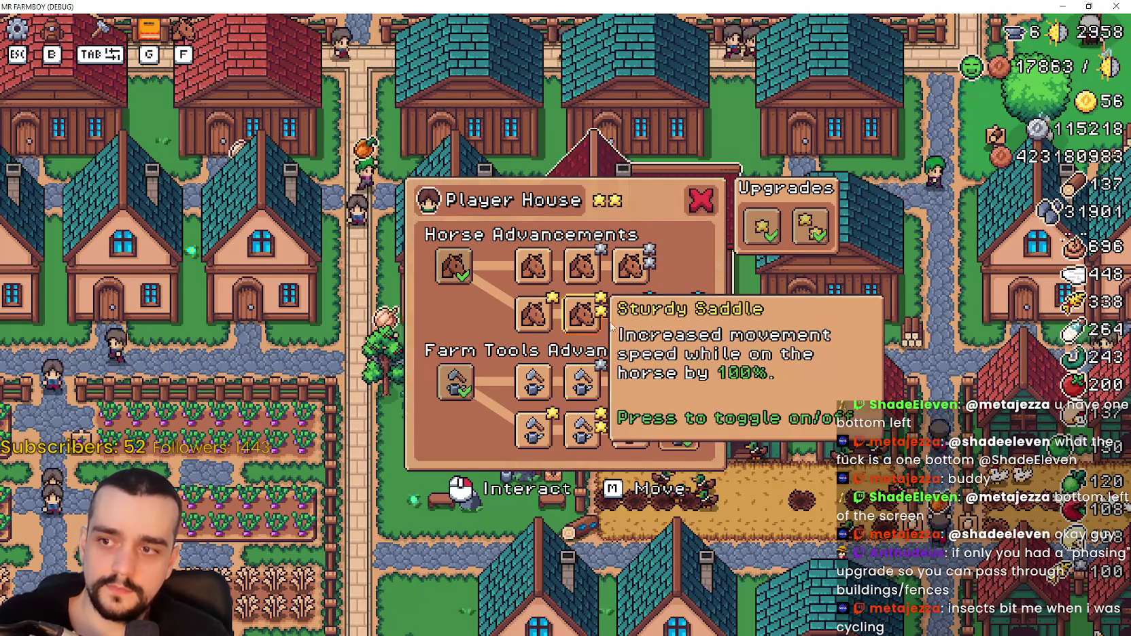
{"action": "mouse_move", "coordinate": [680, 331]}
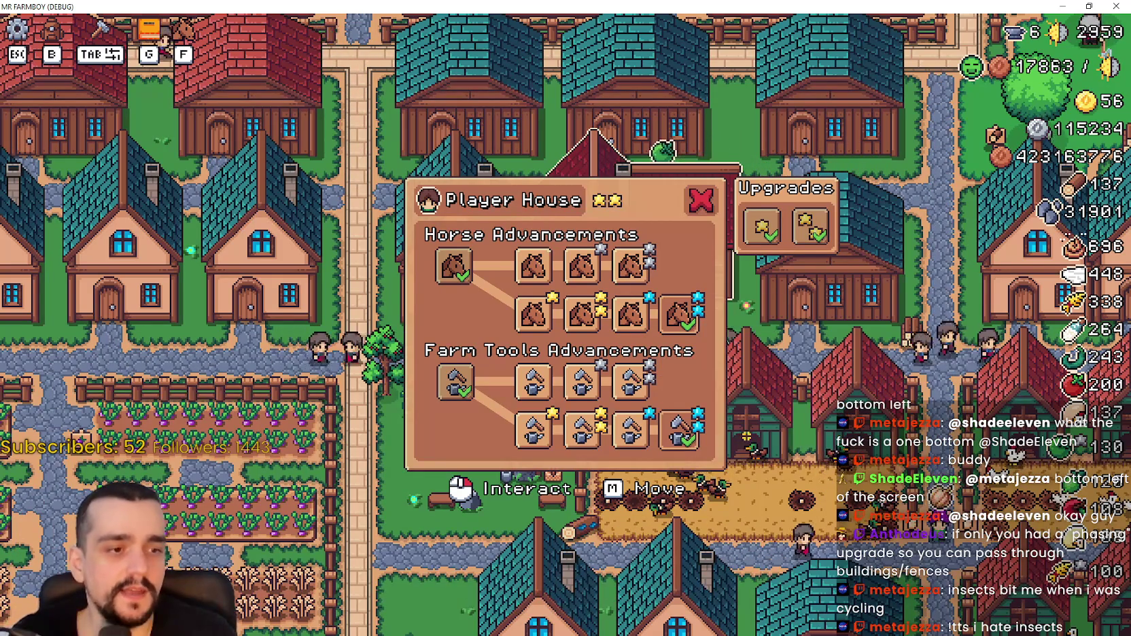
{"action": "key", "text": "alt+Tab"}
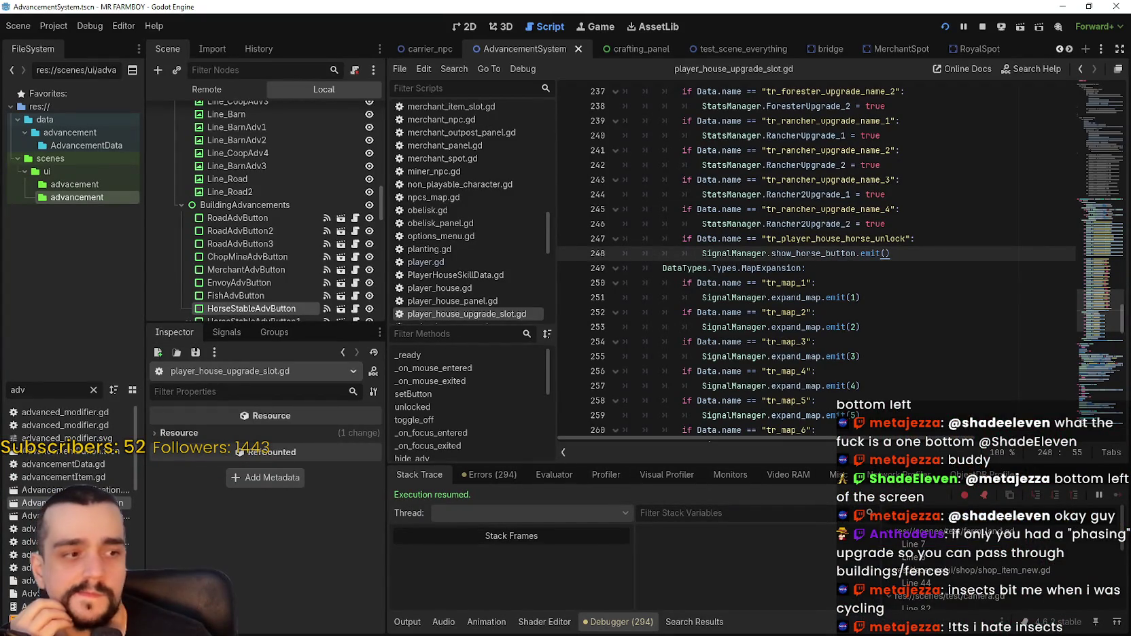
{"action": "key", "text": "alt+Tab"}
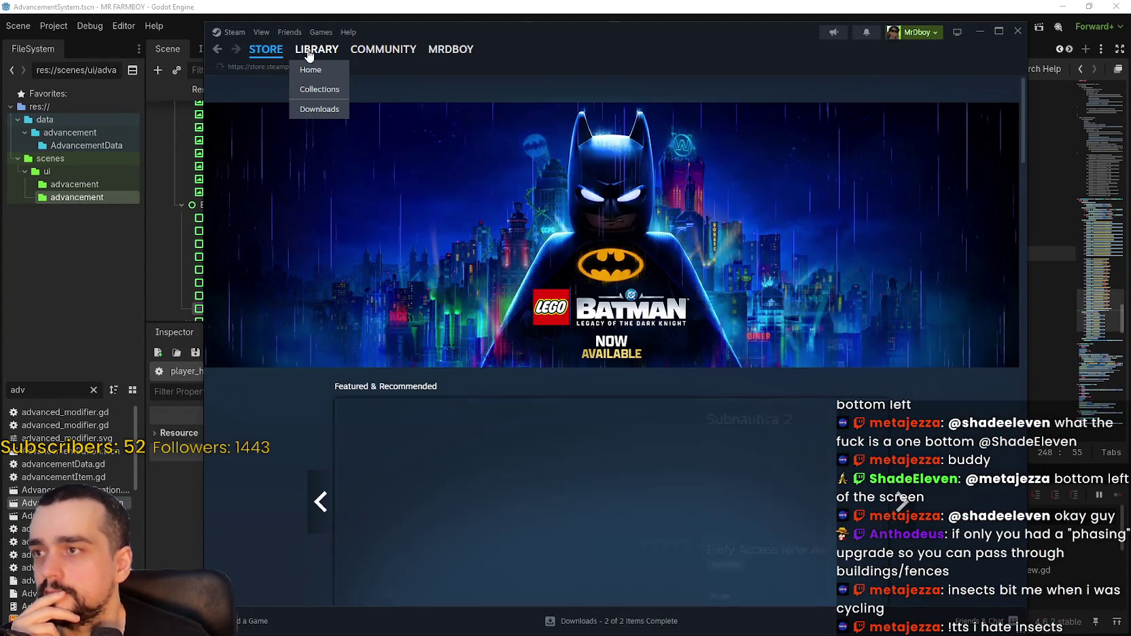
{"action": "left_click", "coordinate": [317, 49]}
{"action": "left_click", "coordinate": [477, 127]}
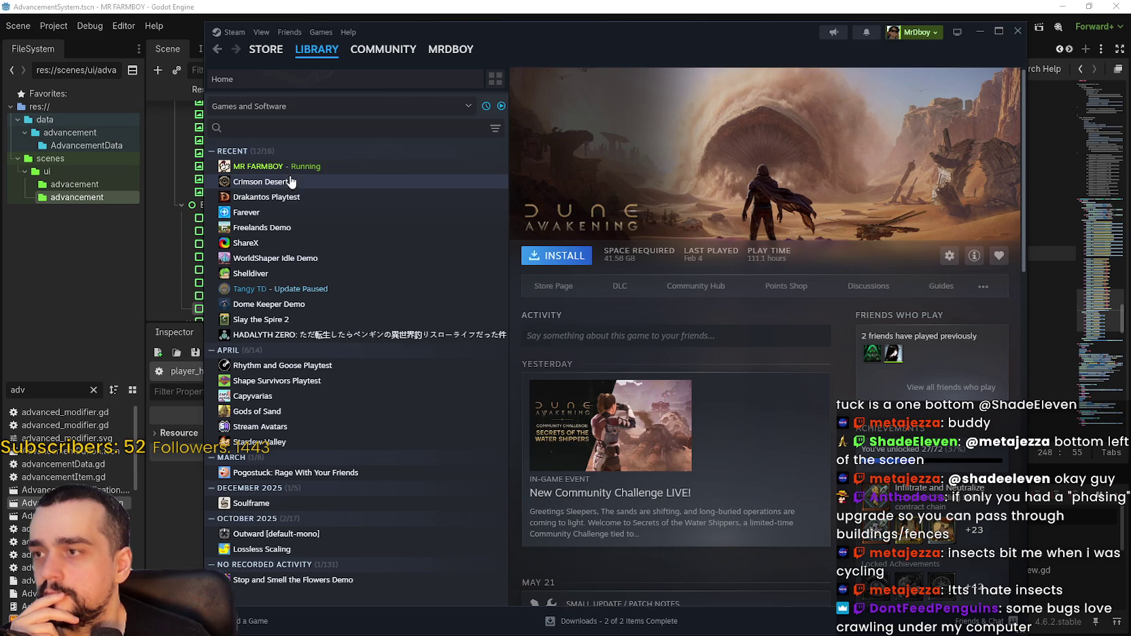
{"action": "left_click", "coordinate": [294, 173]}
{"action": "scroll", "coordinate": [960, 561], "scroll_direction": "down", "scroll_amount": 10}
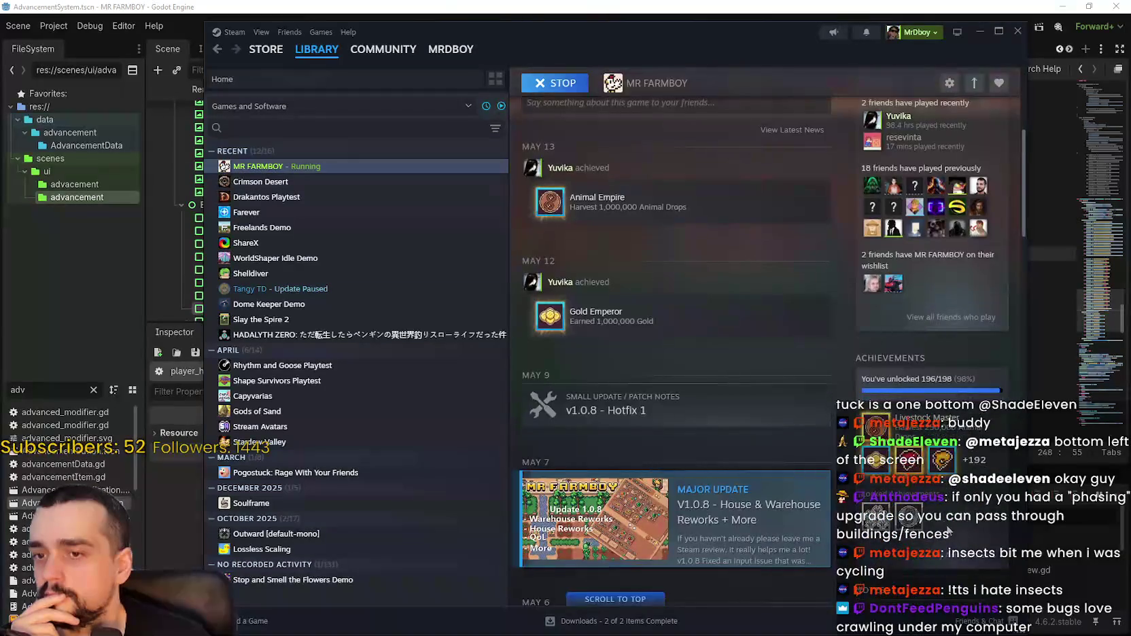
{"action": "left_click", "coordinate": [961, 561]}
{"action": "scroll", "coordinate": [788, 413], "scroll_direction": "down", "scroll_amount": 3}
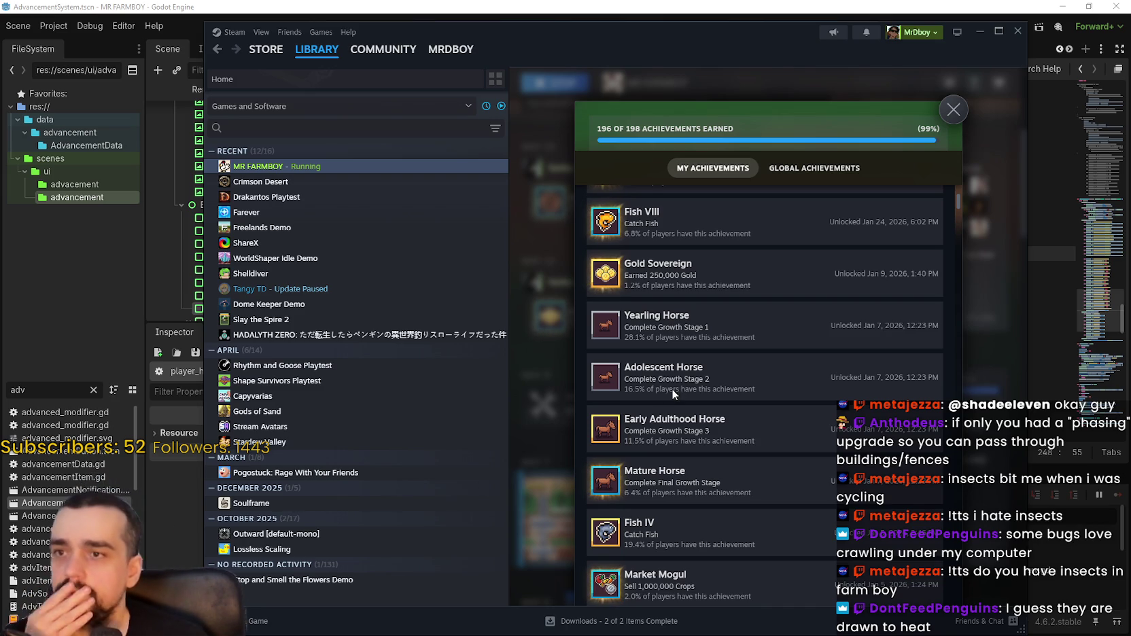
{"action": "key", "text": "alt+Tab"}
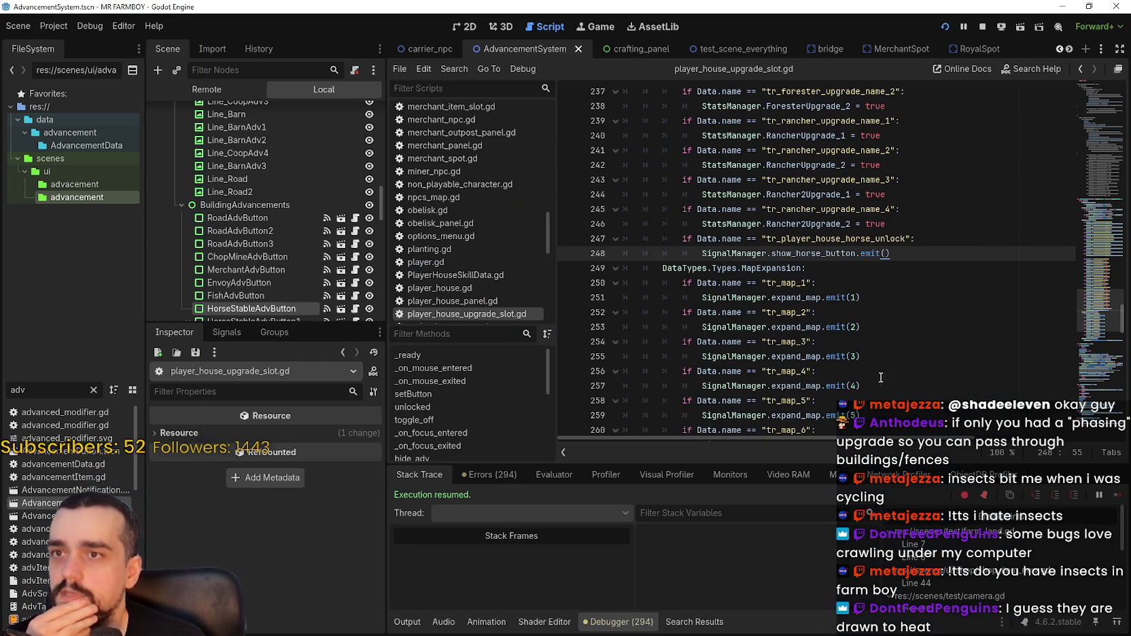
Filter the FileSystem for 'game_man' and open game_manager.gd at its horse_stable_requests dictionary.
{"action": "left_click", "coordinate": [847, 296]}
{"action": "left_click", "coordinate": [928, 252]}
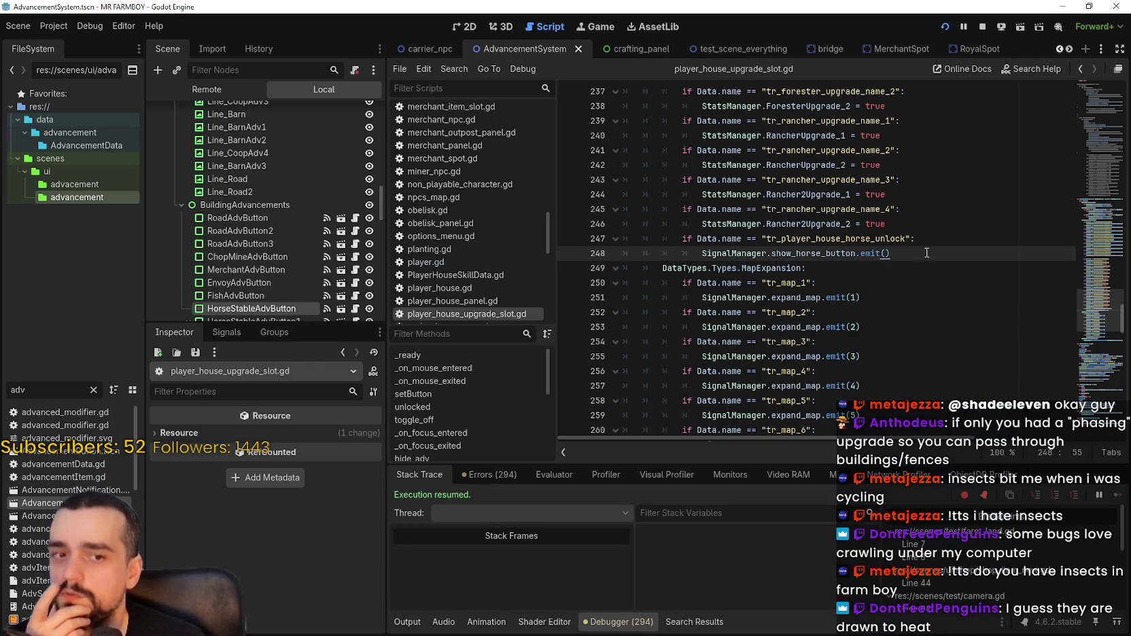
{"action": "left_click", "coordinate": [93, 391]}
{"action": "type", "text": "game"}
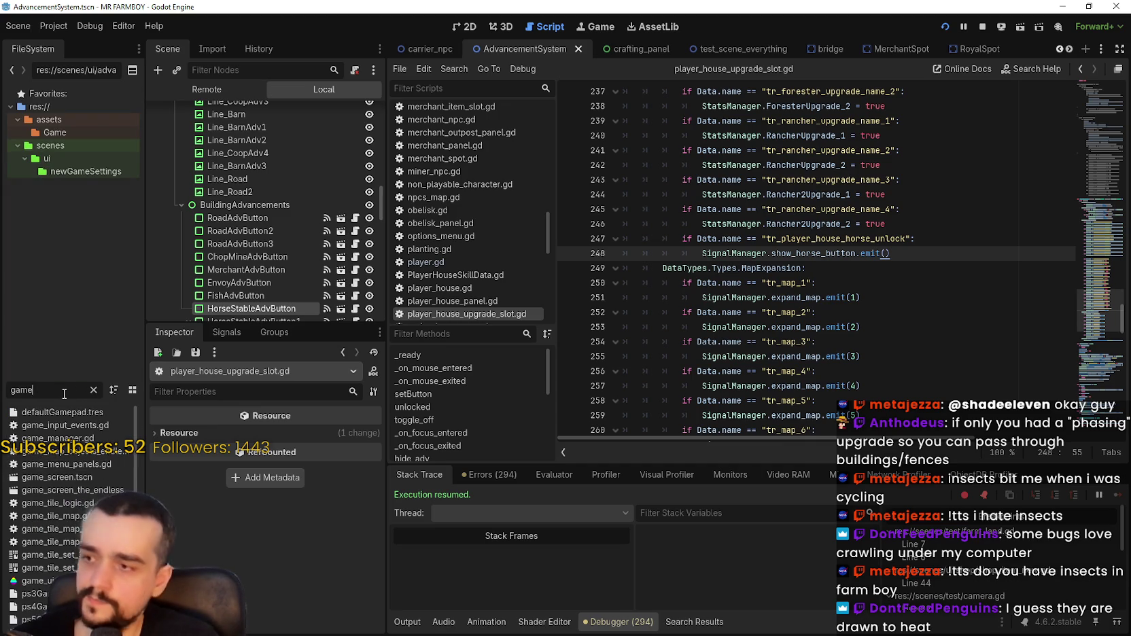
{"action": "type", "text": "_s"}
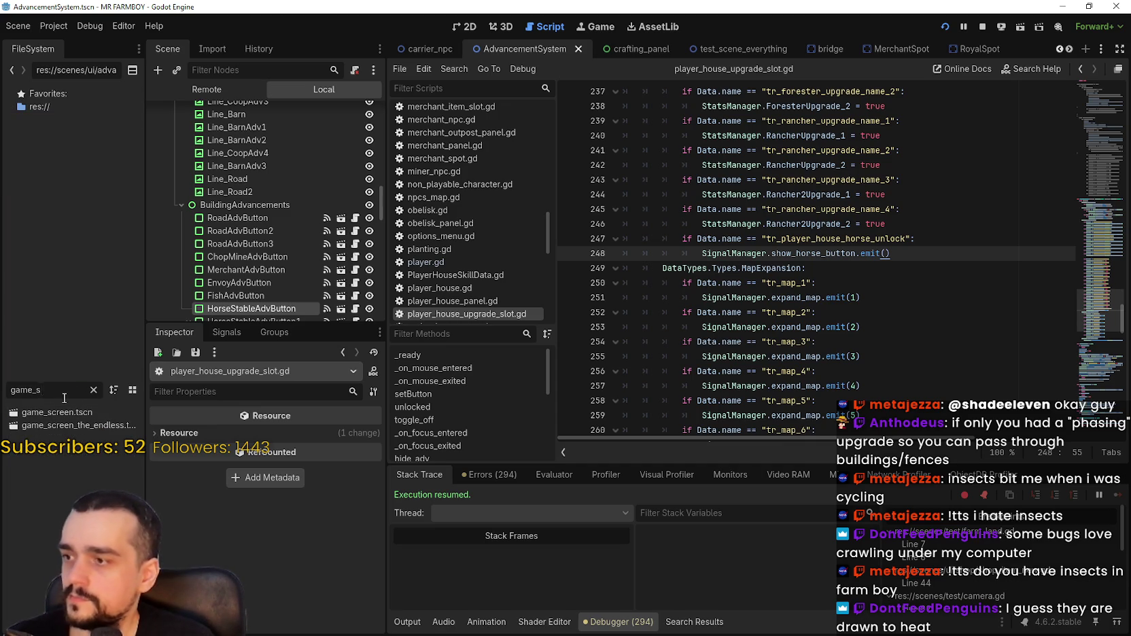
{"action": "key", "text": "BackSpace"}
{"action": "key", "text": "BackSpace"}
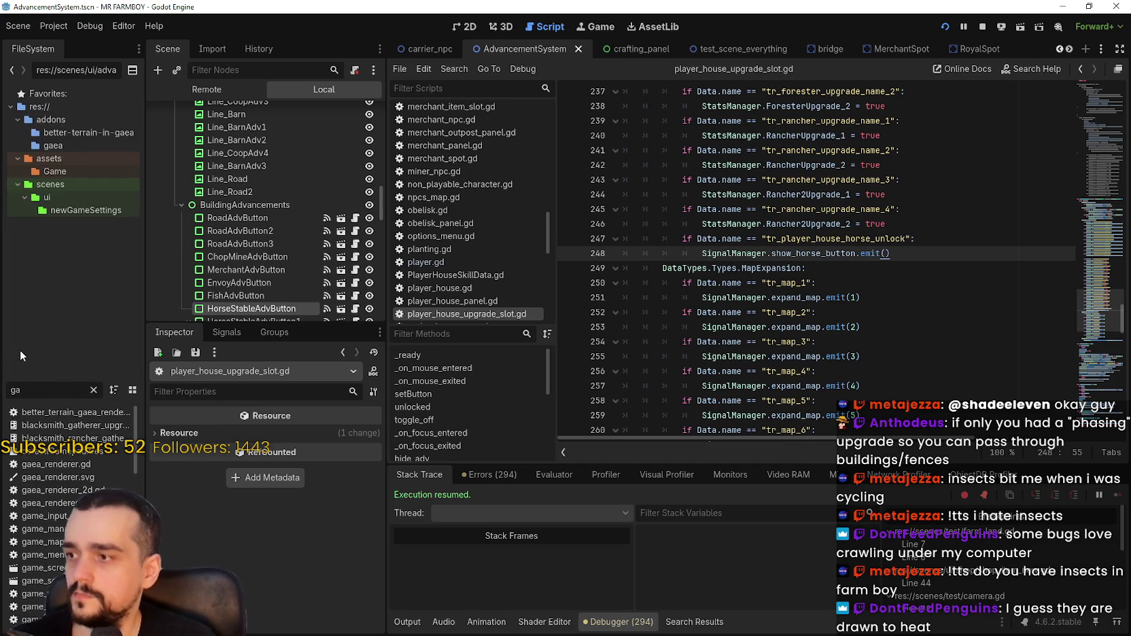
{"action": "type", "text": "me_"}
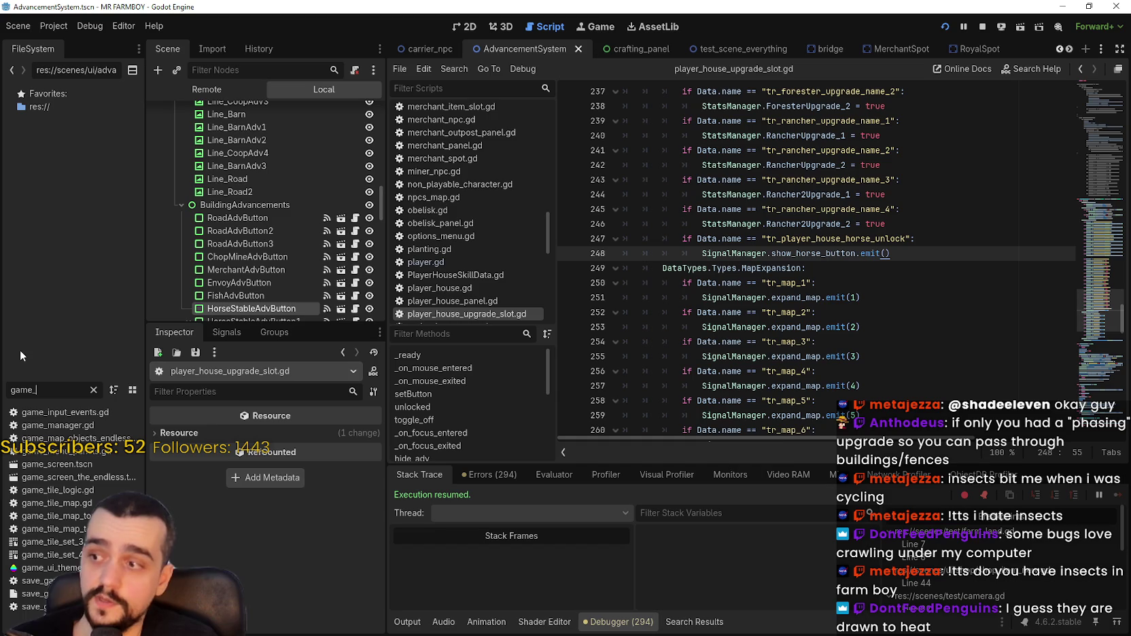
{"action": "type", "text": "man"}
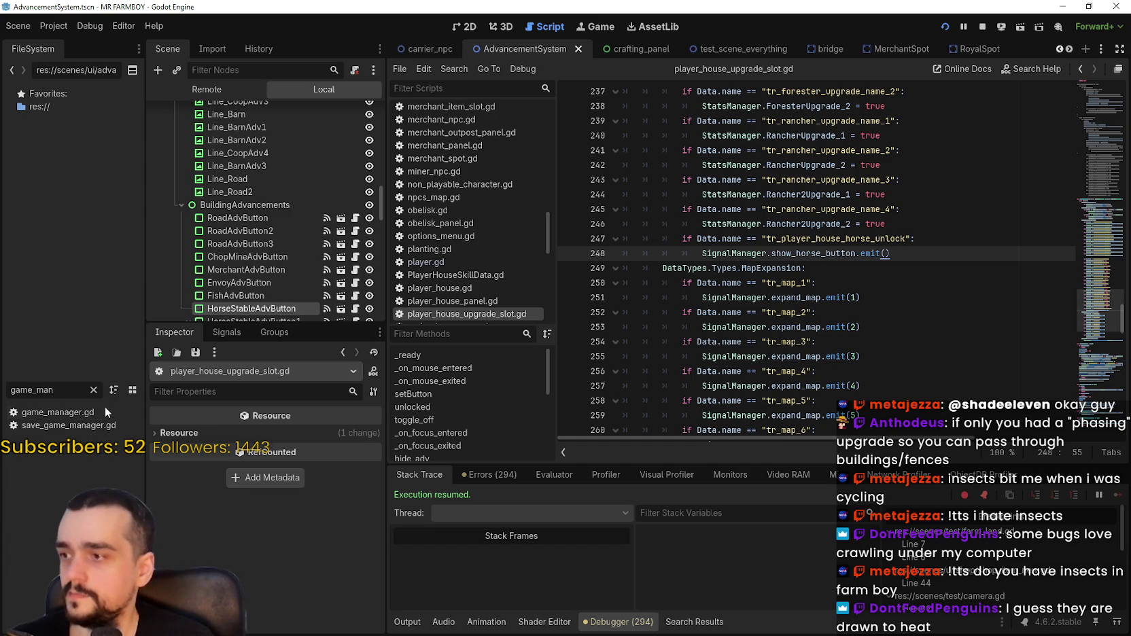
{"action": "double_click", "coordinate": [104, 411]}
{"action": "scroll", "coordinate": [384, 157], "scroll_direction": "up", "scroll_amount": 5}
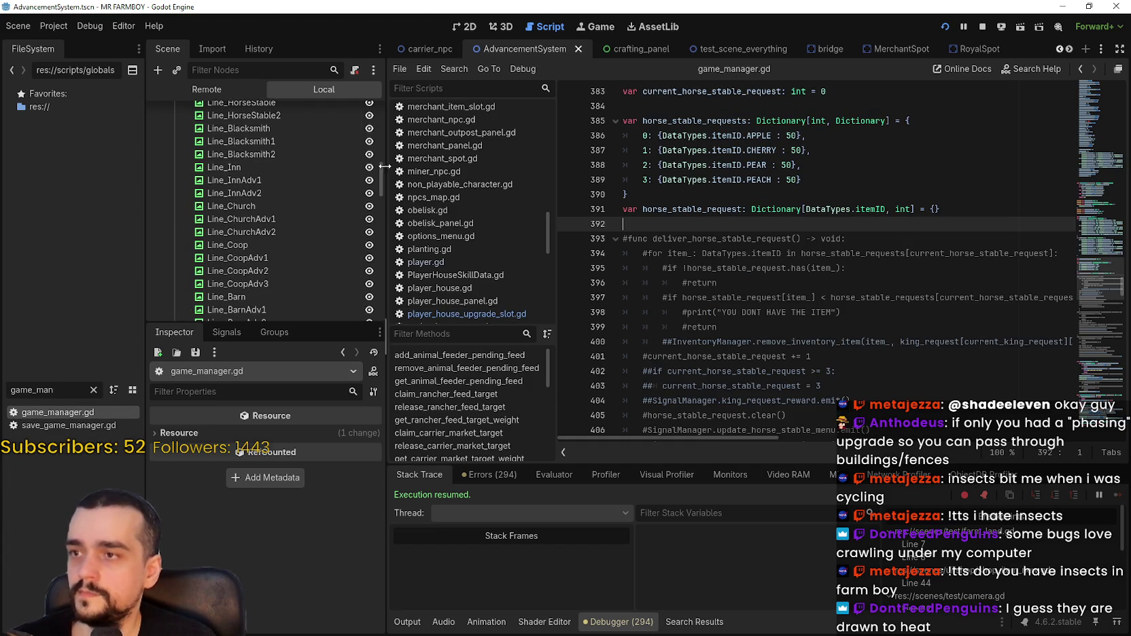
Select and copy the StatsManager.add_advancement_req_amount HORSE_REQUESTS call on line 408.
{"action": "scroll", "coordinate": [778, 268], "scroll_direction": "down", "scroll_amount": 2}
{"action": "left_click", "coordinate": [773, 255]}
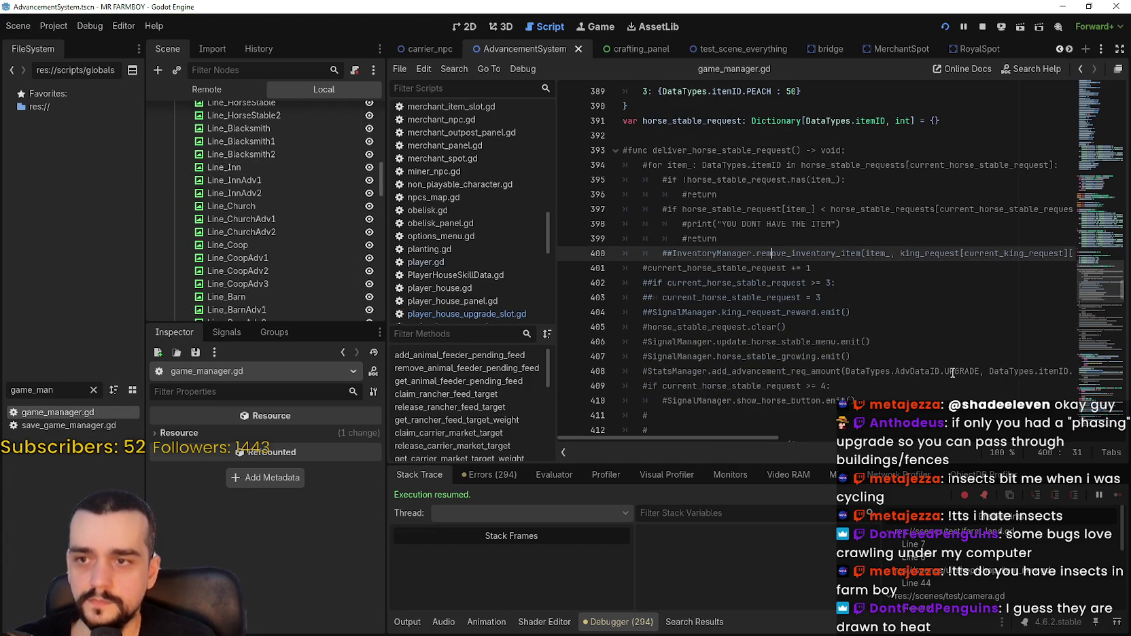
{"action": "left_click", "coordinate": [874, 397]}
{"action": "left_click_drag", "start_coordinate": [740, 438], "coordinate": [799, 435]}
{"action": "double_click", "coordinate": [934, 372]}
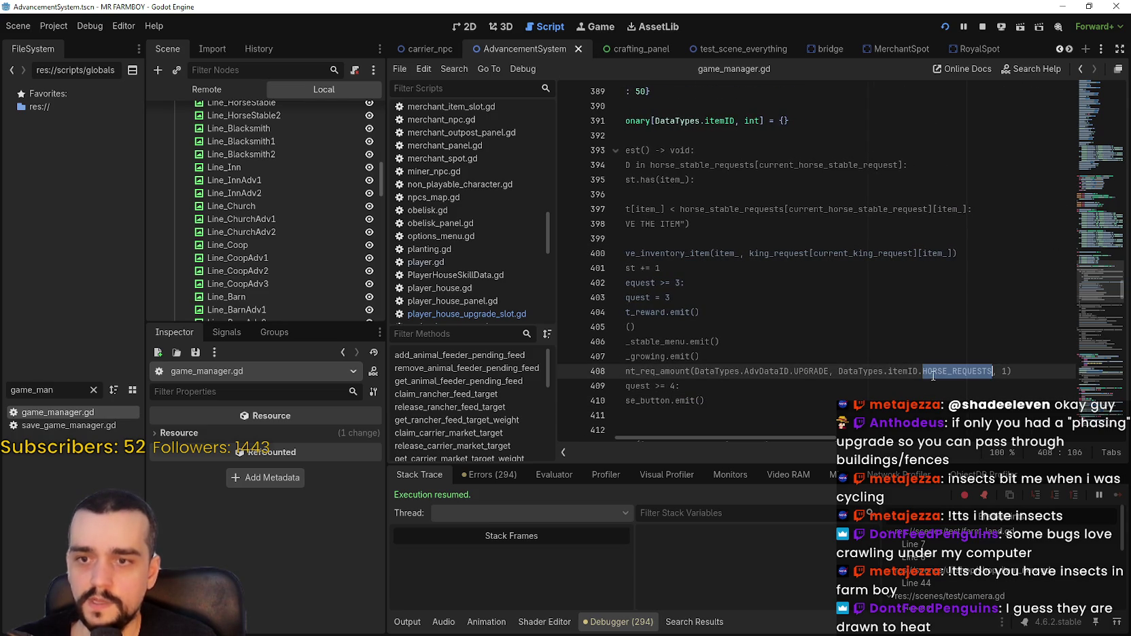
{"action": "mouse_move", "coordinate": [1023, 371]}
{"action": "left_mouse_down"}
{"action": "mouse_move", "coordinate": [599, 372]}
{"action": "mouse_move", "coordinate": [662, 376]}
{"action": "mouse_move", "coordinate": [648, 375]}
{"action": "left_mouse_up"}
{"action": "mouse_move", "coordinate": [759, 438]}
{"action": "left_mouse_down"}
{"action": "mouse_move", "coordinate": [837, 439]}
{"action": "mouse_move", "coordinate": [714, 423]}
{"action": "left_mouse_up"}
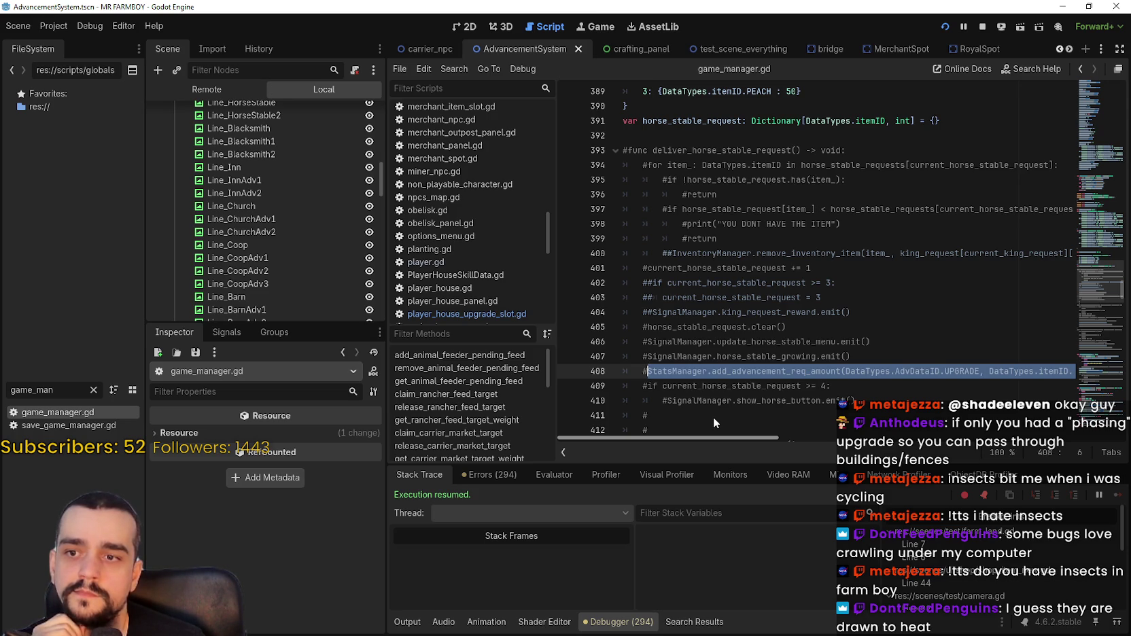
{"action": "scroll", "coordinate": [714, 418], "scroll_direction": "right", "scroll_amount": 5}
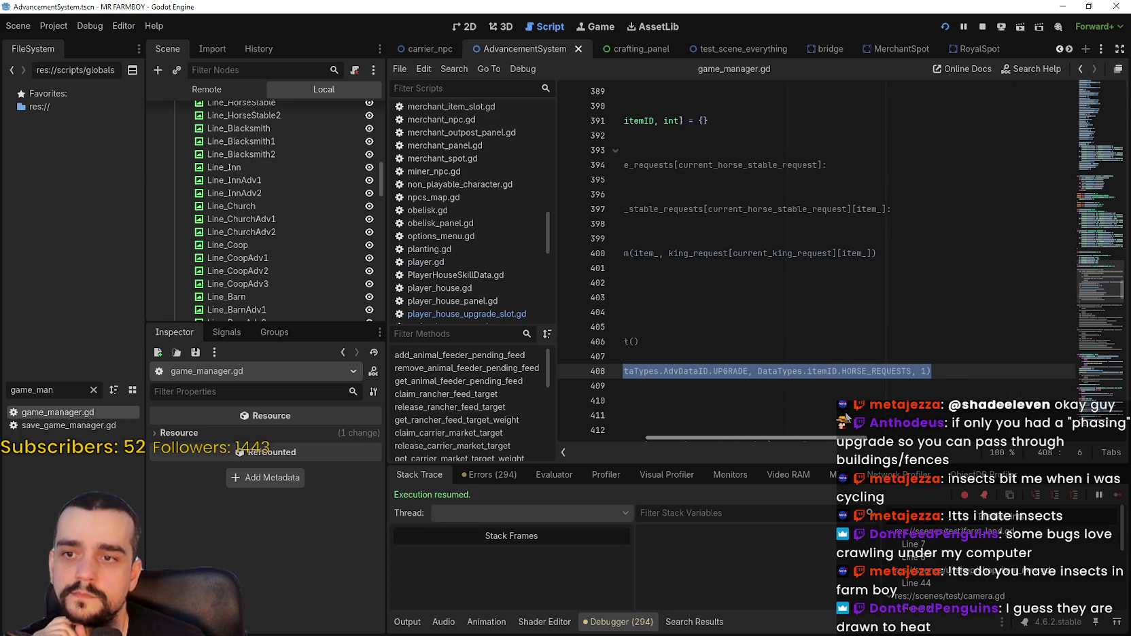
{"action": "mouse_move", "coordinate": [838, 439]}
{"action": "left_mouse_down"}
{"action": "mouse_move", "coordinate": [661, 428]}
{"action": "mouse_move", "coordinate": [820, 417]}
{"action": "mouse_move", "coordinate": [784, 428]}
{"action": "mouse_move", "coordinate": [694, 422]}
{"action": "left_mouse_up"}
{"action": "right_click", "coordinate": [699, 376]}
{"action": "key", "text": "Escape"}
Step through lines 409–411, then browse the other open scene tabs and go back one.
{"action": "left_click", "coordinate": [743, 385]}
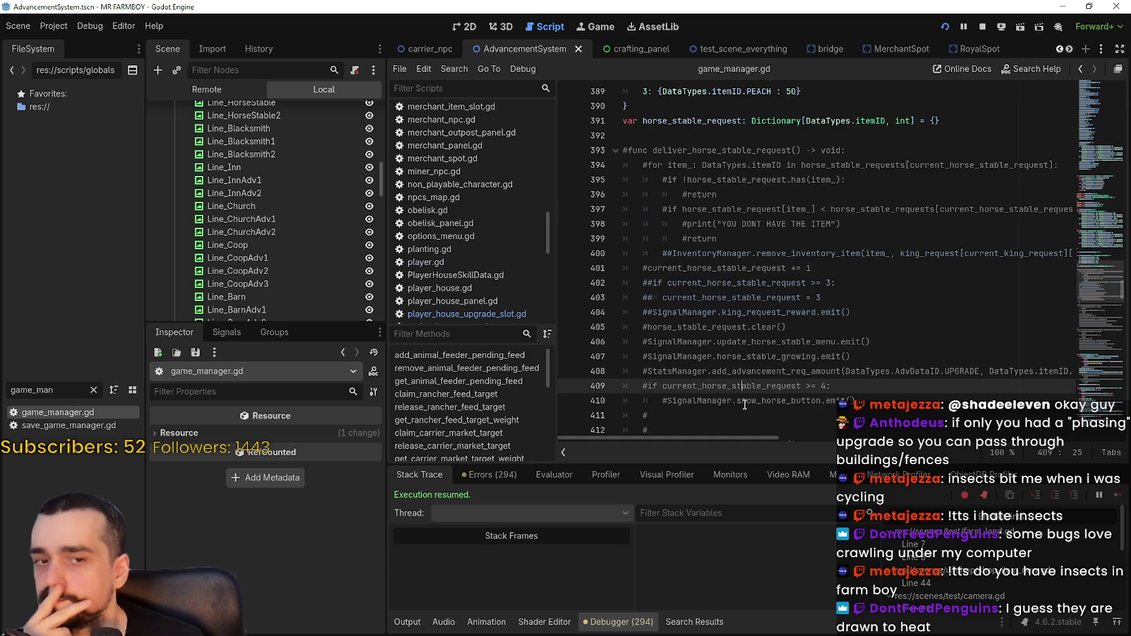
{"action": "left_click", "coordinate": [744, 404]}
{"action": "left_click", "coordinate": [745, 415]}
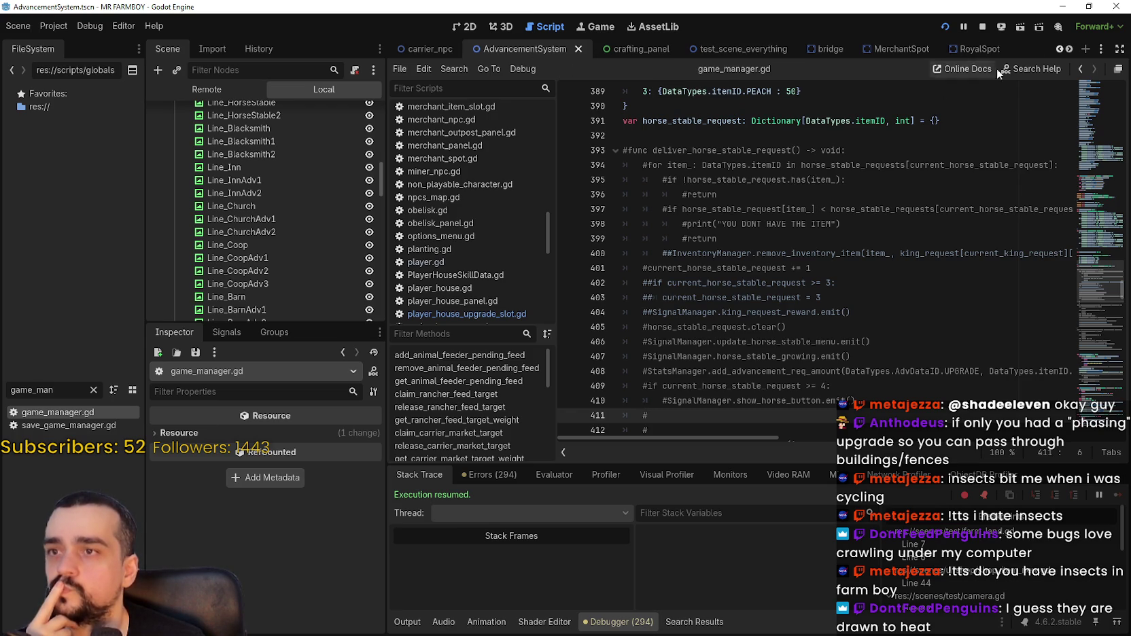
{"action": "scroll", "coordinate": [1067, 51], "scroll_direction": "down", "scroll_amount": 8}
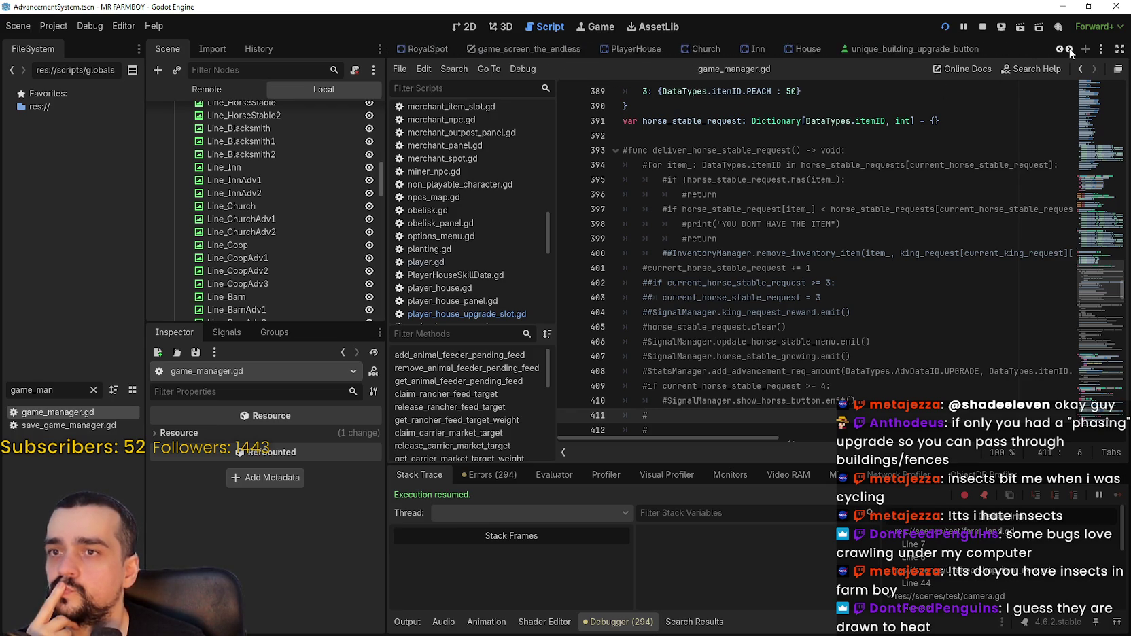
{"action": "left_click", "coordinate": [1069, 50]}
{"action": "left_click", "coordinate": [1070, 50]}
{"action": "left_click", "coordinate": [1069, 50]}
{"action": "left_click", "coordinate": [1069, 50]}
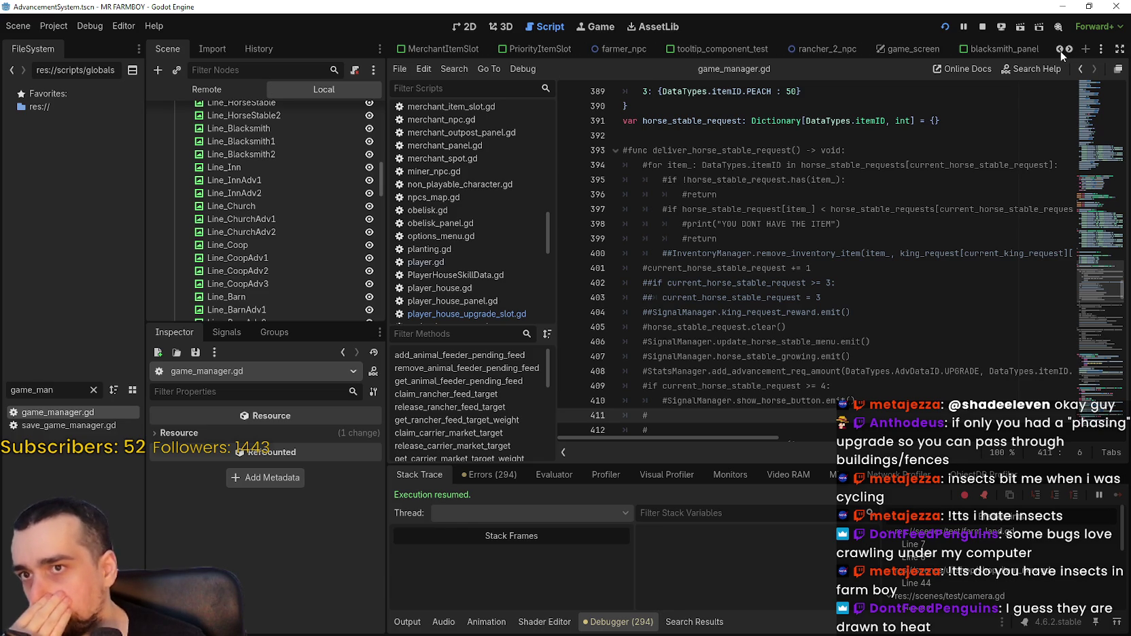
{"action": "left_click", "coordinate": [1068, 50]}
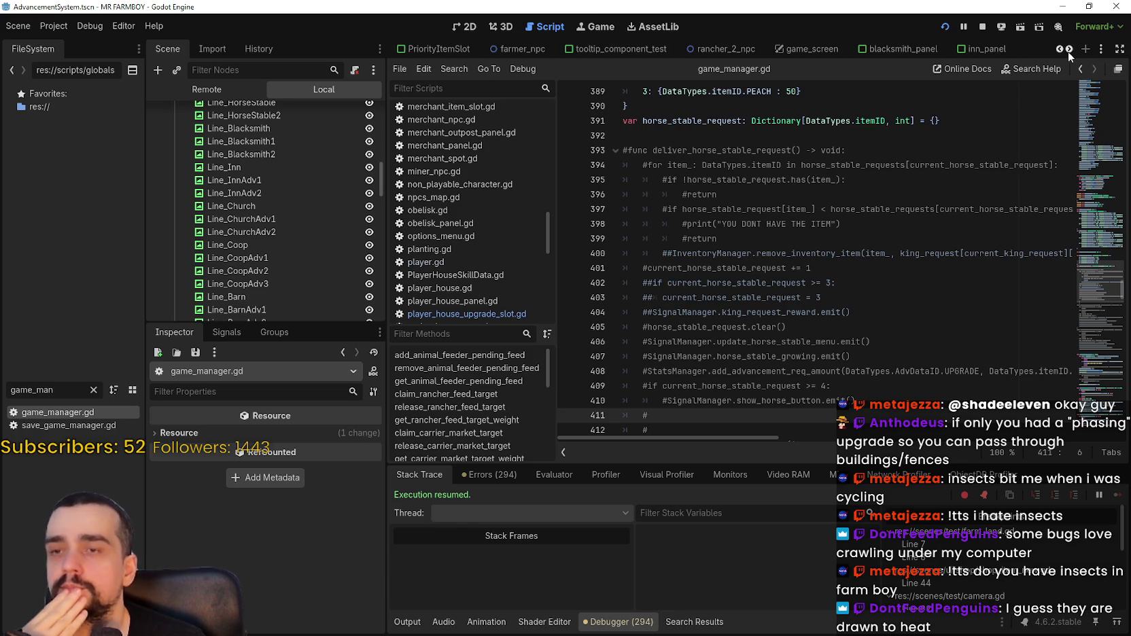
{"action": "left_click", "coordinate": [1065, 54]}
{"action": "scroll", "coordinate": [1067, 54], "scroll_direction": "down", "scroll_amount": 7}
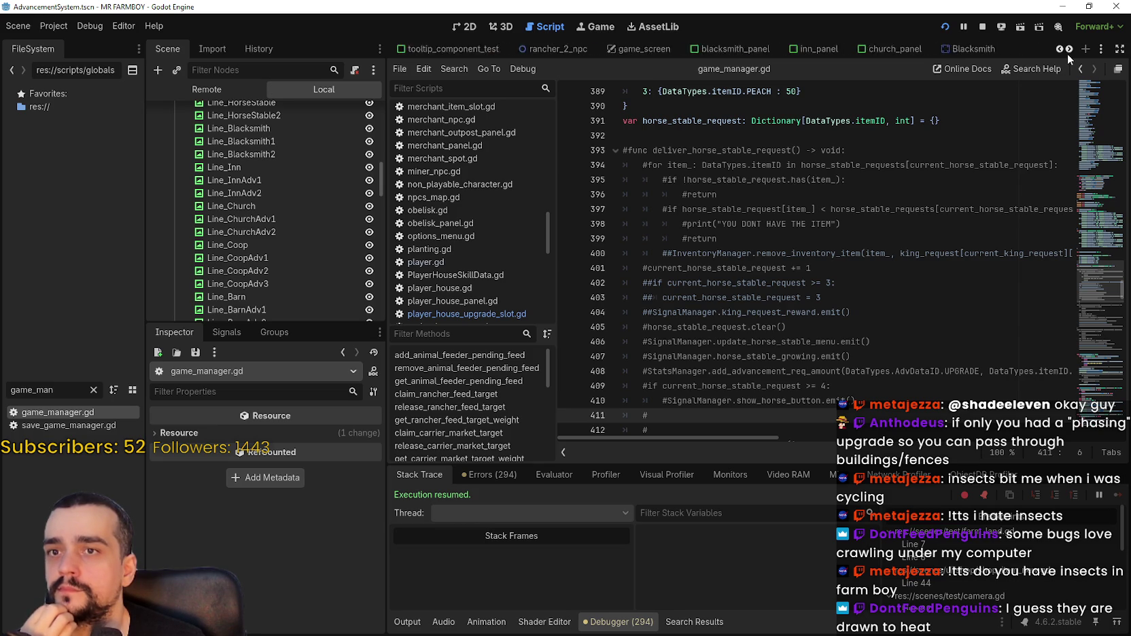
{"action": "mouse_move", "coordinate": [676, 49]}
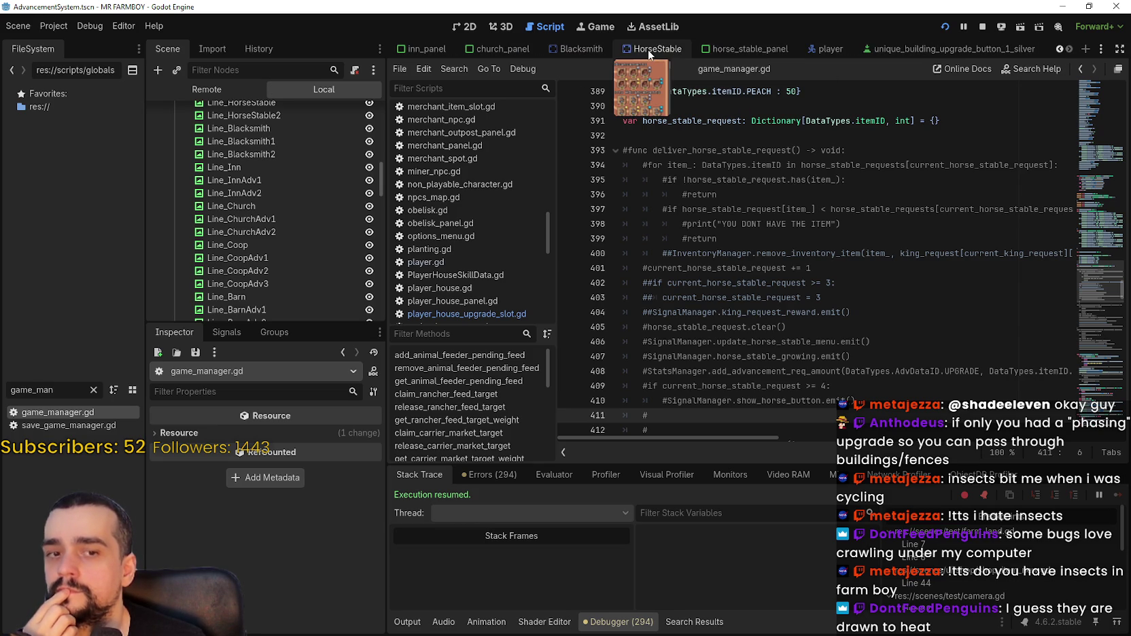
Switch to the horse_stable_panel scene and open the HorseUnlock node's upgrade slot script.
{"action": "left_click", "coordinate": [741, 49]}
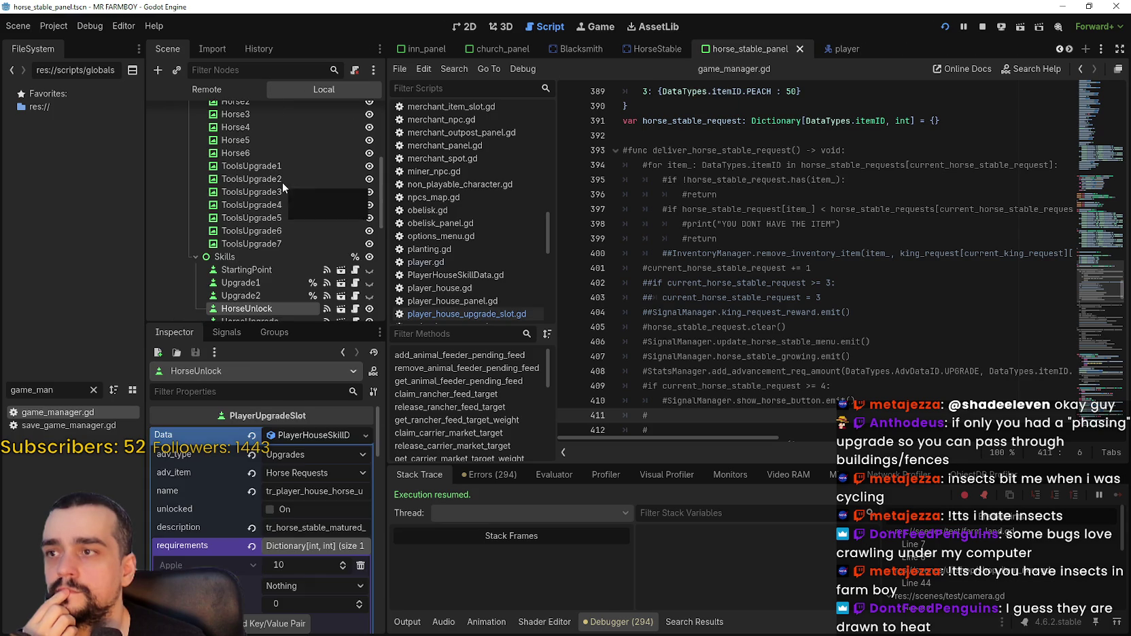
{"action": "scroll", "coordinate": [340, 284], "scroll_direction": "down", "scroll_amount": 3}
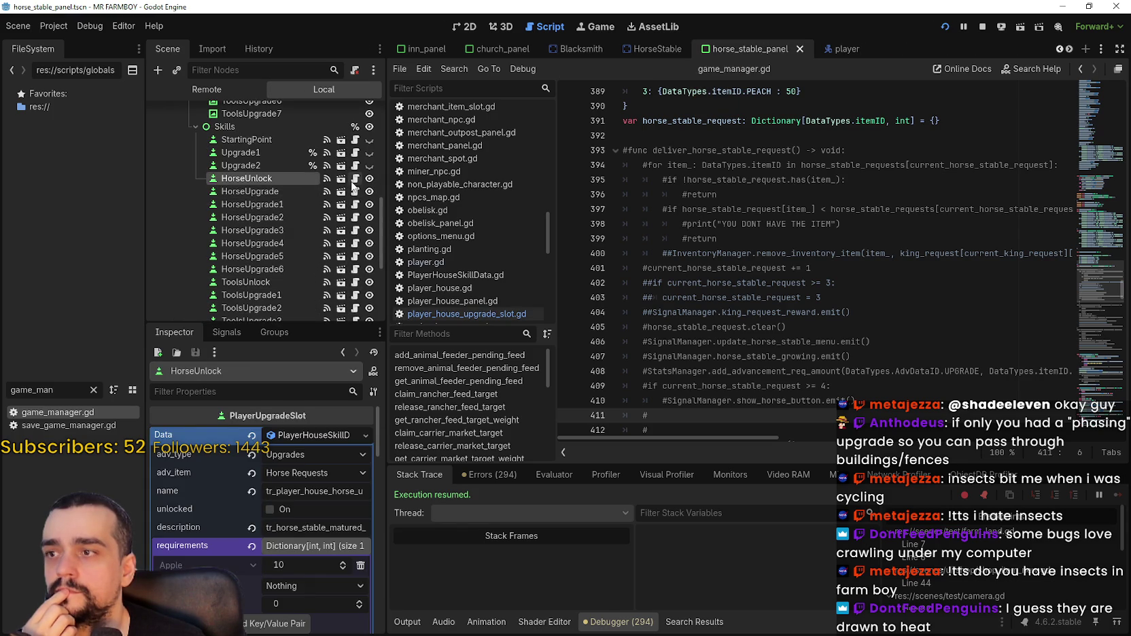
{"action": "left_click", "coordinate": [354, 179]}
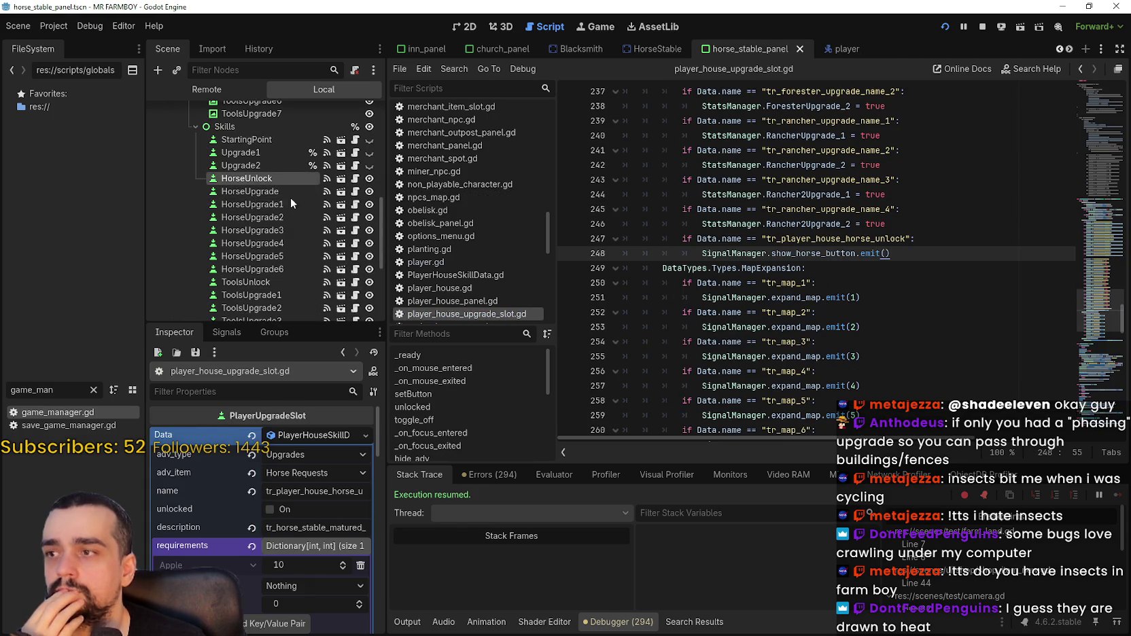
Scroll to the unlock code and select the the_endless_unlocked lines 285–287.
{"action": "key", "text": "shift+Up"}
{"action": "key", "text": "shift+Home"}
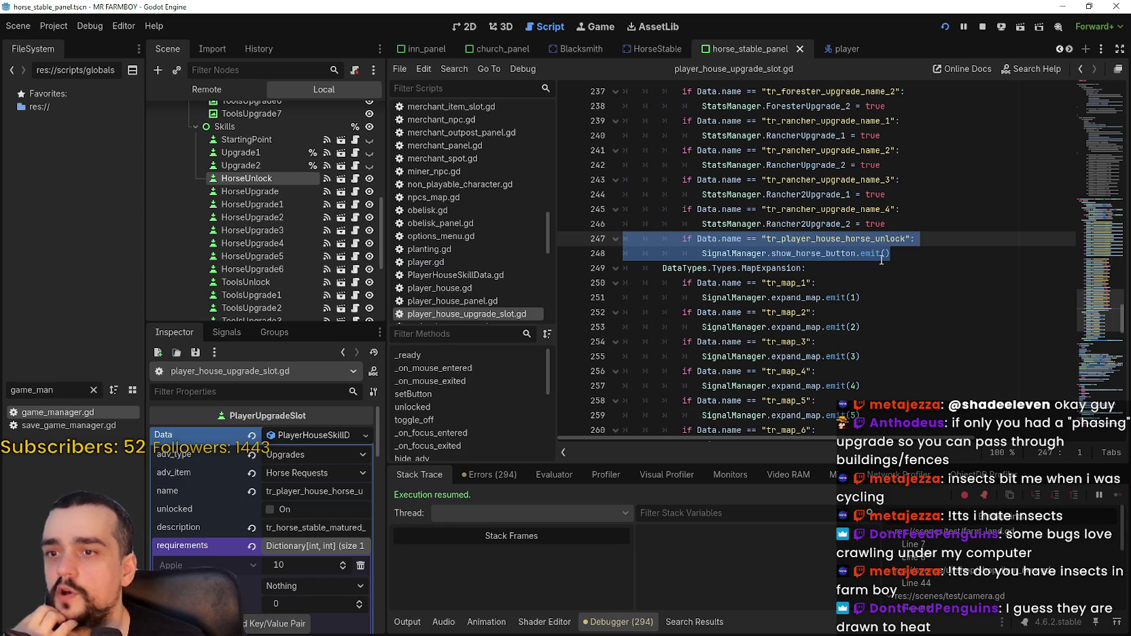
{"action": "scroll", "coordinate": [874, 290], "scroll_direction": "down", "scroll_amount": 2}
{"action": "scroll", "coordinate": [874, 290], "scroll_direction": "up", "scroll_amount": 2}
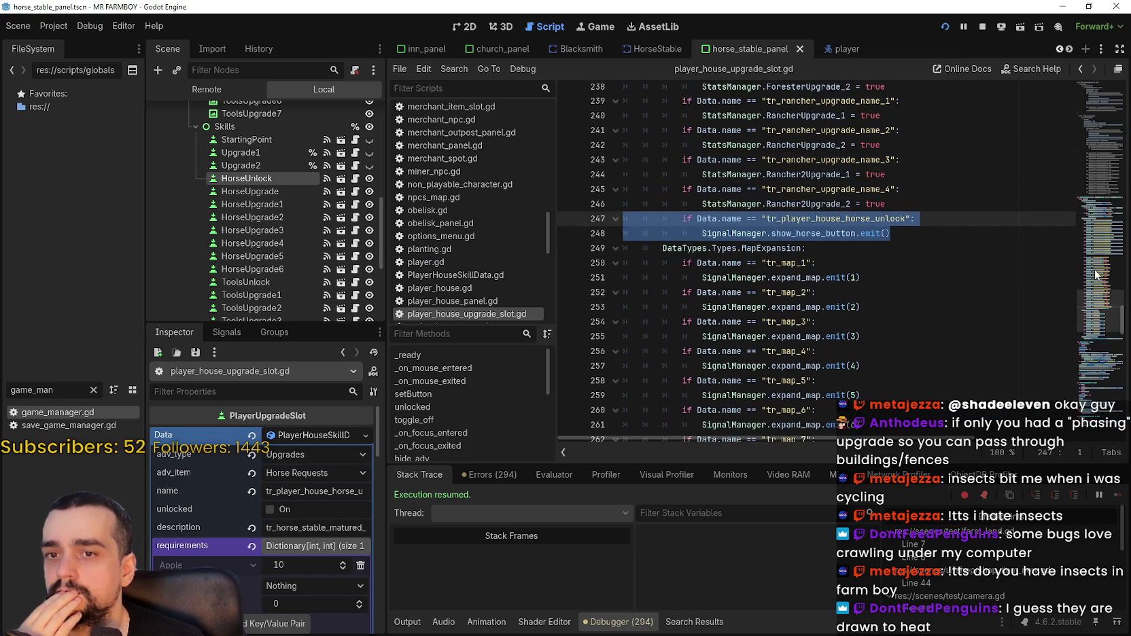
{"action": "left_click", "coordinate": [1103, 275]}
{"action": "mouse_move", "coordinate": [1103, 275]}
{"action": "left_mouse_down"}
{"action": "mouse_move", "coordinate": [1099, 267]}
{"action": "mouse_move", "coordinate": [1096, 329]}
{"action": "mouse_move", "coordinate": [1102, 259]}
{"action": "left_mouse_up"}
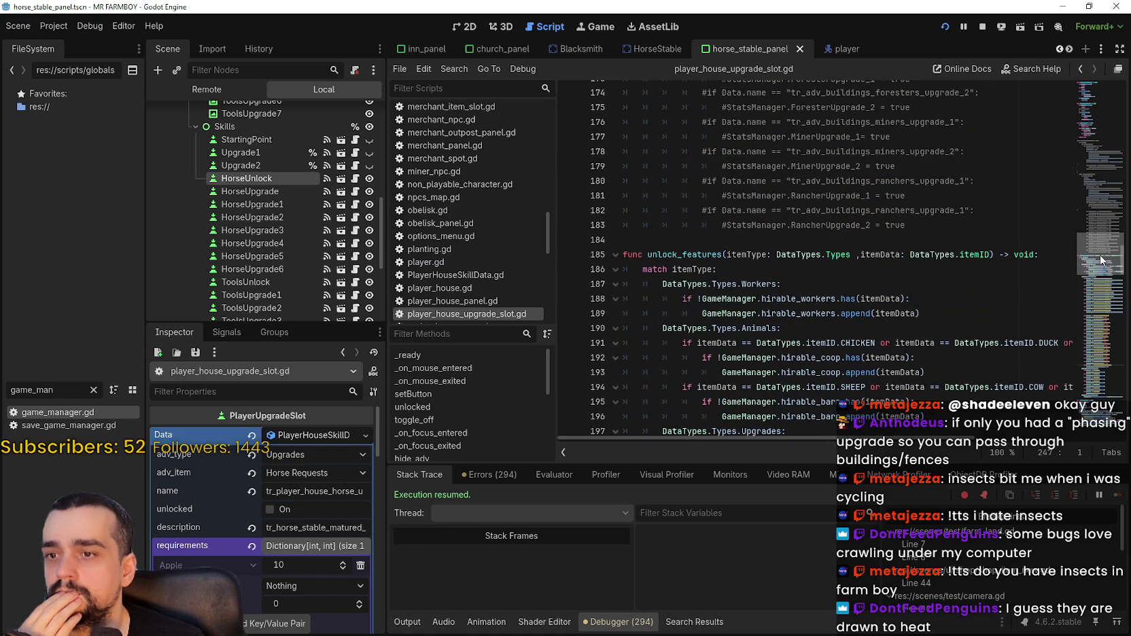
{"action": "mouse_move", "coordinate": [1102, 259]}
{"action": "left_mouse_down"}
{"action": "mouse_move", "coordinate": [1096, 101]}
{"action": "mouse_move", "coordinate": [1076, 221]}
{"action": "mouse_move", "coordinate": [1088, 327]}
{"action": "mouse_move", "coordinate": [1078, 347]}
{"action": "left_mouse_up"}
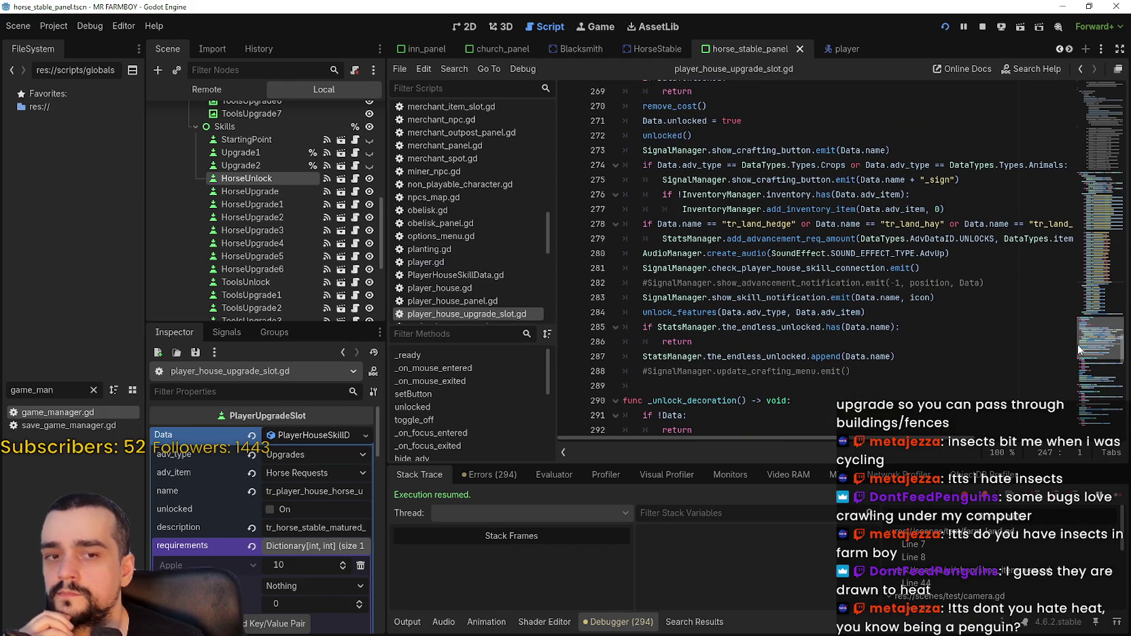
{"action": "left_click_drag", "start_coordinate": [909, 354], "coordinate": [615, 325]}
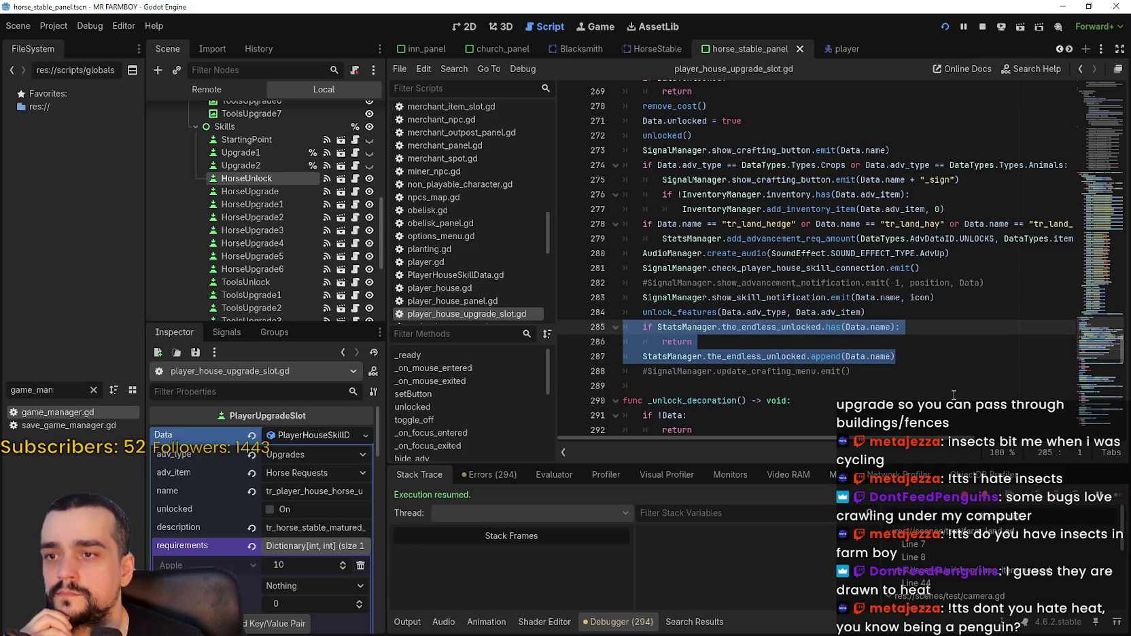
Select the unlock_features call on line 284, then add and remove blank lines after line 287.
{"action": "left_click", "coordinate": [899, 313]}
{"action": "key", "text": "Home"}
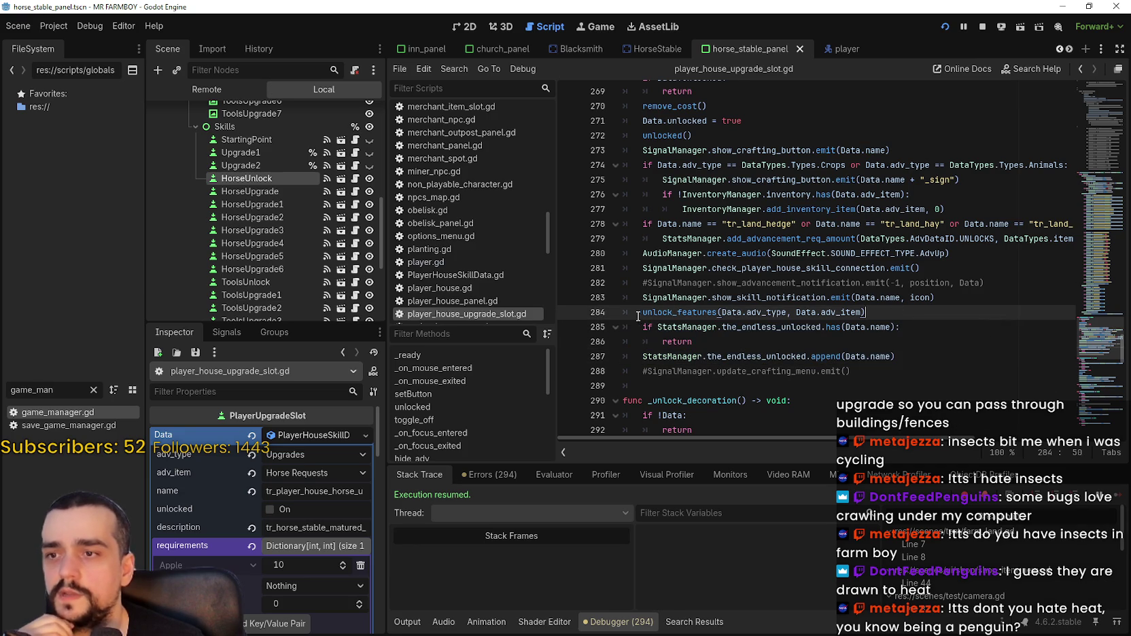
{"action": "key", "text": "shift+End"}
{"action": "mouse_move", "coordinate": [1094, 333]}
{"action": "left_mouse_down"}
{"action": "mouse_move", "coordinate": [1092, 253]}
{"action": "mouse_move", "coordinate": [1071, 334]}
{"action": "left_mouse_up"}
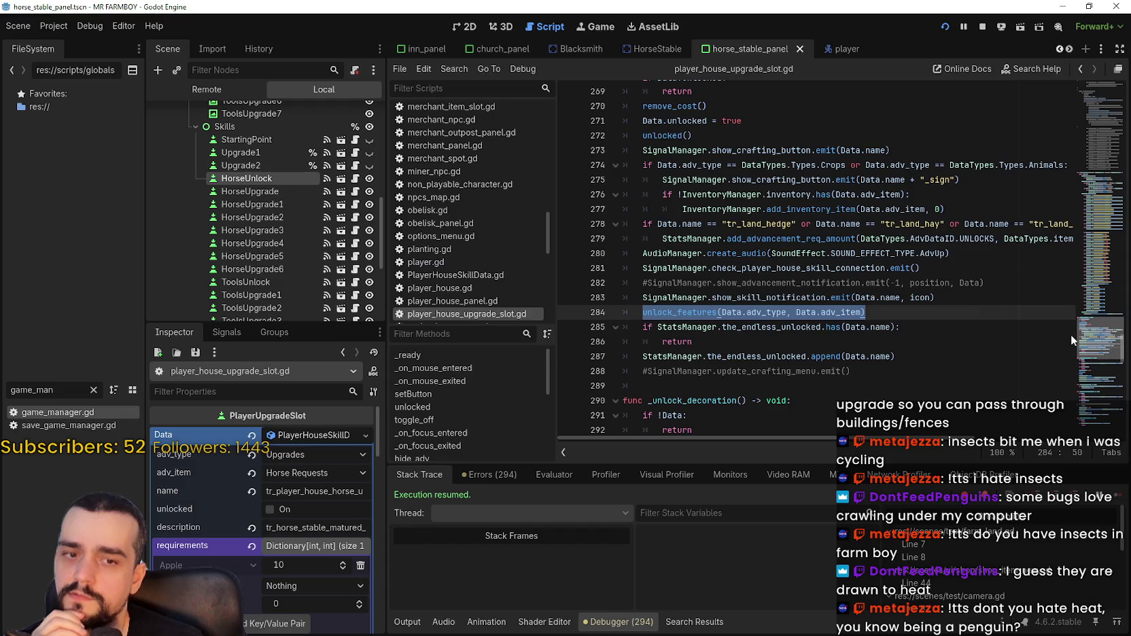
{"action": "left_click", "coordinate": [911, 357]}
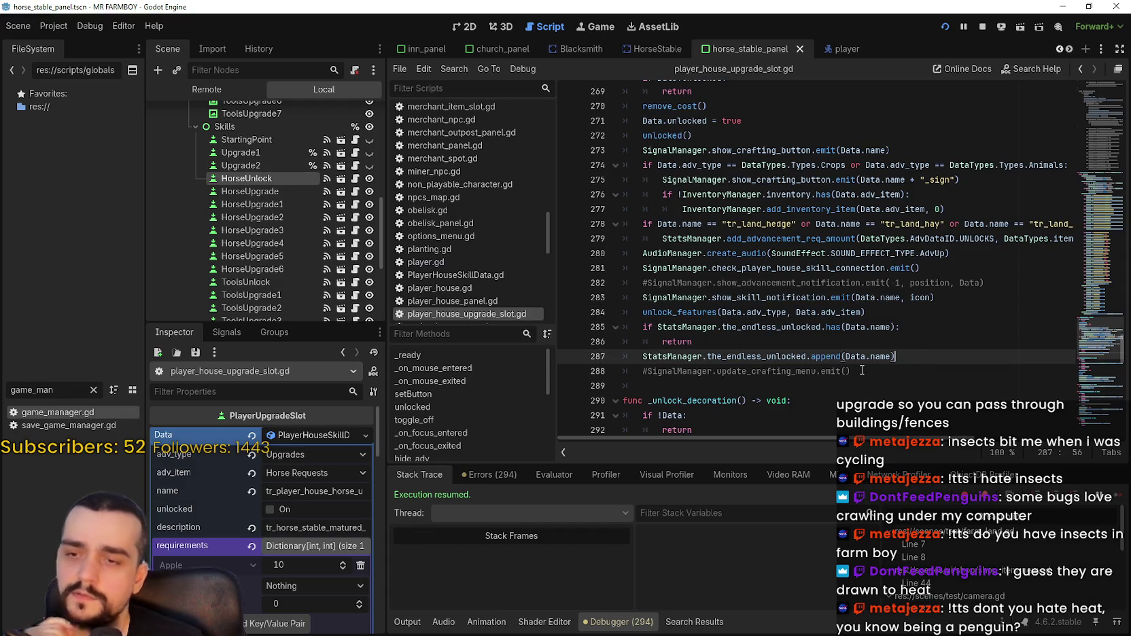
{"action": "key", "text": "Return"}
{"action": "key", "text": "Return"}
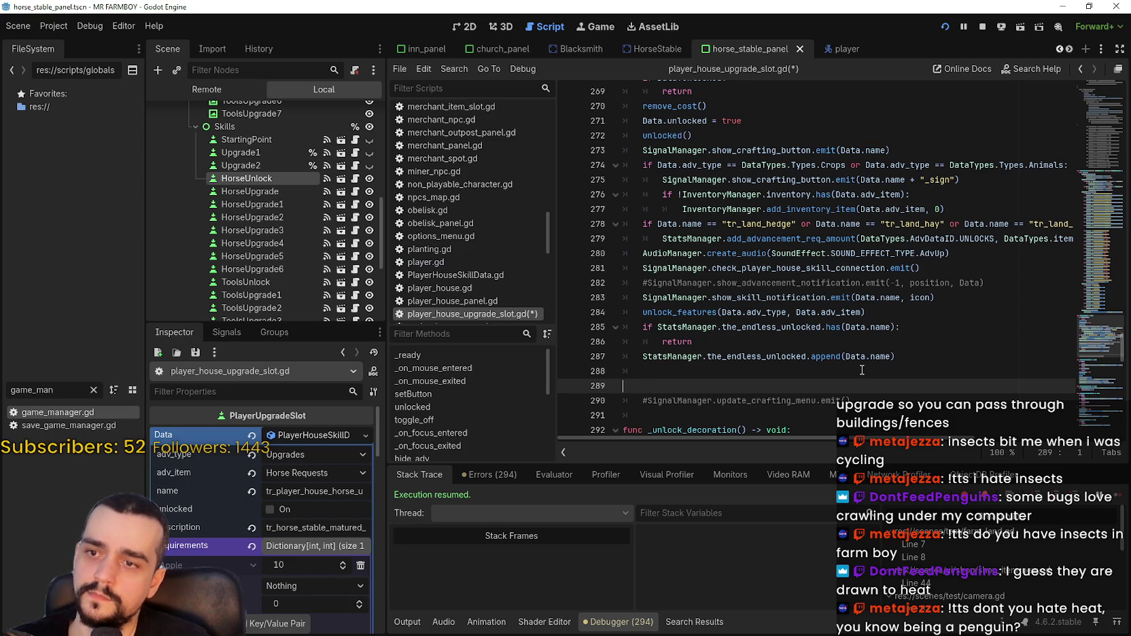
{"action": "key", "text": "BackSpace"}
{"action": "key", "text": "BackSpace"}
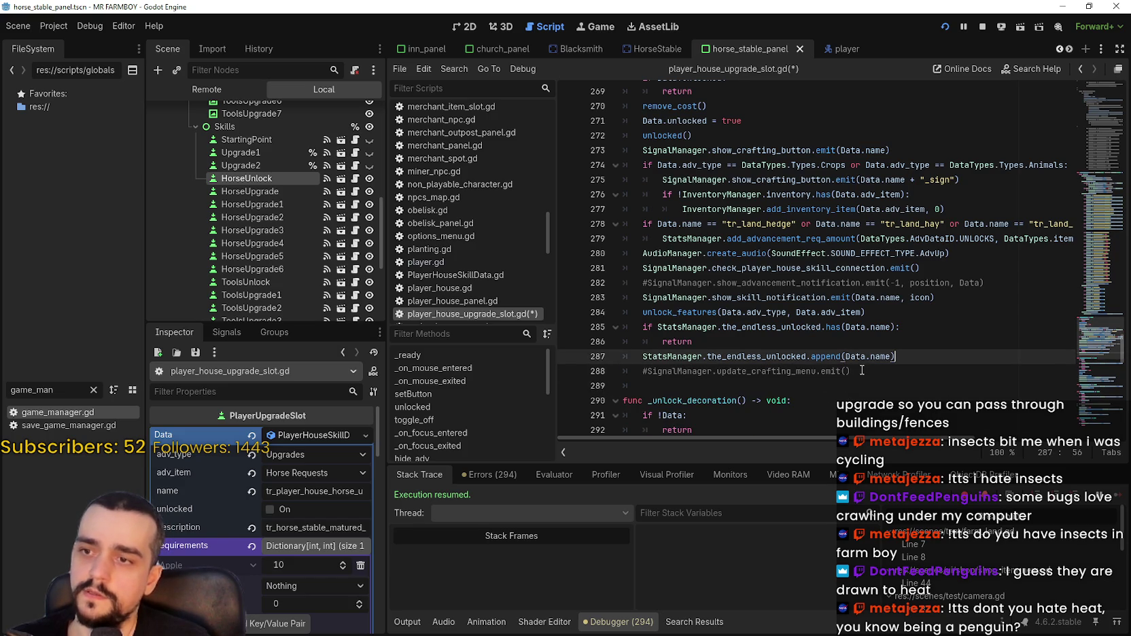
Use Lookup Symbol to reach the unlock_features definition and scroll to its horse-unlock branch.
{"action": "right_click", "coordinate": [693, 312]}
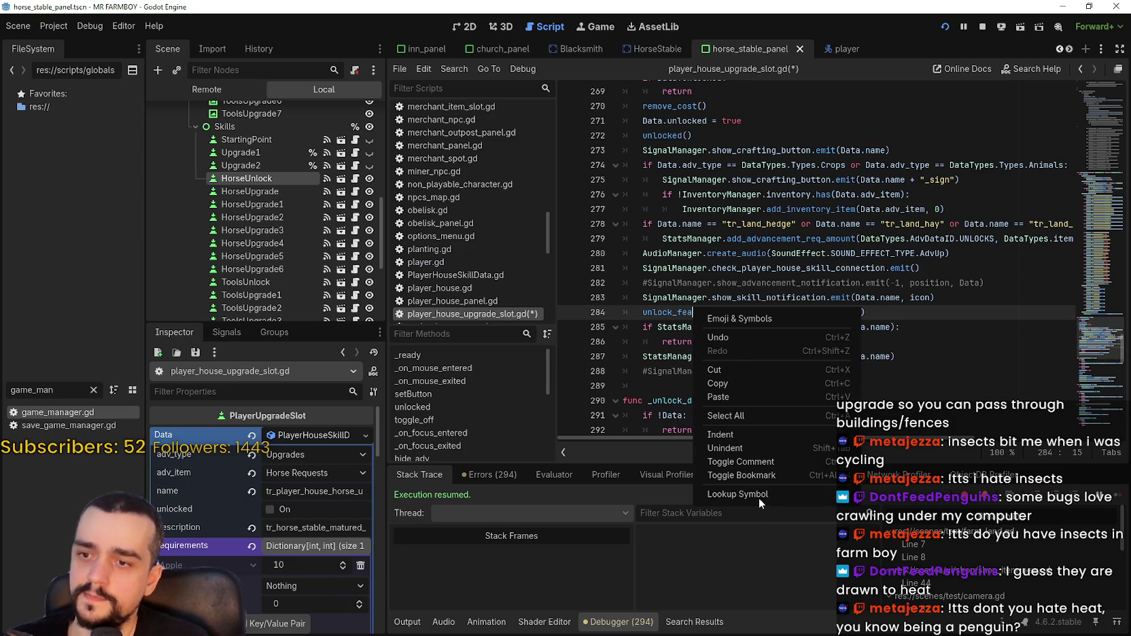
{"action": "left_click", "coordinate": [758, 495]}
{"action": "scroll", "coordinate": [910, 326], "scroll_direction": "down", "scroll_amount": 1}
{"action": "scroll", "coordinate": [881, 439], "scroll_direction": "right", "scroll_amount": 2}
{"action": "mouse_move", "coordinate": [882, 438]}
{"action": "left_mouse_down"}
{"action": "mouse_move", "coordinate": [994, 448]}
{"action": "mouse_move", "coordinate": [816, 441]}
{"action": "left_mouse_up"}
{"action": "scroll", "coordinate": [799, 366], "scroll_direction": "down", "scroll_amount": 8}
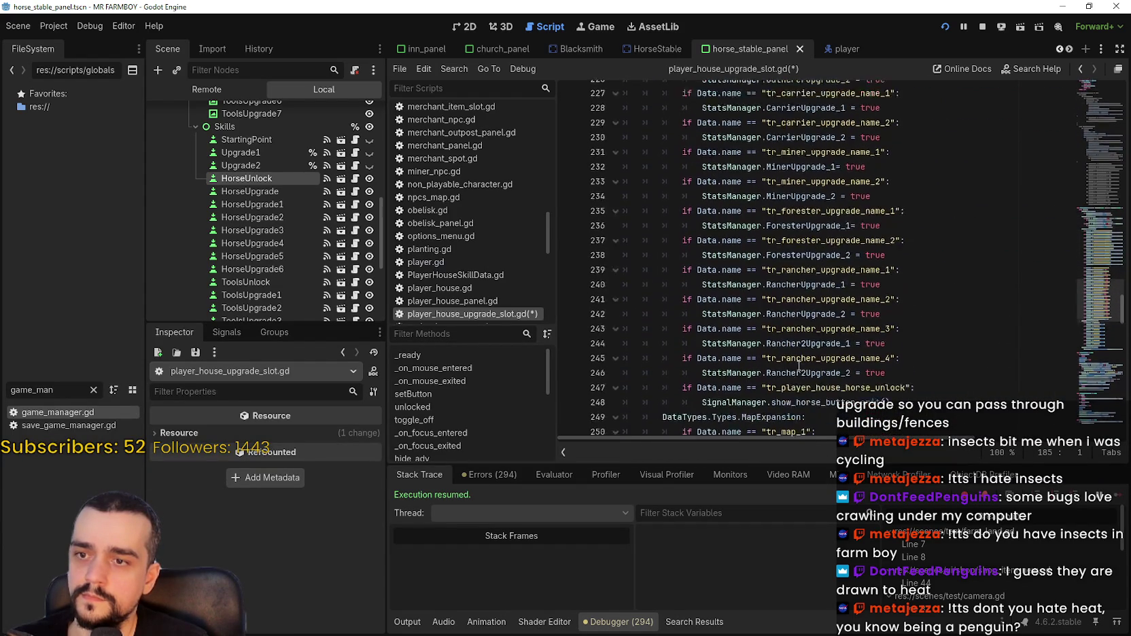
{"action": "scroll", "coordinate": [799, 366], "scroll_direction": "down", "scroll_amount": 4}
Paste the HORSE_REQUESTS progress call on a new line 249, indented under the horse-unlock check.
{"action": "left_click", "coordinate": [922, 228]}
{"action": "scroll", "coordinate": [922, 228], "scroll_direction": "up", "scroll_amount": 2}
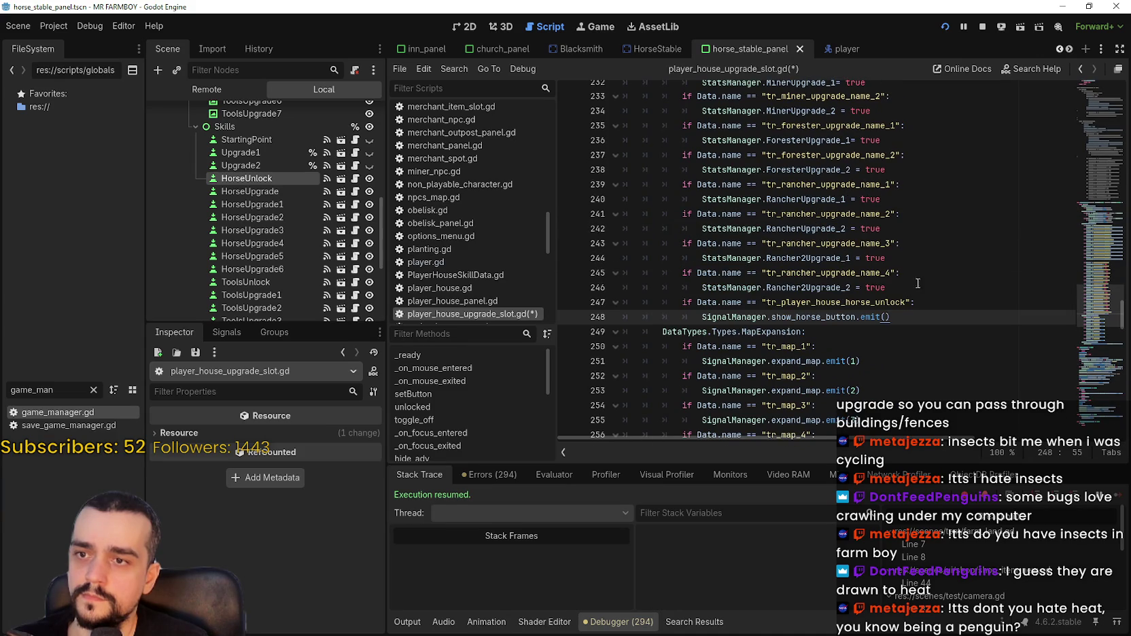
{"action": "key", "text": "Return"}
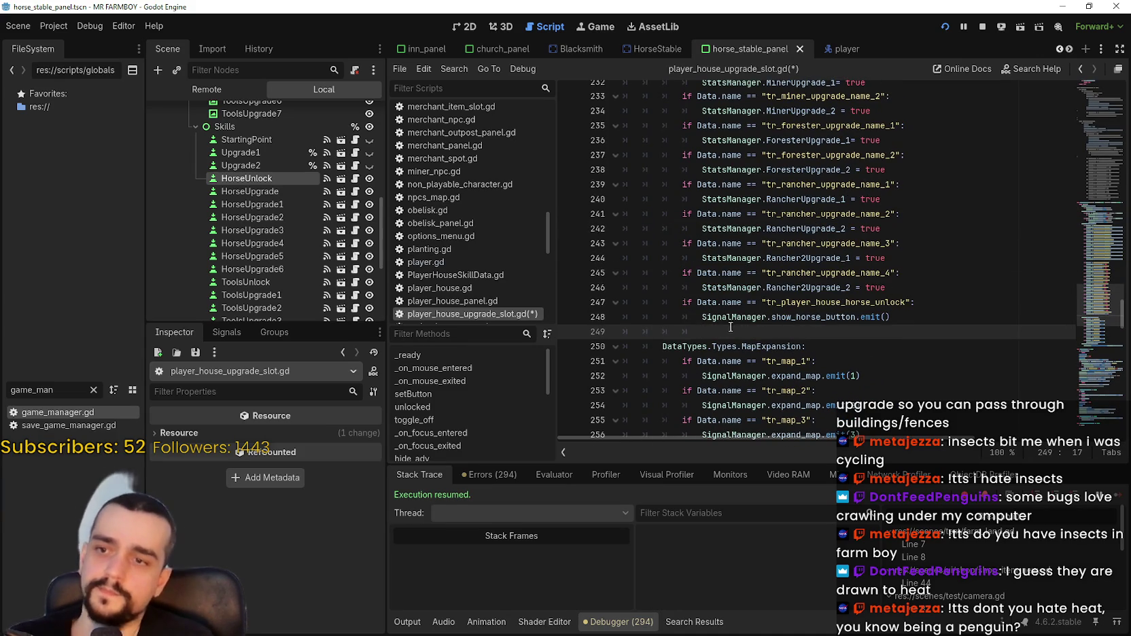
{"action": "mouse_move", "coordinate": [732, 328]}
{"action": "left_mouse_down"}
{"action": "mouse_move", "coordinate": [624, 321]}
{"action": "mouse_move", "coordinate": [621, 305]}
{"action": "left_mouse_up"}
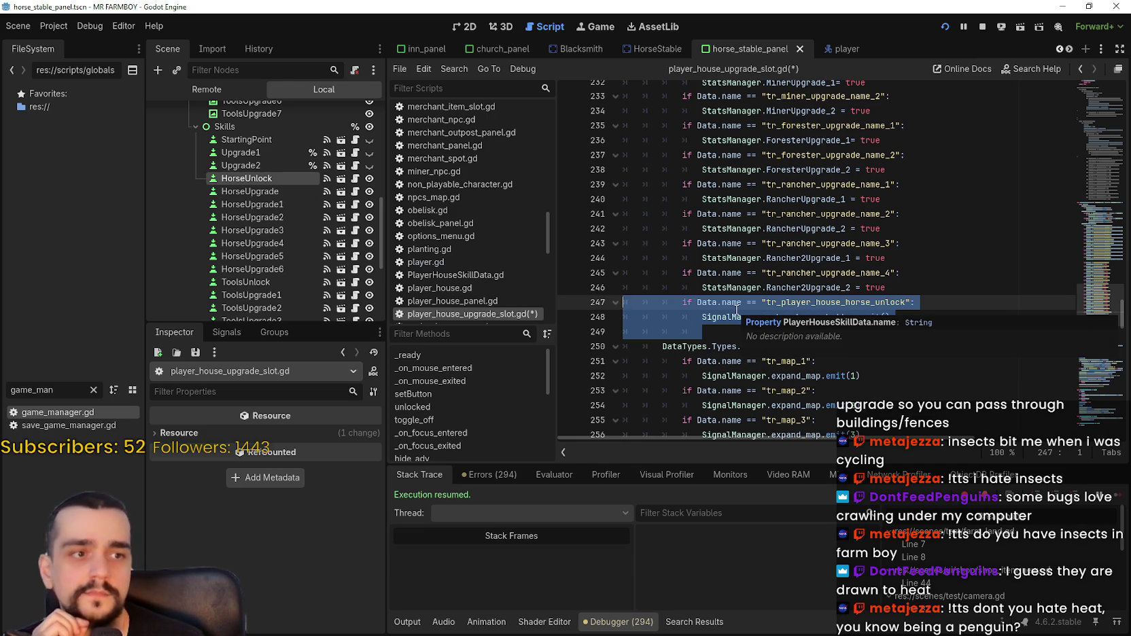
{"action": "mouse_move", "coordinate": [713, 334]}
{"action": "left_mouse_down"}
{"action": "mouse_move", "coordinate": [687, 320]}
{"action": "mouse_move", "coordinate": [603, 332]}
{"action": "left_mouse_up"}
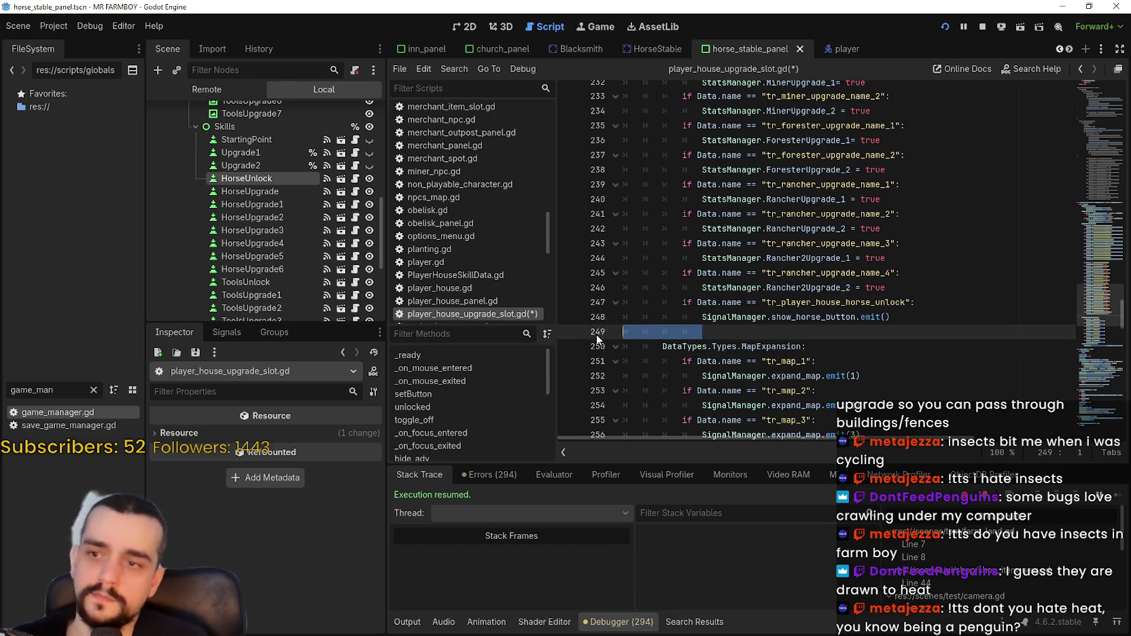
{"action": "key", "text": "ctrl+v"}
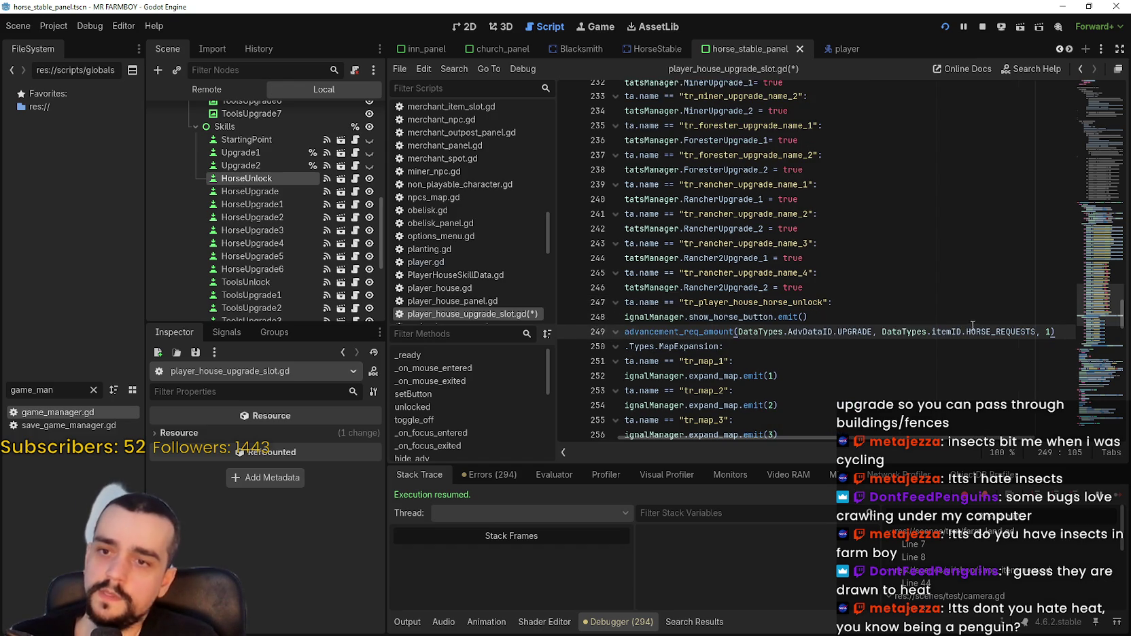
{"action": "key", "text": "Up"}
{"action": "key", "text": "Tab"}
{"action": "key", "text": "Tab"}
{"action": "key", "text": "Tab"}
{"action": "key", "text": "Tab"}
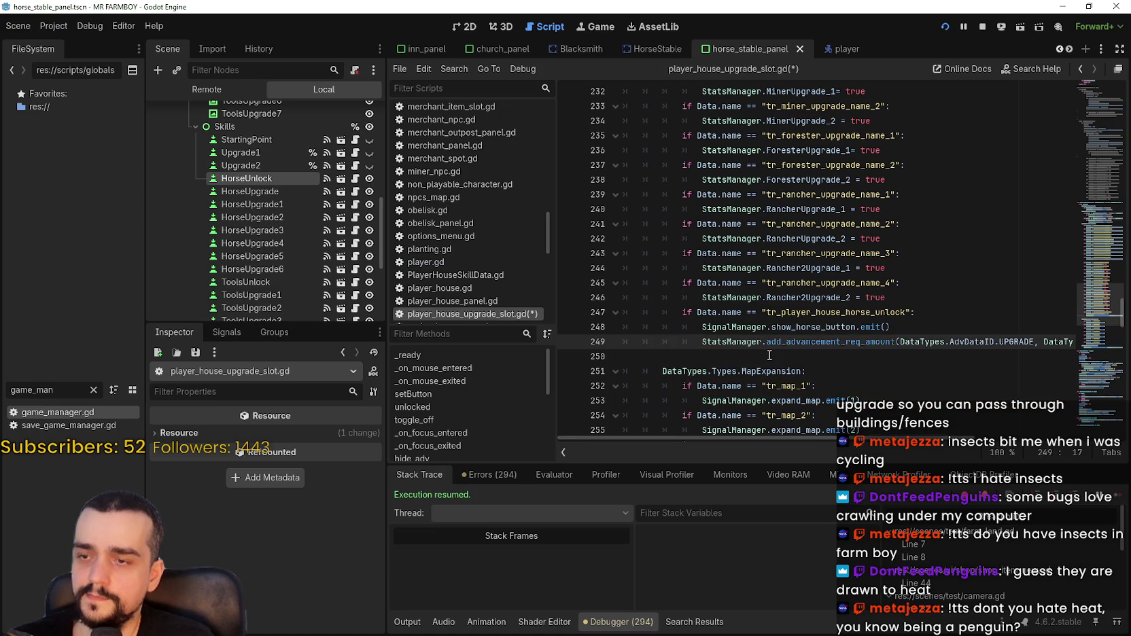
{"action": "key", "text": "Down"}
Delete the empty line after the progress call and review the ends of lines 248–249.
{"action": "left_click_drag", "start_coordinate": [840, 437], "coordinate": [977, 447]}
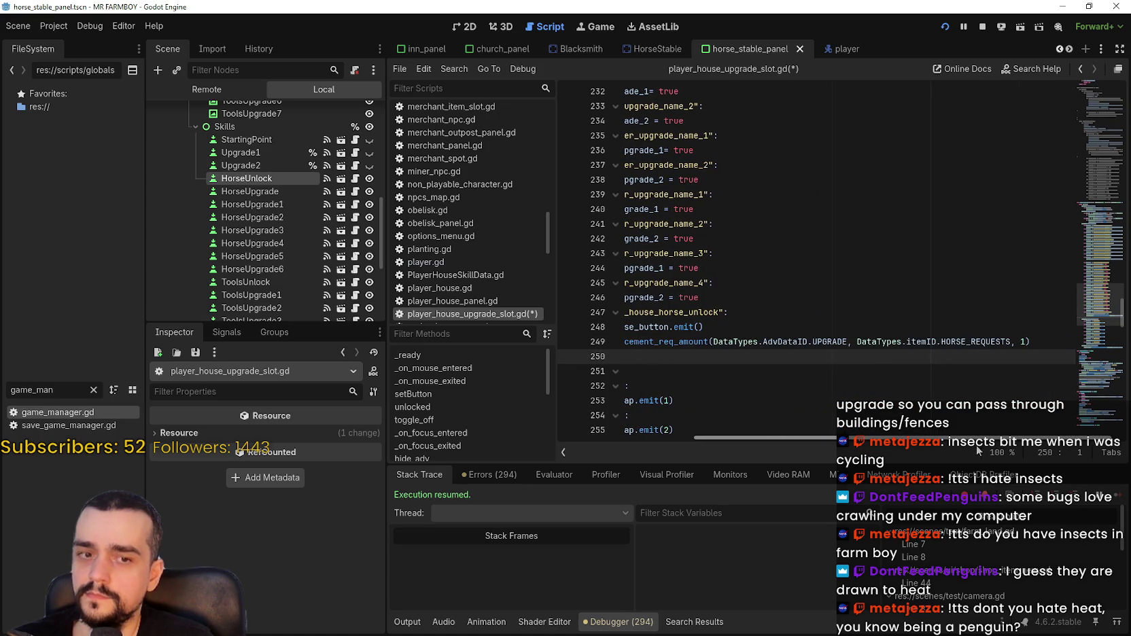
{"action": "left_click_drag", "start_coordinate": [977, 450], "coordinate": [748, 371]}
{"action": "key", "text": "BackSpace"}
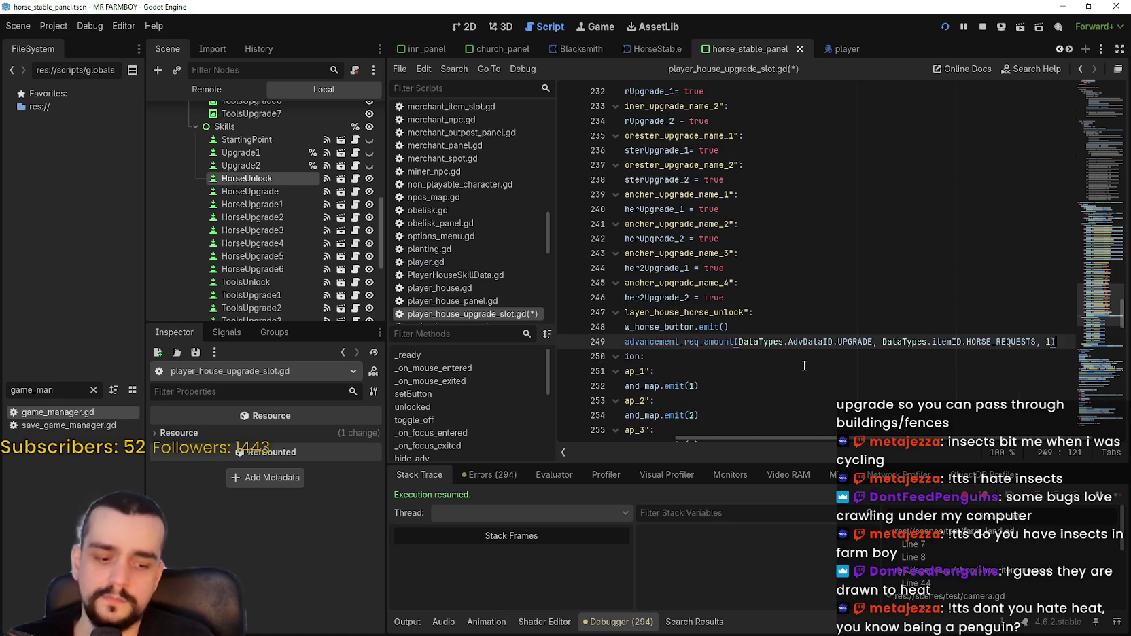
{"action": "key", "text": "Up"}
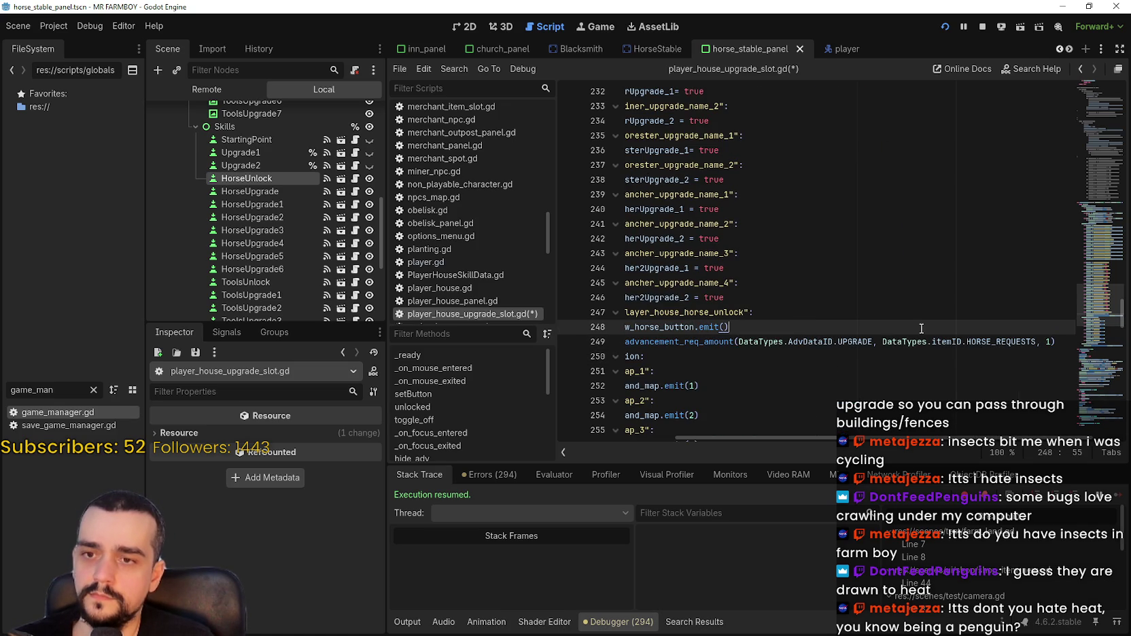
{"action": "left_click", "coordinate": [821, 356]}
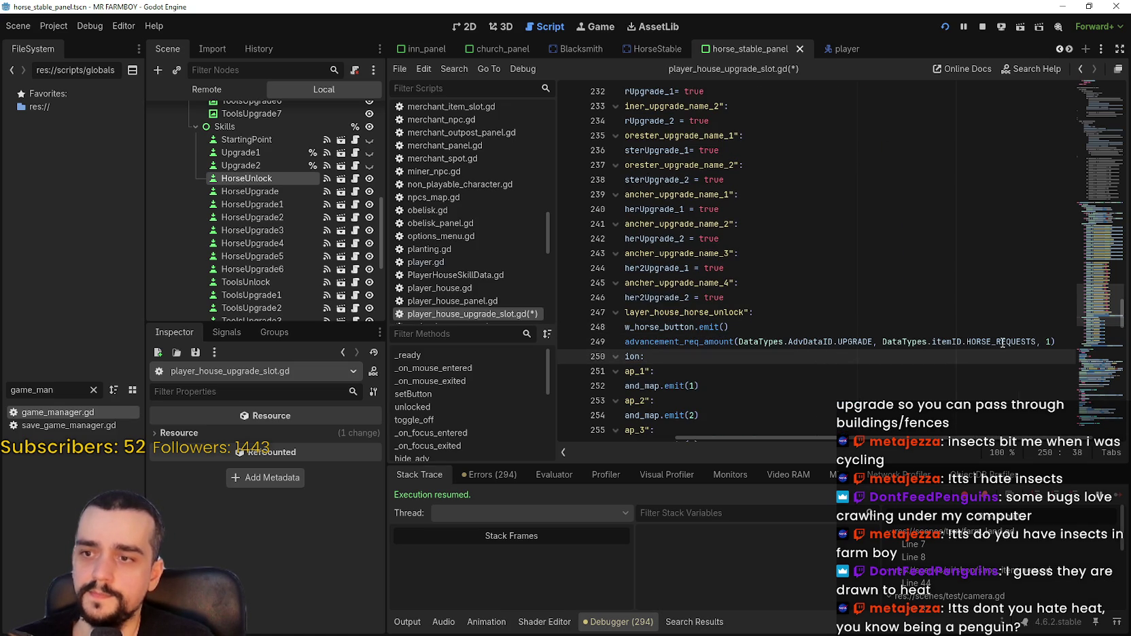
{"action": "left_click", "coordinate": [1064, 341]}
{"action": "left_click", "coordinate": [972, 326]}
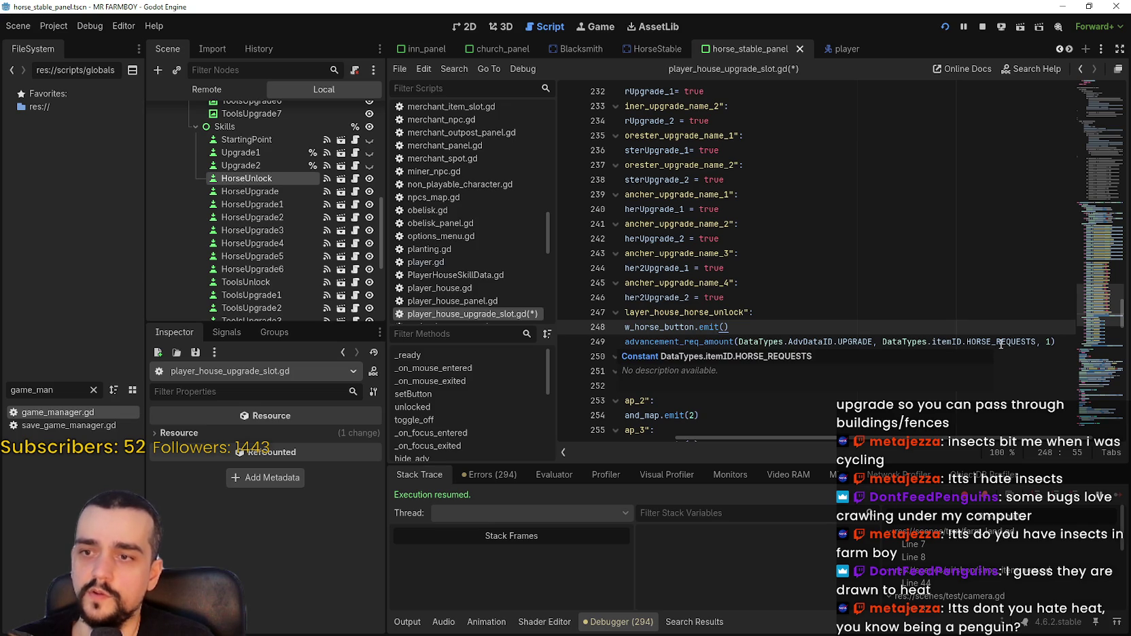
{"action": "left_click_drag", "start_coordinate": [820, 436], "coordinate": [770, 437]}
{"action": "scroll", "coordinate": [881, 421], "scroll_direction": "right", "scroll_amount": 3}
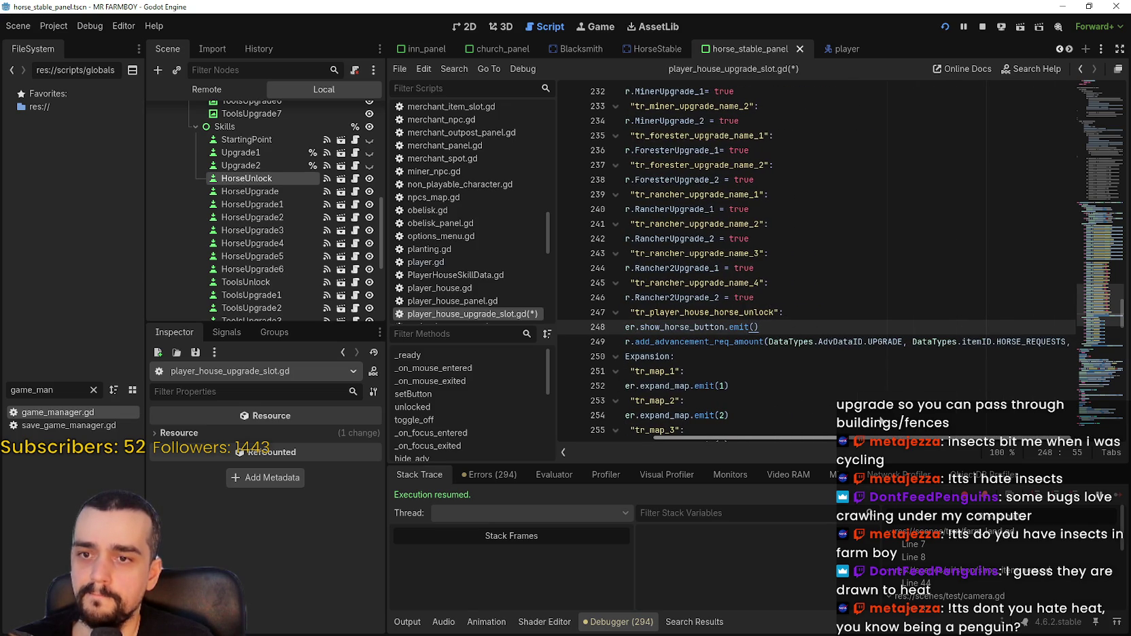
{"action": "scroll", "coordinate": [882, 421], "scroll_direction": "left", "scroll_amount": 3}
{"action": "scroll", "coordinate": [933, 436], "scroll_direction": "right", "scroll_amount": 5}
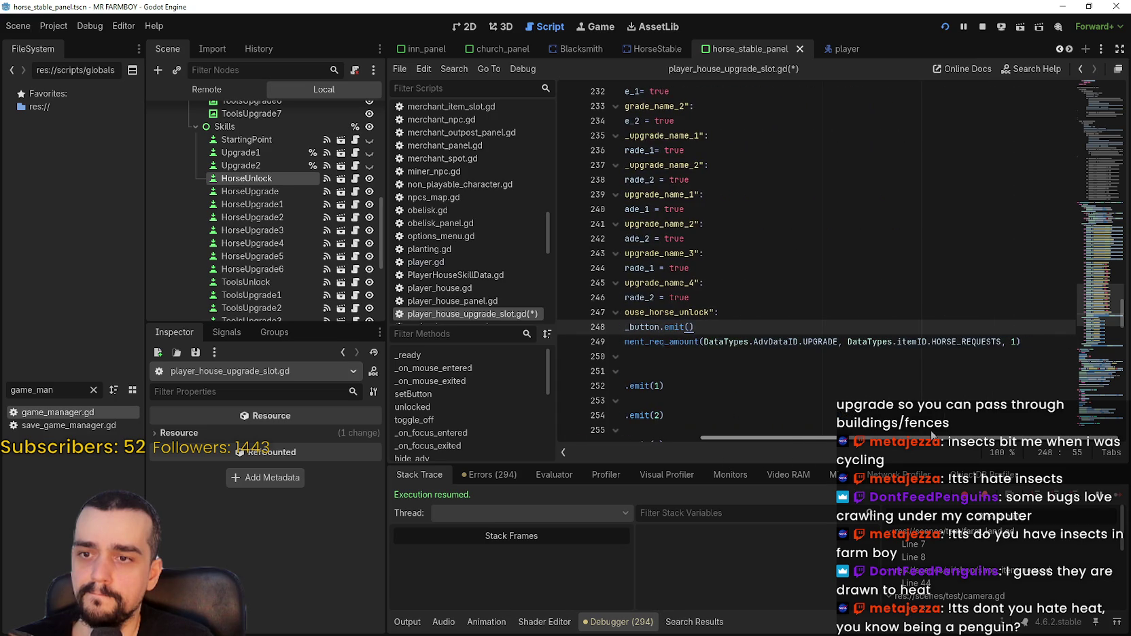
{"action": "left_click_drag", "start_coordinate": [934, 435], "coordinate": [799, 427]}
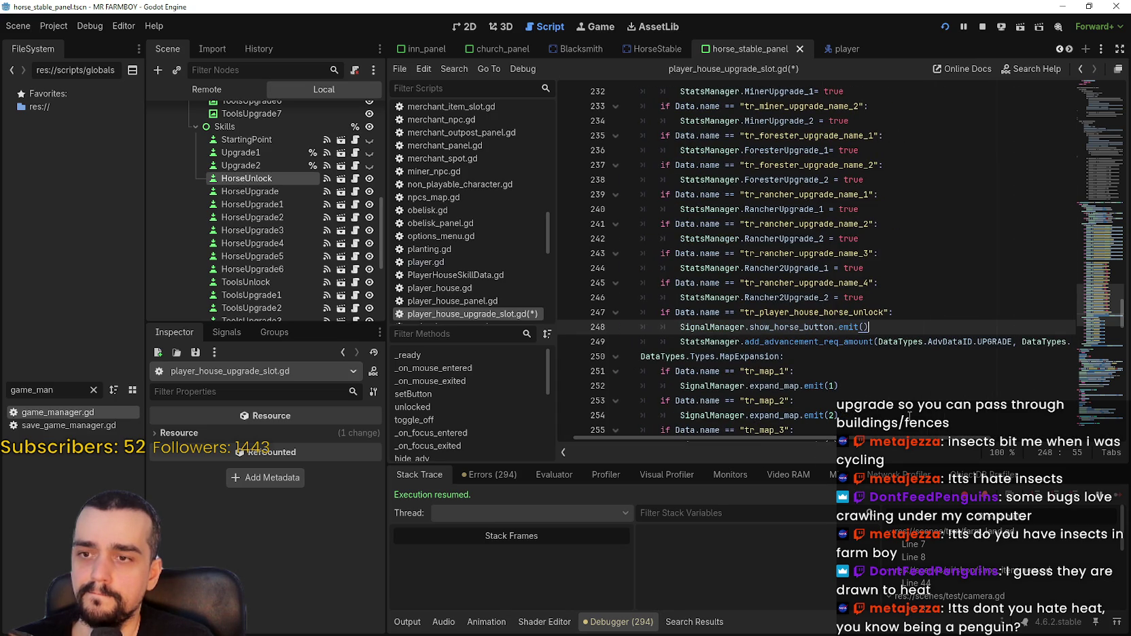
Write 'if StatsManager.the_endless_unlocked.has("tr_player_house_horse_unlock"):' on line 249.
{"action": "key", "text": "Return"}
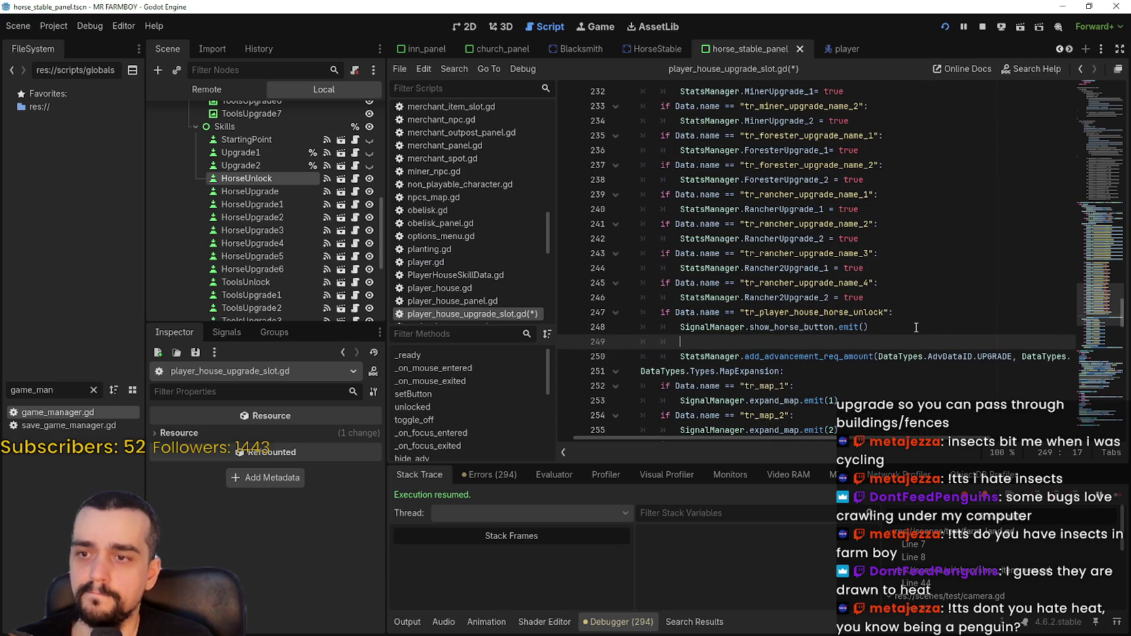
{"action": "type", "text": "if"}
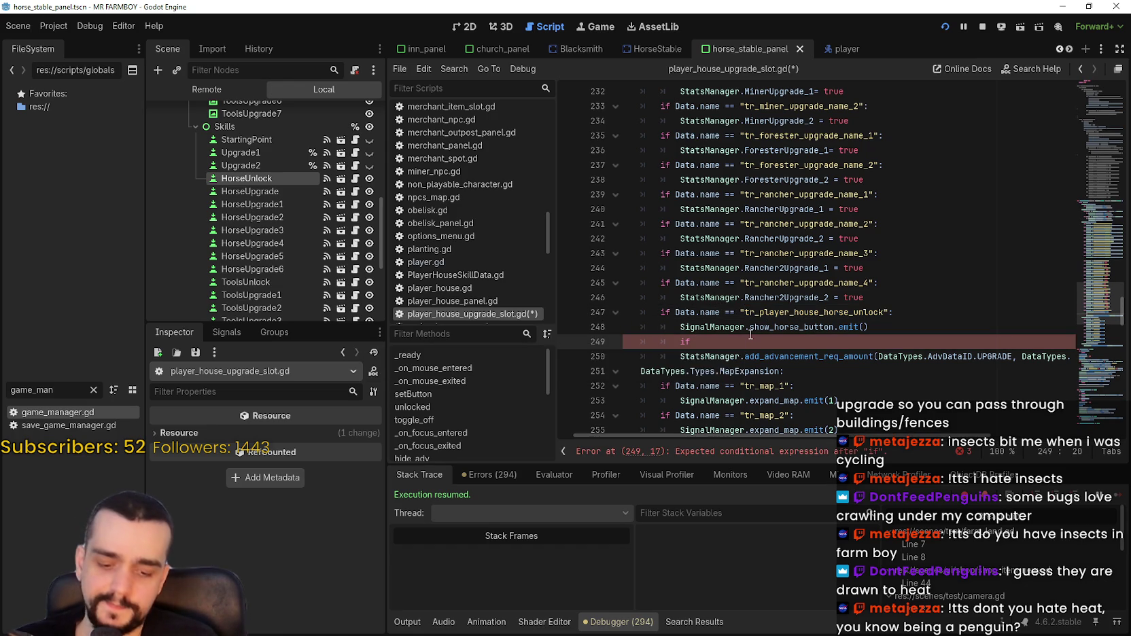
{"action": "key", "text": "BackSpace"}
{"action": "key", "text": "BackSpace"}
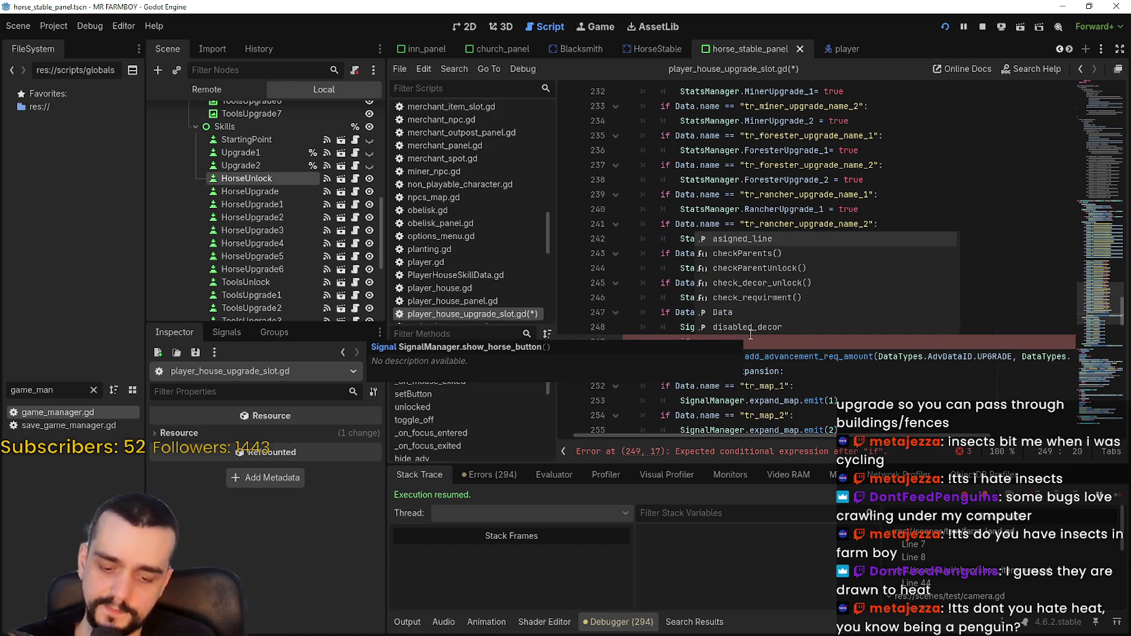
{"action": "type", "text": "stats"}
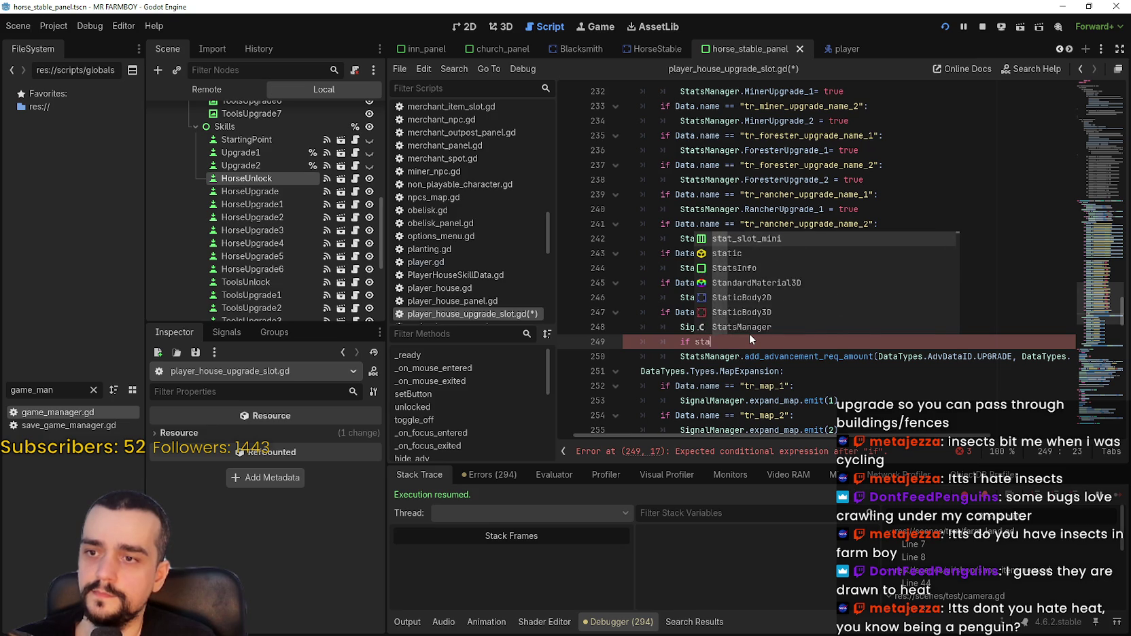
{"action": "key", "text": "Down"}
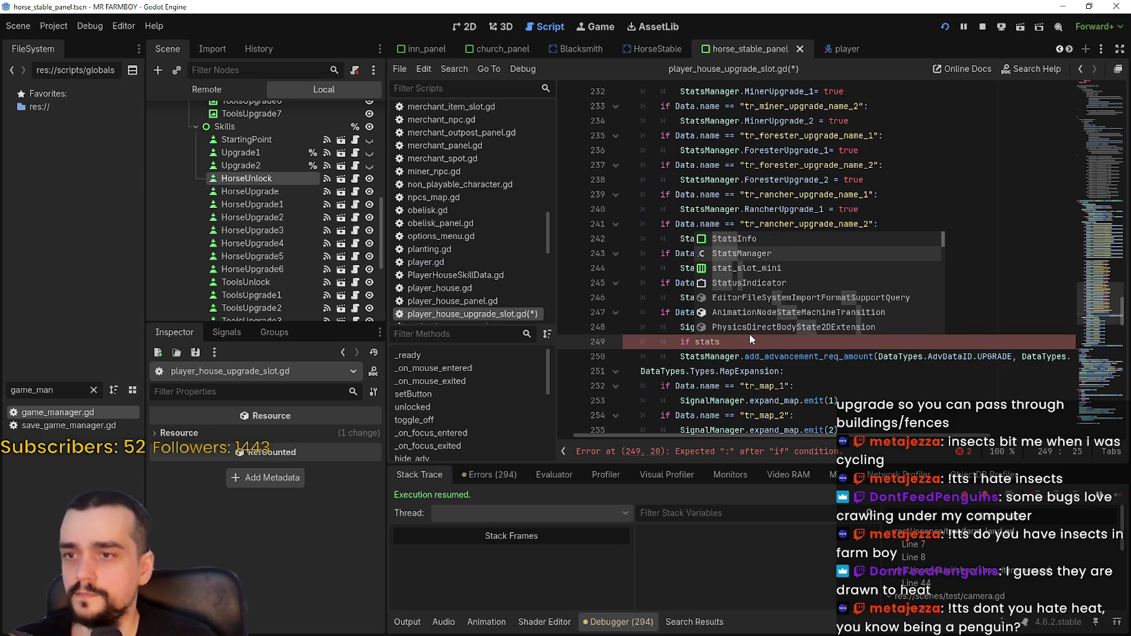
{"action": "key", "text": "Return"}
{"action": "type", "text": ".a"}
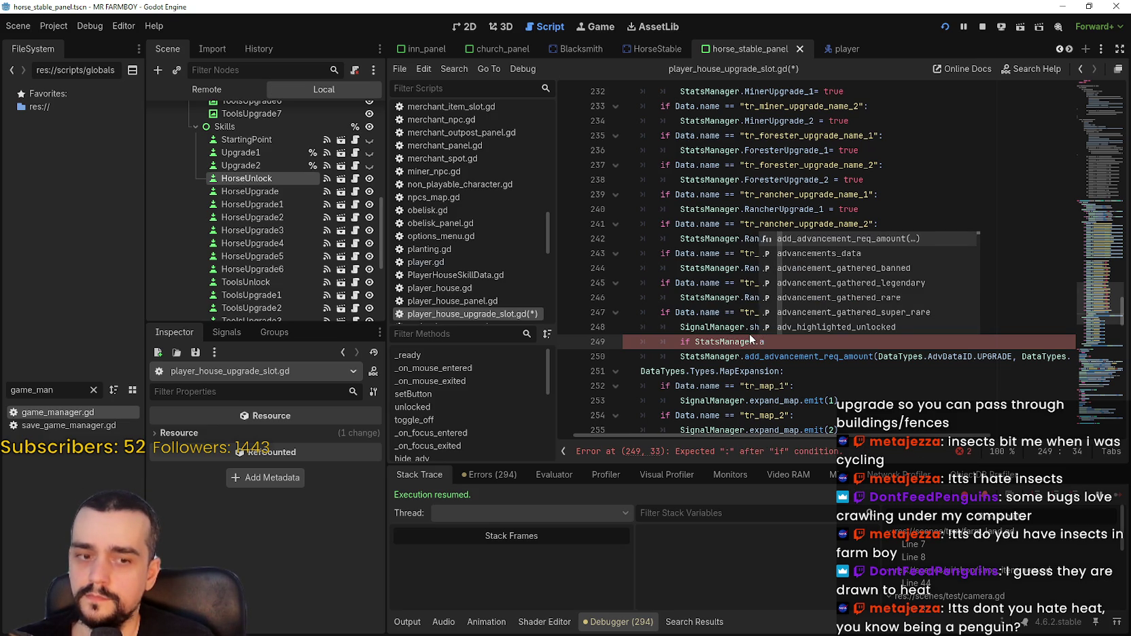
{"action": "type", "text": "the"}
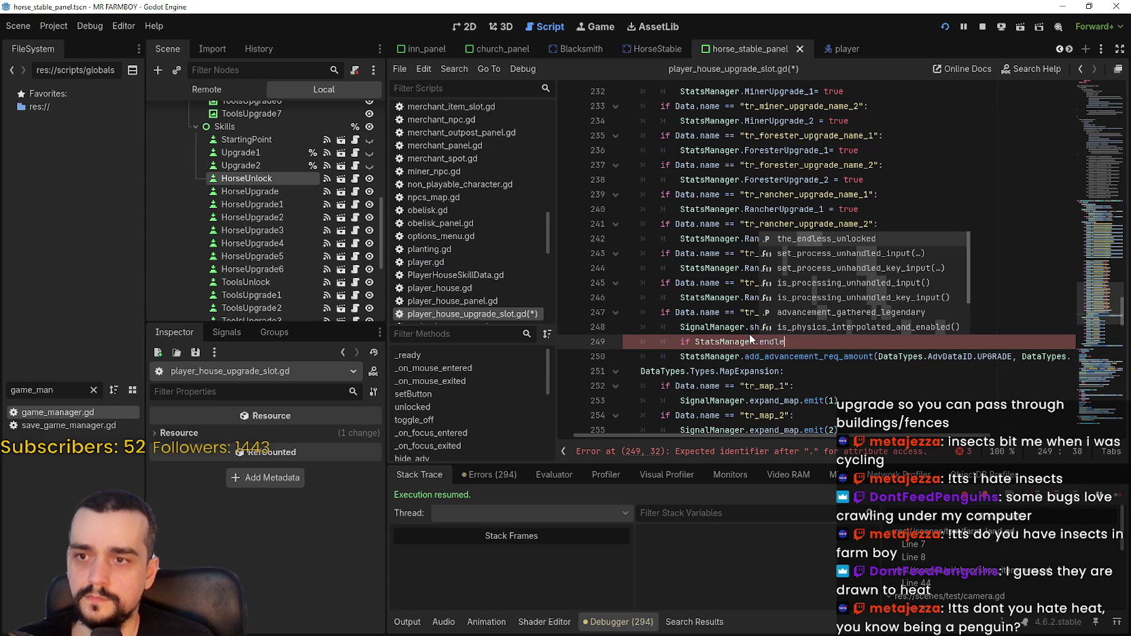
{"action": "key", "text": "Return"}
{"action": "type", "text": ".has"}
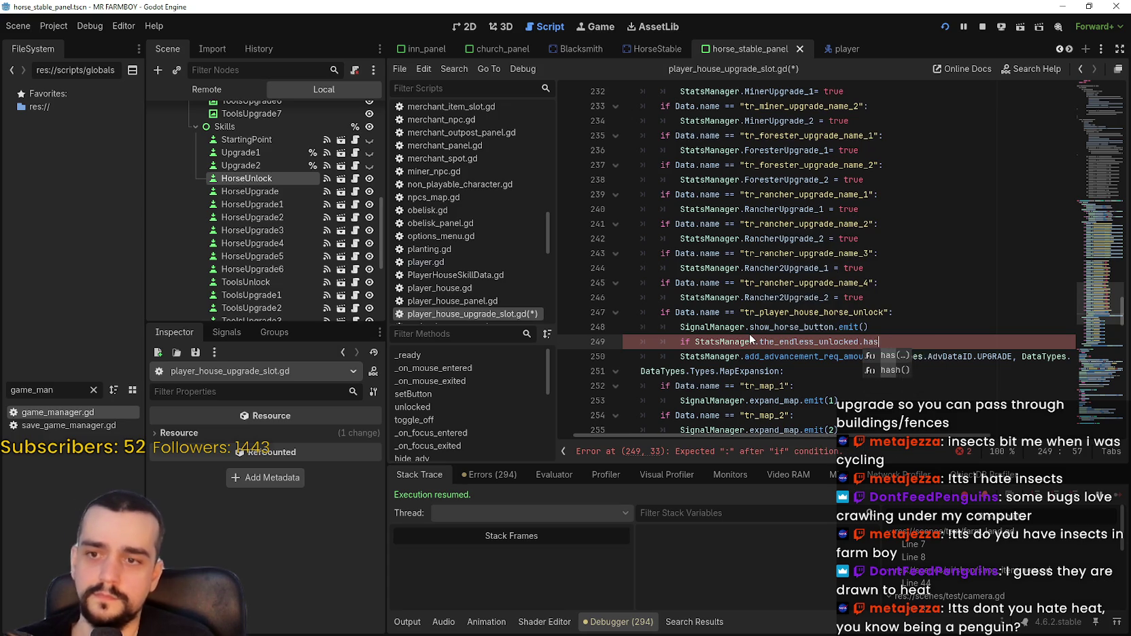
{"action": "type", "text": "(\""}
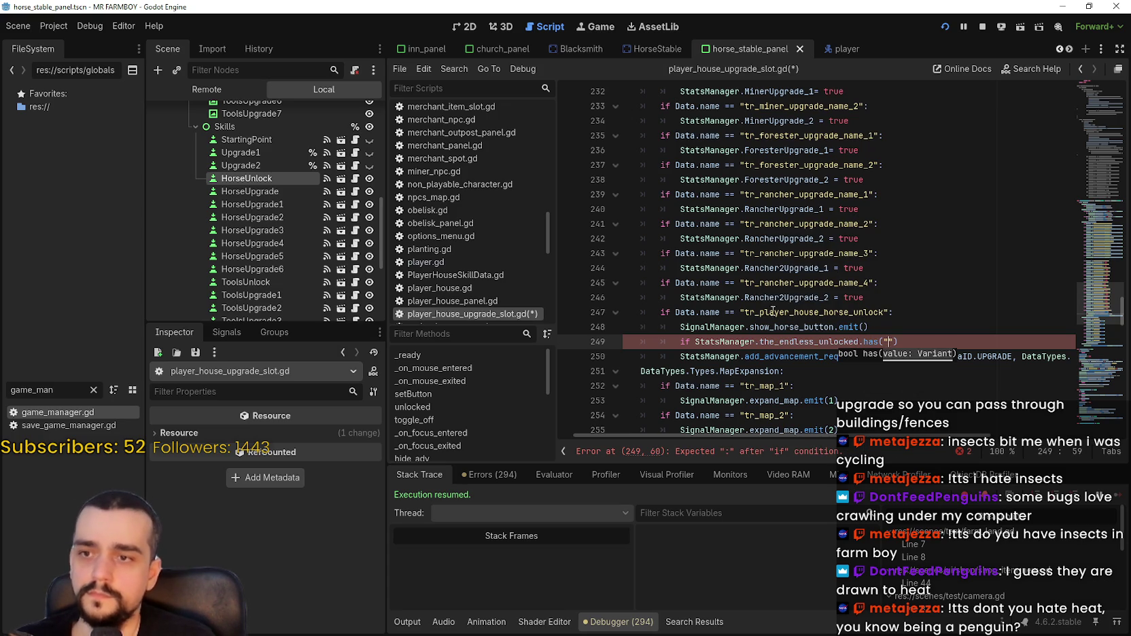
{"action": "double_click", "coordinate": [773, 312]}
{"action": "key", "text": "ctrl+c"}
{"action": "left_click", "coordinate": [888, 341]}
{"action": "key", "text": "ctrl+v"}
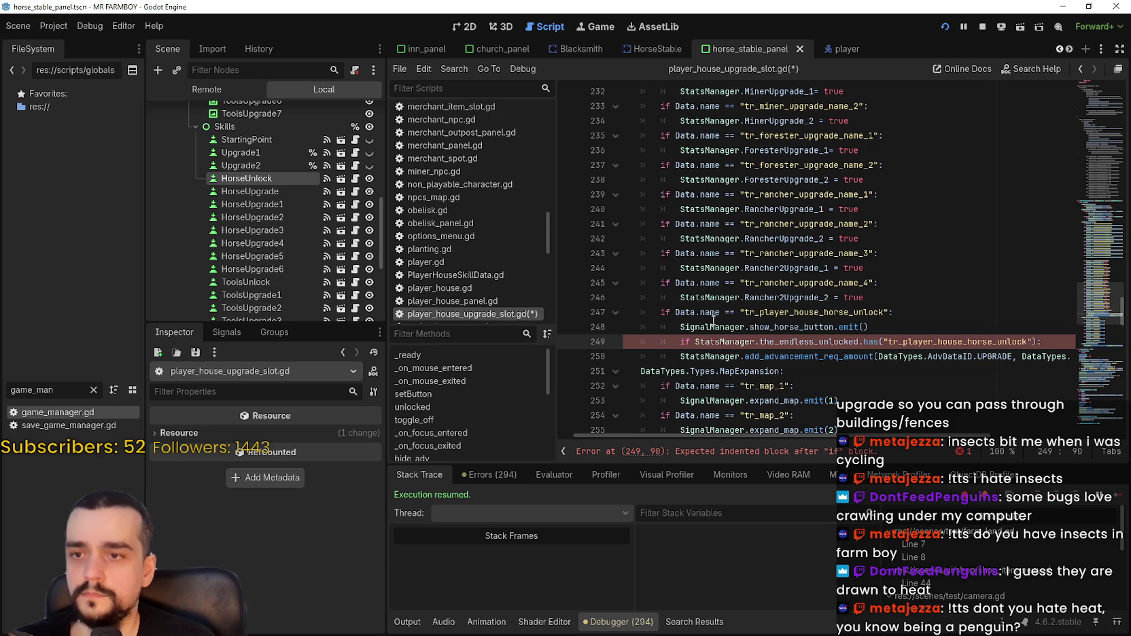
Indent the progress call under the new condition and negate the check with '!'.
{"action": "left_click", "coordinate": [676, 356]}
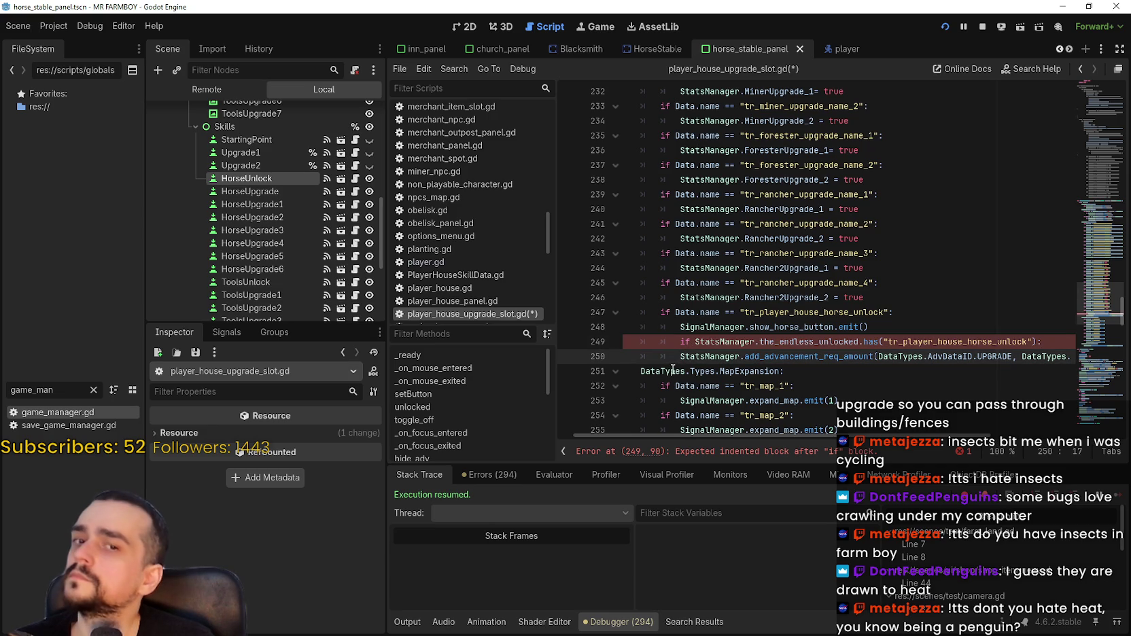
{"action": "key", "text": "Tab"}
{"action": "scroll", "coordinate": [673, 369], "scroll_direction": "down", "scroll_amount": 2}
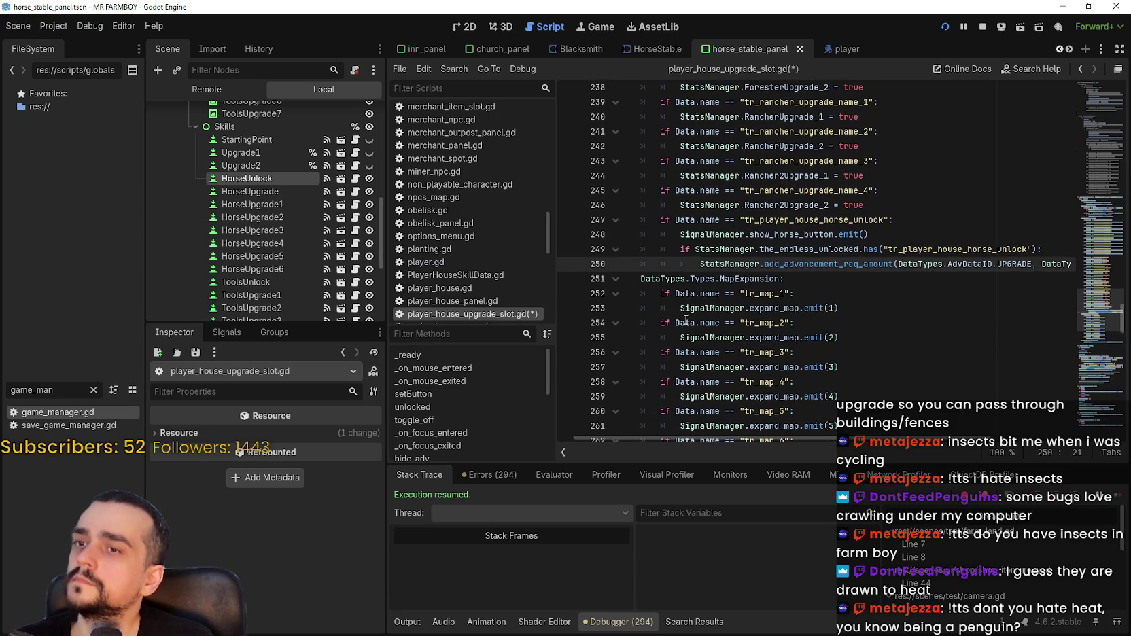
{"action": "scroll", "coordinate": [685, 320], "scroll_direction": "up", "scroll_amount": 3}
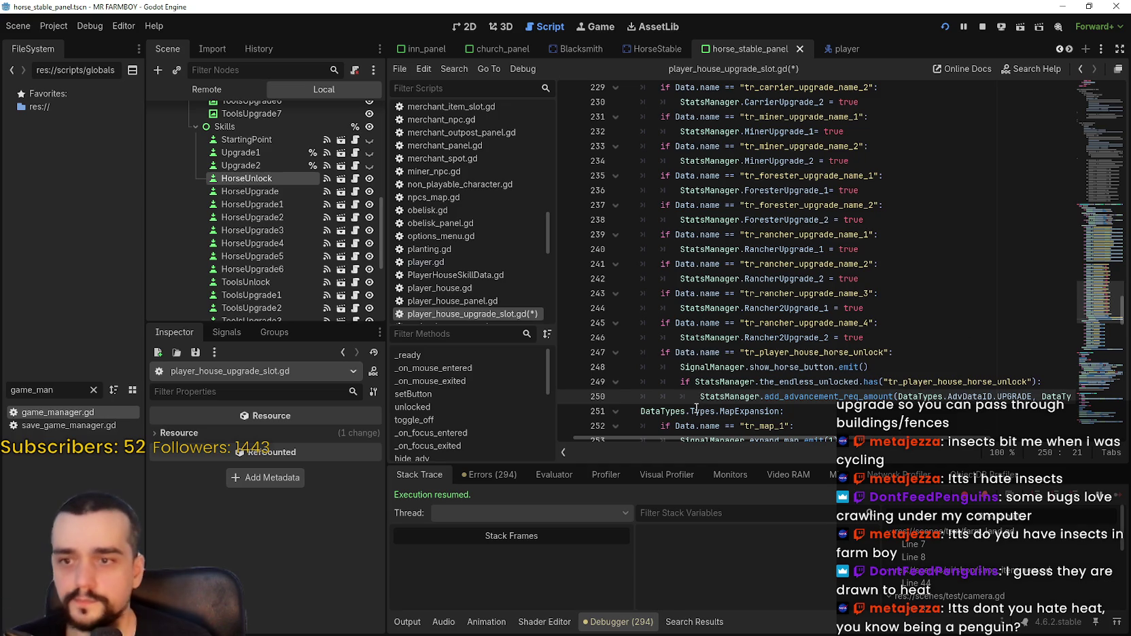
{"action": "left_click", "coordinate": [691, 382]}
{"action": "type", "text": "!"}
{"action": "left_click", "coordinate": [698, 396]}
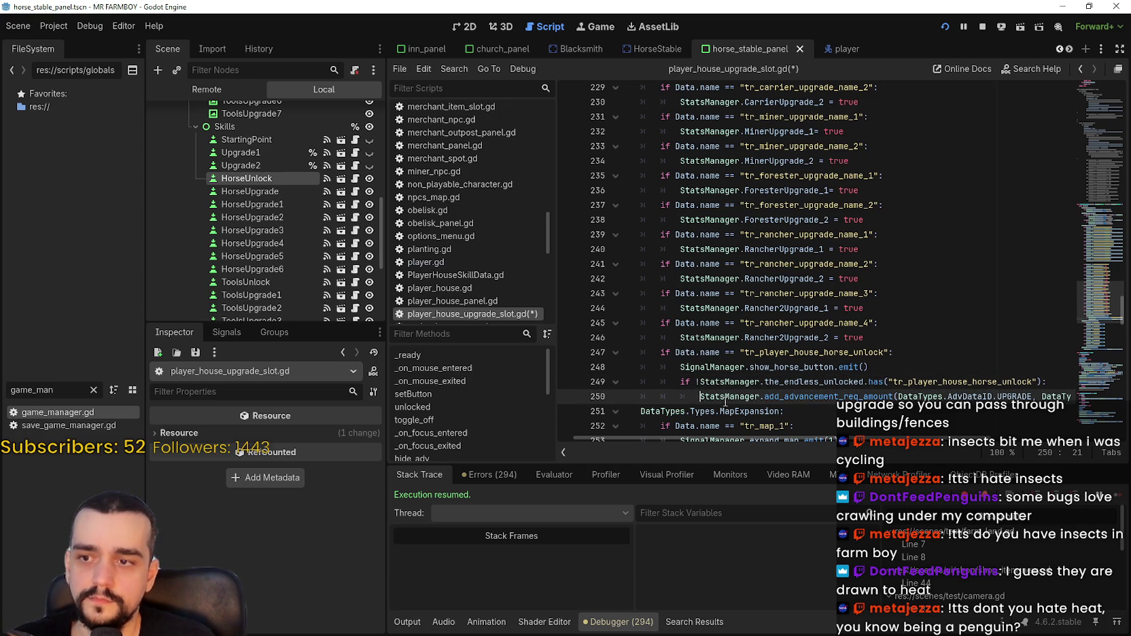
{"action": "mouse_move", "coordinate": [804, 439]}
{"action": "left_mouse_down"}
{"action": "mouse_move", "coordinate": [820, 452]}
{"action": "mouse_move", "coordinate": [862, 449]}
{"action": "left_mouse_up"}
Duplicate the horse-unlock block (lines 247–250) below itself, then switch to the 2D view.
{"action": "left_click_drag", "start_coordinate": [1064, 397], "coordinate": [665, 372]}
{"action": "left_click_drag", "start_coordinate": [909, 396], "coordinate": [1117, 396]}
{"action": "key", "text": "Return"}
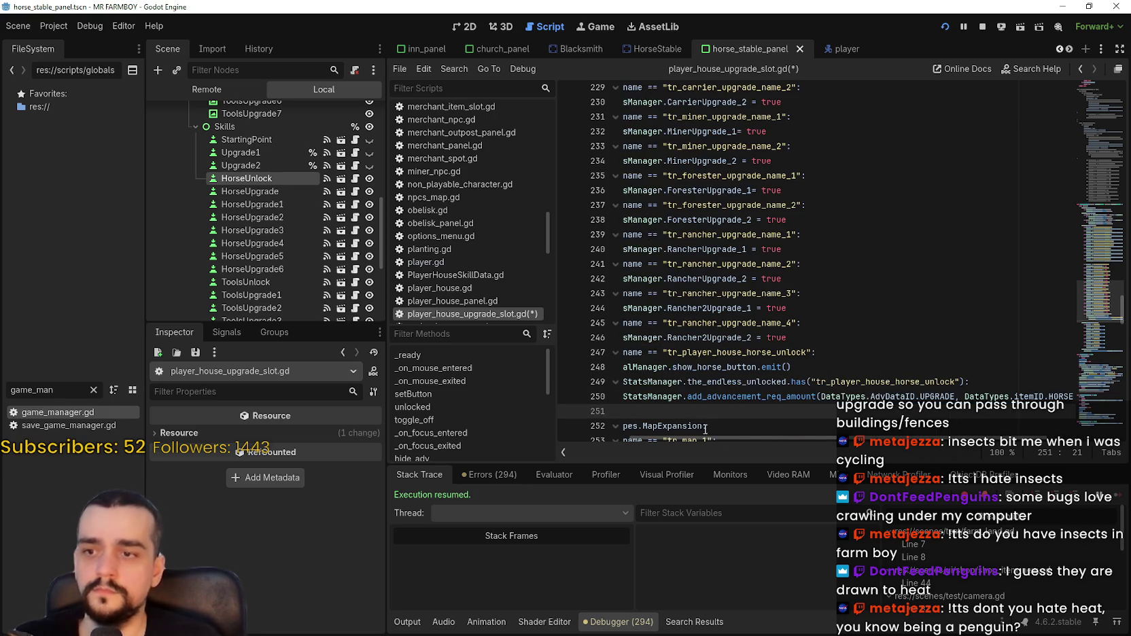
{"action": "key", "text": "ctrl+v"}
{"action": "scroll", "coordinate": [720, 408], "scroll_direction": "down", "scroll_amount": 2}
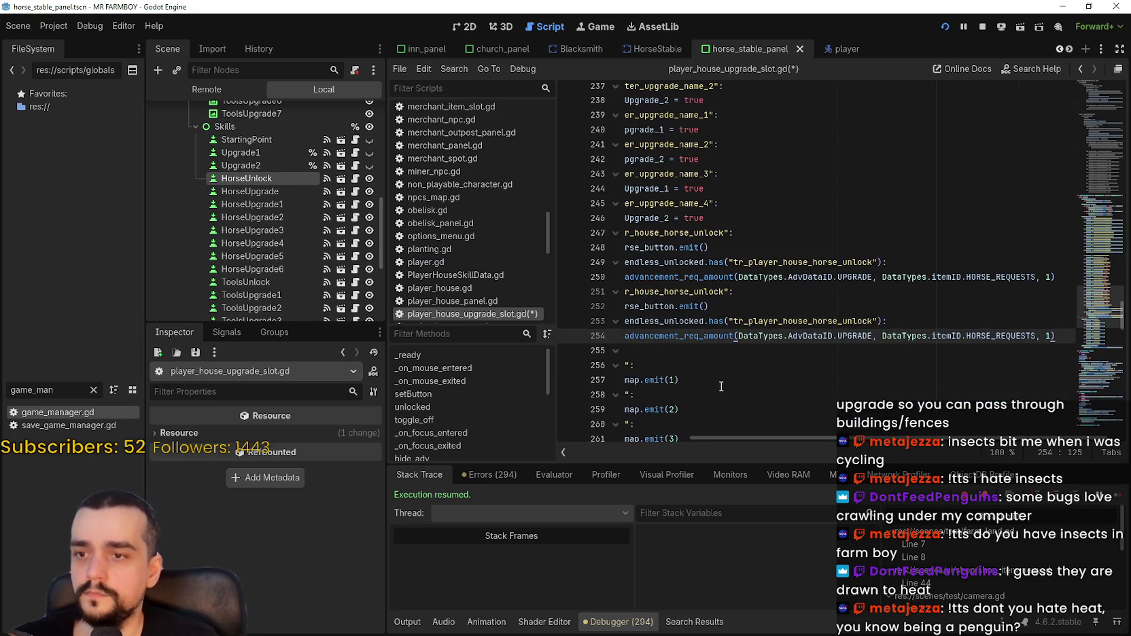
{"action": "left_click", "coordinate": [774, 365]}
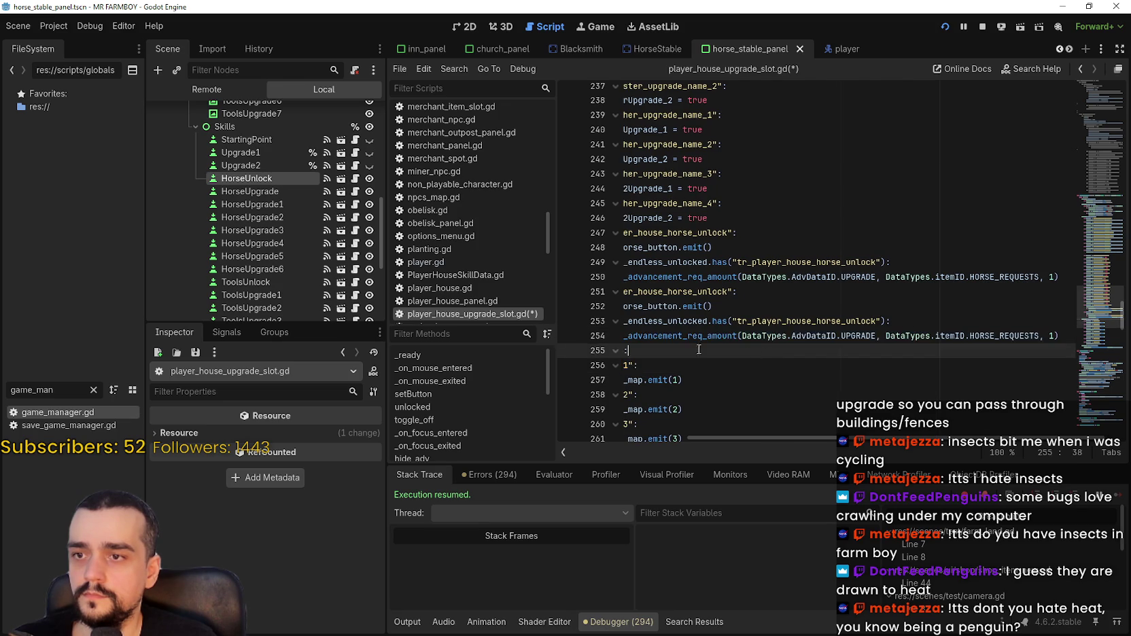
{"action": "left_click", "coordinate": [777, 321]}
{"action": "scroll", "coordinate": [319, 216], "scroll_direction": "down", "scroll_amount": 2}
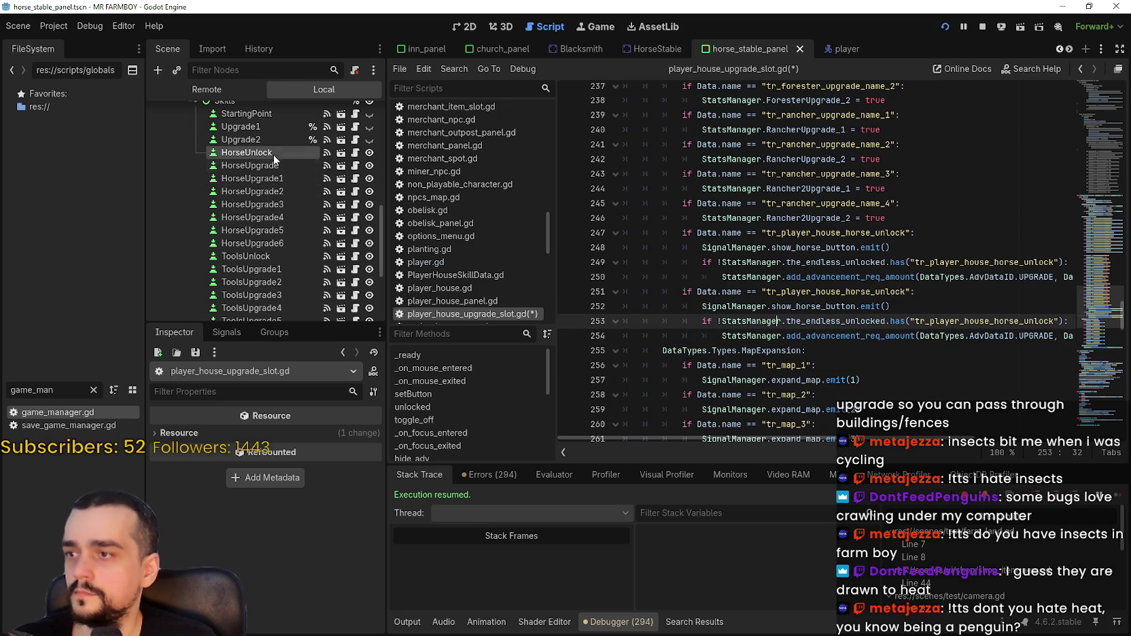
{"action": "left_click", "coordinate": [463, 26]}
{"action": "scroll", "coordinate": [613, 202], "scroll_direction": "up", "scroll_amount": 4}
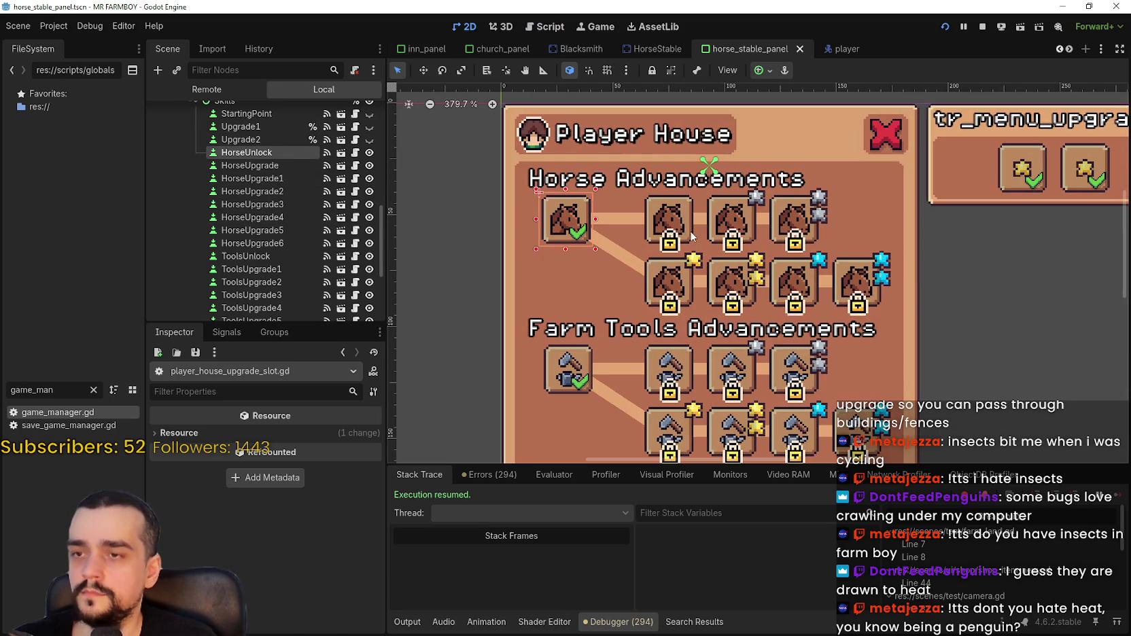
Select the HorseUpgrade1 slot, return from Steam, and open its unique_buildings_upgrade_slot.gd script.
{"action": "left_click", "coordinate": [680, 225]}
{"action": "left_click", "coordinate": [730, 229]}
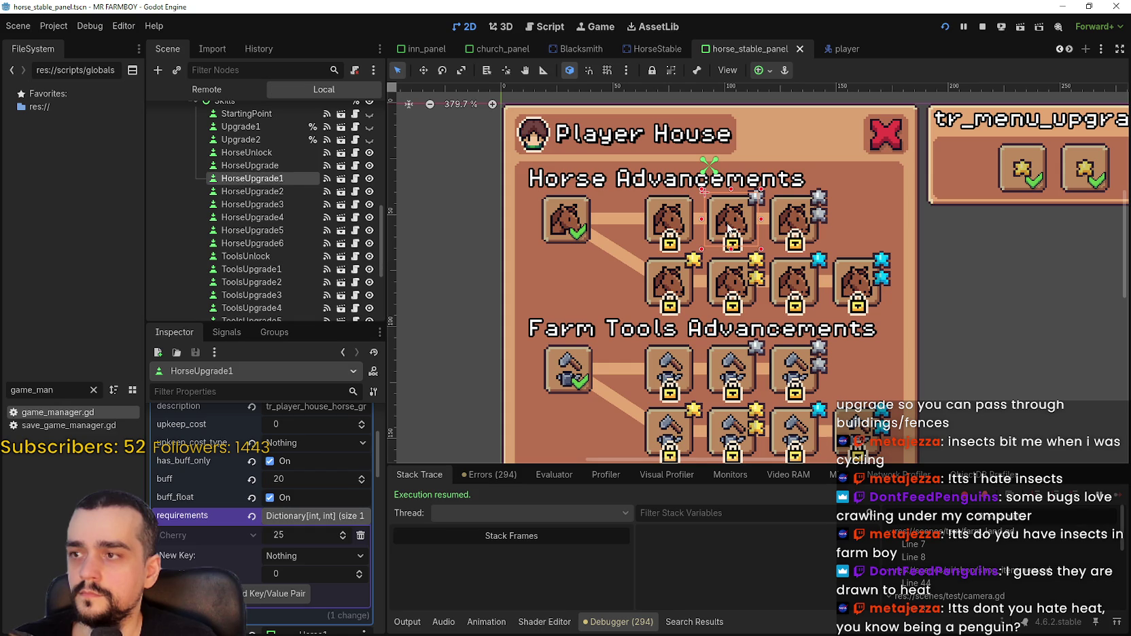
{"action": "scroll", "coordinate": [322, 562], "scroll_direction": "up", "scroll_amount": 3}
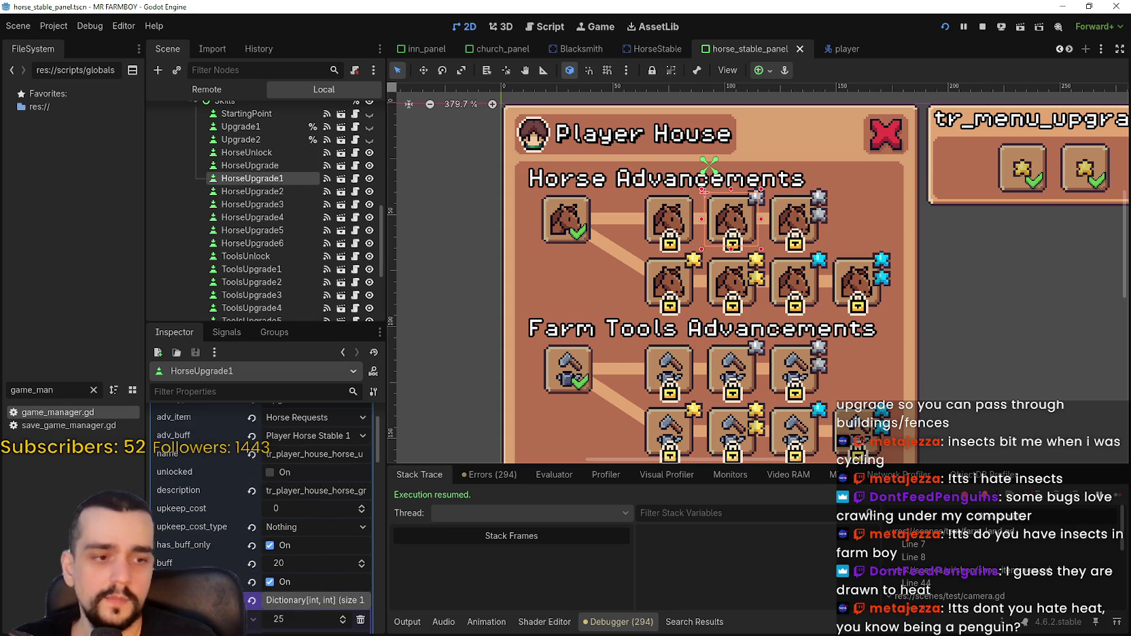
{"action": "key", "text": "alt+Tab"}
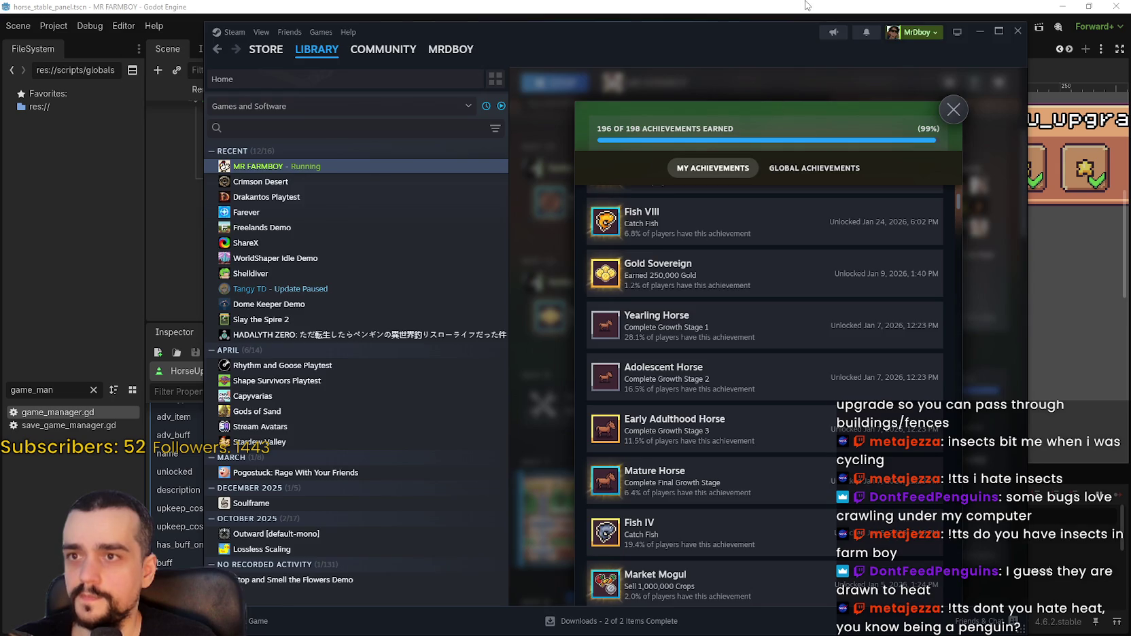
{"action": "key", "text": "alt+Tab"}
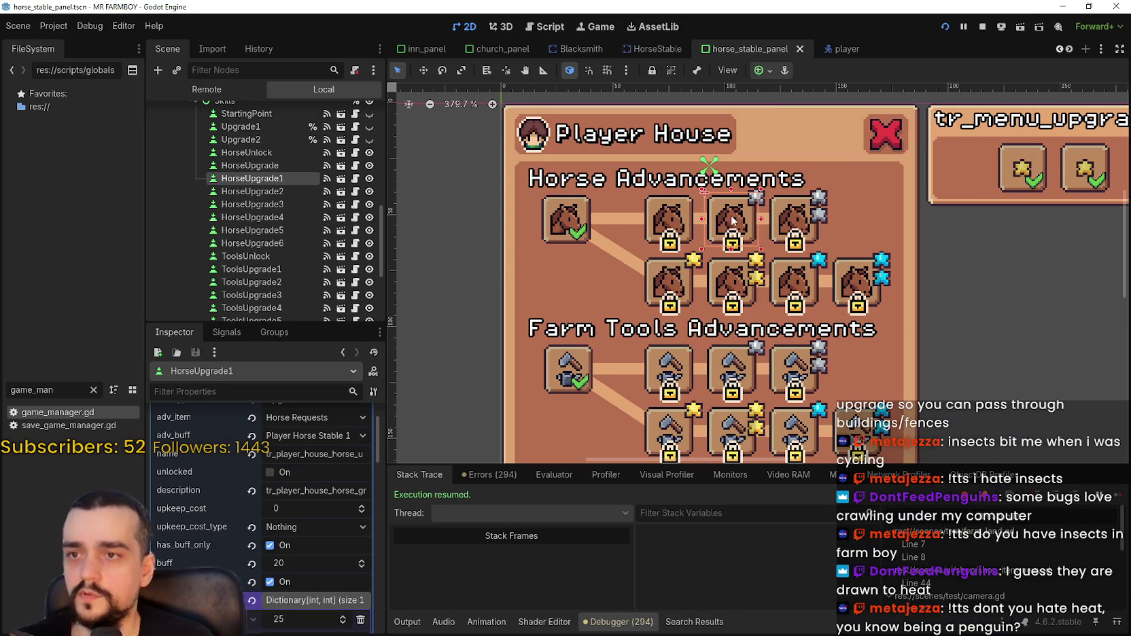
{"action": "double_click", "coordinate": [309, 453]}
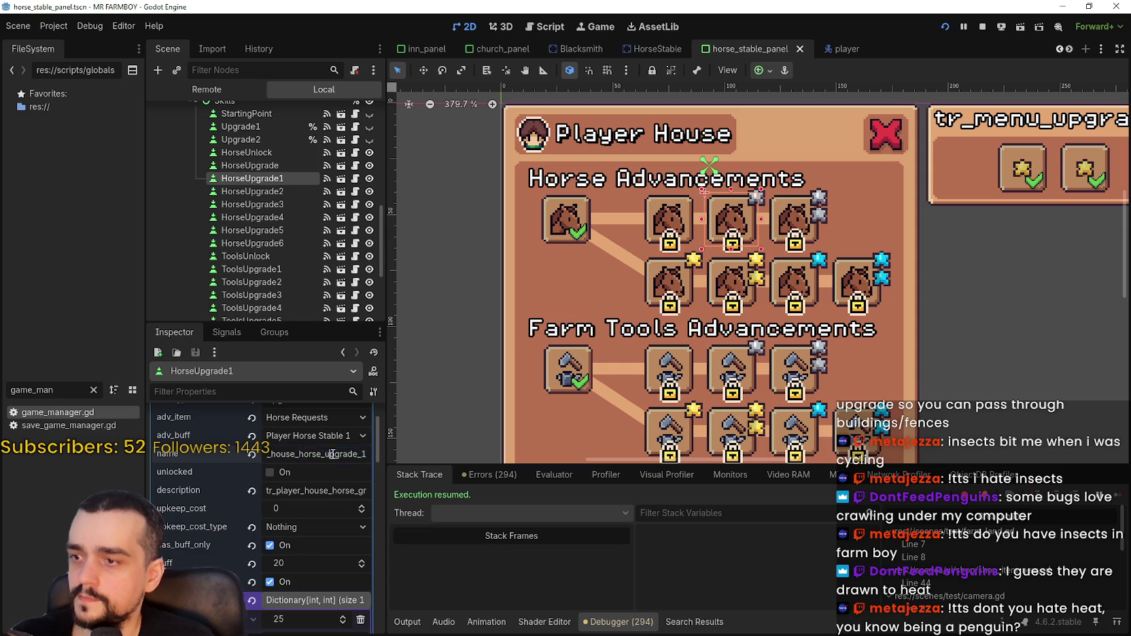
{"action": "left_click", "coordinate": [355, 178]}
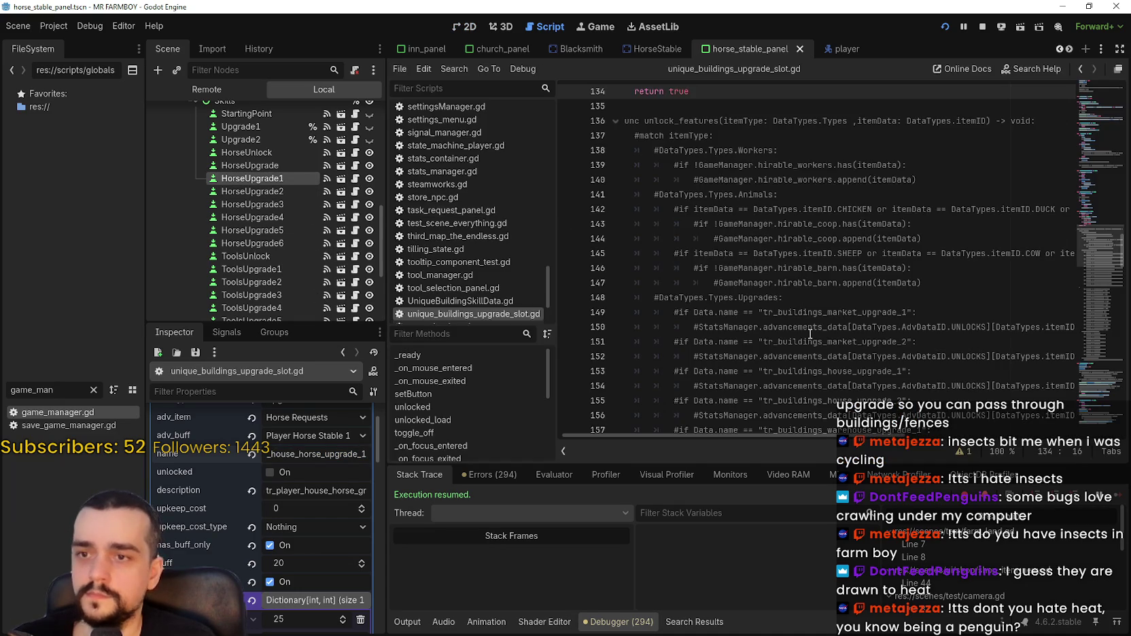
Delete the duplicate horse-unlock block (lines 251–254) from player_house_upgrade_slot.gd and save it.
{"action": "mouse_move", "coordinate": [1094, 271]}
{"action": "left_mouse_down"}
{"action": "mouse_move", "coordinate": [1093, 405]}
{"action": "mouse_move", "coordinate": [1096, 377]}
{"action": "left_mouse_up"}
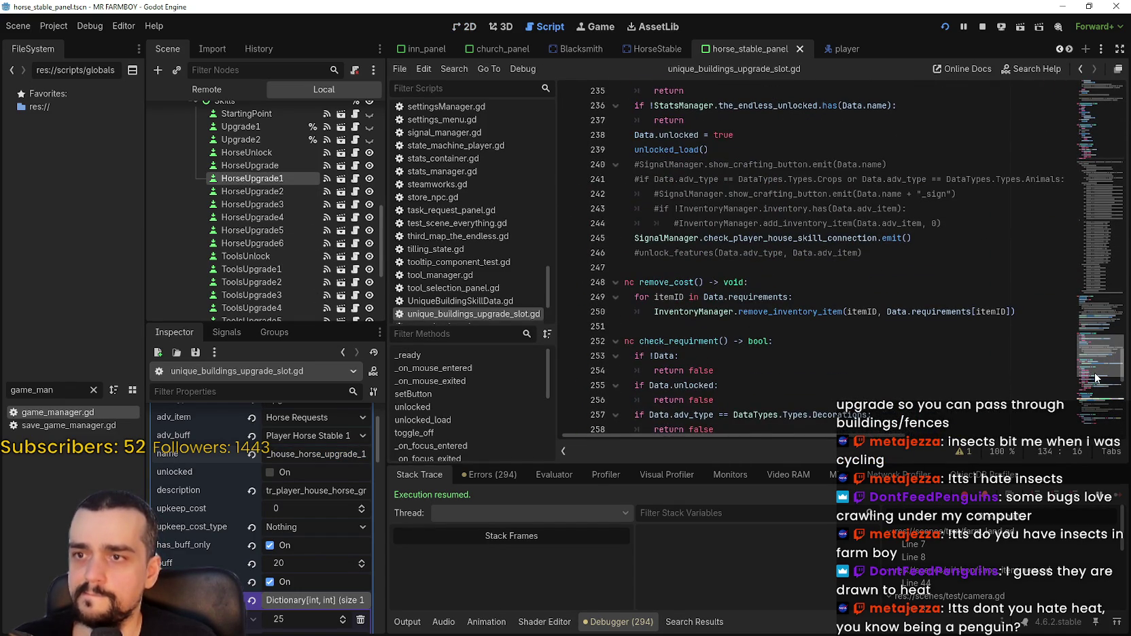
{"action": "left_click_drag", "start_coordinate": [1096, 378], "coordinate": [1096, 361]}
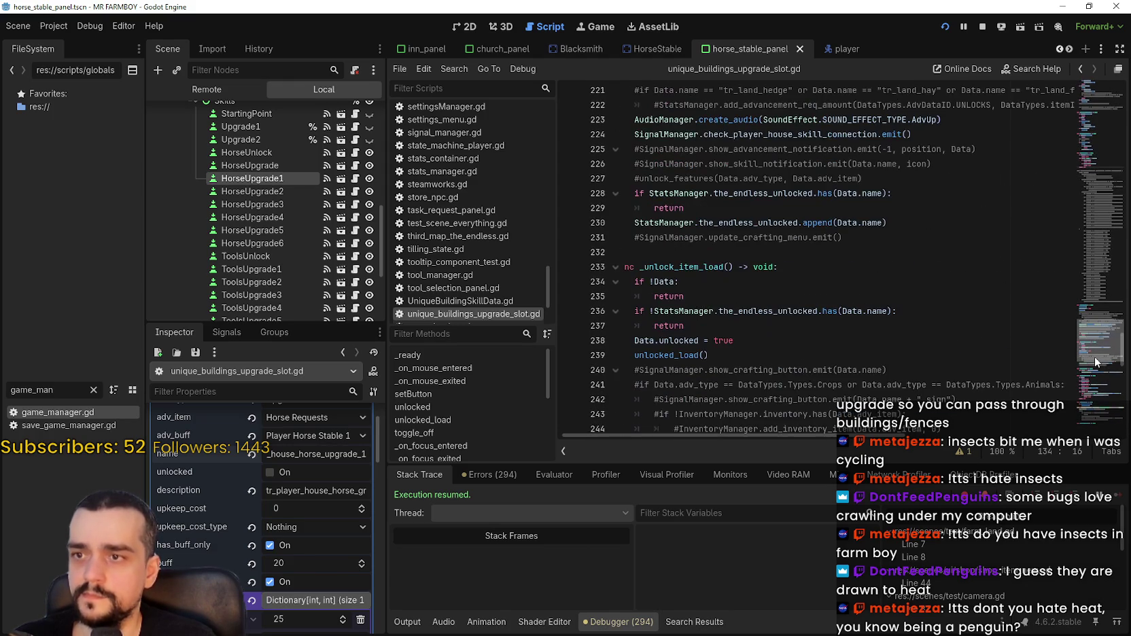
{"action": "left_click", "coordinate": [355, 152]}
{"action": "left_click", "coordinate": [917, 341]}
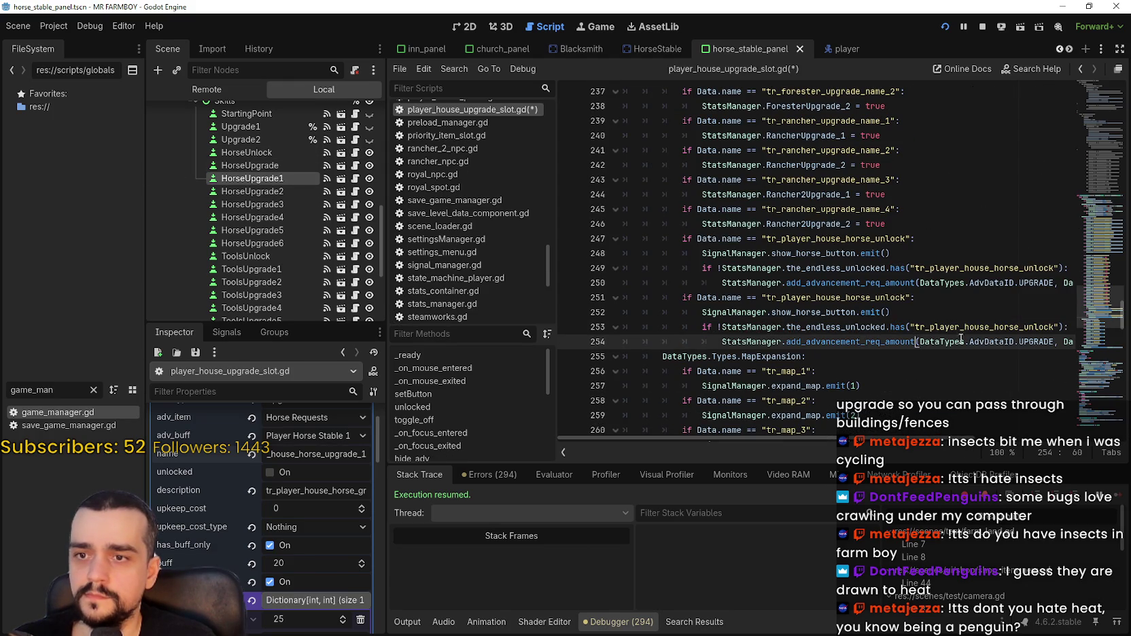
{"action": "key", "text": "End"}
{"action": "key", "text": "shift+Left"}
{"action": "key", "text": "shift+Left"}
{"action": "key", "text": "shift+Left"}
{"action": "left_click", "coordinate": [585, 304], "text": "shift"}
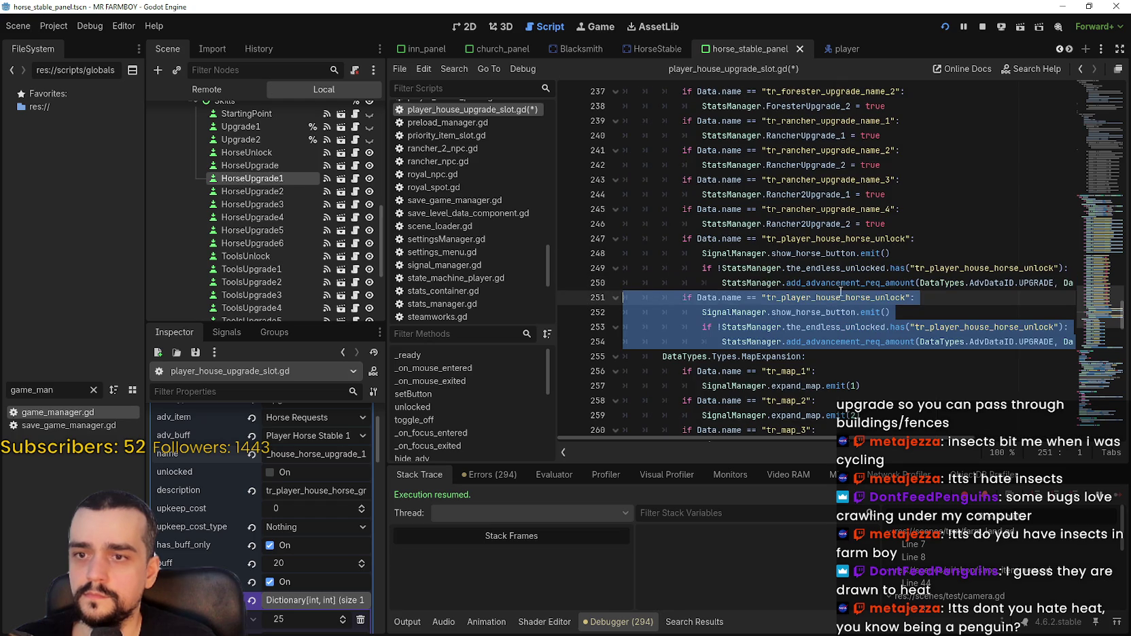
{"action": "key", "text": "BackSpace"}
{"action": "key", "text": "BackSpace"}
{"action": "key", "text": "ctrl+s"}
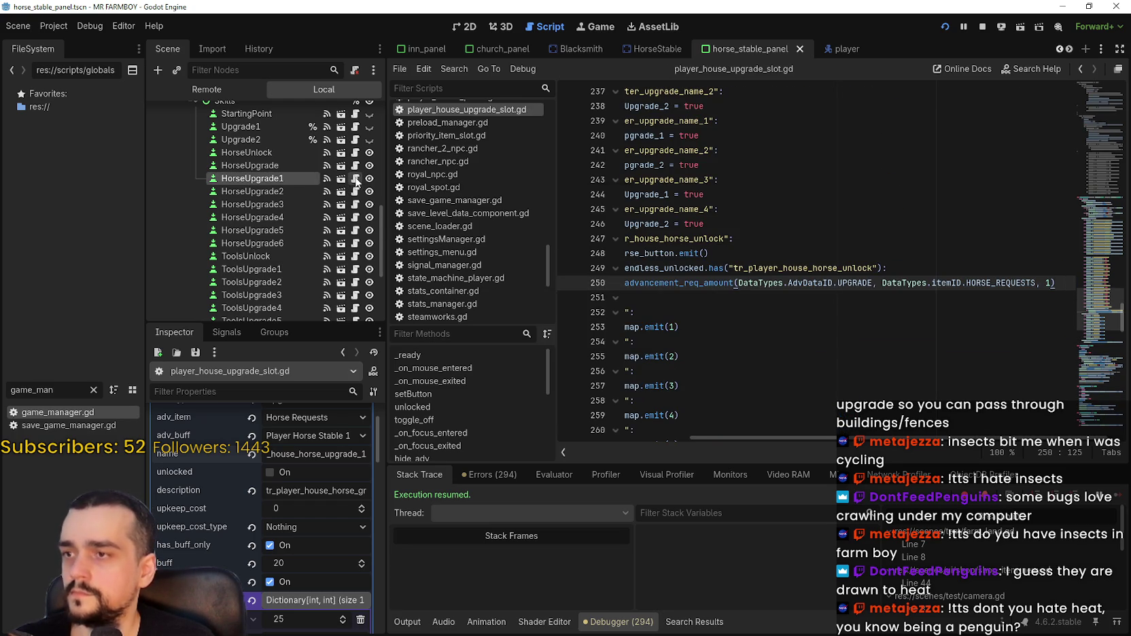
In unique_buildings_upgrade_slot.gd, insert a new line after line 231 in _unlock_item.
{"action": "left_click", "coordinate": [356, 178]}
{"action": "scroll", "coordinate": [862, 345], "scroll_direction": "down", "scroll_amount": 3}
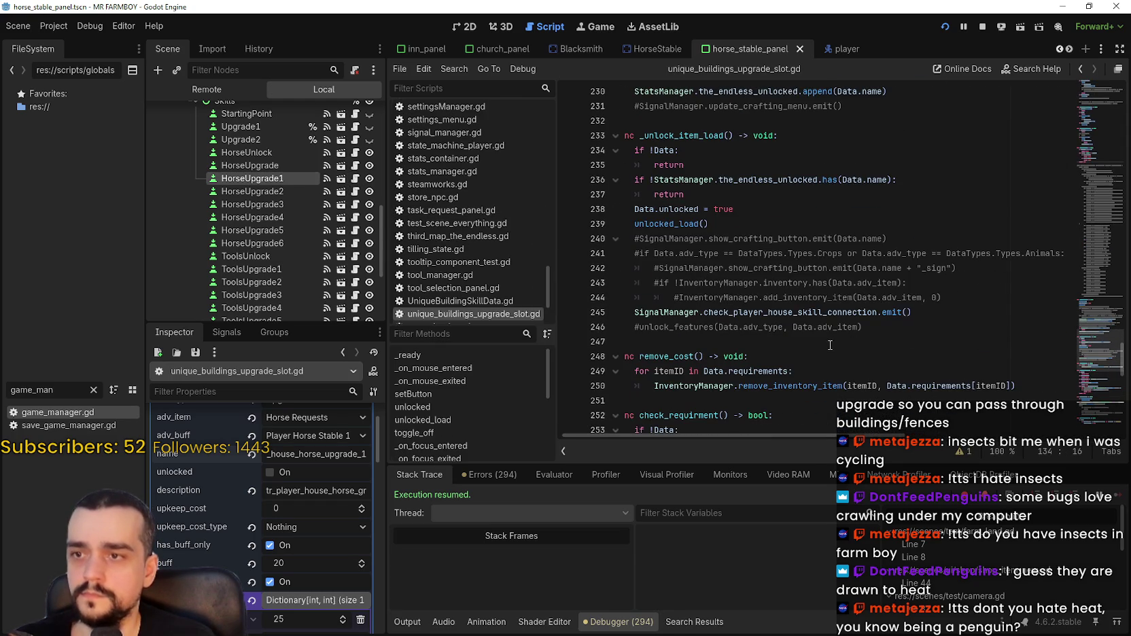
{"action": "scroll", "coordinate": [829, 345], "scroll_direction": "down", "scroll_amount": 2}
{"action": "left_click", "coordinate": [804, 269]}
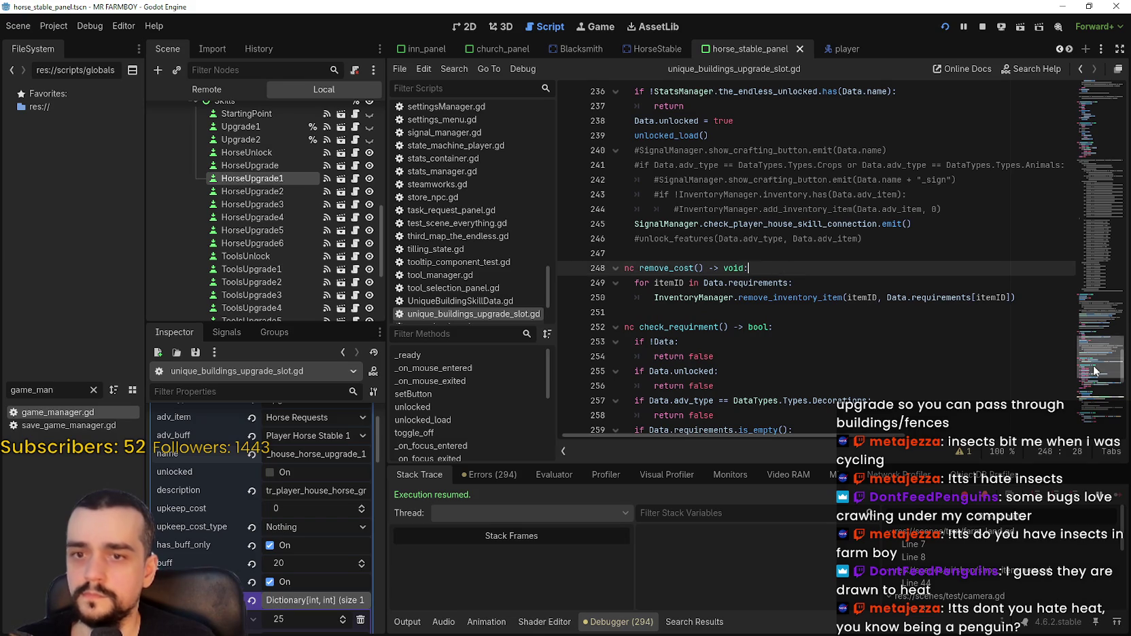
{"action": "scroll", "coordinate": [1093, 385], "scroll_direction": "down", "scroll_amount": 4}
{"action": "scroll", "coordinate": [1093, 385], "scroll_direction": "down", "scroll_amount": 1}
{"action": "scroll", "coordinate": [1093, 386], "scroll_direction": "down", "scroll_amount": 2}
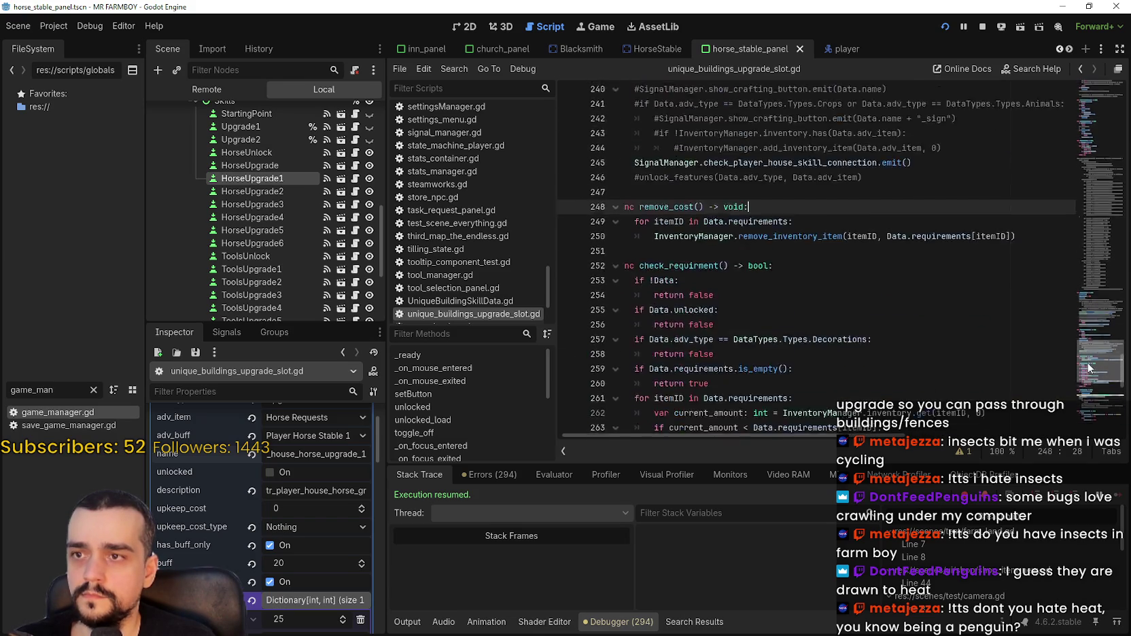
{"action": "scroll", "coordinate": [1091, 399], "scroll_direction": "down", "scroll_amount": 6}
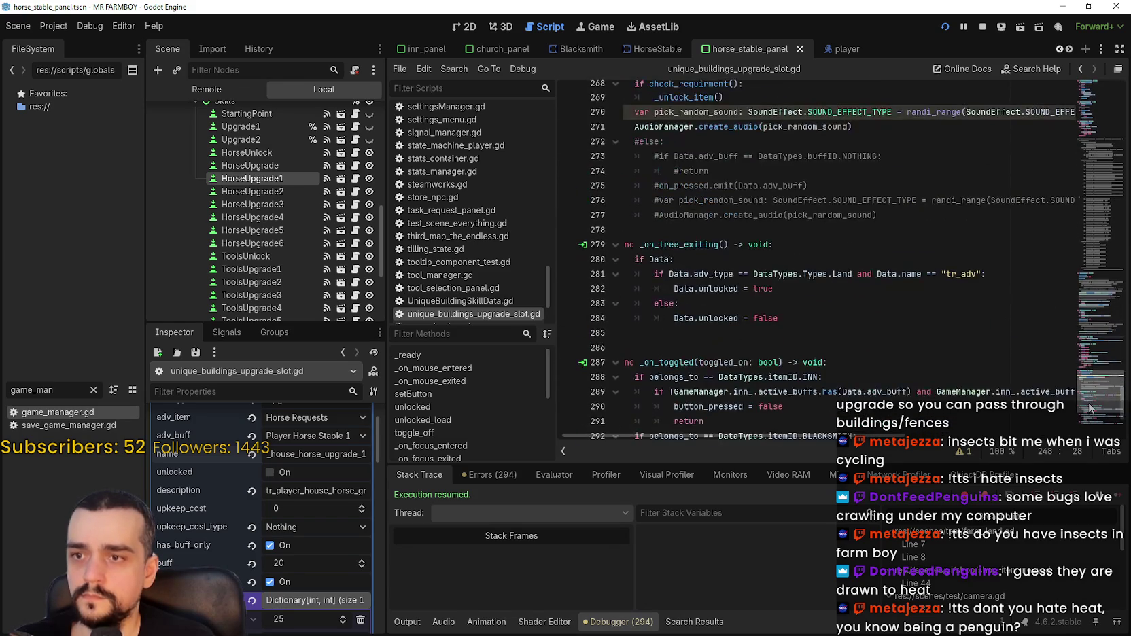
{"action": "mouse_move", "coordinate": [1093, 381]}
{"action": "left_mouse_down"}
{"action": "mouse_move", "coordinate": [1096, 241]}
{"action": "mouse_move", "coordinate": [1082, 308]}
{"action": "mouse_move", "coordinate": [1091, 345]}
{"action": "left_mouse_up"}
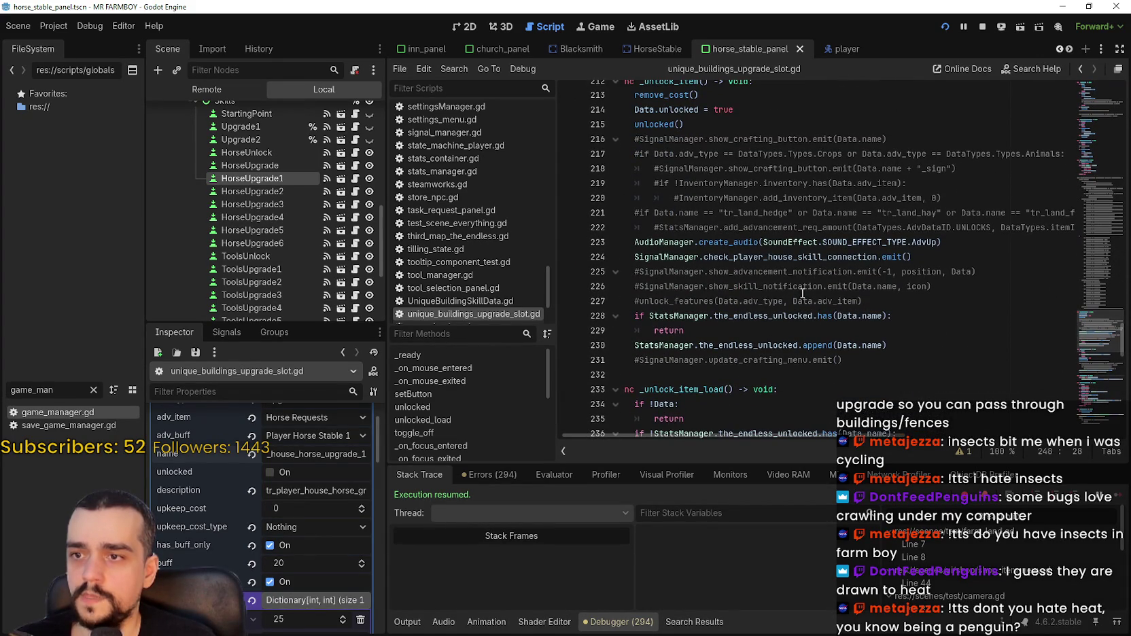
{"action": "left_click", "coordinate": [855, 360]}
{"action": "key", "text": "Return"}
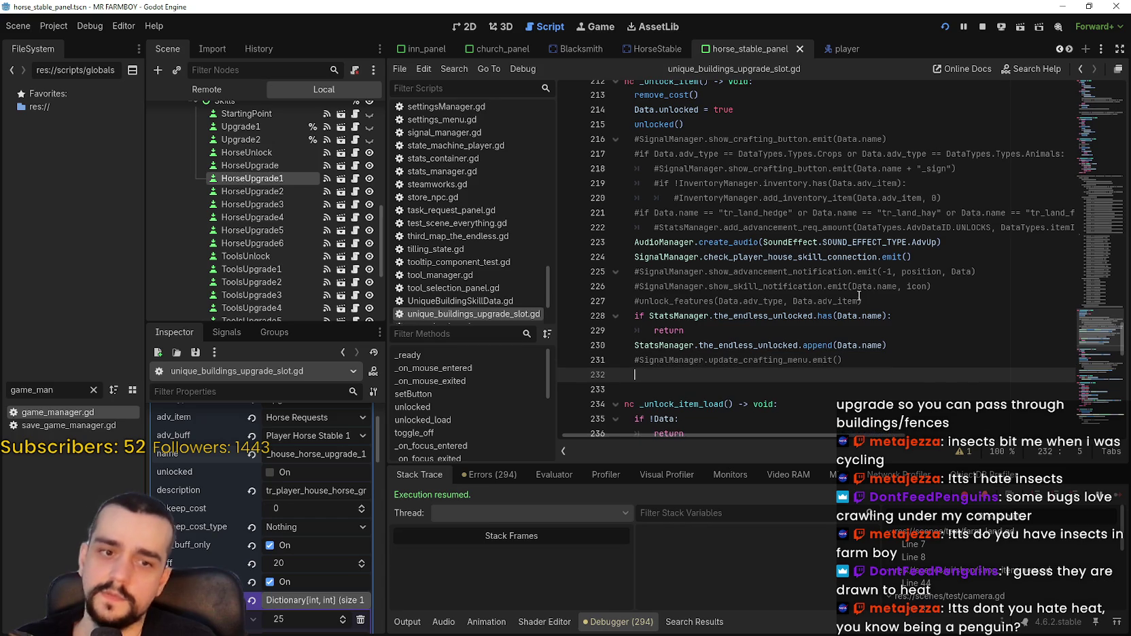
Paste the horse-unlock block after line 231 in _unlock_item and fix its indentation.
{"action": "key", "text": "ctrl+z"}
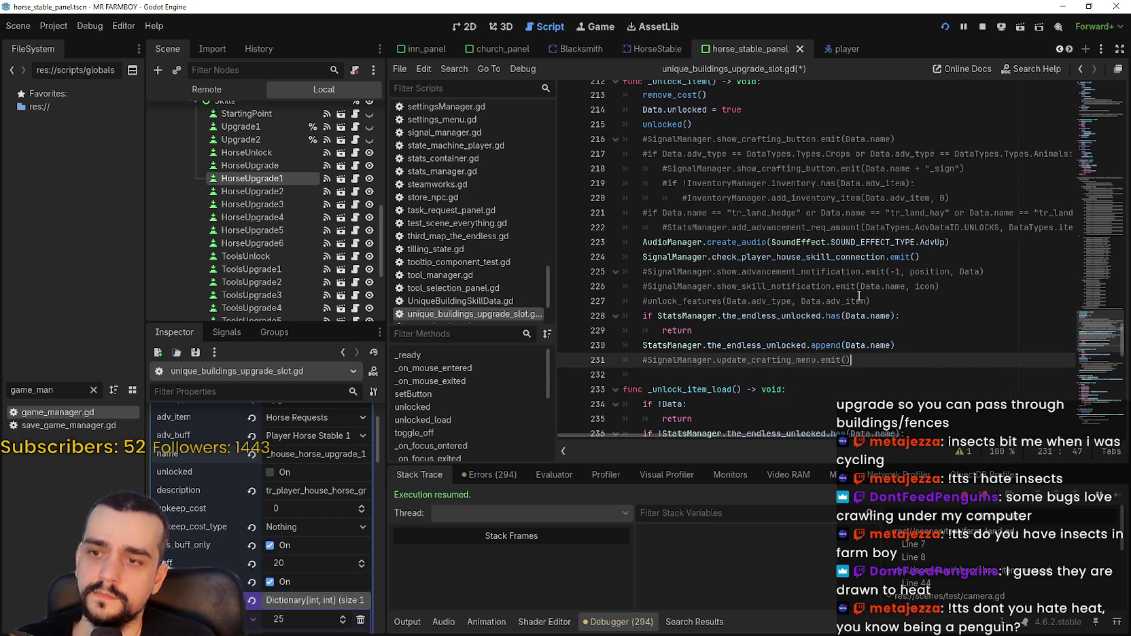
{"action": "key", "text": "Return"}
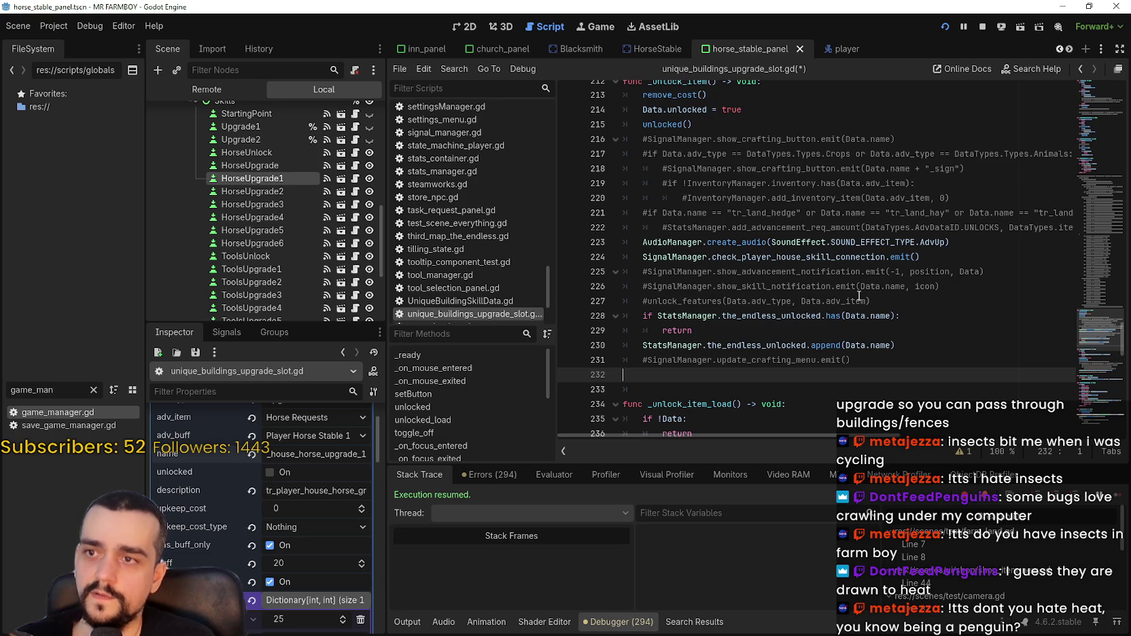
{"action": "key", "text": "ctrl+v"}
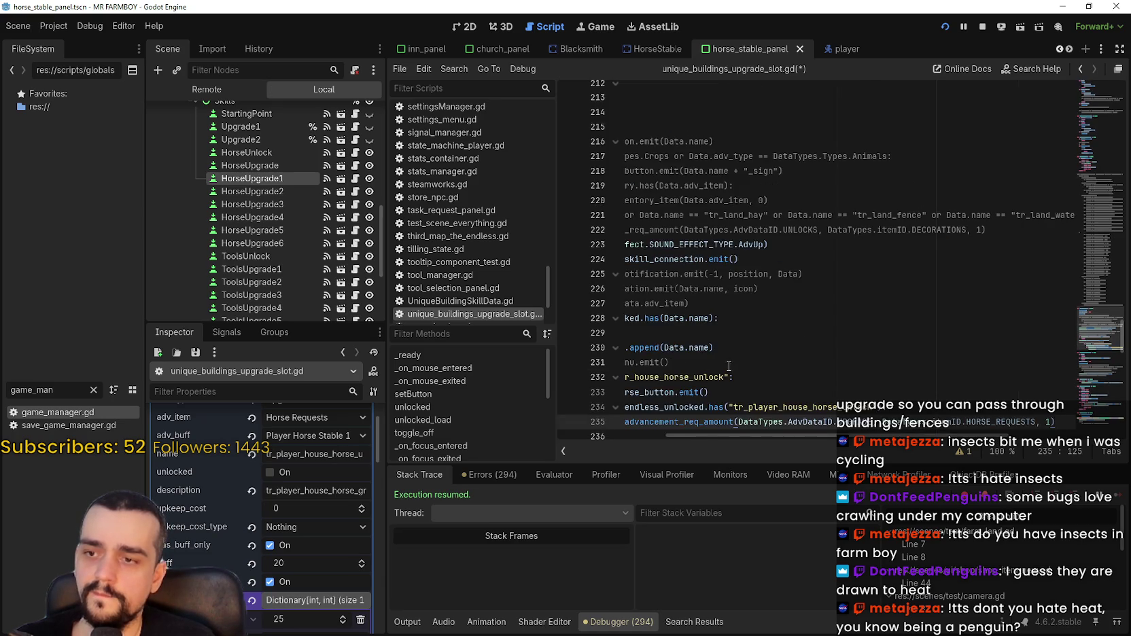
{"action": "left_click", "coordinate": [670, 288]}
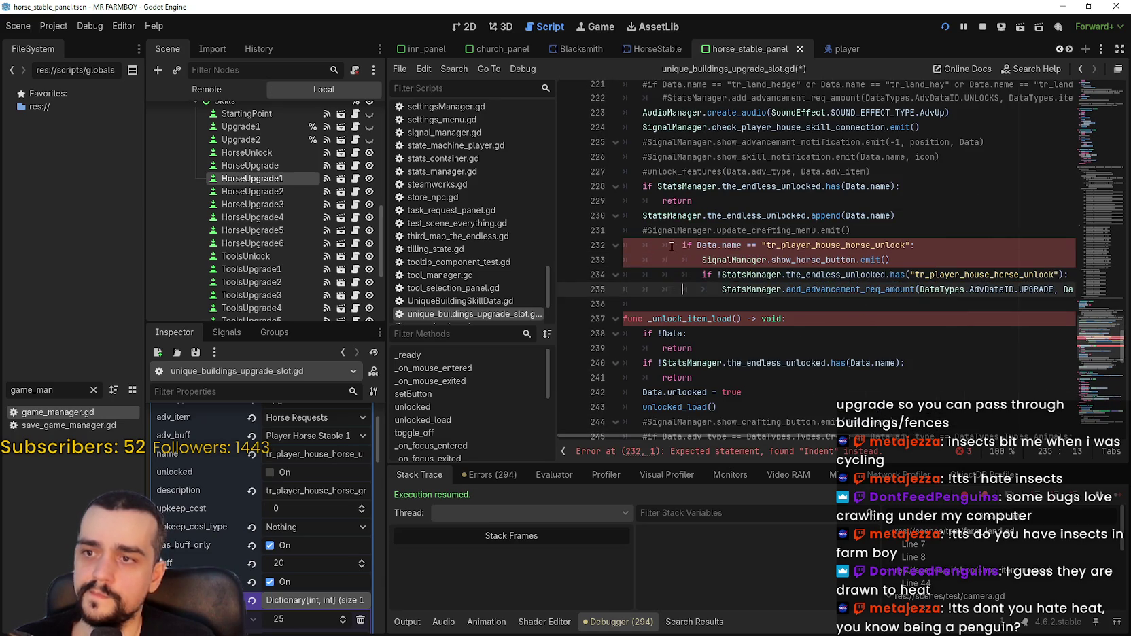
{"action": "left_click", "coordinate": [681, 246]}
{"action": "key", "text": "BackSpace"}
{"action": "key", "text": "BackSpace"}
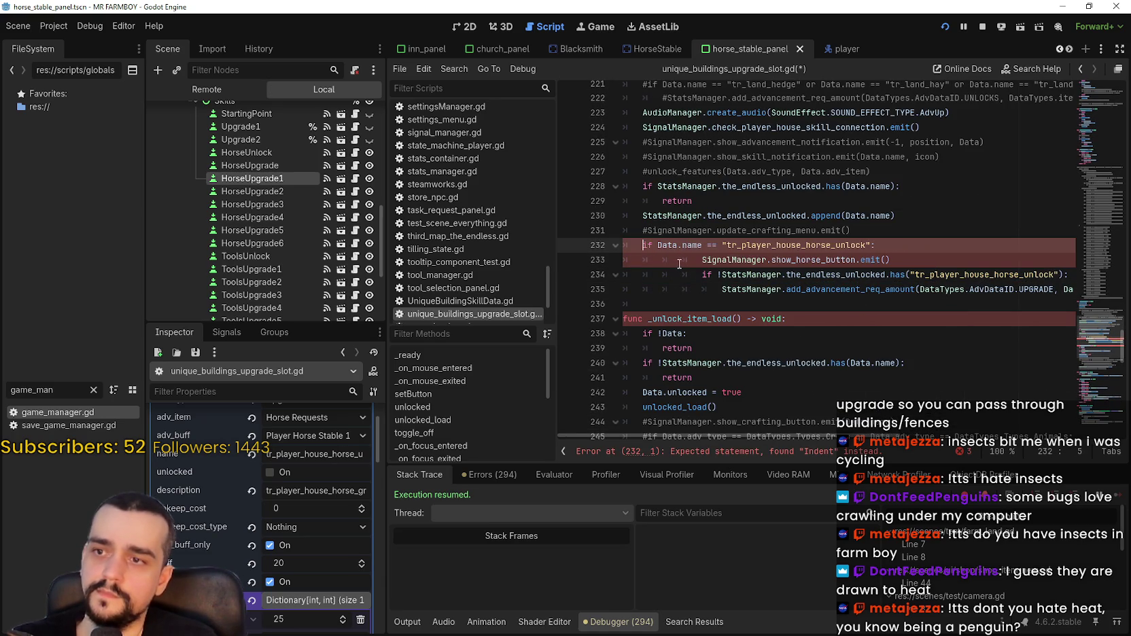
{"action": "left_click", "coordinate": [690, 261]}
{"action": "key", "text": "BackSpace"}
{"action": "key", "text": "BackSpace"}
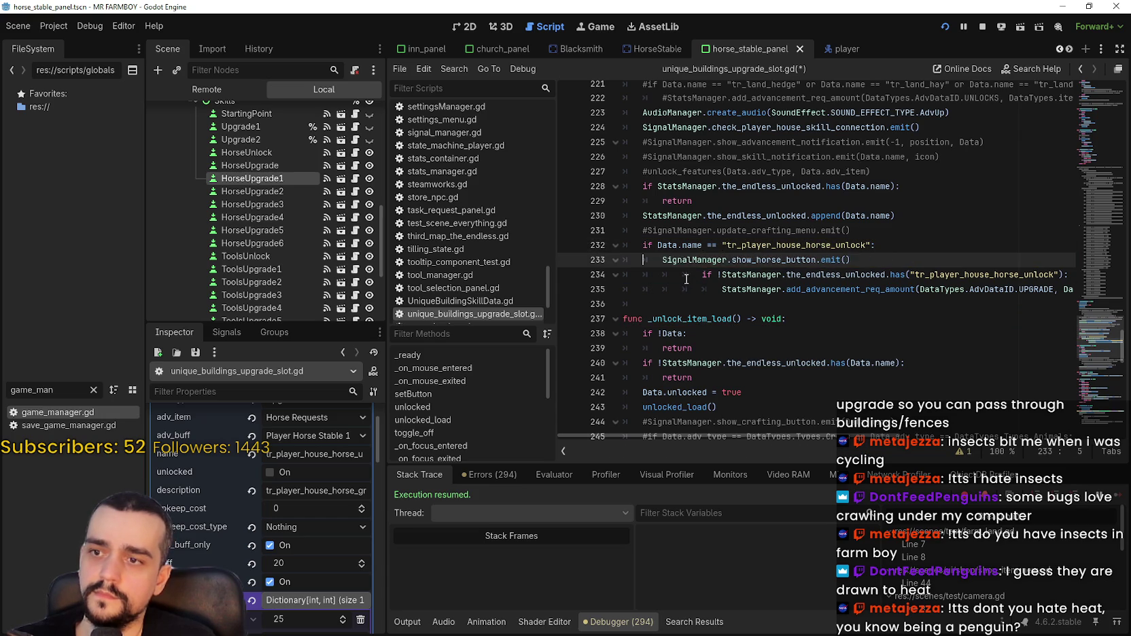
{"action": "left_click", "coordinate": [689, 275]}
{"action": "key", "text": "BackSpace"}
{"action": "left_click", "coordinate": [694, 291]}
{"action": "key", "text": "BackSpace"}
Add 'if Data.adv_type == DataTypes.AdvDataID.UPGRADE:' above the block and indent the block beneath it.
{"action": "left_click", "coordinate": [918, 234]}
{"action": "key", "text": "Return"}
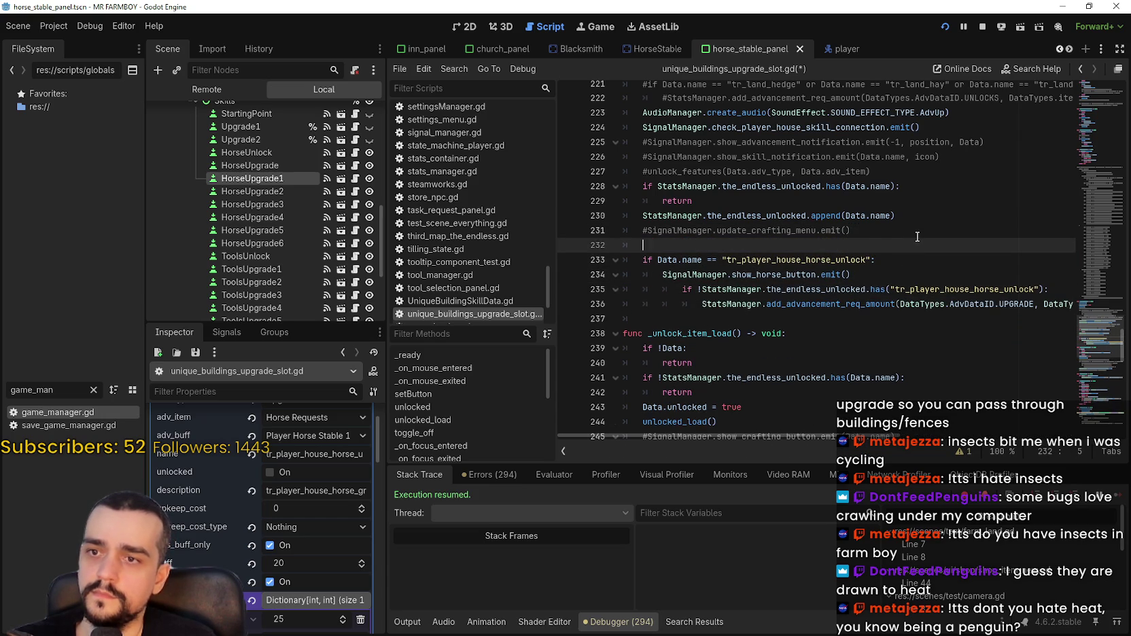
{"action": "scroll", "coordinate": [335, 488], "scroll_direction": "up", "scroll_amount": 2}
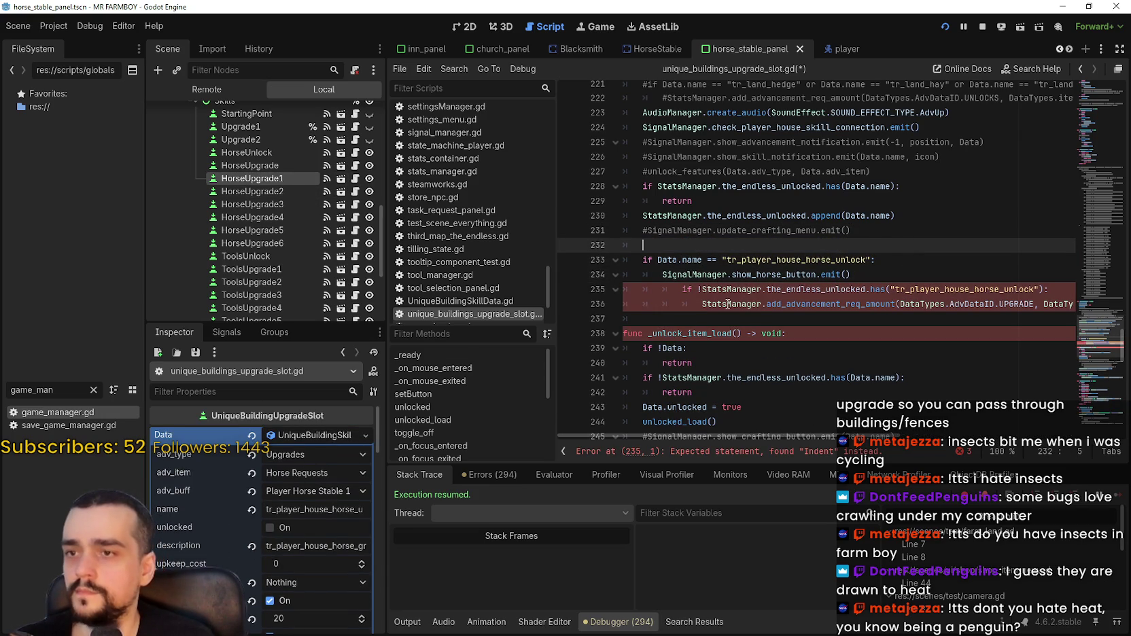
{"action": "type", "text": "ifData"}
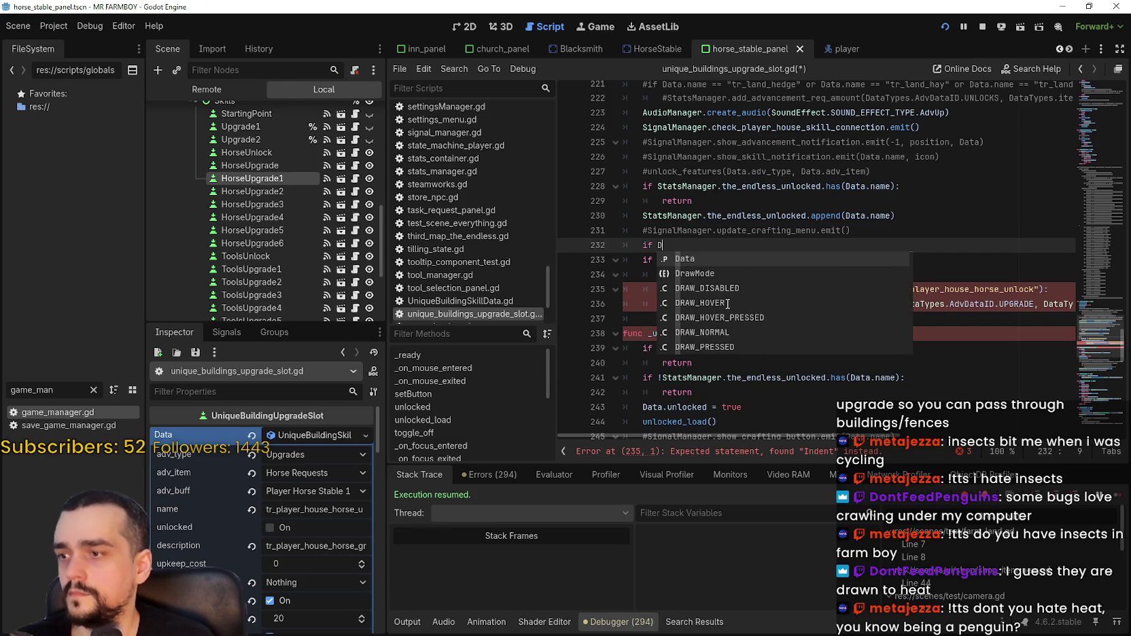
{"action": "type", "text": "."}
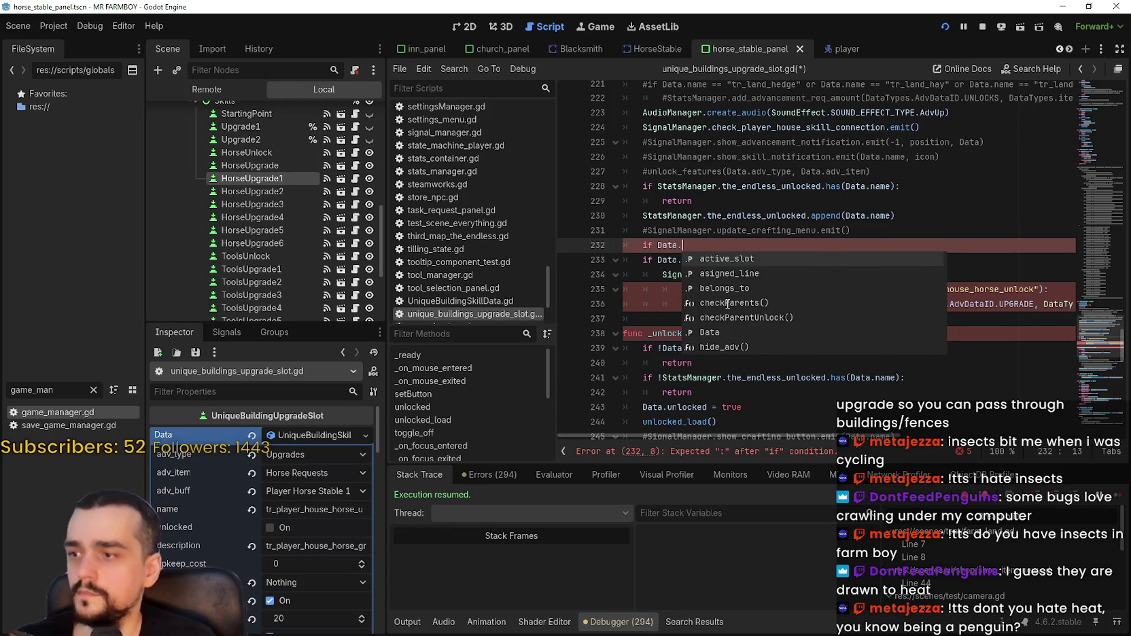
{"action": "type", "text": "adv"}
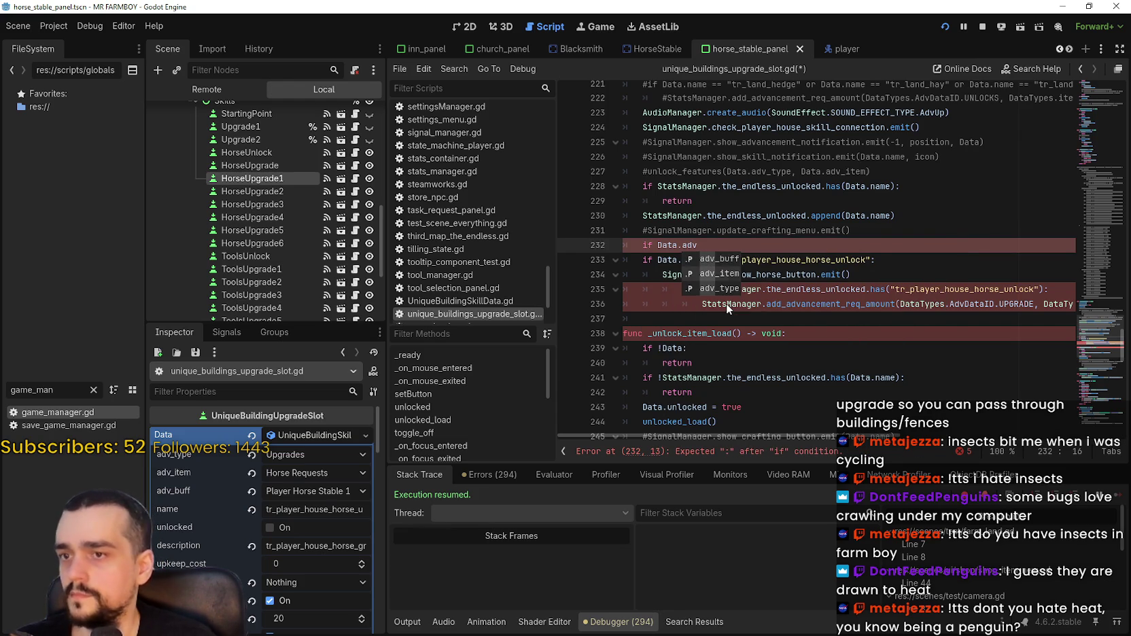
{"action": "type", "text": "_type == "}
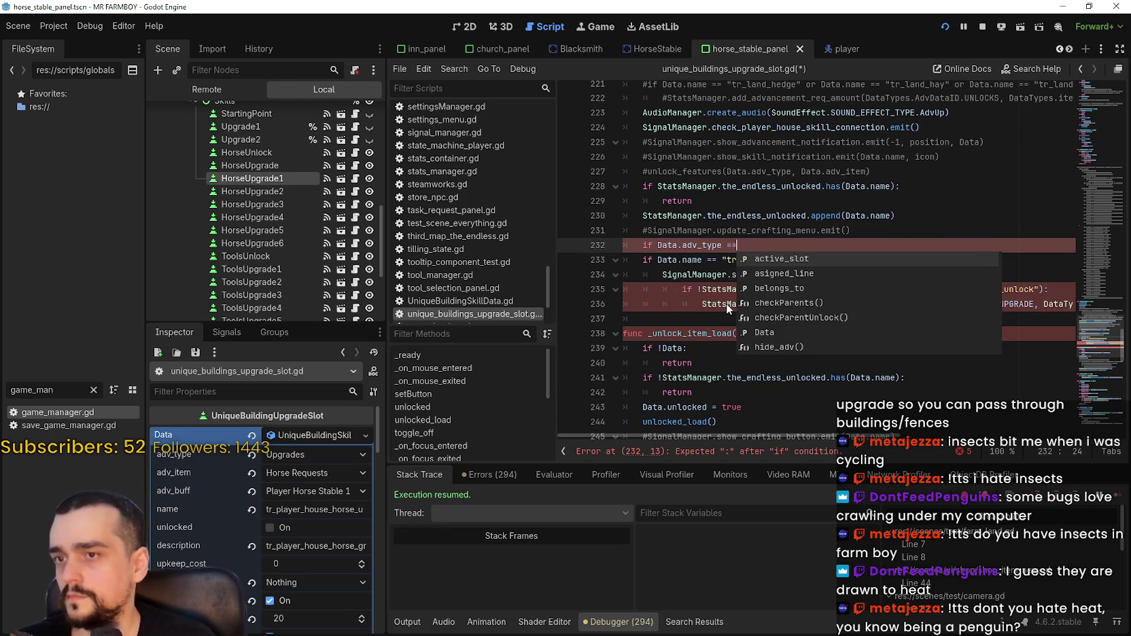
{"action": "type", "text": "Da"}
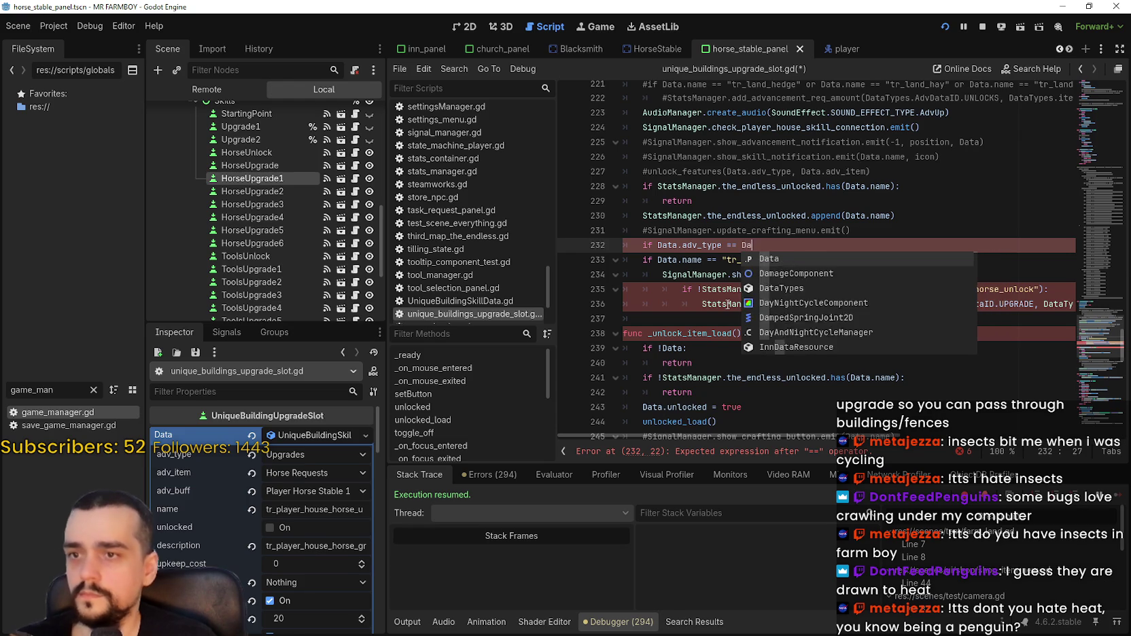
{"action": "type", "text": "taTypes."}
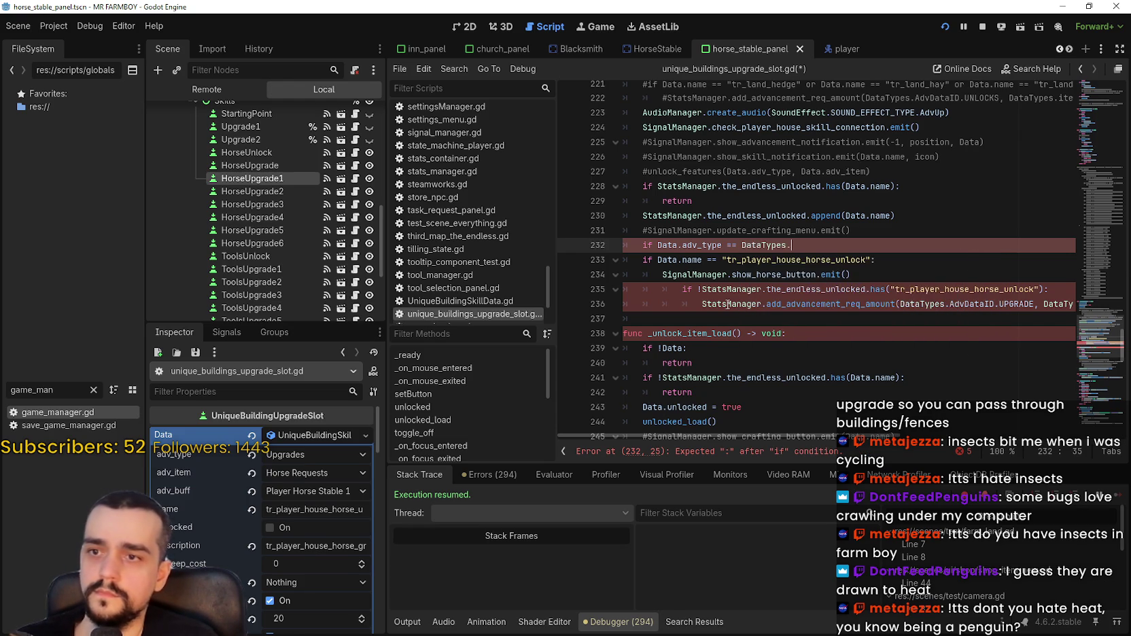
{"action": "type", "text": "AdvDataID.UP"}
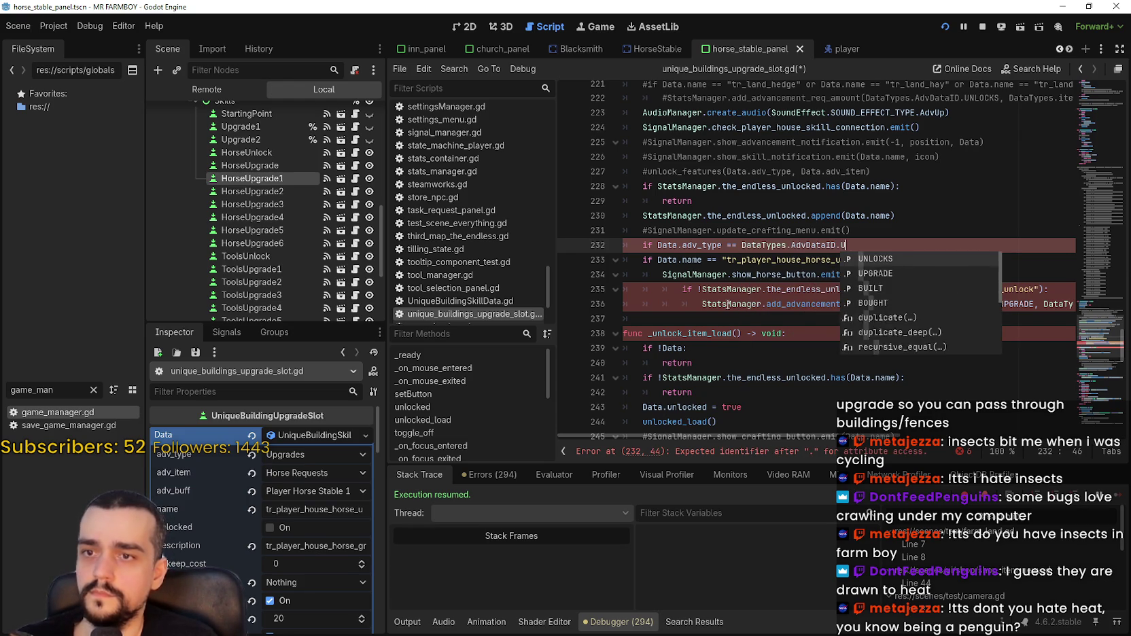
{"action": "key", "text": "Return"}
{"action": "type", "text": ":"}
{"action": "left_click_drag", "start_coordinate": [670, 319], "coordinate": [639, 260]}
{"action": "key", "text": "Tab"}
{"action": "left_click", "coordinate": [664, 307]}
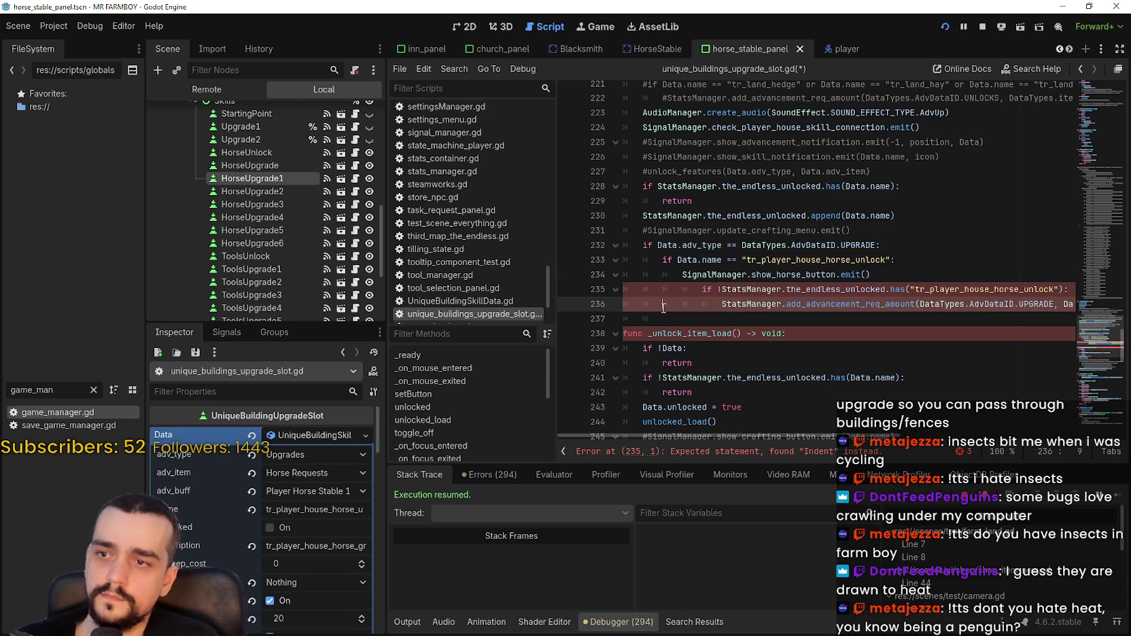
Dedent the advancement progress line and delete the show_horse_button signal line.
{"action": "left_click", "coordinate": [714, 319]}
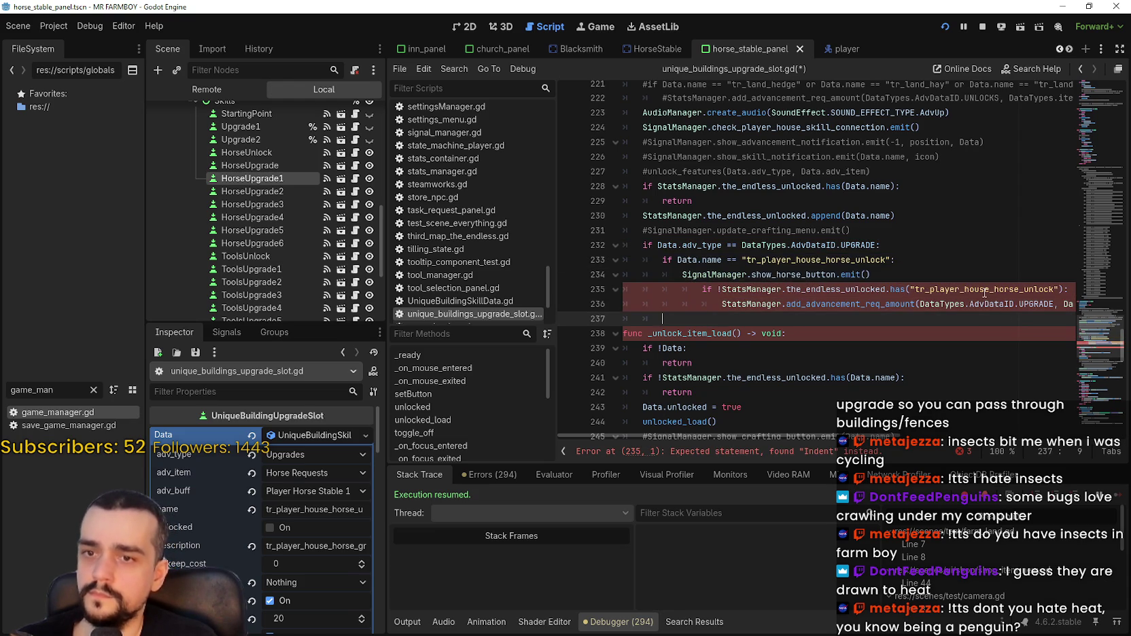
{"action": "left_click", "coordinate": [703, 293]}
{"action": "key", "text": "BackSpace"}
{"action": "key", "text": "Down"}
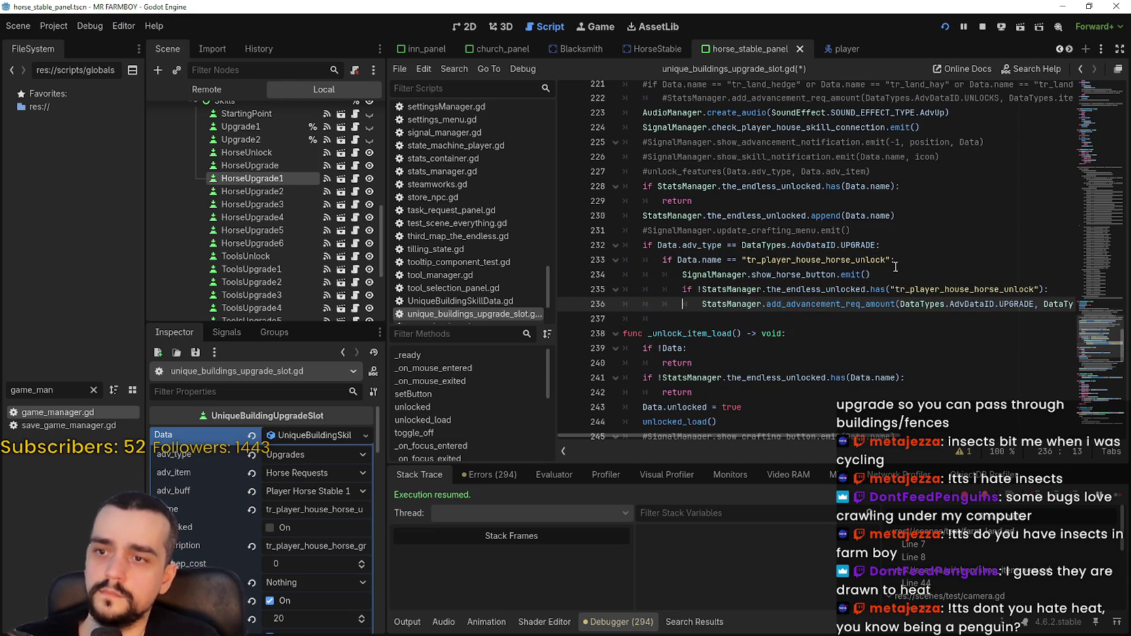
{"action": "left_click", "coordinate": [884, 275]}
{"action": "key", "text": "ctrl+shift+k"}
{"action": "left_click", "coordinate": [702, 293]}
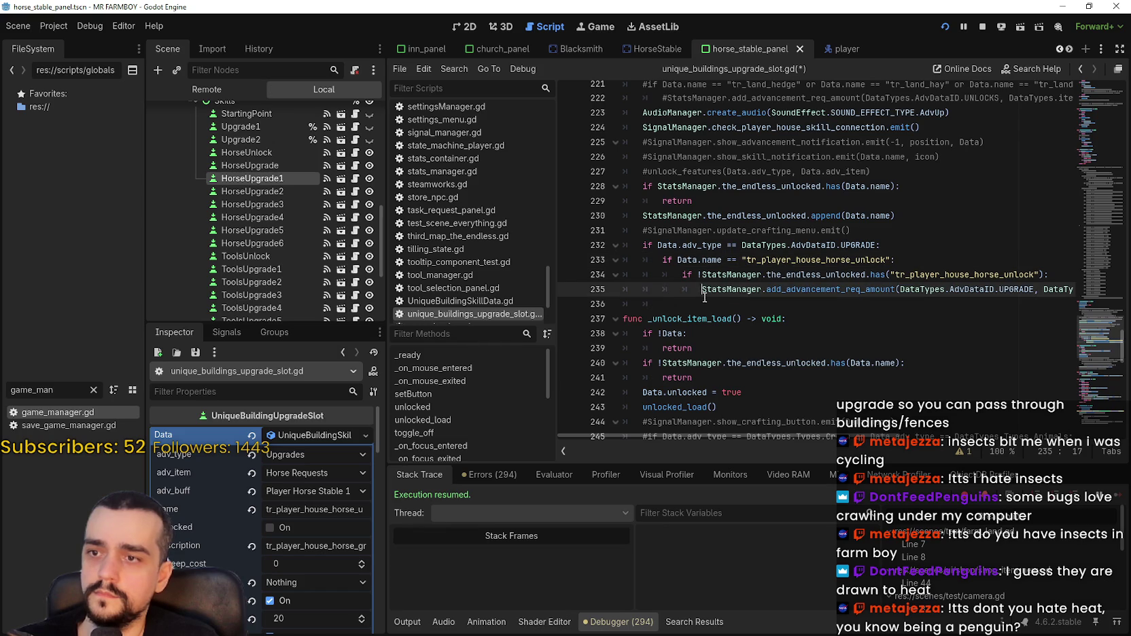
{"action": "key", "text": "Down"}
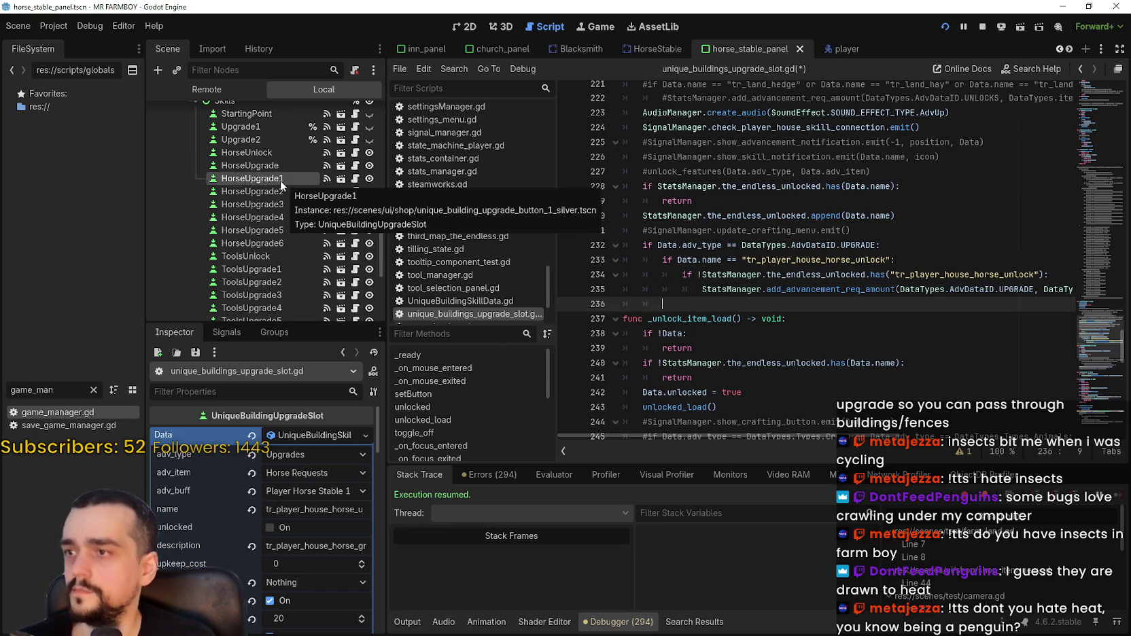
Change the compared name in the check to 'tr_player_house_horse_upgrade_1'.
{"action": "left_click", "coordinate": [316, 510]}
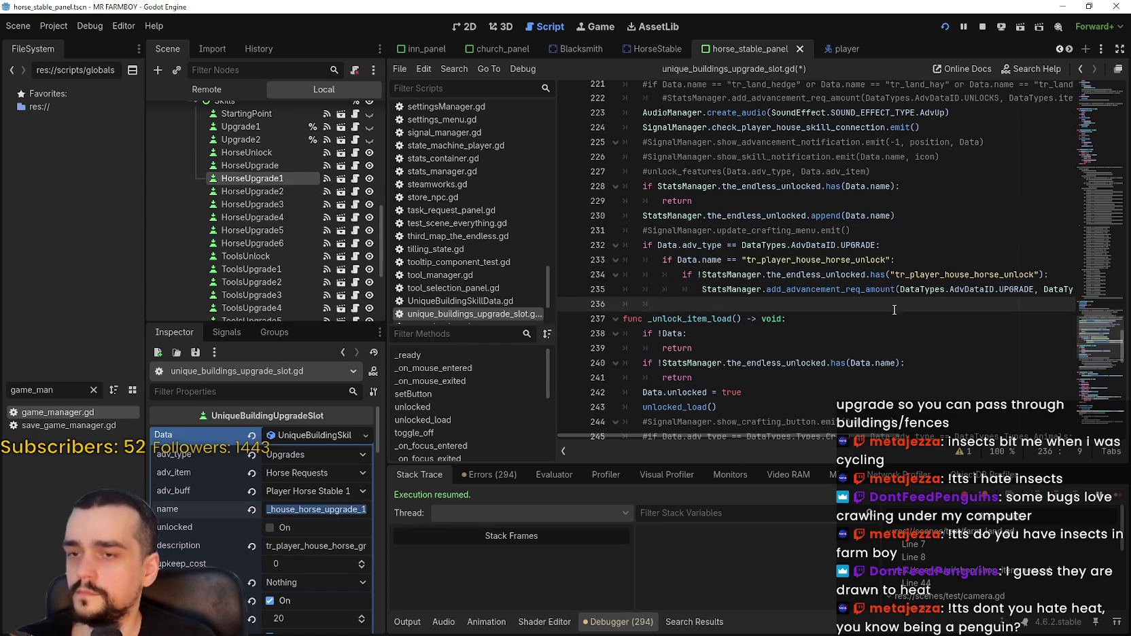
{"action": "double_click", "coordinate": [820, 259]}
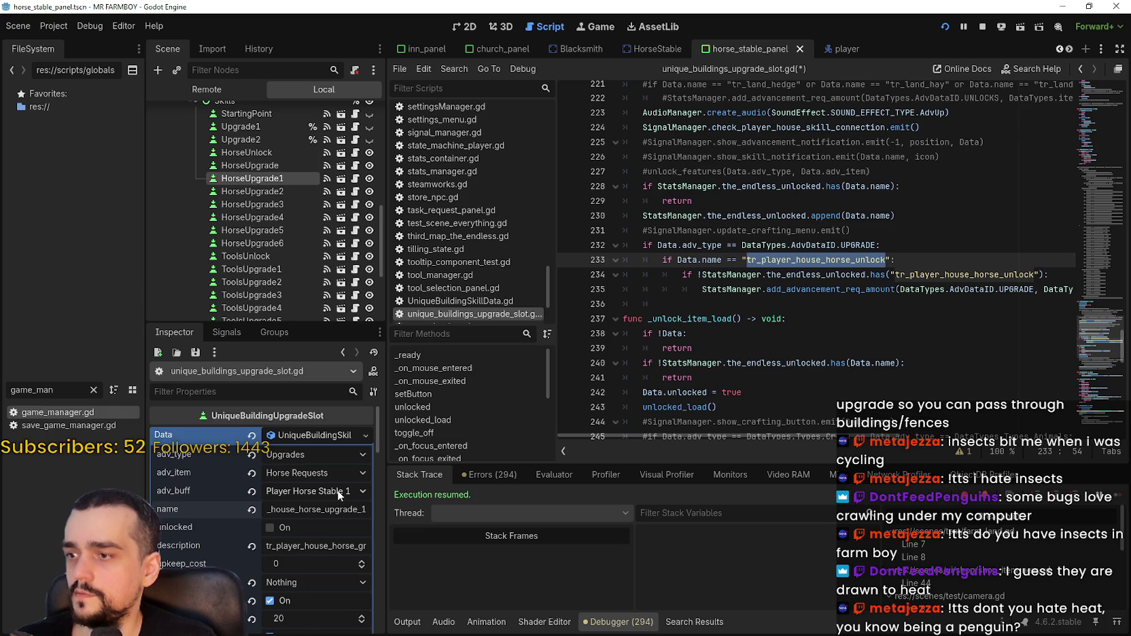
{"action": "type", "text": "tr_player_house_horse_upgrade_1"}
{"action": "left_click", "coordinate": [838, 319]}
{"action": "key", "text": "Up"}
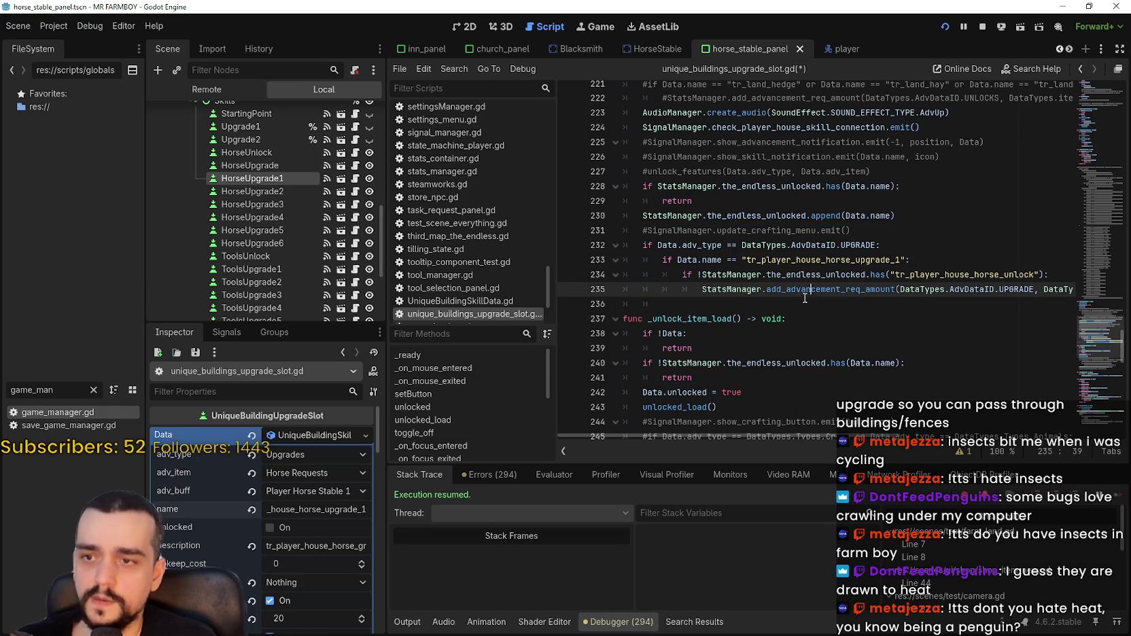
{"action": "key", "text": "BackSpace"}
{"action": "key", "text": "BackSpace"}
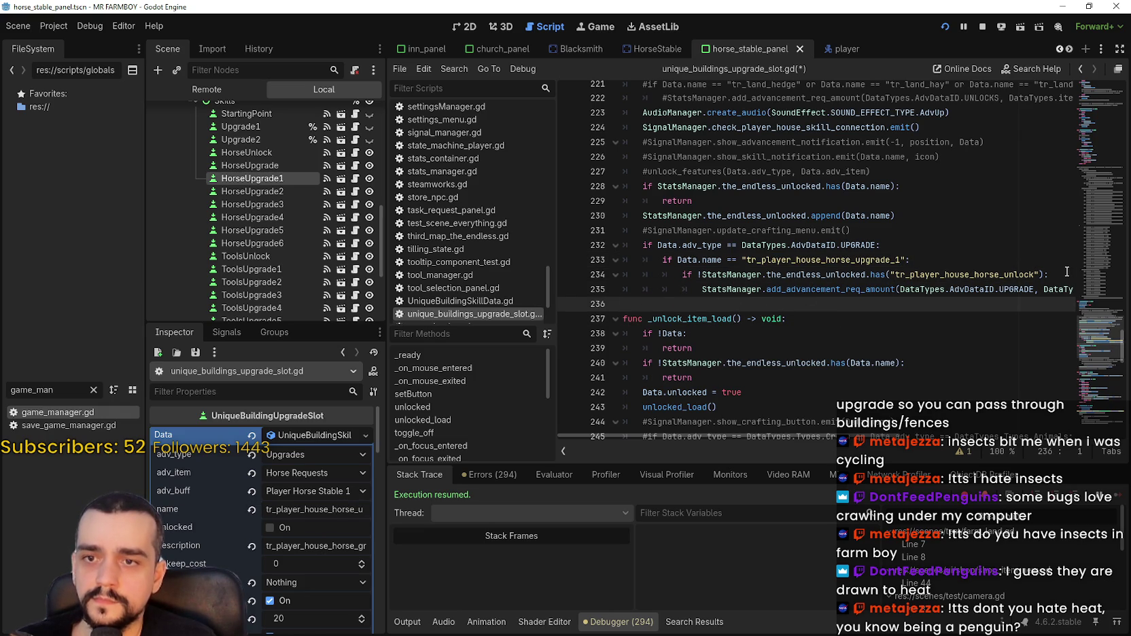
Delete the the_endless_unlocked check line, realign the add_advancement_req_amount call, and save.
{"action": "double_click", "coordinate": [858, 262]}
{"action": "double_click", "coordinate": [966, 275]}
{"action": "mouse_move", "coordinate": [1073, 271]}
{"action": "left_mouse_down"}
{"action": "mouse_move", "coordinate": [680, 259]}
{"action": "mouse_move", "coordinate": [625, 275]}
{"action": "left_mouse_up"}
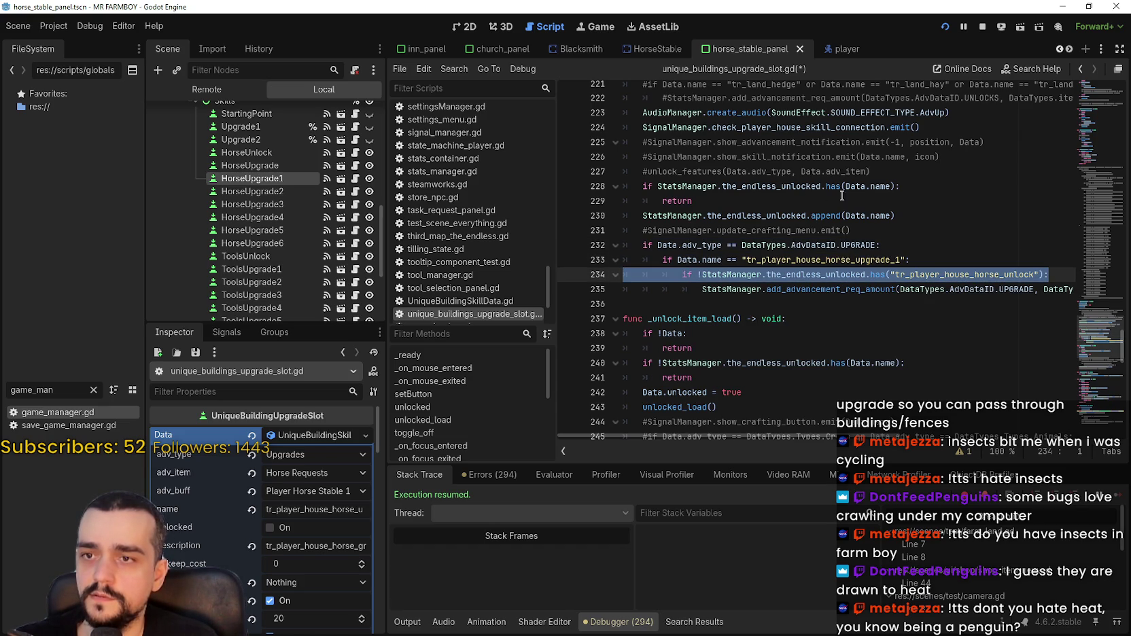
{"action": "key", "text": "BackSpace"}
{"action": "key", "text": "Delete"}
{"action": "key", "text": "Delete"}
{"action": "left_click", "coordinate": [700, 294]}
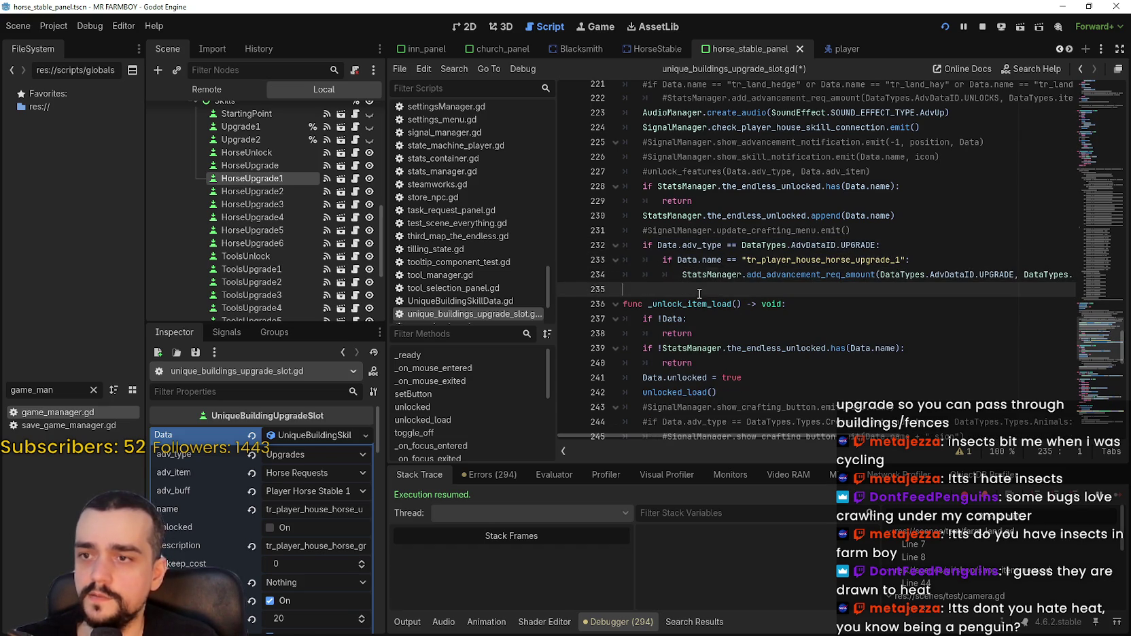
{"action": "key", "text": "ctrl+s"}
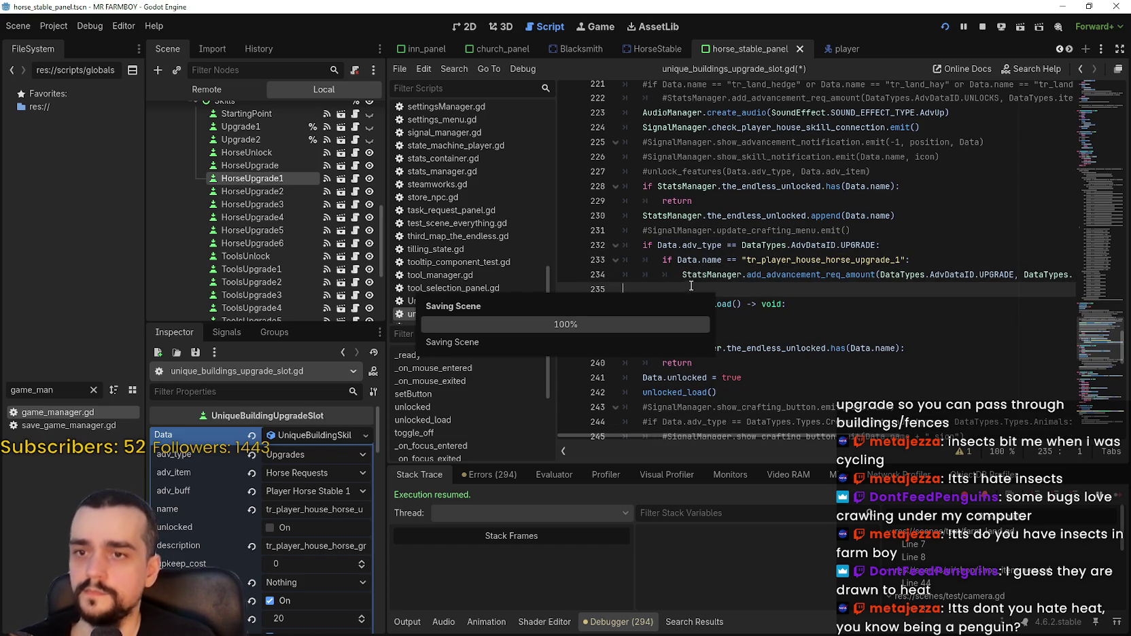
{"action": "left_click", "coordinate": [881, 232]}
{"action": "key", "text": "Return"}
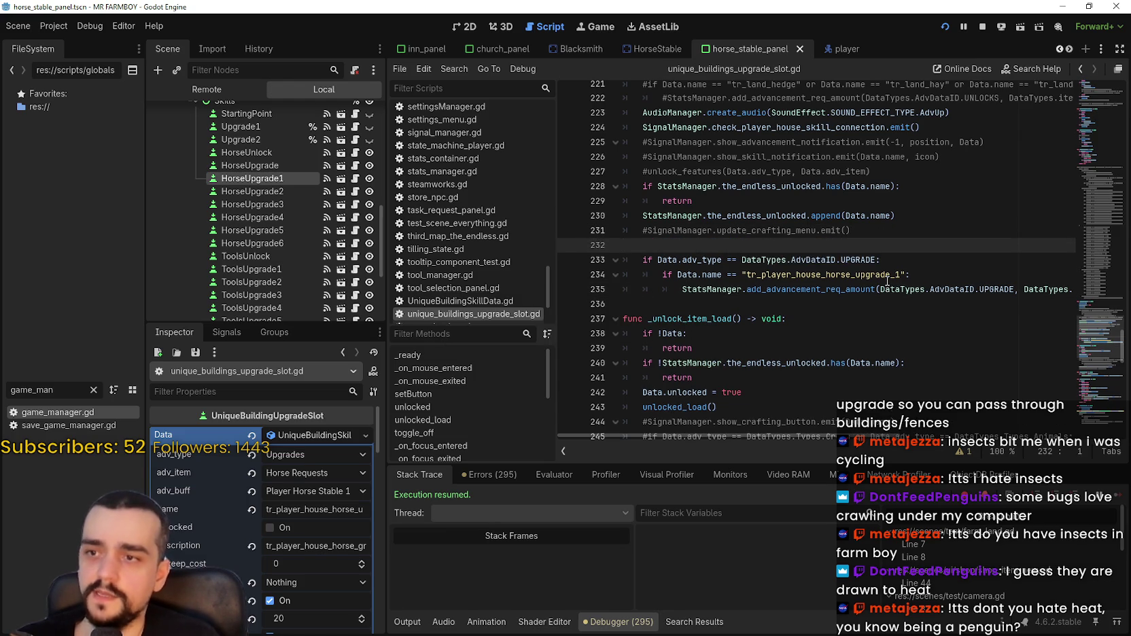
Add a 'func unlock_features()' header above the UPGRADE block.
{"action": "key", "text": "Return"}
{"action": "type", "text": "func unlock_f"}
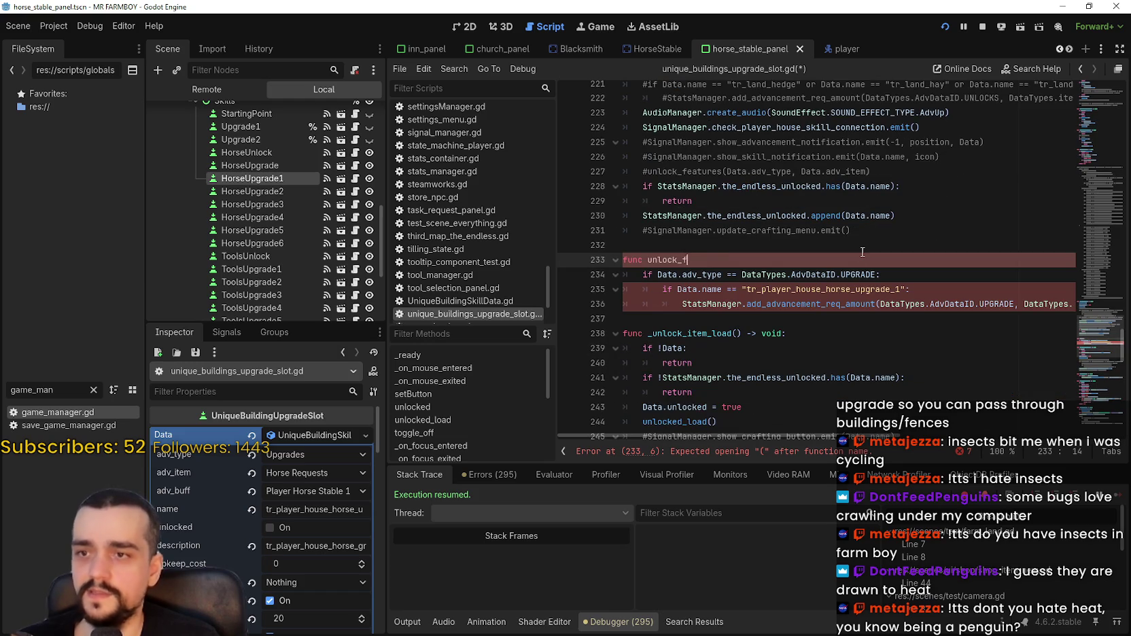
{"action": "type", "text": "eatures("}
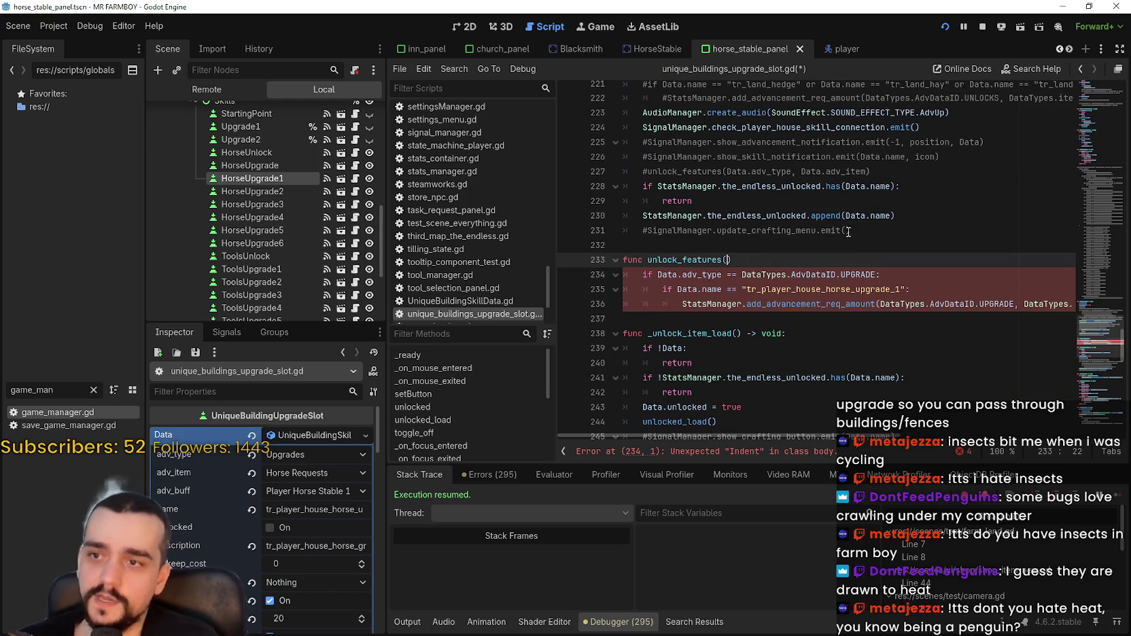
Search the script for unlock_features and step through each match.
{"action": "left_click_drag", "start_coordinate": [727, 171], "coordinate": [867, 172]}
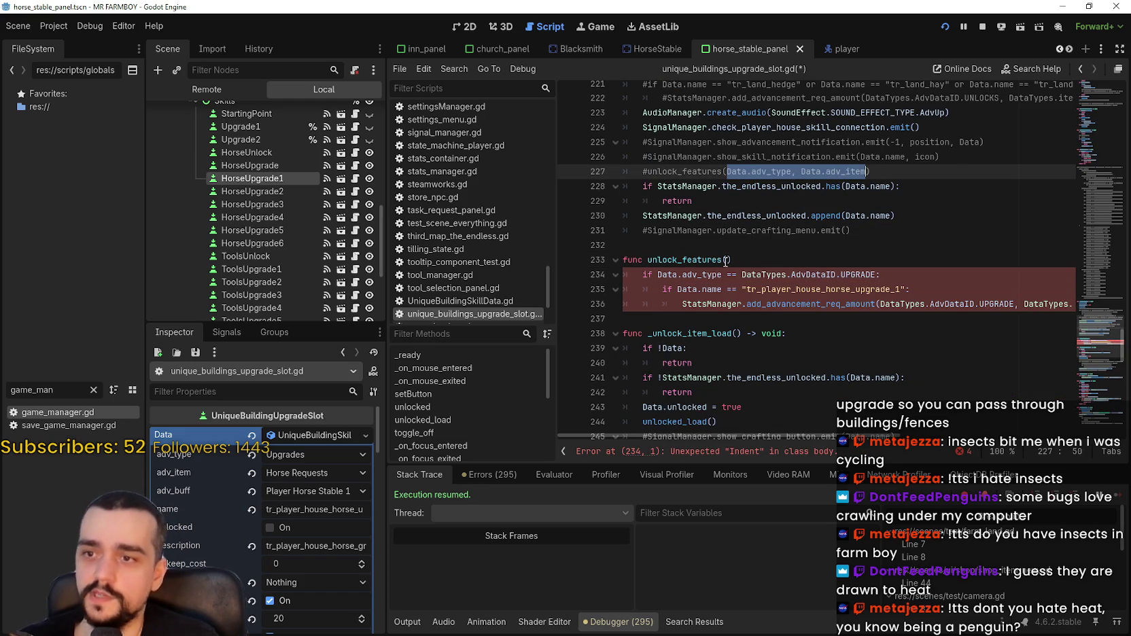
{"action": "double_click", "coordinate": [683, 171]}
{"action": "key", "text": "ctrl+f"}
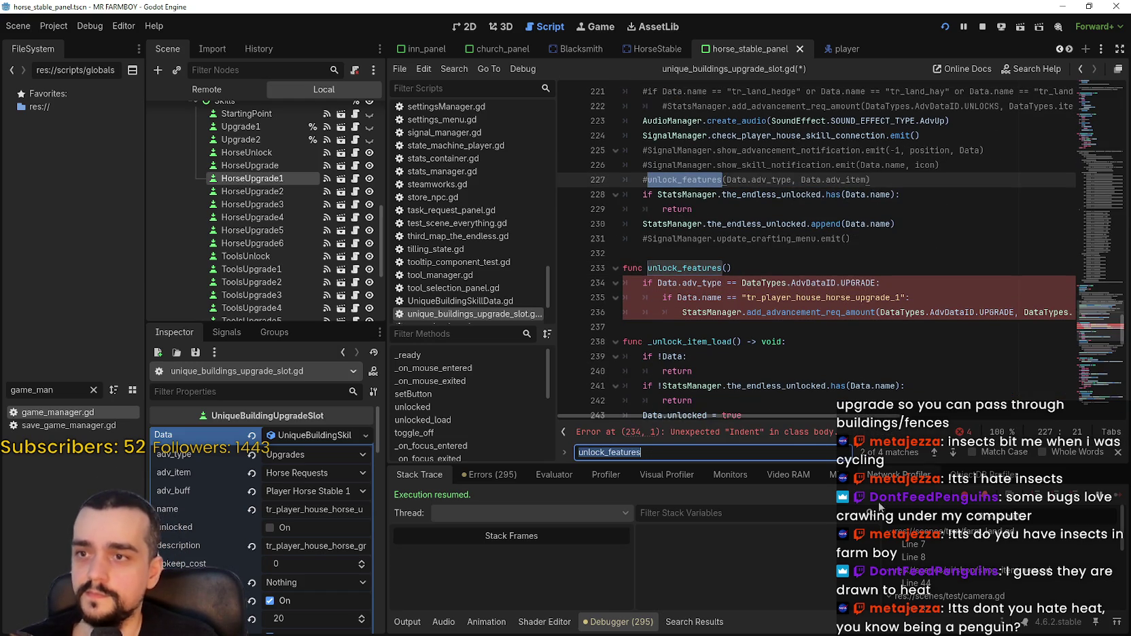
{"action": "left_click", "coordinate": [952, 454]}
{"action": "left_click", "coordinate": [953, 454]}
{"action": "left_click", "coordinate": [953, 454]}
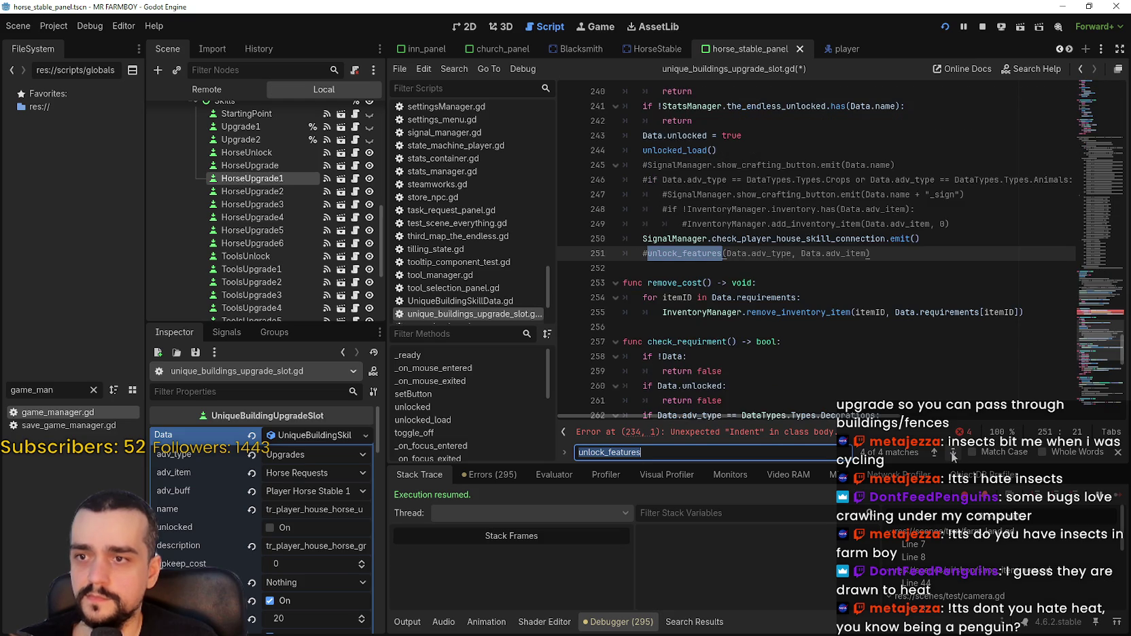
{"action": "left_click", "coordinate": [953, 454]}
{"action": "left_click", "coordinate": [952, 454]}
{"action": "left_click", "coordinate": [953, 454]}
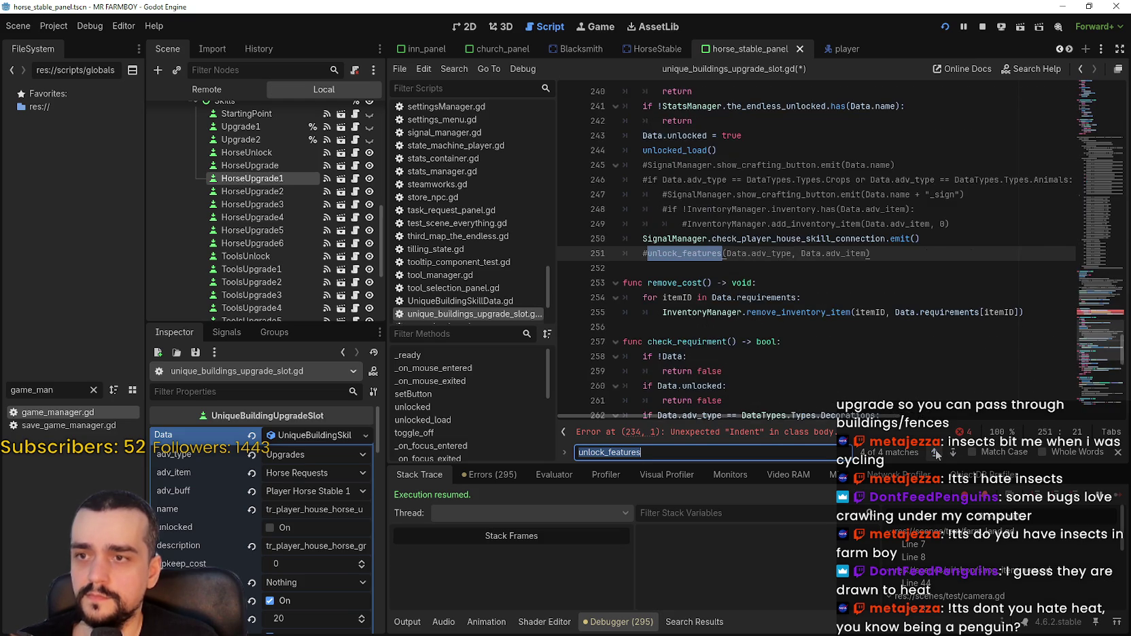
{"action": "scroll", "coordinate": [788, 290], "scroll_direction": "up", "scroll_amount": 5}
{"action": "scroll", "coordinate": [788, 290], "scroll_direction": "down", "scroll_amount": 2}
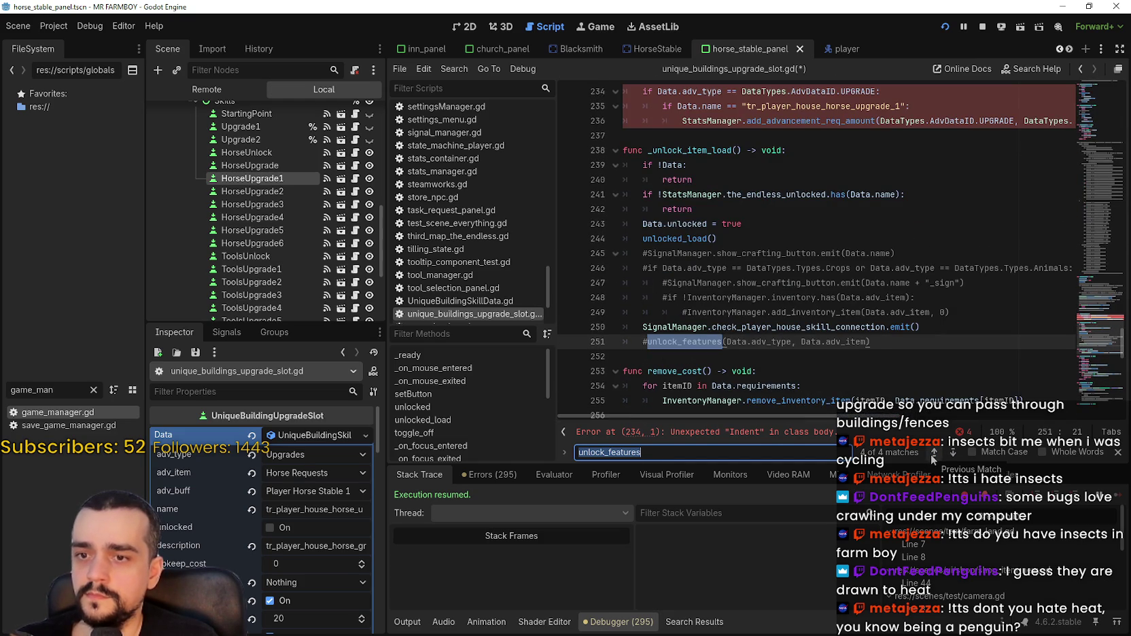
{"action": "left_click", "coordinate": [933, 453]}
{"action": "left_click", "coordinate": [761, 312]}
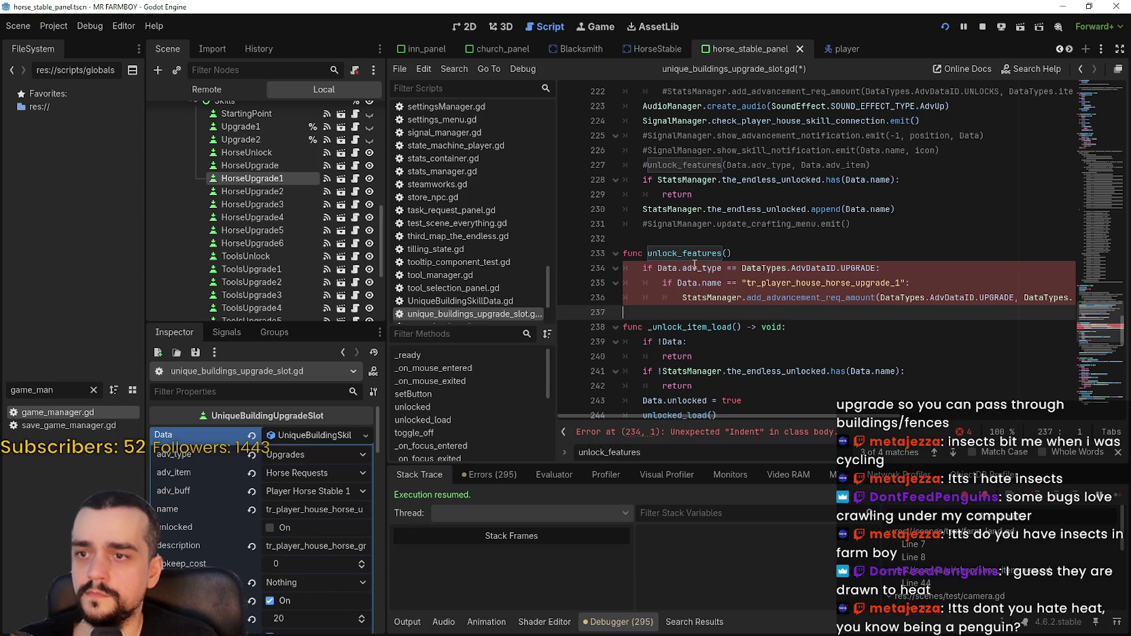
Declare unlock_features(adv_type_: DataTypes.AdvDataID, adv_item_: DataTypes.itemID) as the function's parameters.
{"action": "left_click", "coordinate": [725, 253]}
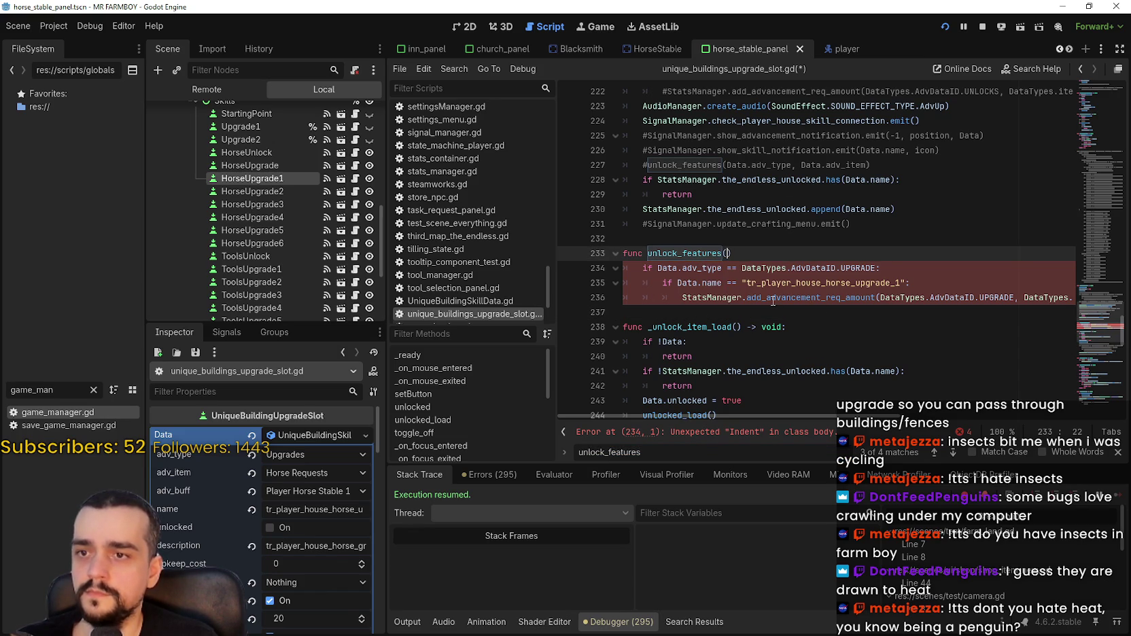
{"action": "mouse_move", "coordinate": [750, 165]}
{"action": "left_mouse_down"}
{"action": "mouse_move", "coordinate": [867, 165]}
{"action": "mouse_move", "coordinate": [737, 170]}
{"action": "left_mouse_up"}
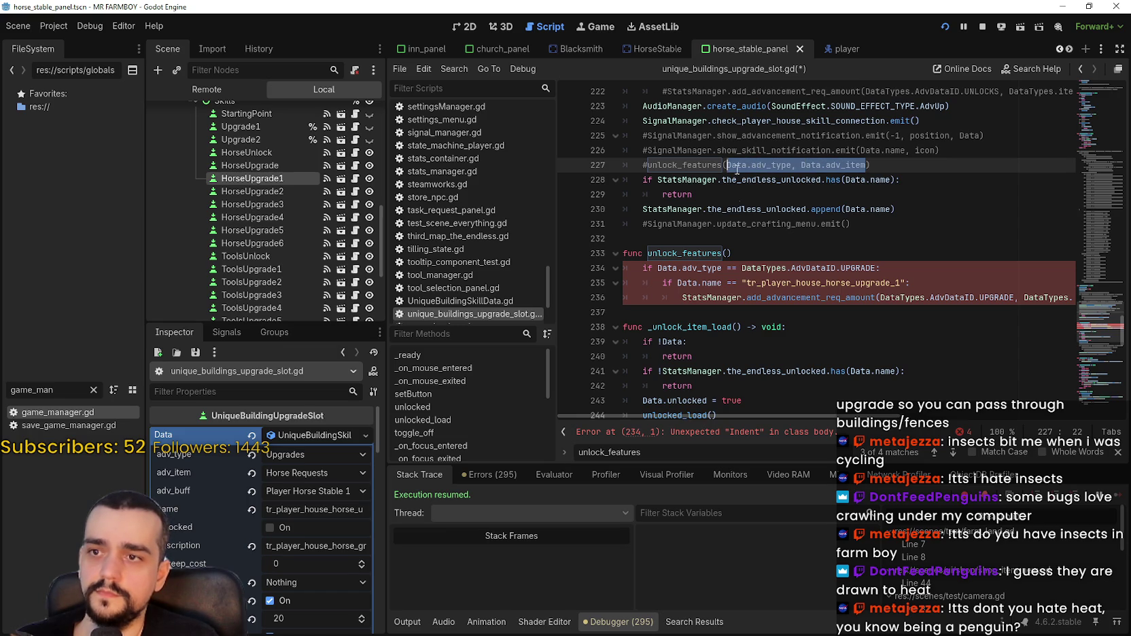
{"action": "left_click", "coordinate": [726, 254]}
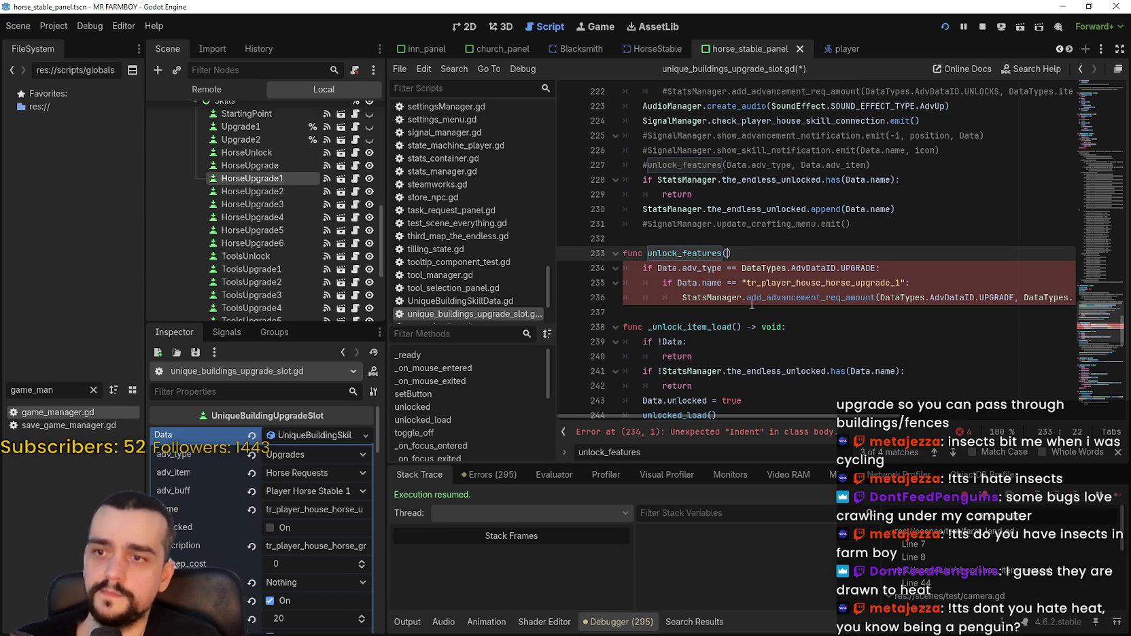
{"action": "type", "text": "adv_type_:"}
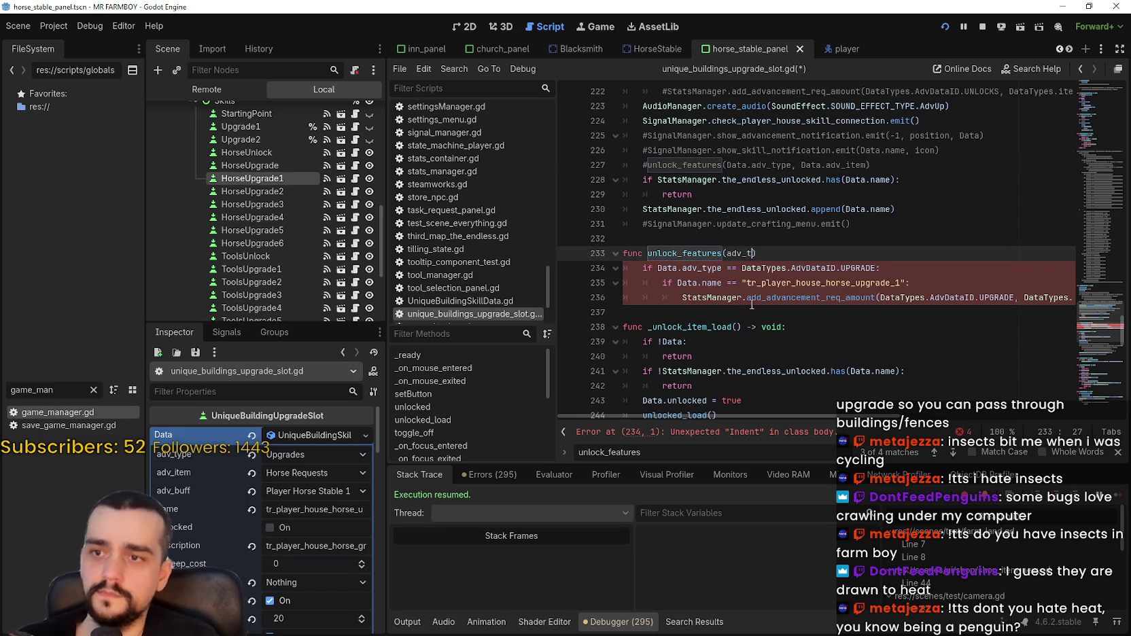
{"action": "type", "text": " DataTypes."}
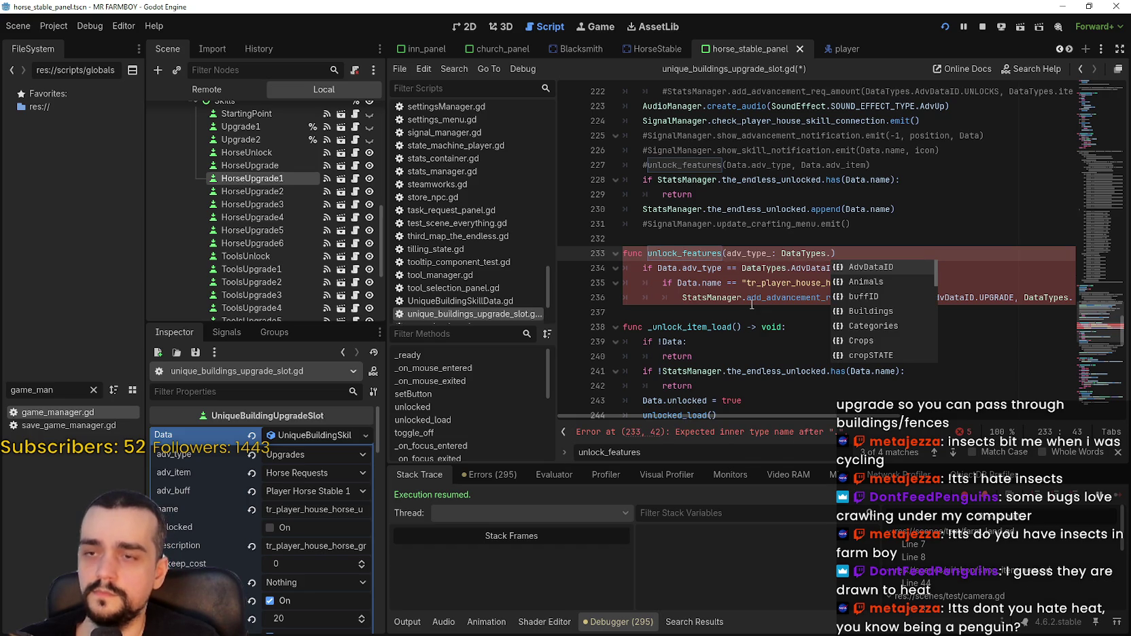
{"action": "key", "text": "Return"}
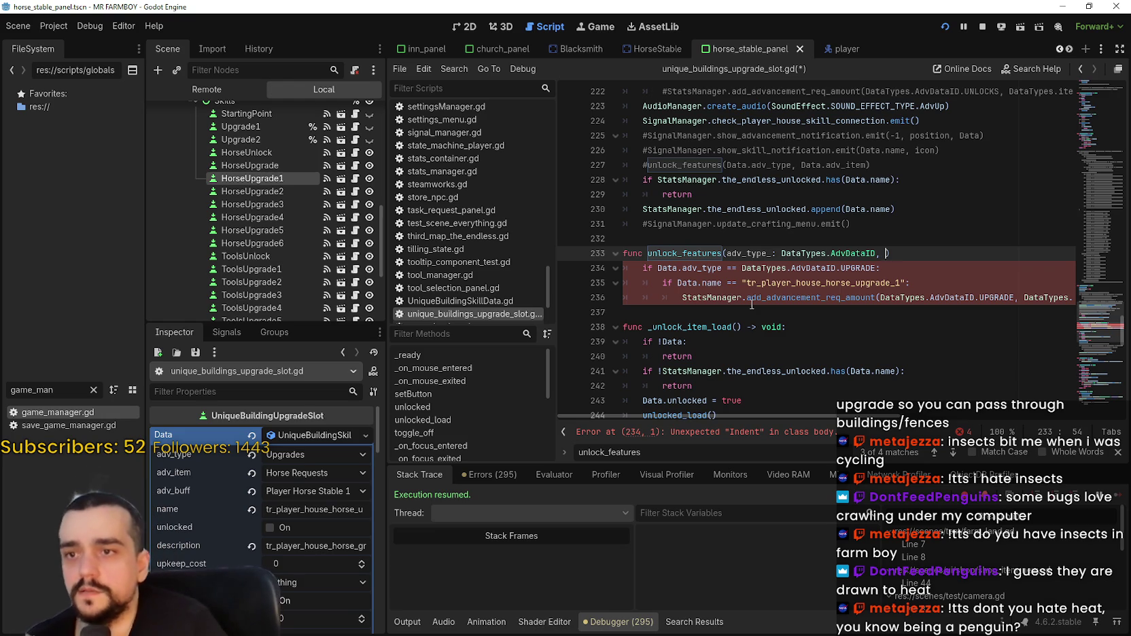
{"action": "type", "text": "adv"}
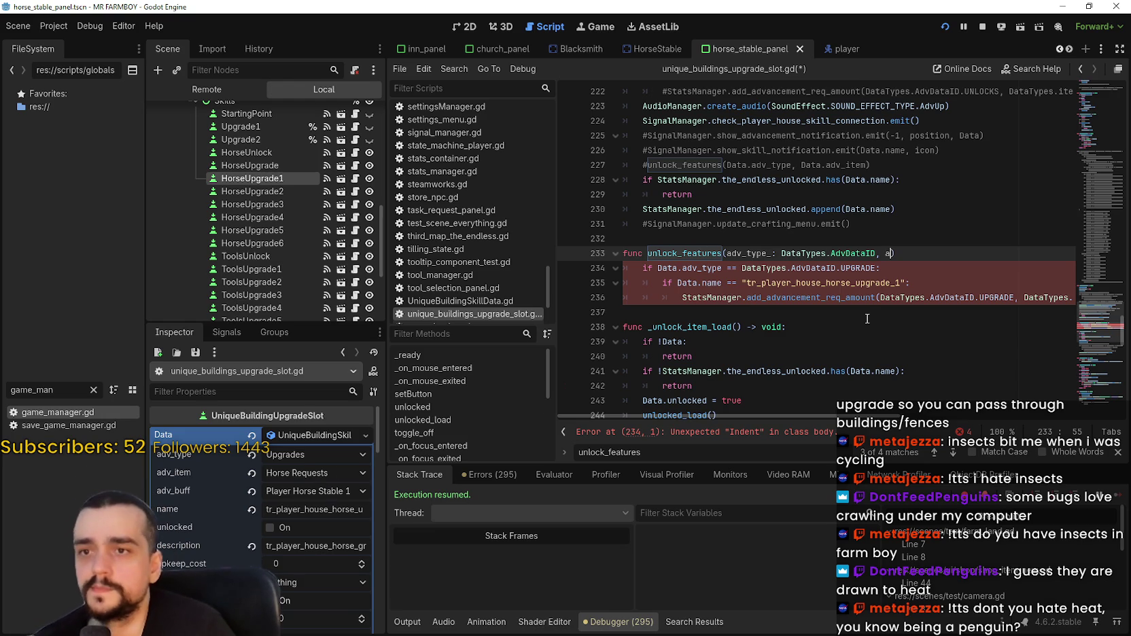
{"action": "type", "text": "_item_"}
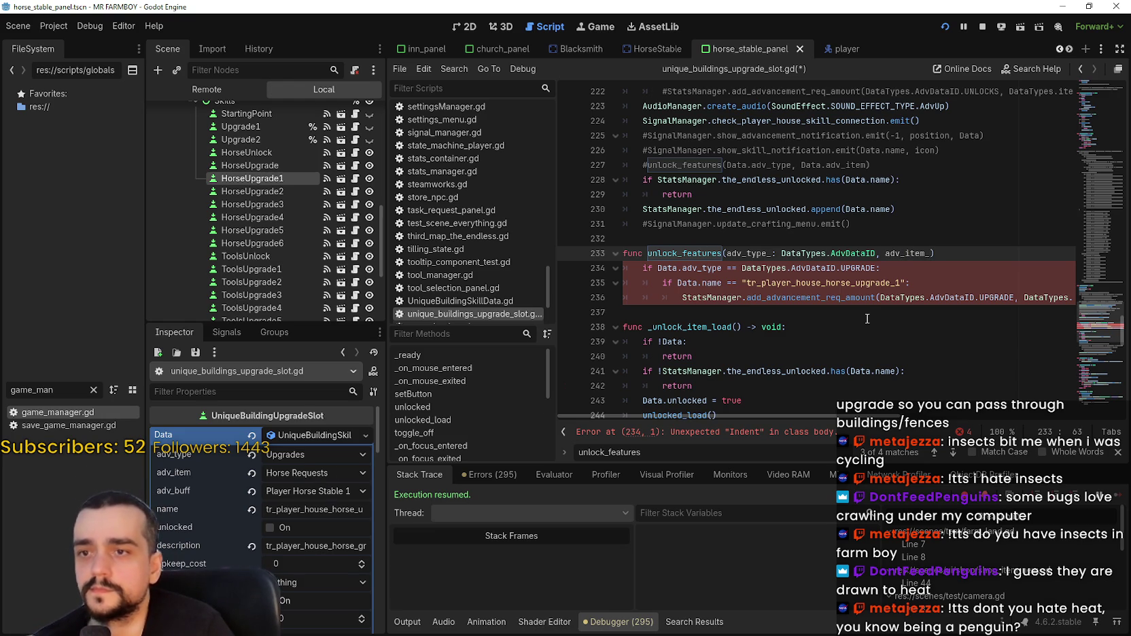
{"action": "type", "text": ": DataTypes.itemID"}
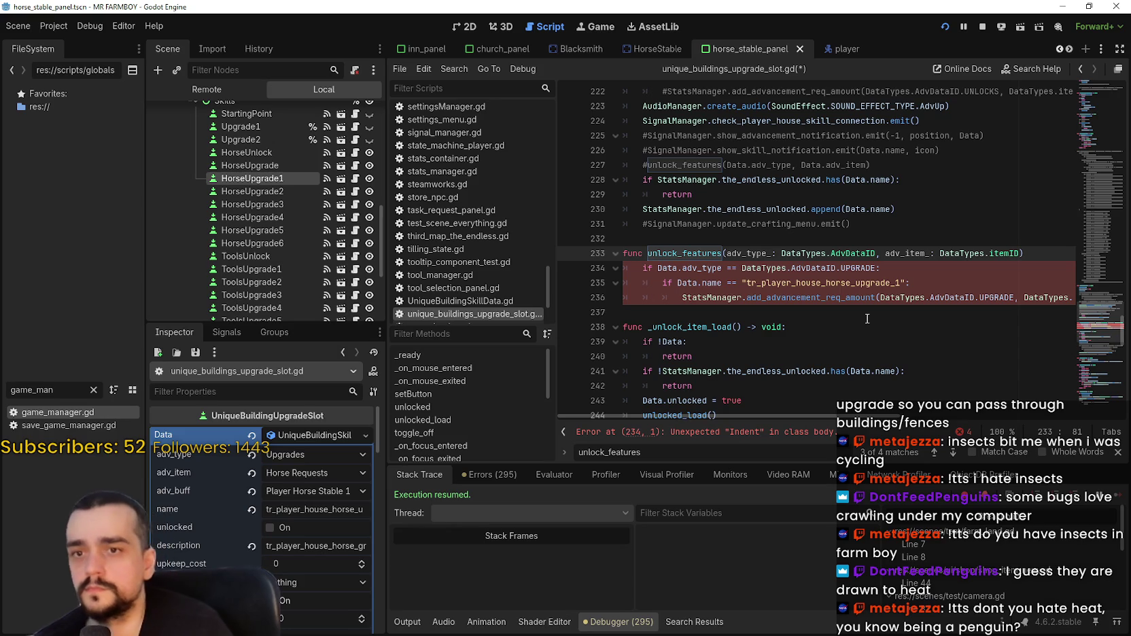
{"action": "left_click", "coordinate": [804, 283]}
Indent the condition block and make the check compare adv_type_ instead of Data.adv_type.
{"action": "left_click_drag", "start_coordinate": [867, 318], "coordinate": [618, 272]}
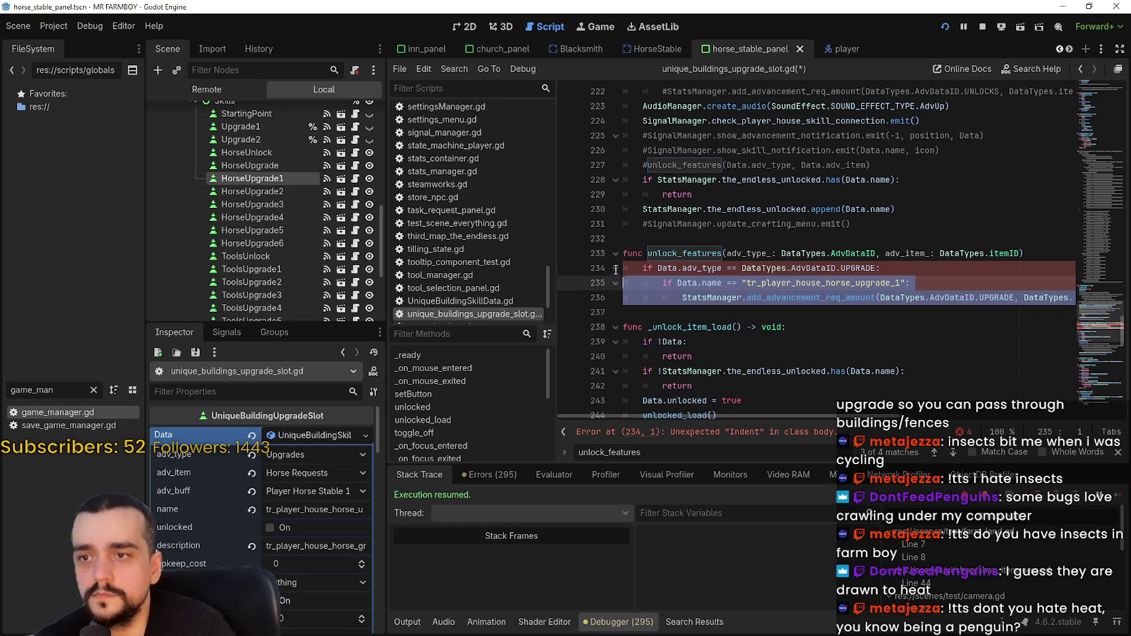
{"action": "key", "text": "Tab"}
{"action": "left_click", "coordinate": [716, 268]}
{"action": "double_click", "coordinate": [712, 268]}
{"action": "key", "text": "shift+Left"}
{"action": "key", "text": "shift+Left"}
{"action": "key", "text": "shift+Left"}
{"action": "type", "text": "adv_type_"}
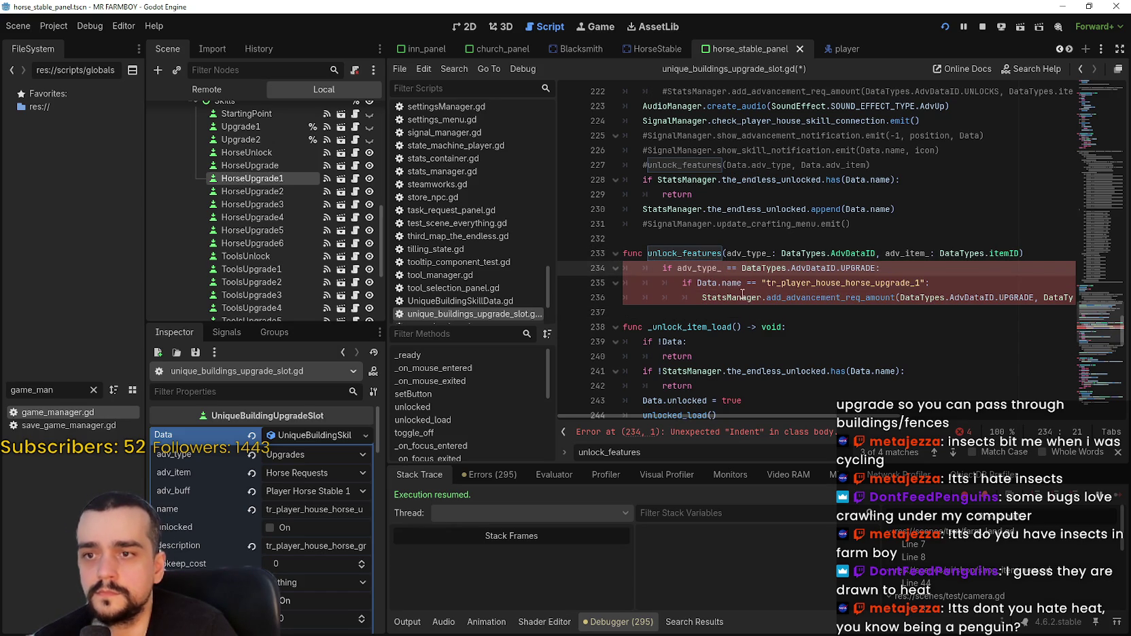
{"action": "left_click", "coordinate": [879, 268]}
{"action": "type", "text": ":"}
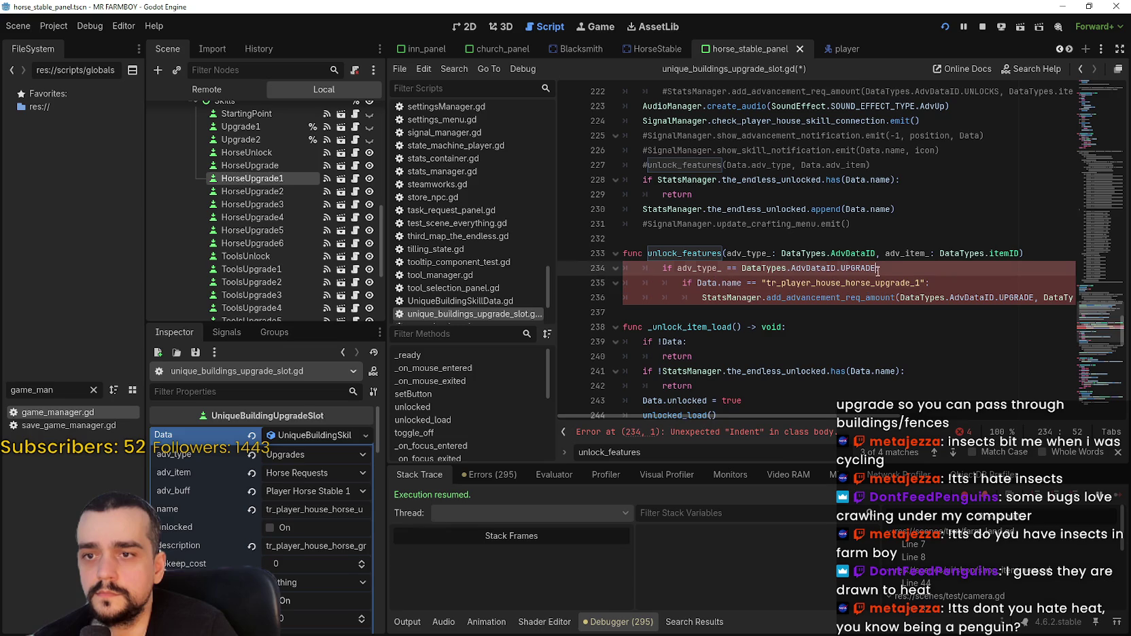
{"action": "key", "text": "BackSpace"}
{"action": "type", "text": "a"}
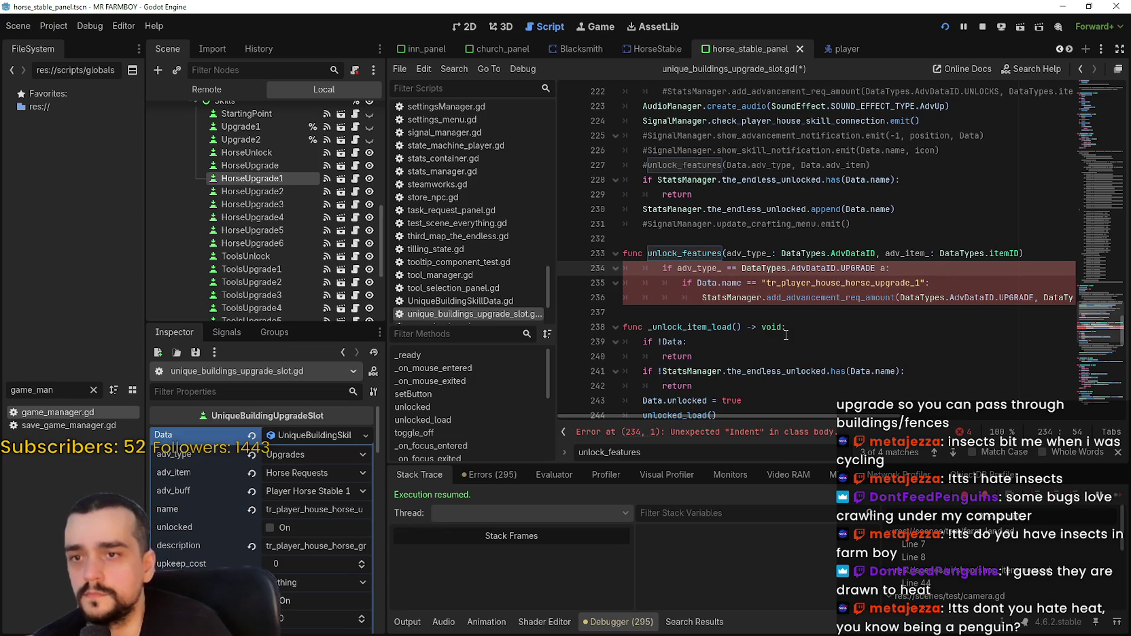
{"action": "type", "text": "nd"}
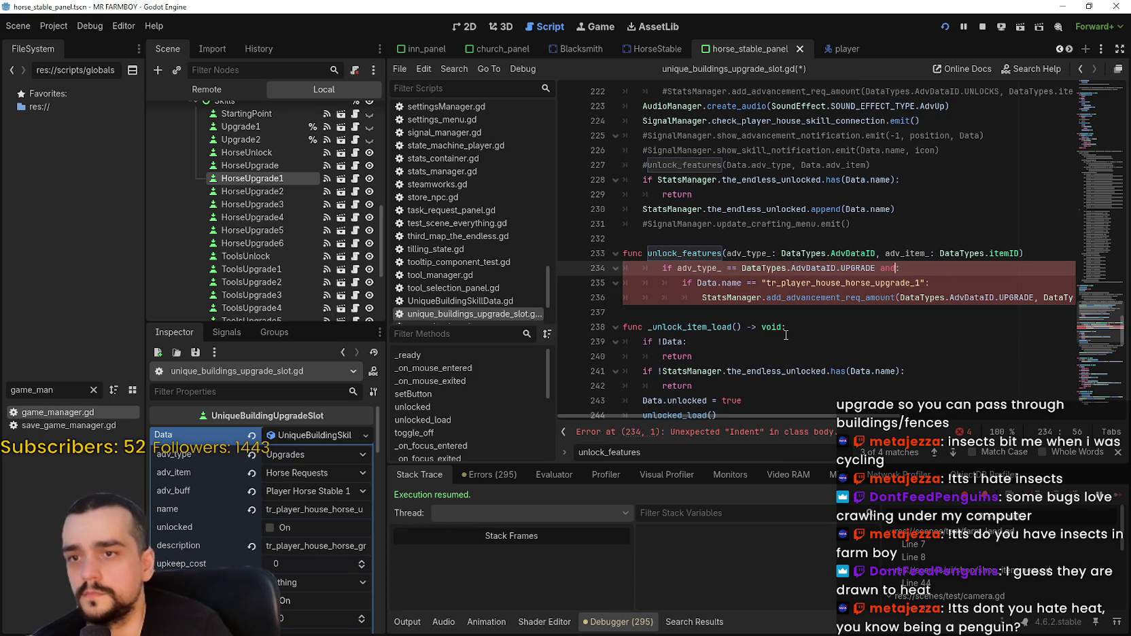
Give the unlock_features signature a '-> void:' return type.
{"action": "left_click", "coordinate": [758, 327]}
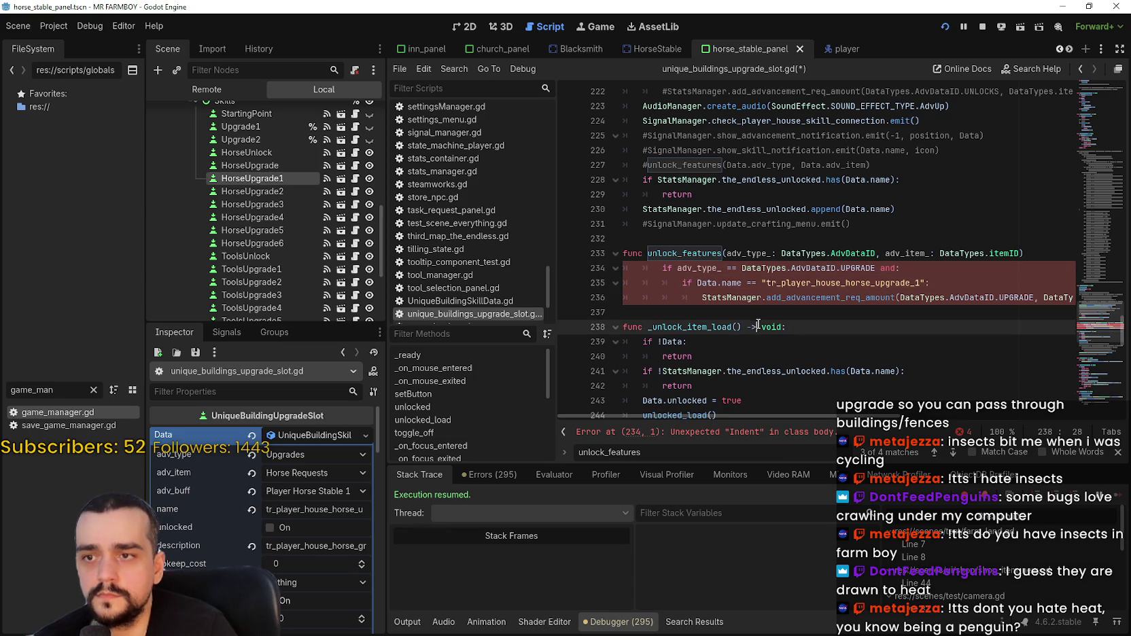
{"action": "left_click", "coordinate": [783, 435]}
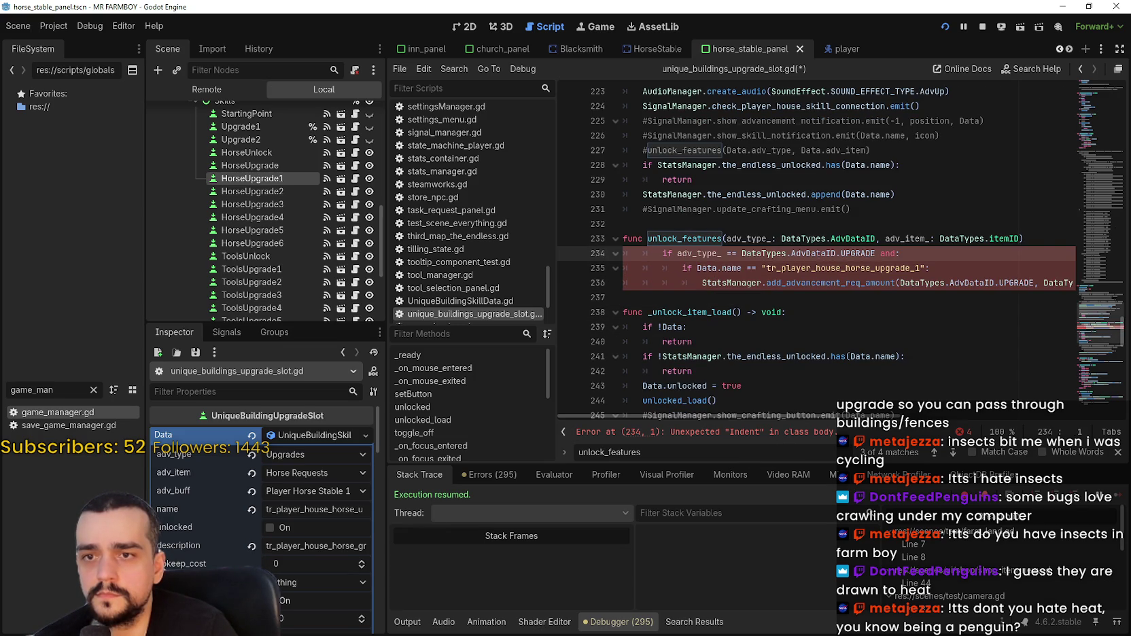
{"action": "left_click", "coordinate": [1043, 238]}
{"action": "scroll", "coordinate": [1000, 272], "scroll_direction": "up", "scroll_amount": 1}
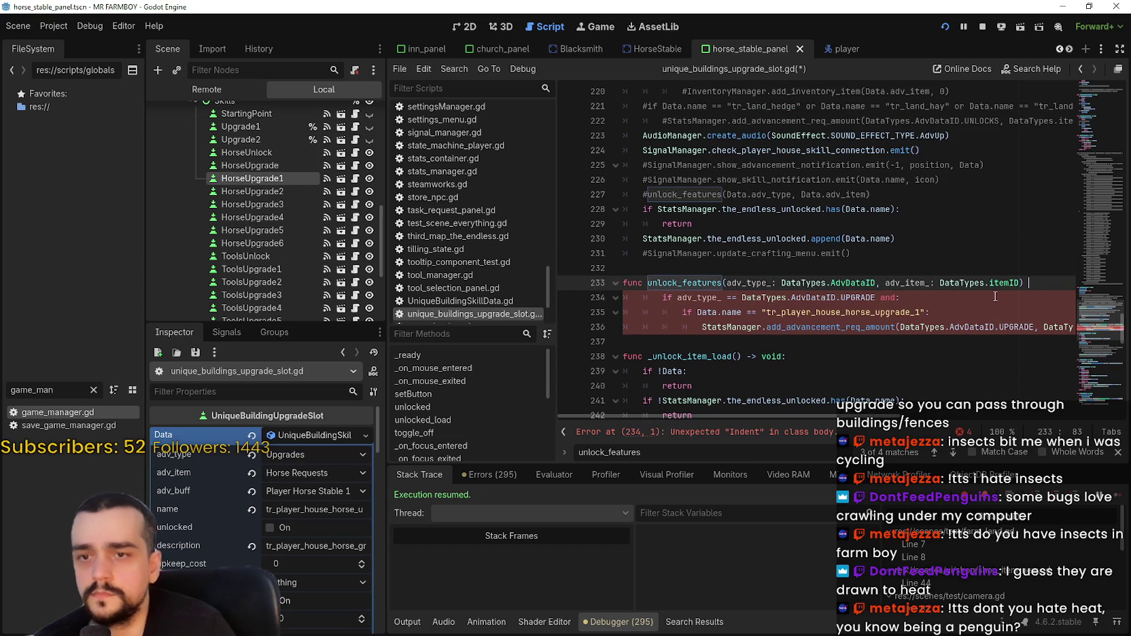
{"action": "type", "text": "-> void:"}
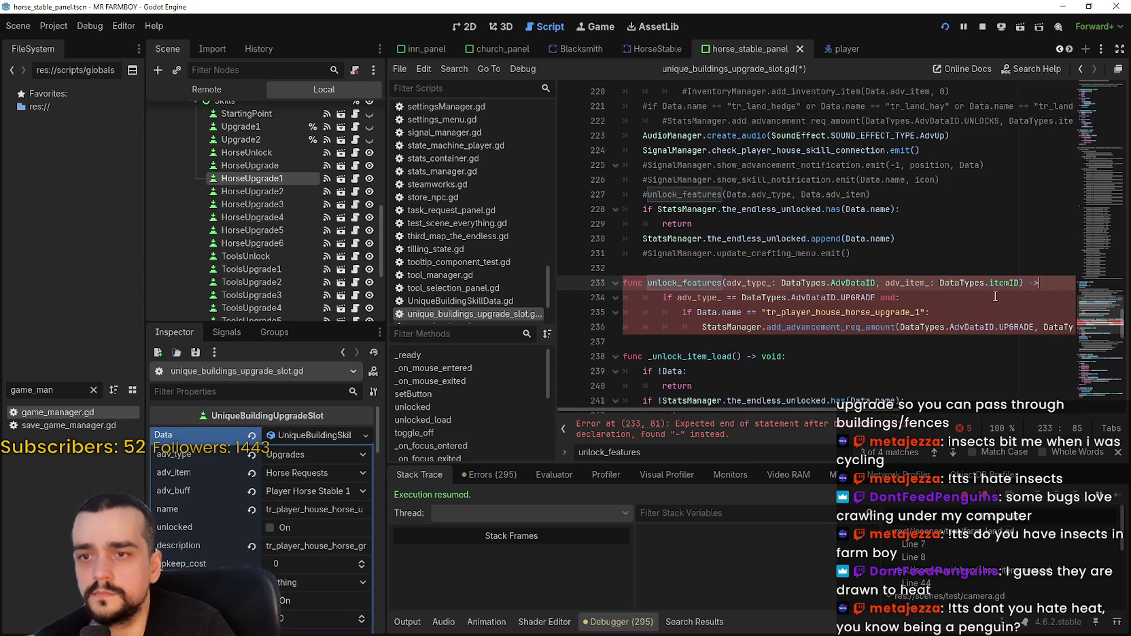
Extend the condition with 'and adv_item_ == DataTypes.itemID.HORSE_REQUESTS'.
{"action": "left_click", "coordinate": [723, 312]}
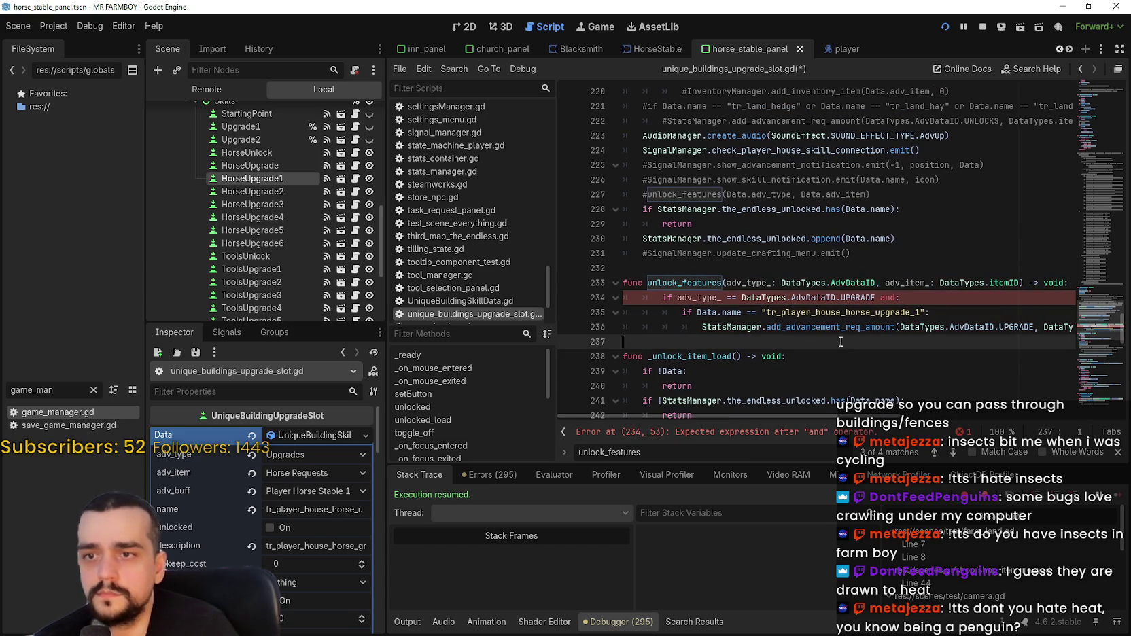
{"action": "left_click", "coordinate": [893, 298]}
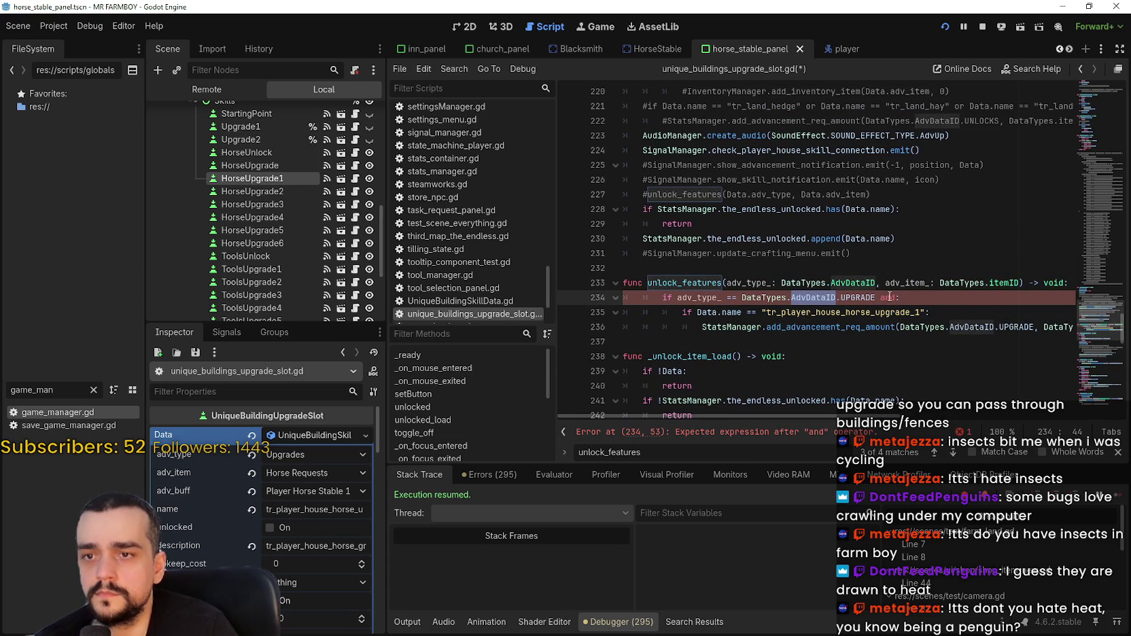
{"action": "type", "text": "adv_item_ "}
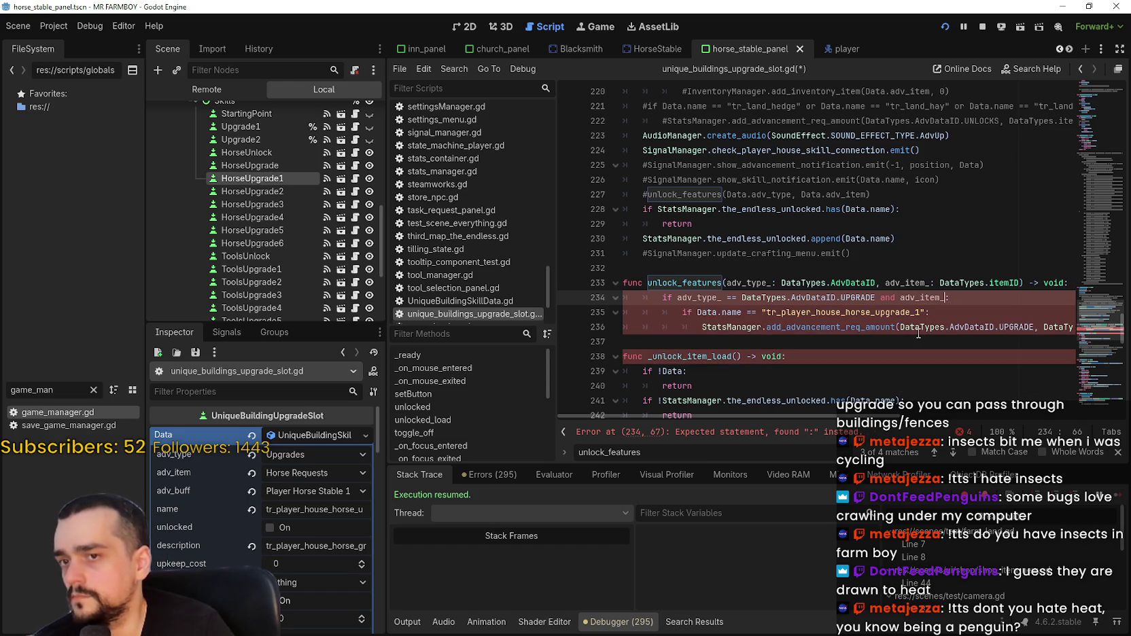
{"action": "type", "text": "== H"}
{"action": "key", "text": "BackSpace"}
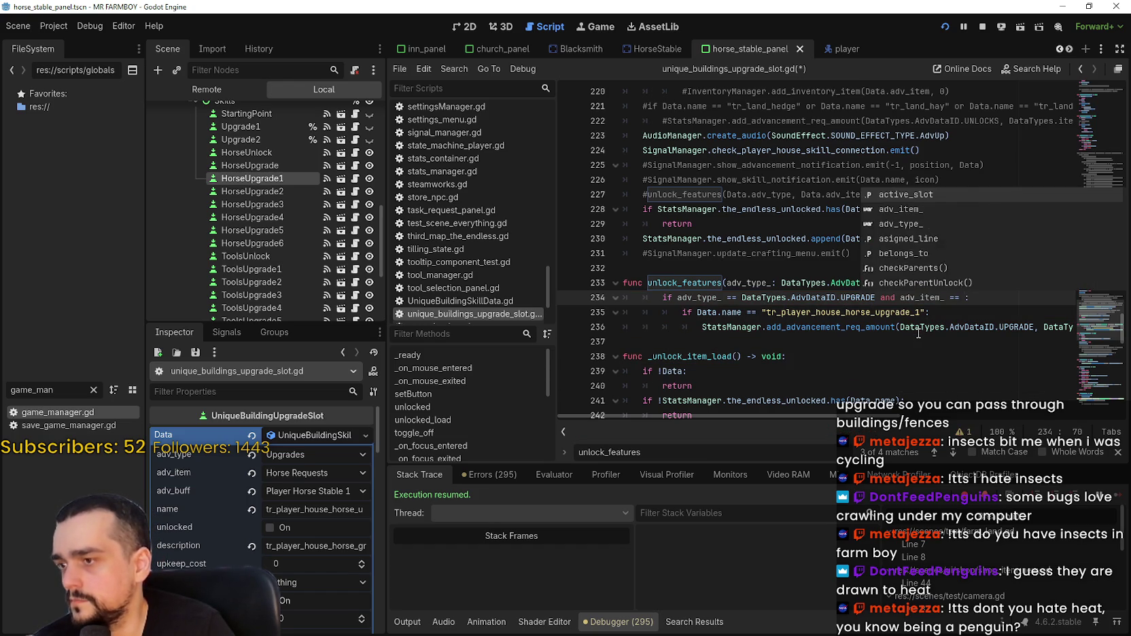
{"action": "type", "text": "DataTypes.item"}
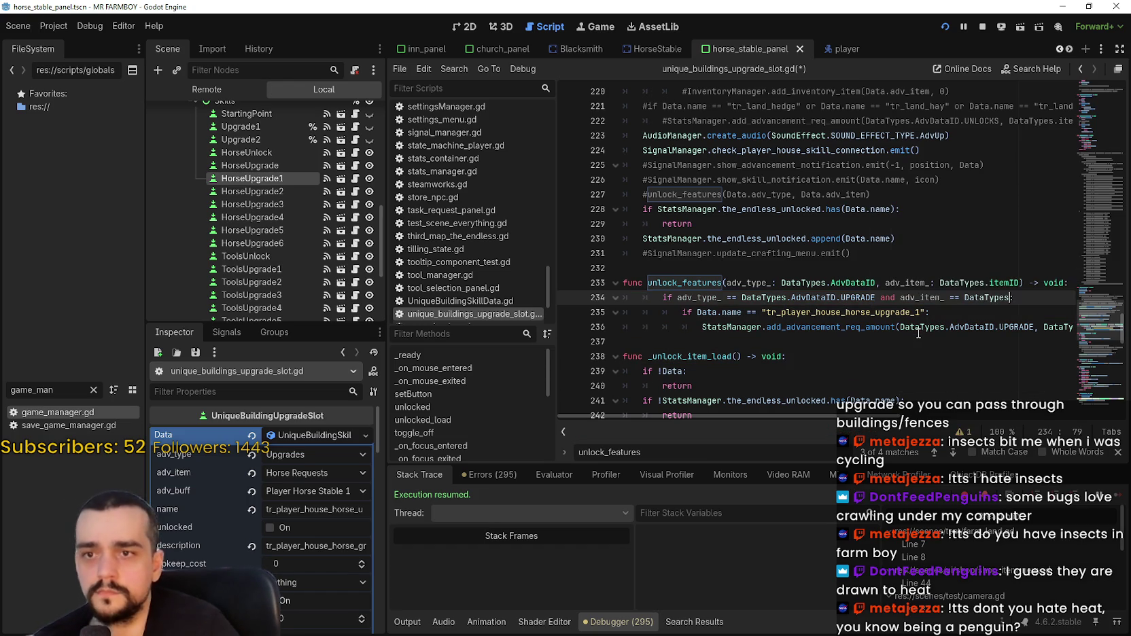
{"action": "key", "text": "Return"}
{"action": "type", "text": ".Horse"}
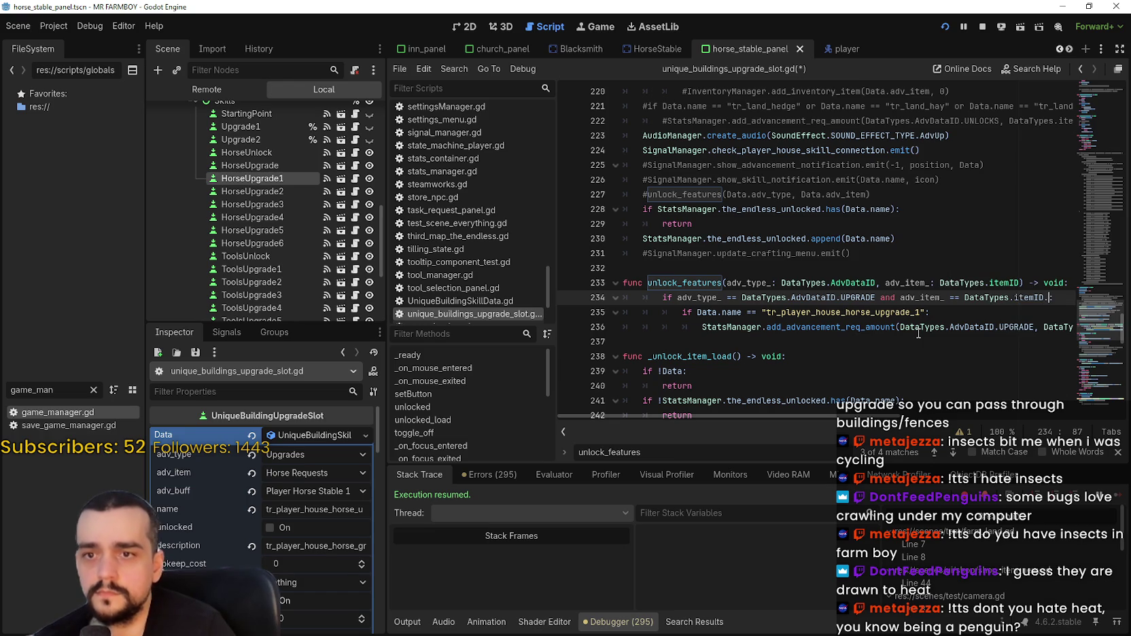
{"action": "key", "text": "Return"}
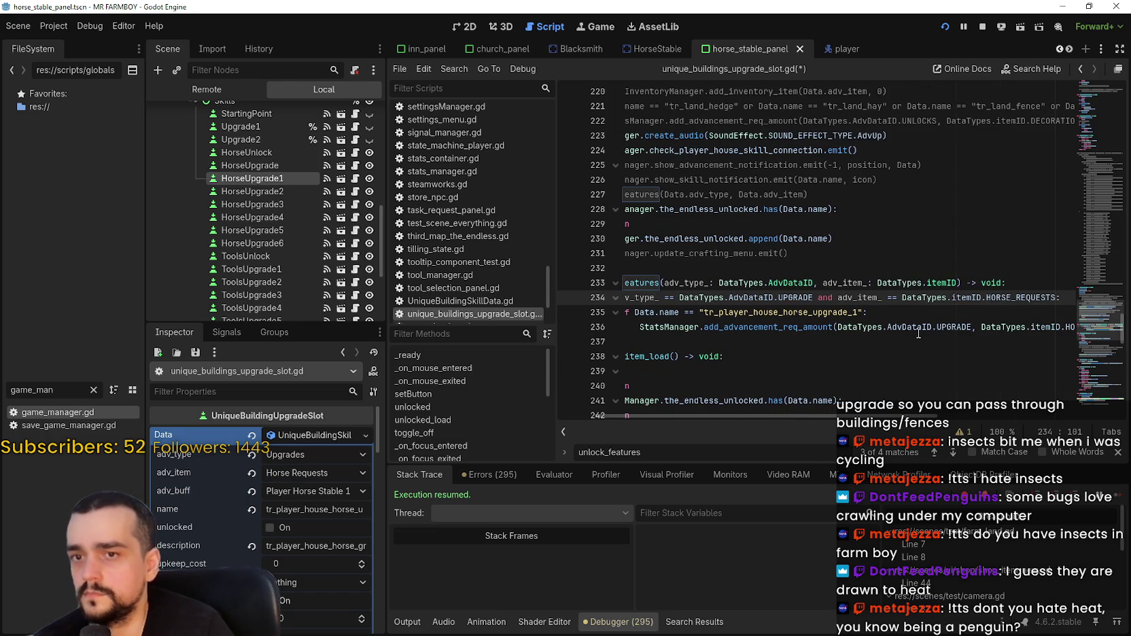
{"action": "left_click", "coordinate": [677, 344]}
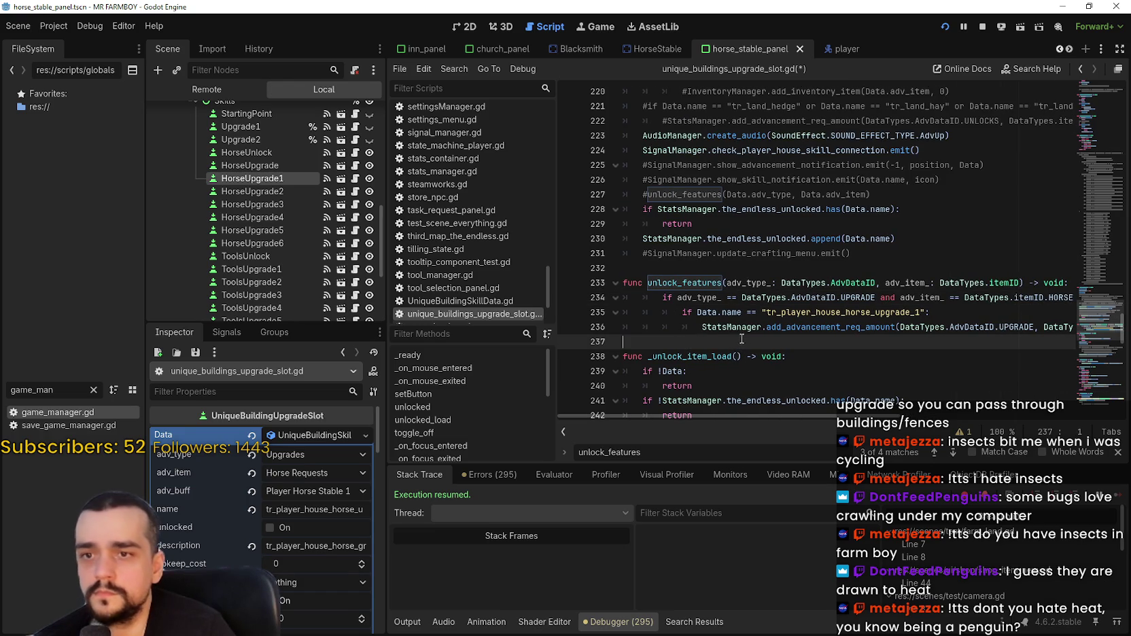
Select the HorseUnlock node in the scene tree and open its attached player_house_upgrade_slot.gd script.
{"action": "left_click_drag", "start_coordinate": [698, 313], "coordinate": [742, 312]}
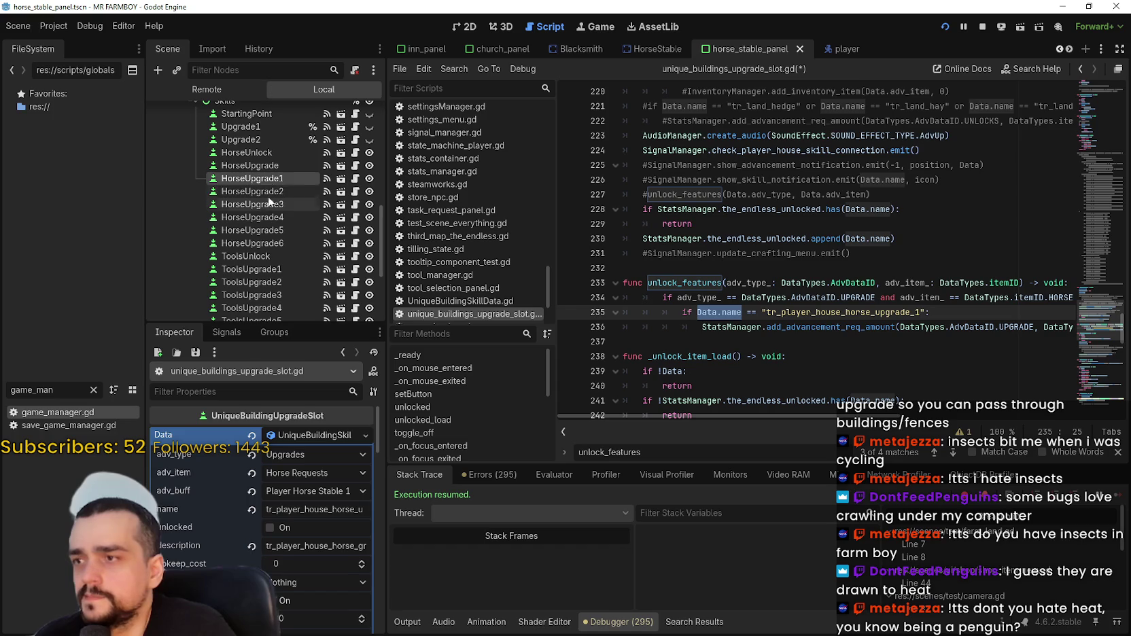
{"action": "left_click", "coordinate": [246, 153]}
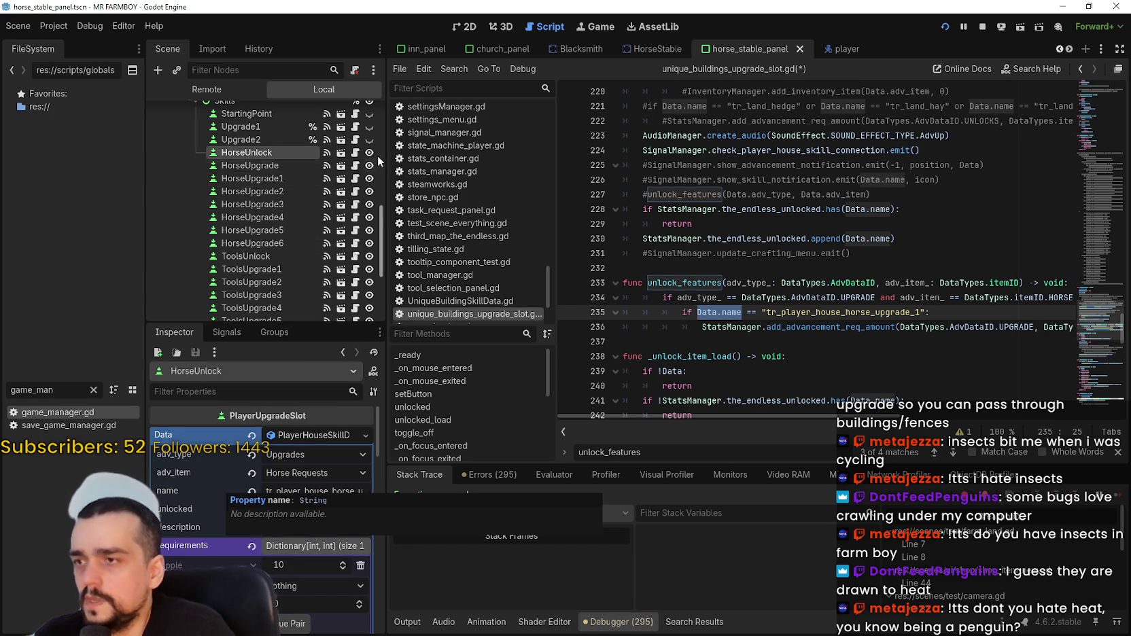
{"action": "left_click", "coordinate": [355, 152]}
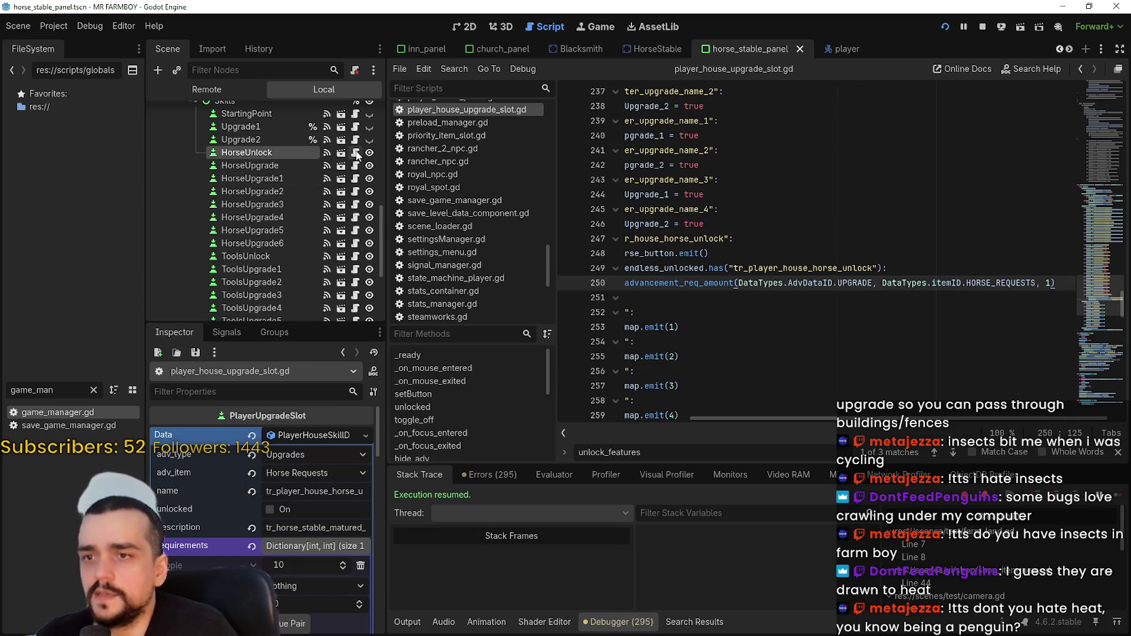
{"action": "key", "text": "ctrl+z"}
{"action": "left_click", "coordinate": [684, 273]}
{"action": "scroll", "coordinate": [684, 272], "scroll_direction": "up", "scroll_amount": 5}
{"action": "scroll", "coordinate": [684, 273], "scroll_direction": "up", "scroll_amount": 10}
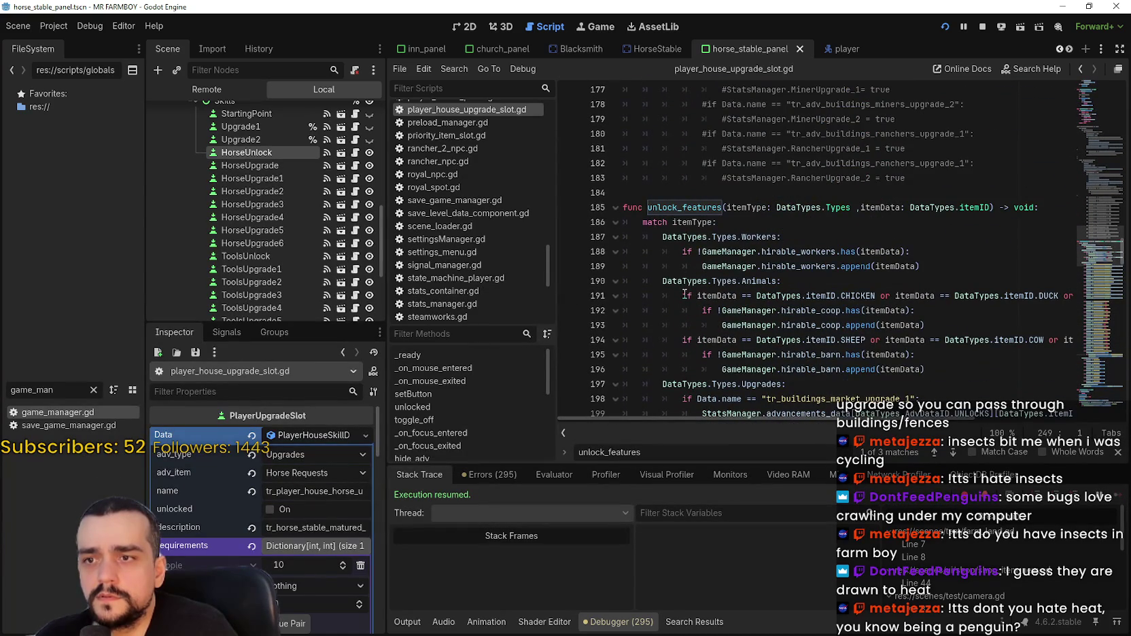
{"action": "mouse_move", "coordinate": [691, 243]}
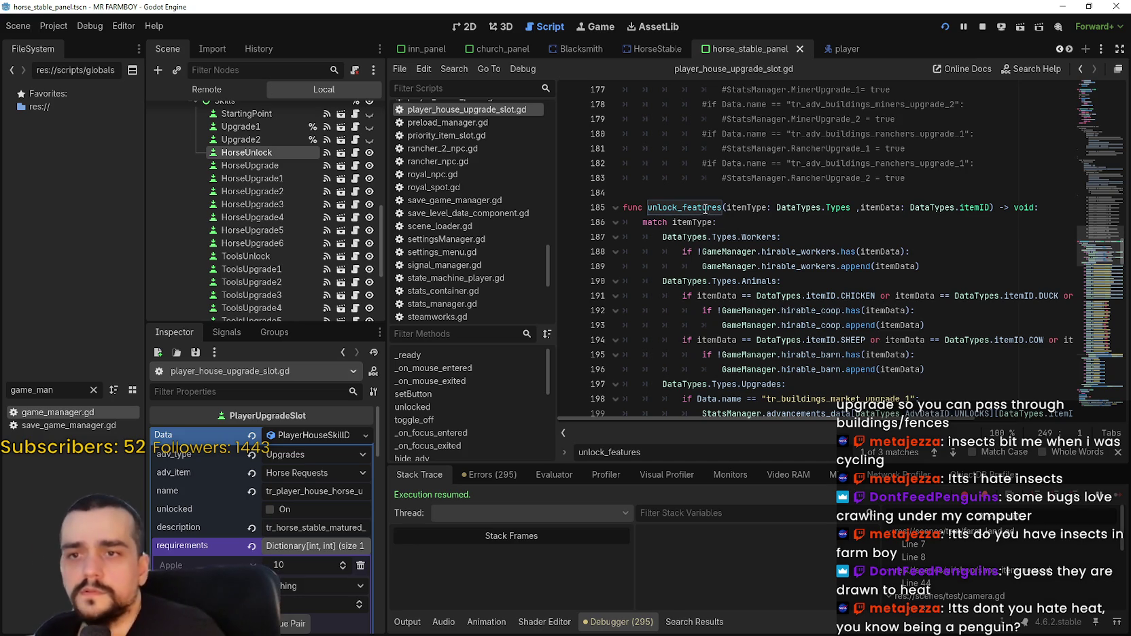
{"action": "scroll", "coordinate": [708, 207], "scroll_direction": "down", "scroll_amount": 1}
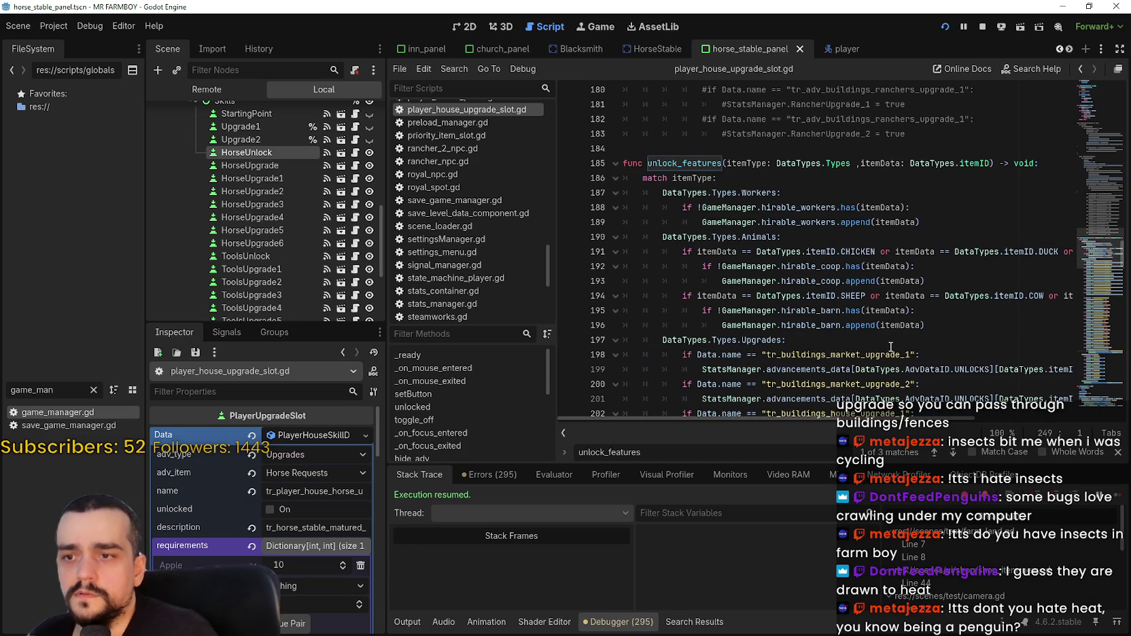
{"action": "double_click", "coordinate": [700, 355]}
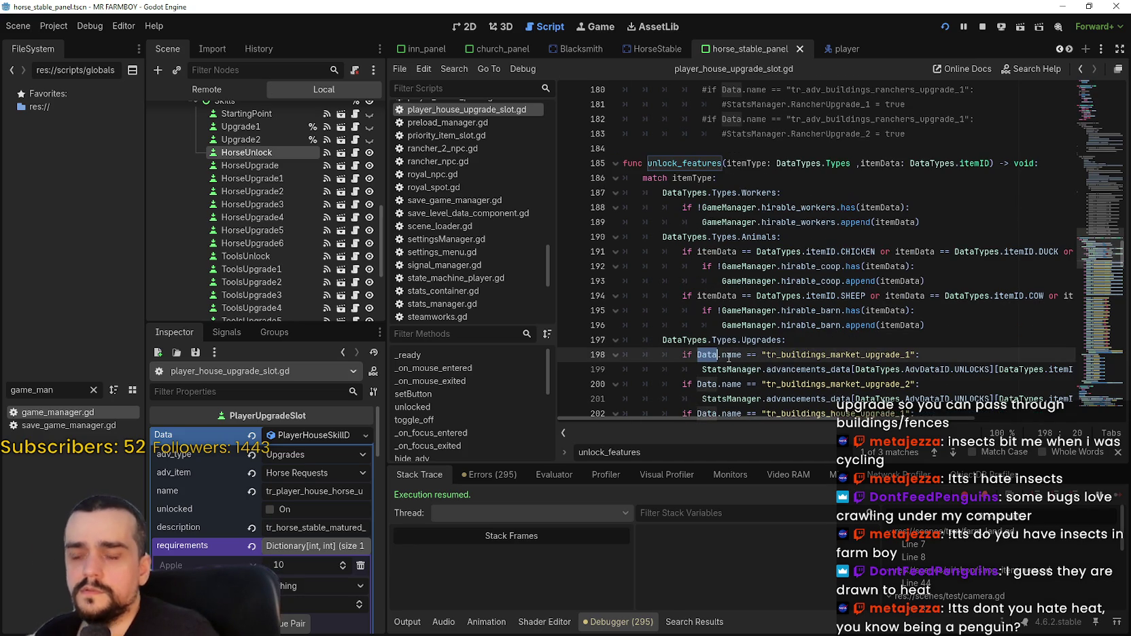
{"action": "mouse_move", "coordinate": [729, 358]}
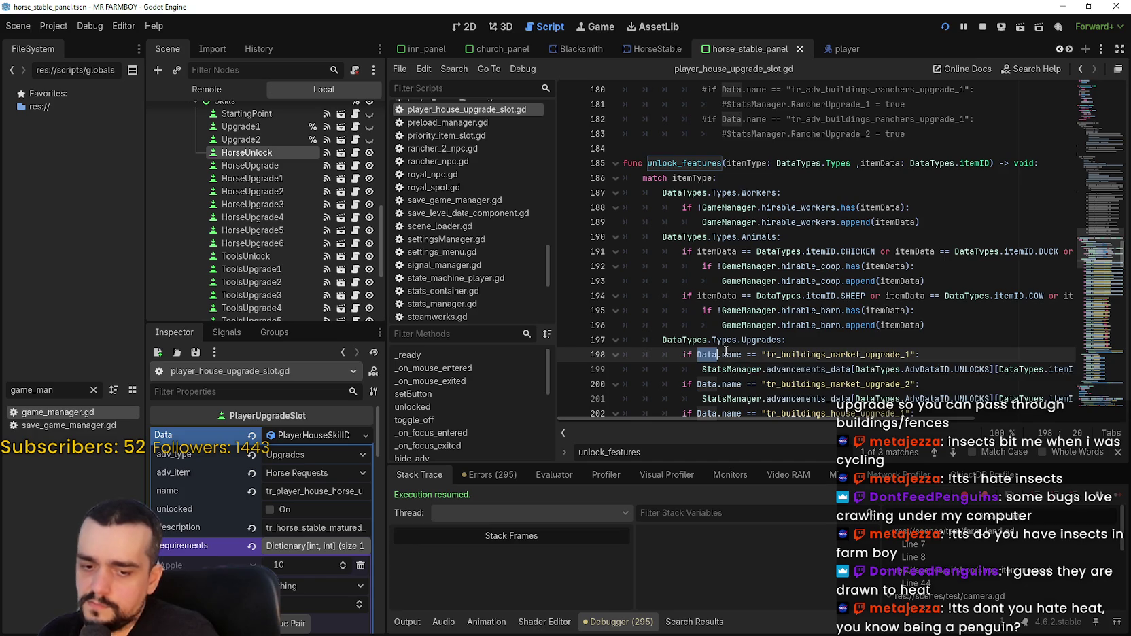
{"action": "left_click_drag", "start_coordinate": [742, 354], "coordinate": [697, 354]}
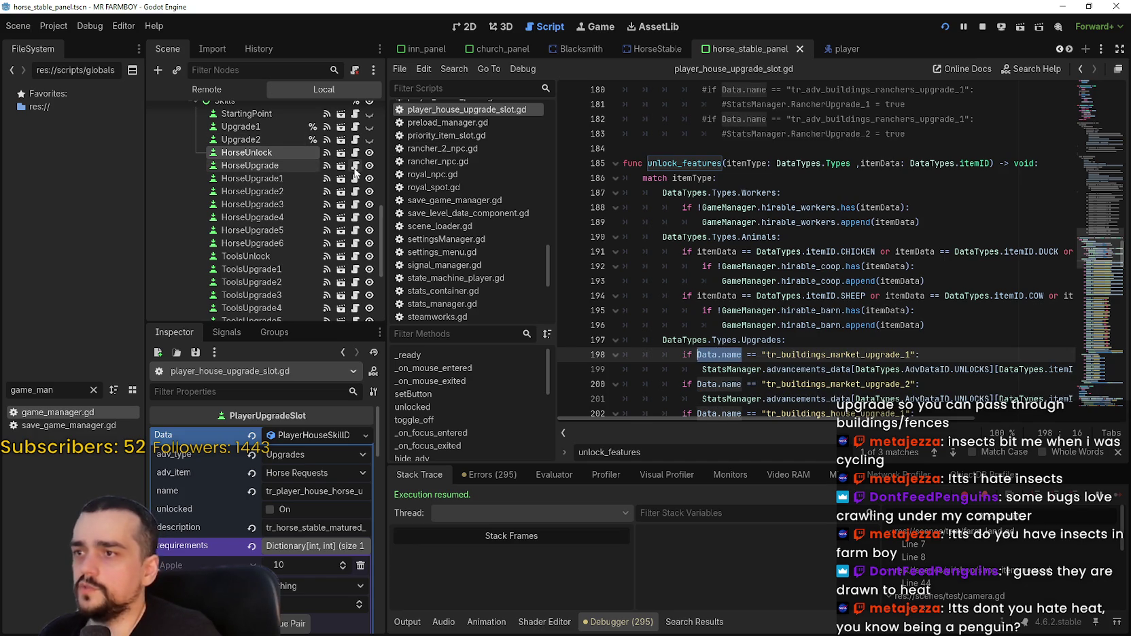
{"action": "left_click", "coordinate": [355, 166]}
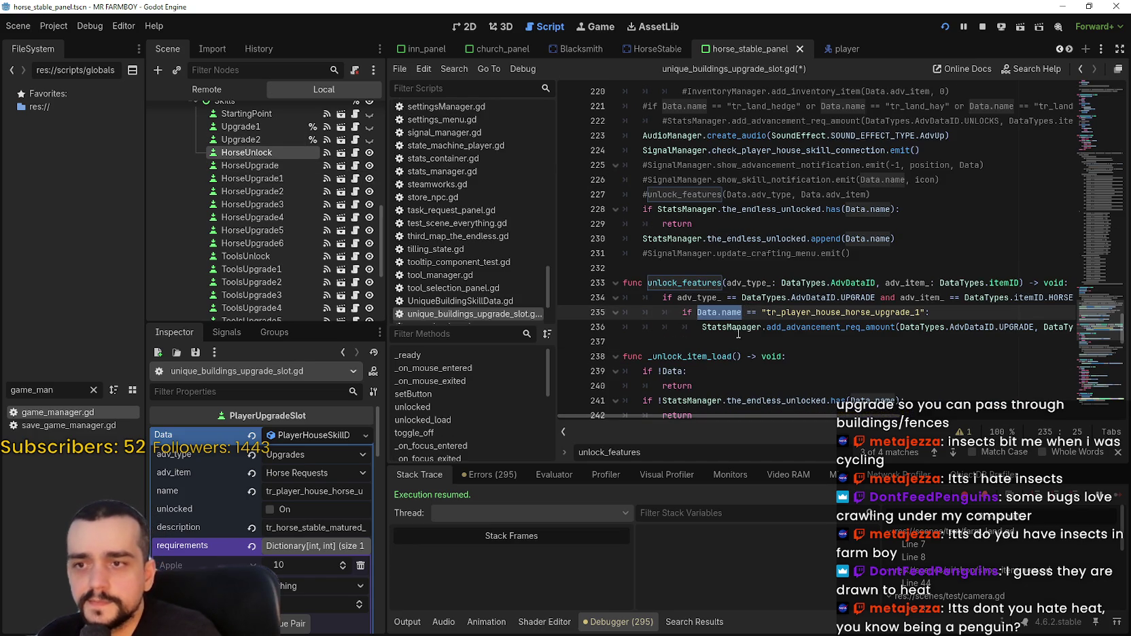
Copy the name check and advancement call on lines 235–236 and paste them onto line 237.
{"action": "left_click", "coordinate": [955, 346]}
{"action": "mouse_move", "coordinate": [809, 413]}
{"action": "left_mouse_down"}
{"action": "mouse_move", "coordinate": [948, 432]}
{"action": "mouse_move", "coordinate": [683, 408]}
{"action": "left_mouse_up"}
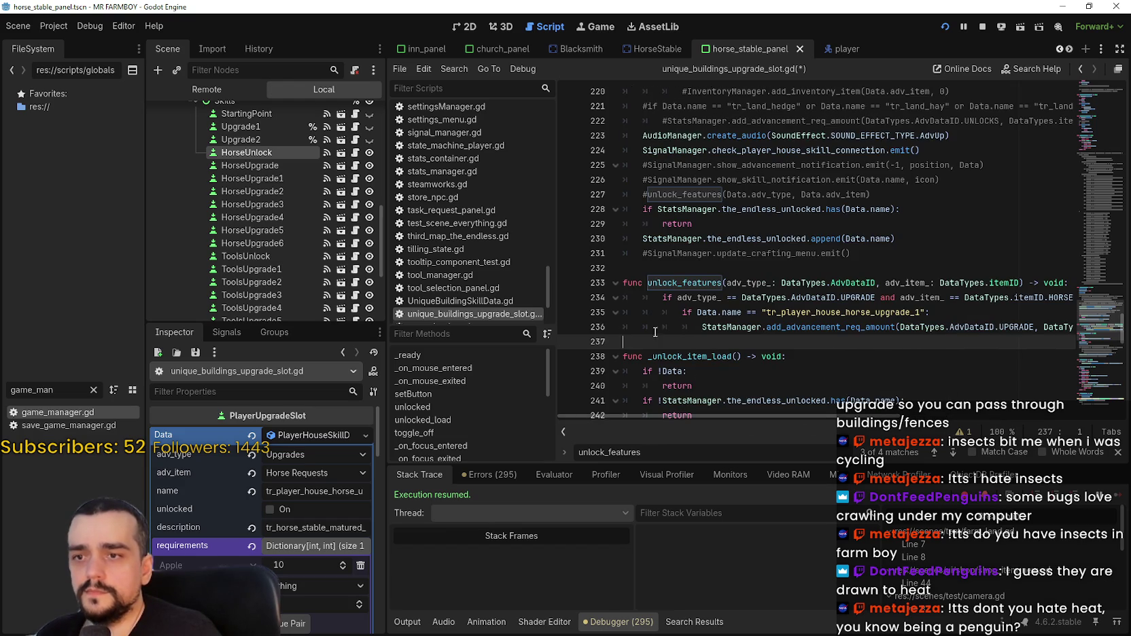
{"action": "left_click_drag", "start_coordinate": [596, 342], "coordinate": [595, 313]}
{"action": "key", "text": "ctrl+c"}
{"action": "left_click", "coordinate": [668, 355]}
{"action": "left_click", "coordinate": [668, 344]}
{"action": "key", "text": "ctrl+v"}
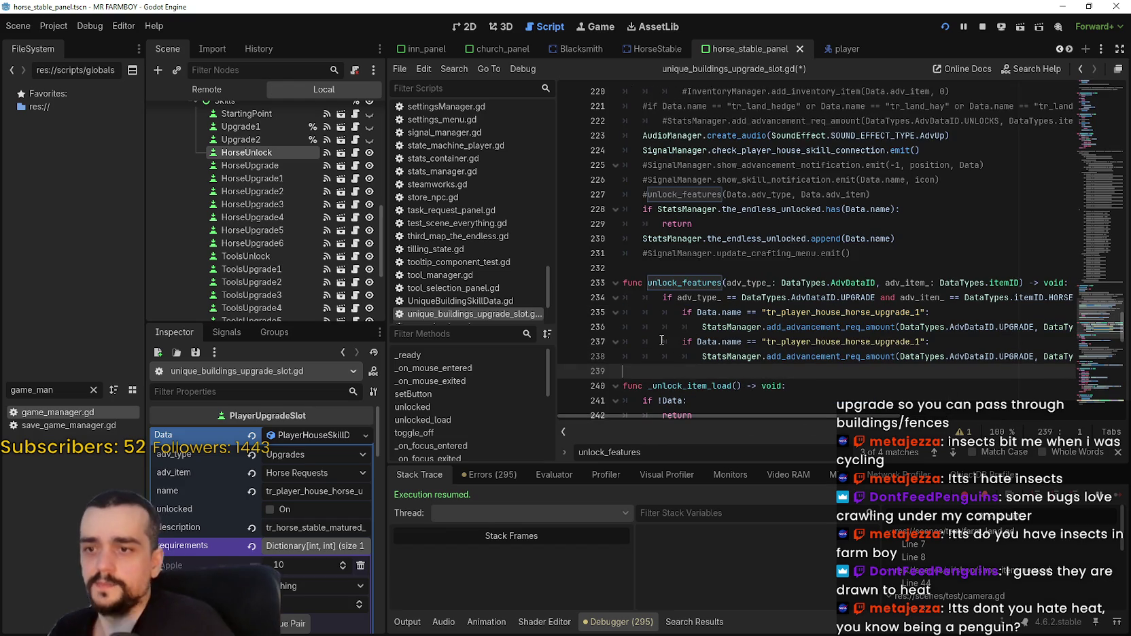
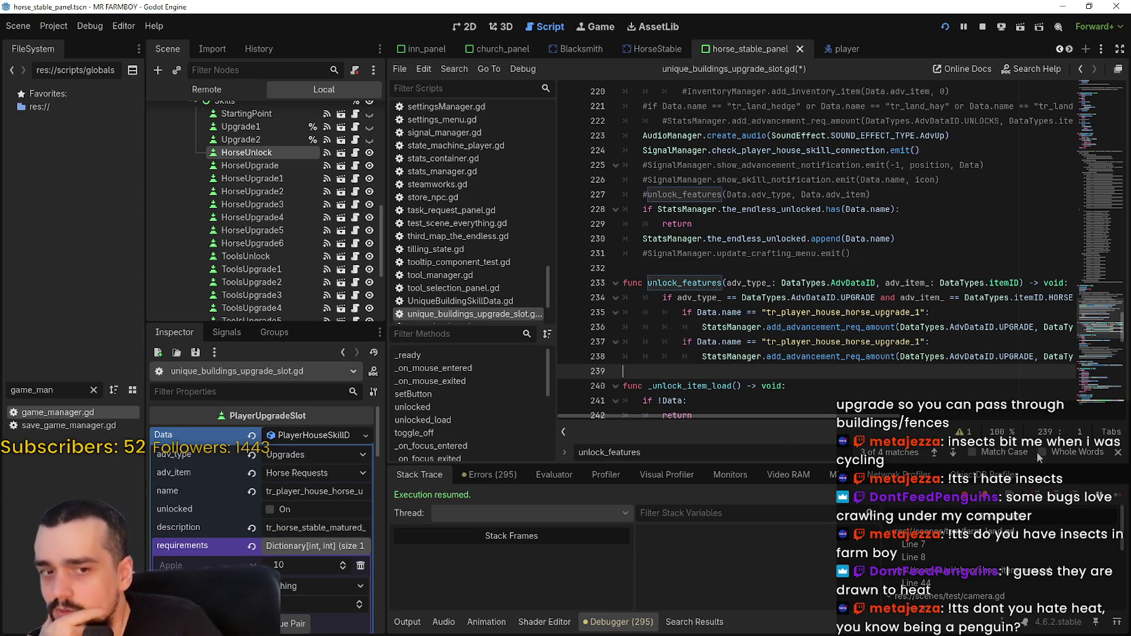
Change line 238's add_advancement_req_amount call to set_advancement_req_amount via autocomplete.
{"action": "left_click", "coordinate": [1117, 452]}
{"action": "left_click_drag", "start_coordinate": [829, 435], "coordinate": [976, 443]}
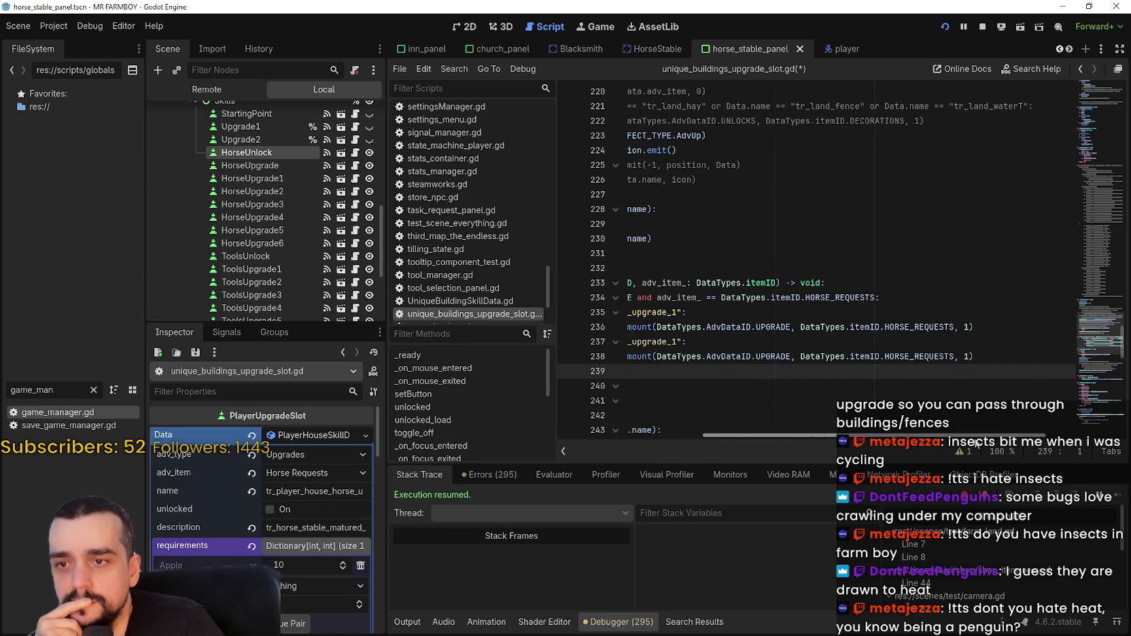
{"action": "key", "text": "shift+Up"}
{"action": "key", "text": "shift+Up"}
{"action": "key", "text": "shift+Up"}
{"action": "left_click", "coordinate": [834, 367]}
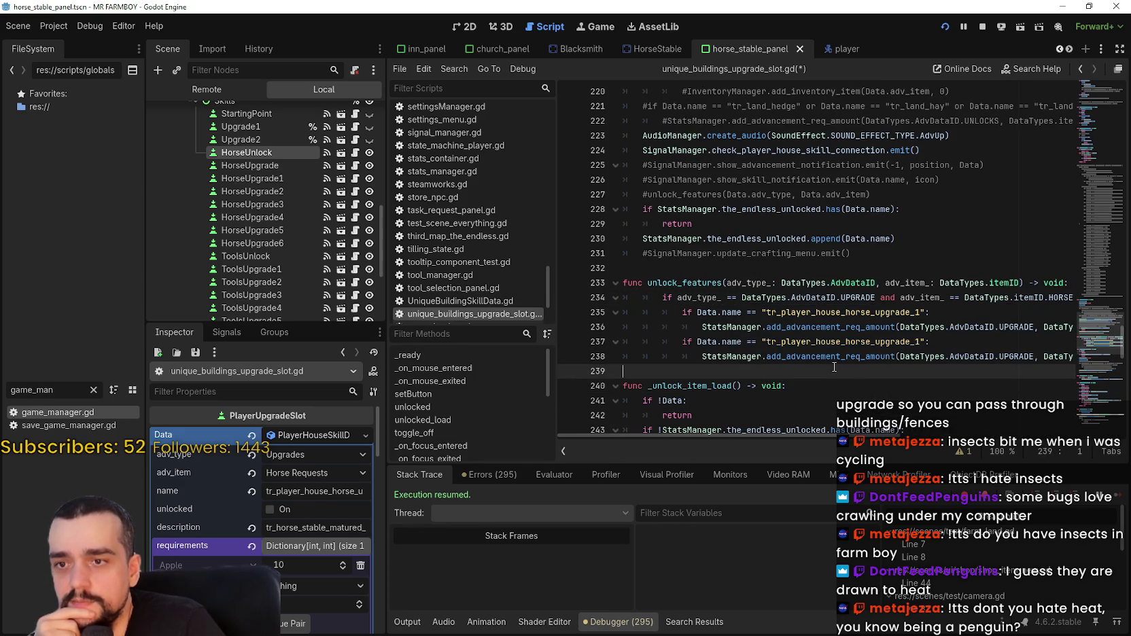
{"action": "left_click", "coordinate": [818, 357]}
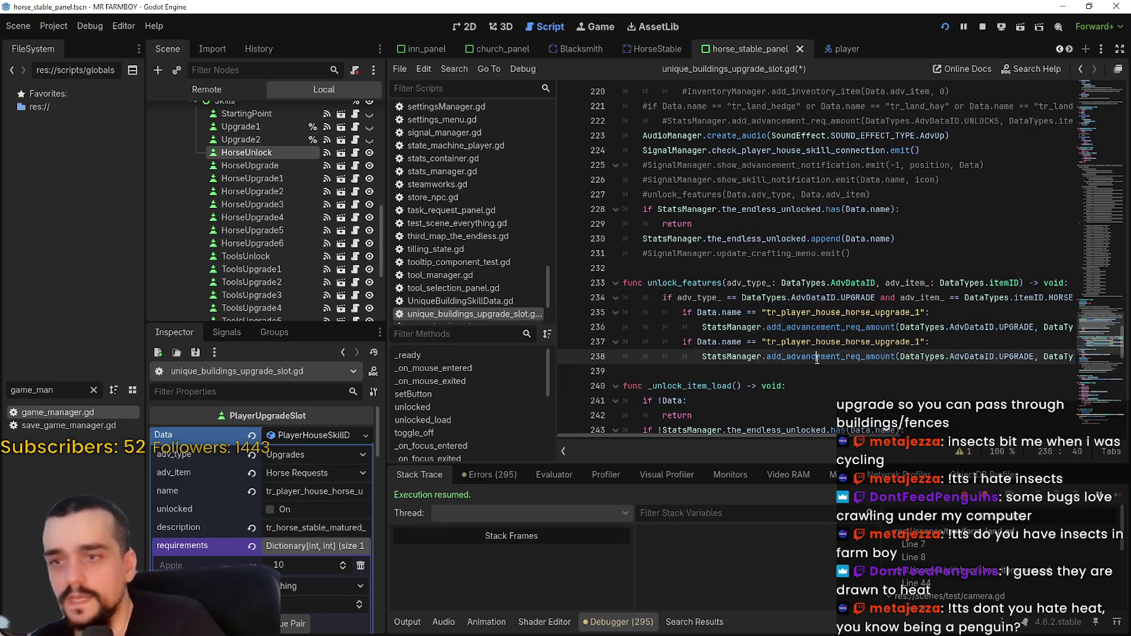
{"action": "double_click", "coordinate": [817, 358]}
{"action": "type", "text": "set"}
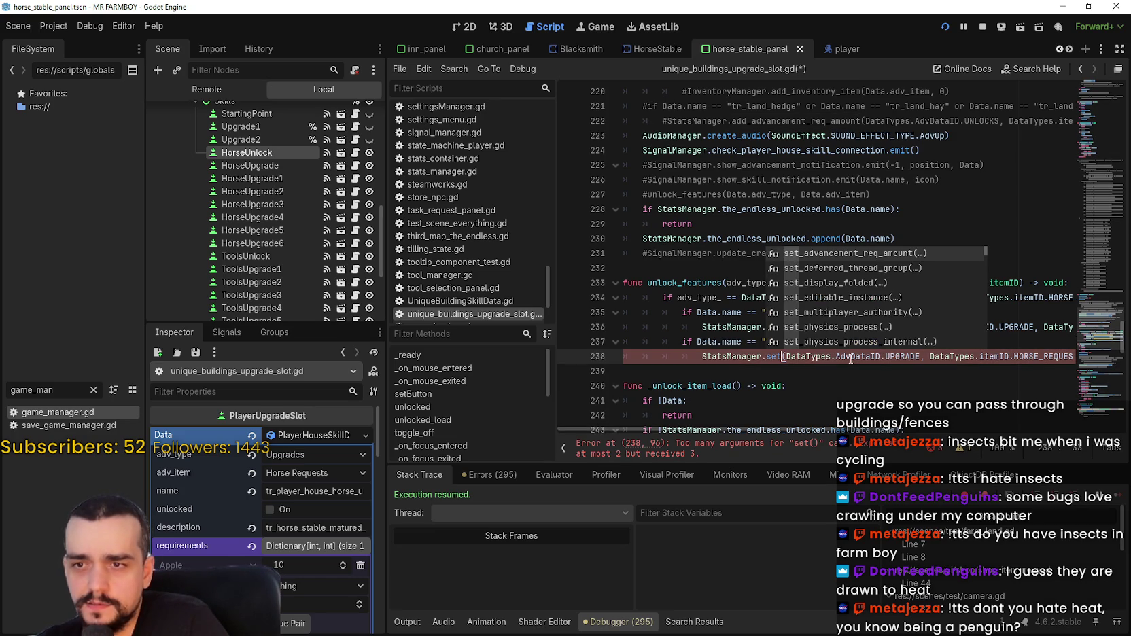
{"action": "key", "text": "Return"}
Jump to set_advancement_req_amount's definition in stats_manager.gd.
{"action": "left_click", "coordinate": [850, 357]}
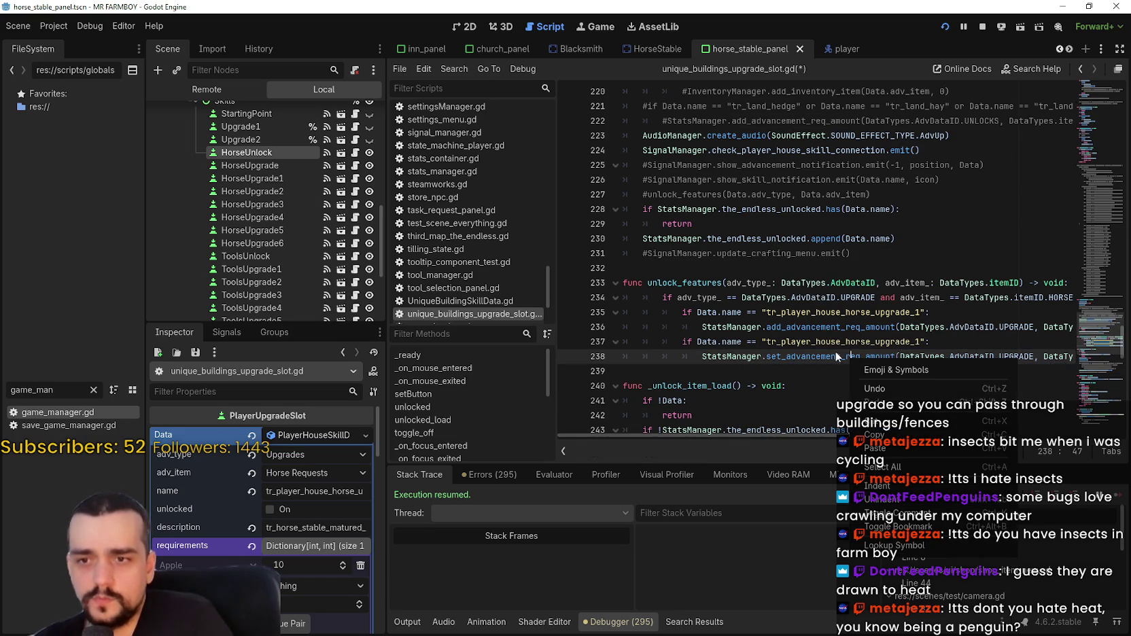
{"action": "left_click", "coordinate": [786, 355], "text": "ctrl"}
{"action": "scroll", "coordinate": [774, 155], "scroll_direction": "up", "scroll_amount": 1}
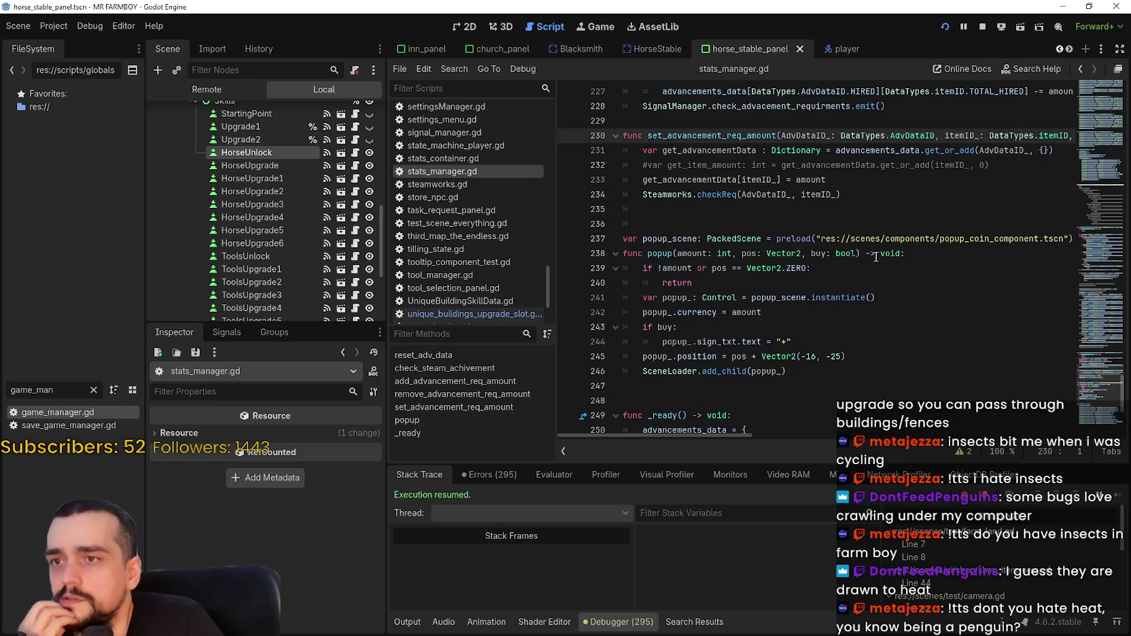
Review set_advancement_req_amount and its AdvDataID_ and get_advancementData uses in stats_manager.gd.
{"action": "double_click", "coordinate": [1004, 150]}
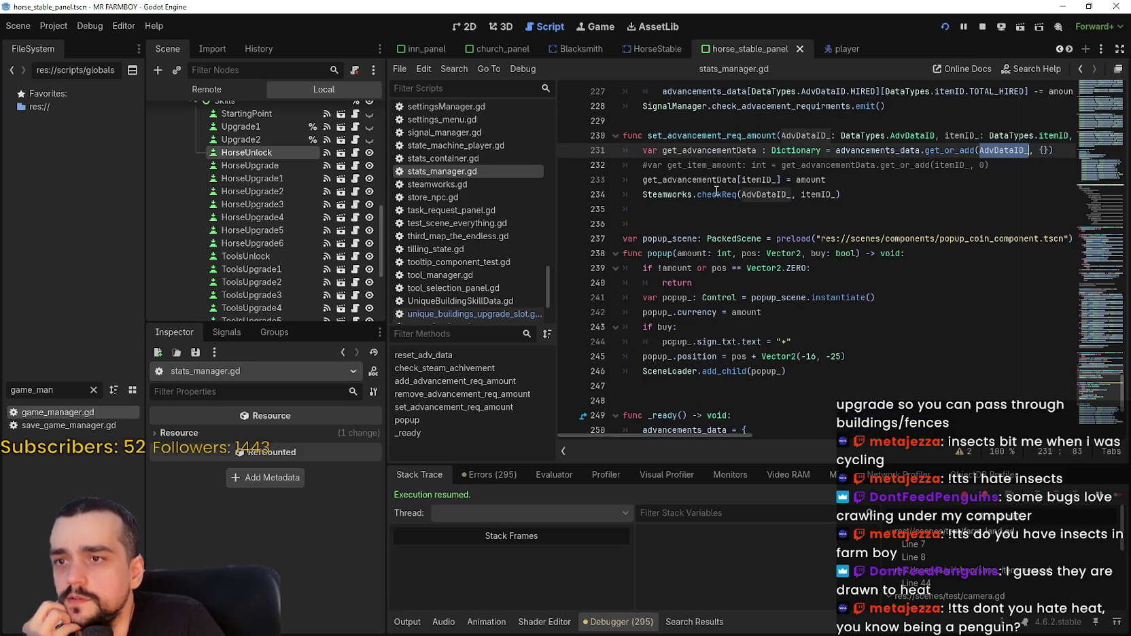
{"action": "double_click", "coordinate": [685, 179]}
{"action": "left_click_drag", "start_coordinate": [882, 202], "coordinate": [884, 117]}
{"action": "left_click", "coordinate": [732, 218]}
{"action": "scroll", "coordinate": [732, 217], "scroll_direction": "up", "scroll_amount": 3}
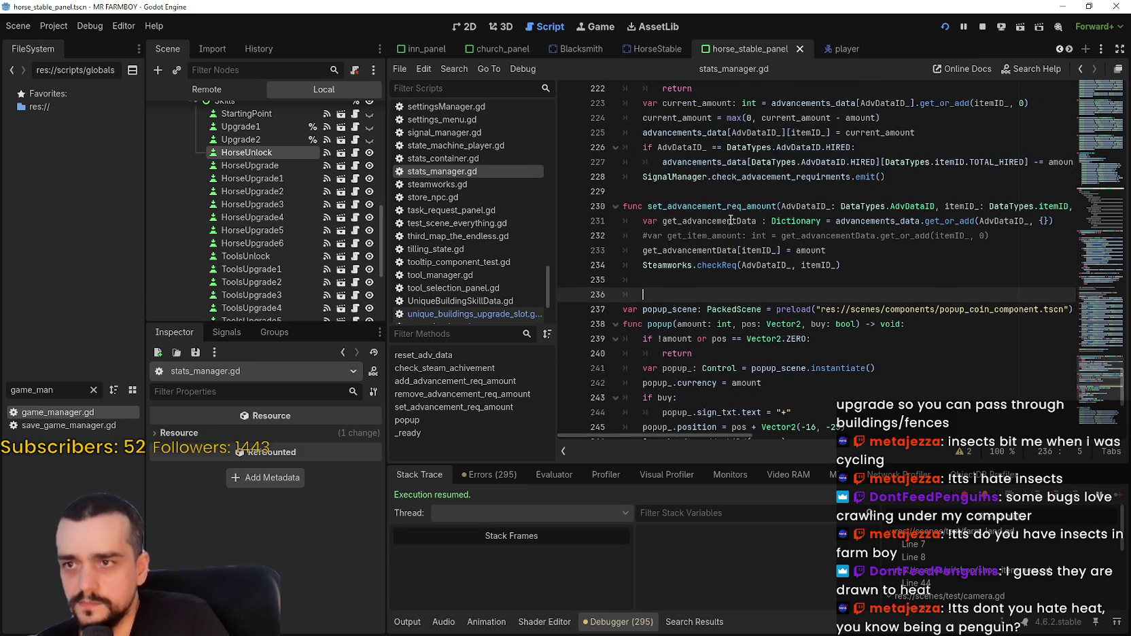
{"action": "scroll", "coordinate": [754, 251], "scroll_direction": "up", "scroll_amount": 10}
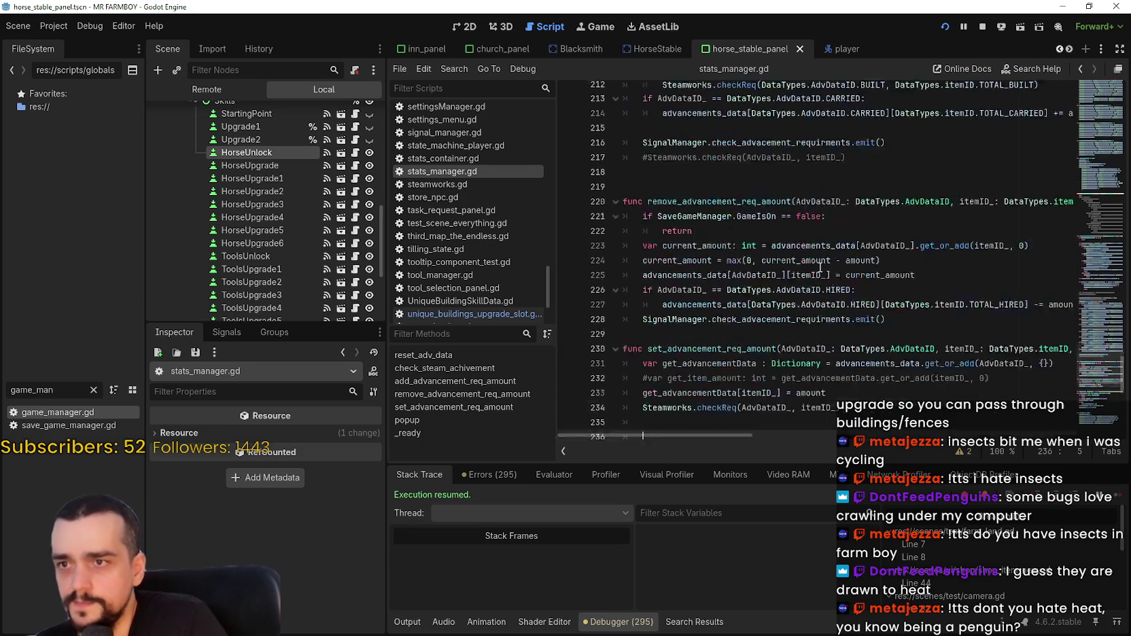
{"action": "left_click", "coordinate": [904, 351]}
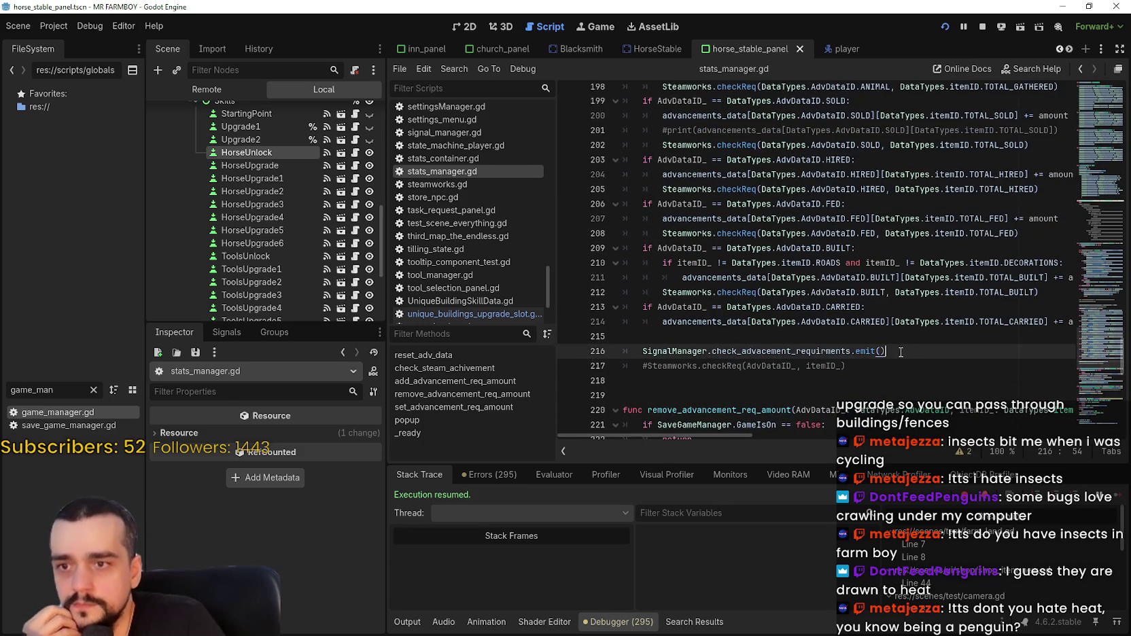
{"action": "scroll", "coordinate": [884, 340], "scroll_direction": "up", "scroll_amount": 4}
{"action": "scroll", "coordinate": [818, 294], "scroll_direction": "up", "scroll_amount": 4}
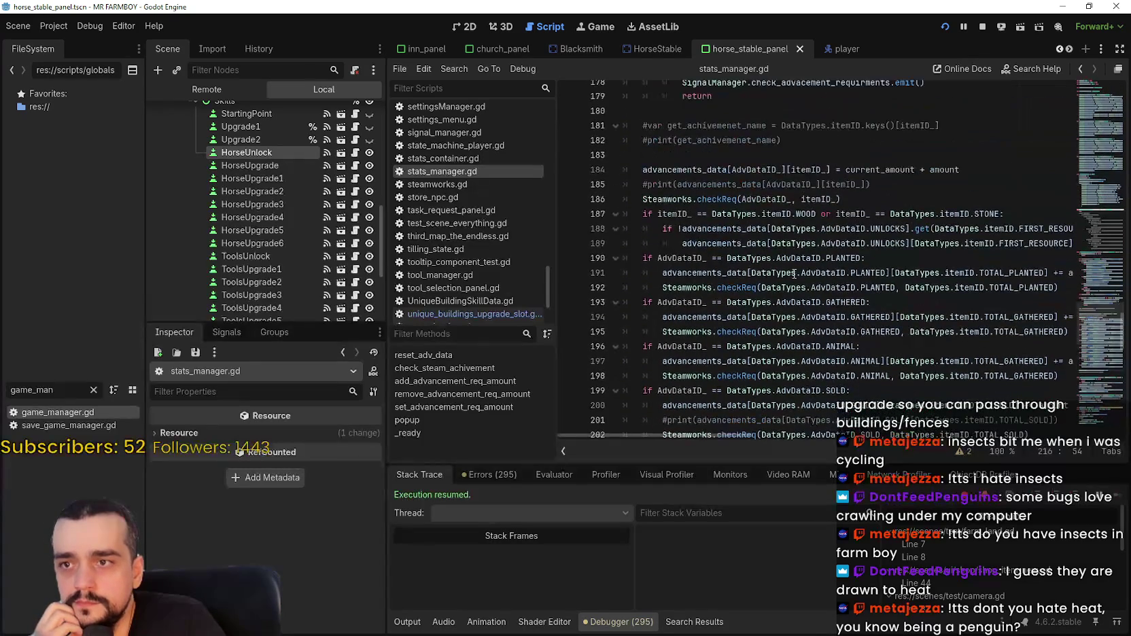
{"action": "scroll", "coordinate": [751, 318], "scroll_direction": "down", "scroll_amount": 6}
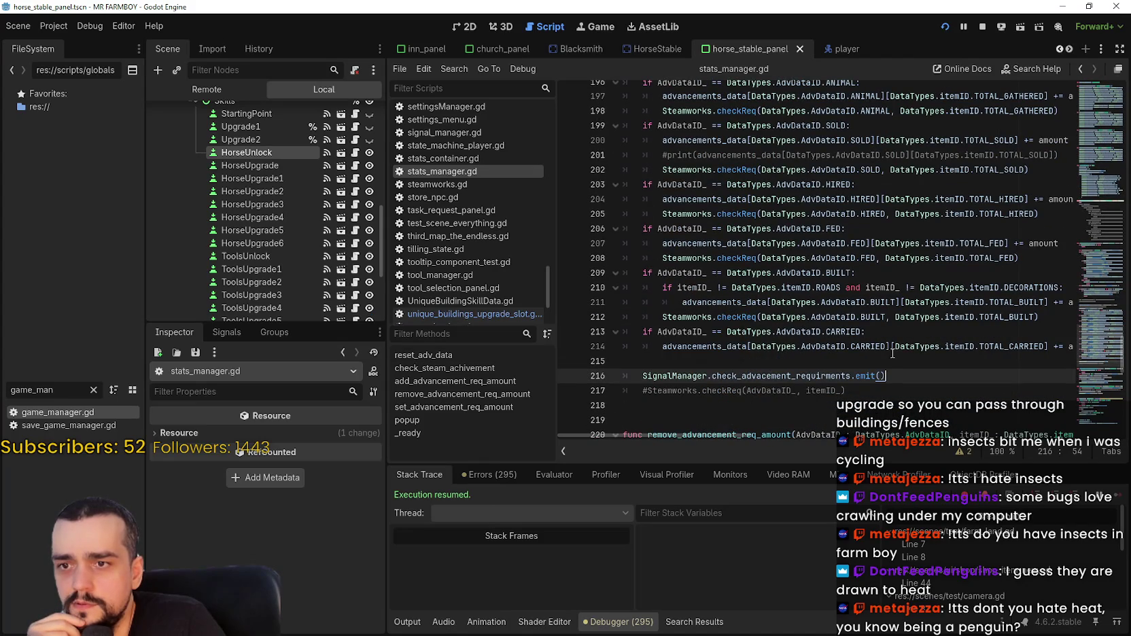
{"action": "scroll", "coordinate": [733, 371], "scroll_direction": "up", "scroll_amount": 6}
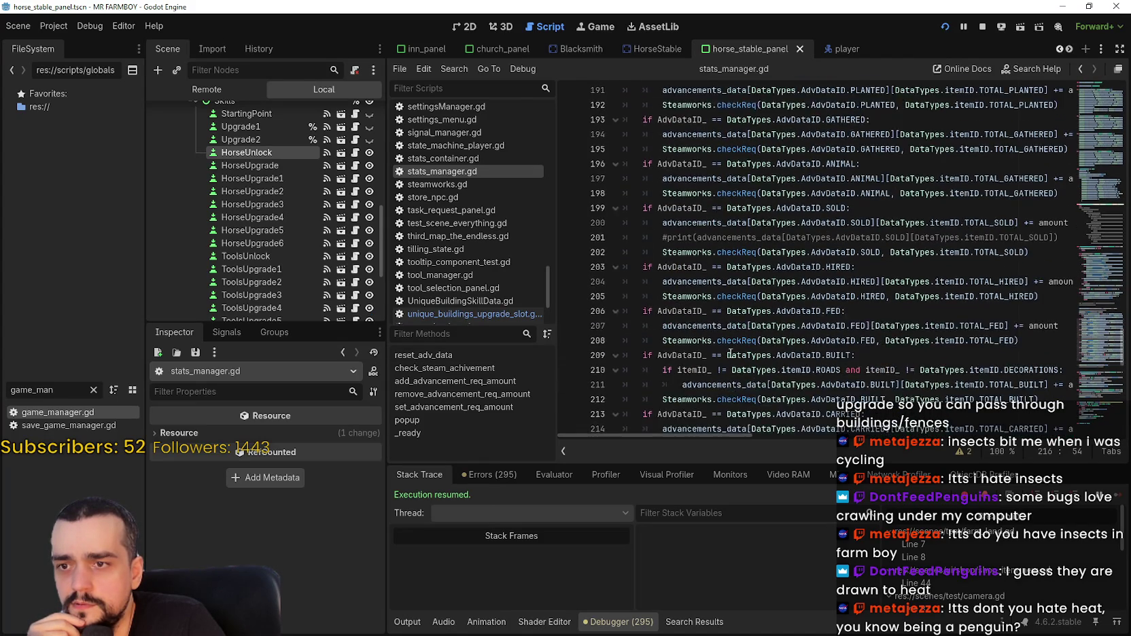
Inspect the Steamworks.checkReq call, then go back to unique_buildings_upgrade_slot.gd.
{"action": "mouse_move", "coordinate": [860, 195]}
{"action": "left_mouse_down"}
{"action": "mouse_move", "coordinate": [680, 194]}
{"action": "mouse_move", "coordinate": [655, 180]}
{"action": "mouse_move", "coordinate": [643, 193]}
{"action": "left_mouse_up"}
{"action": "scroll", "coordinate": [662, 250], "scroll_direction": "up", "scroll_amount": 3}
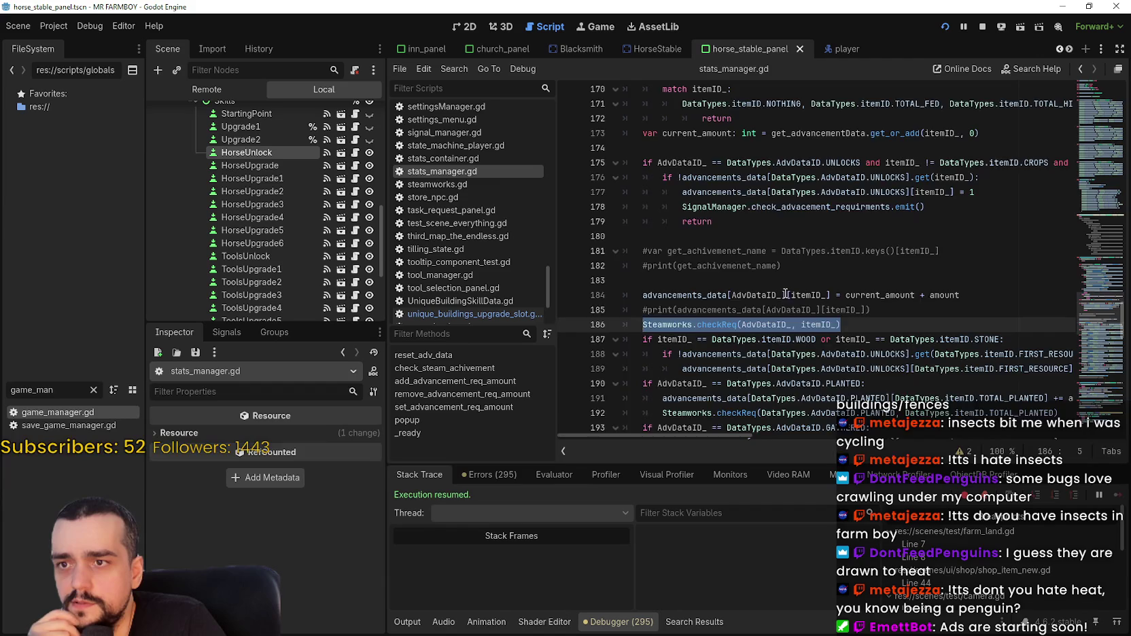
{"action": "scroll", "coordinate": [789, 297], "scroll_direction": "up", "scroll_amount": 9}
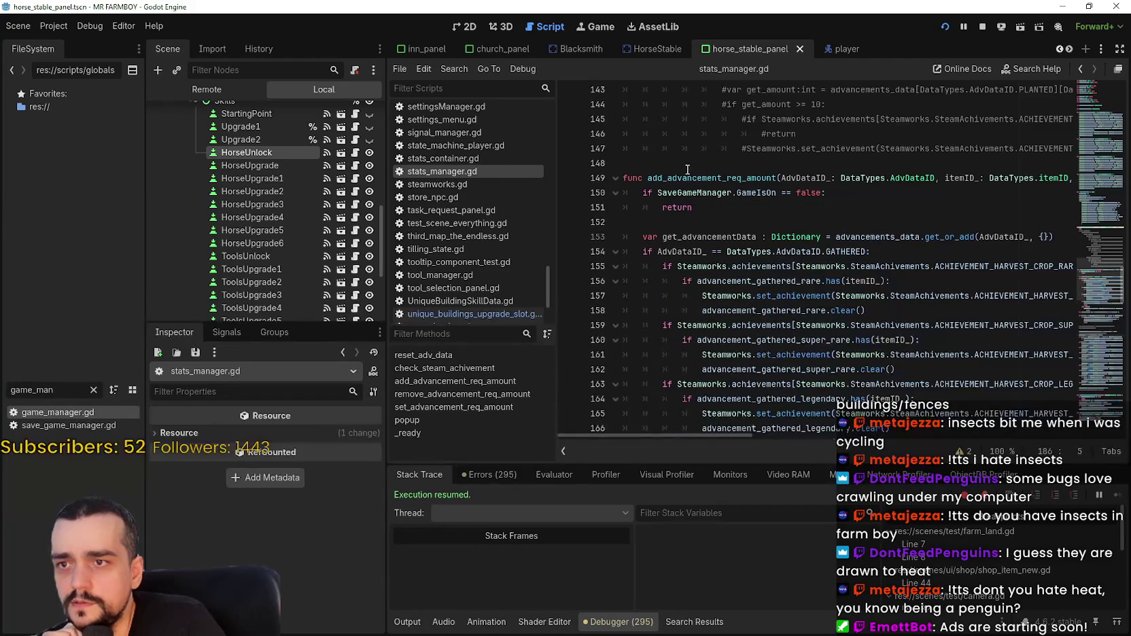
{"action": "scroll", "coordinate": [701, 183], "scroll_direction": "down", "scroll_amount": 4}
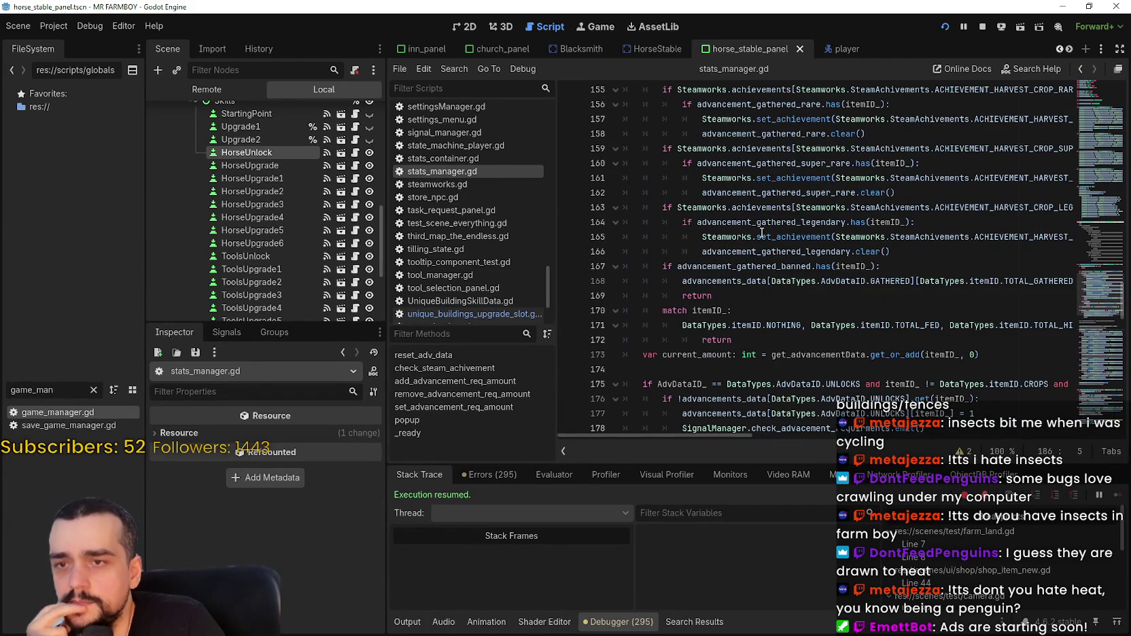
{"action": "scroll", "coordinate": [854, 271], "scroll_direction": "up", "scroll_amount": 3}
{"action": "scroll", "coordinate": [854, 271], "scroll_direction": "down", "scroll_amount": 16}
{"action": "scroll", "coordinate": [815, 251], "scroll_direction": "down", "scroll_amount": 9}
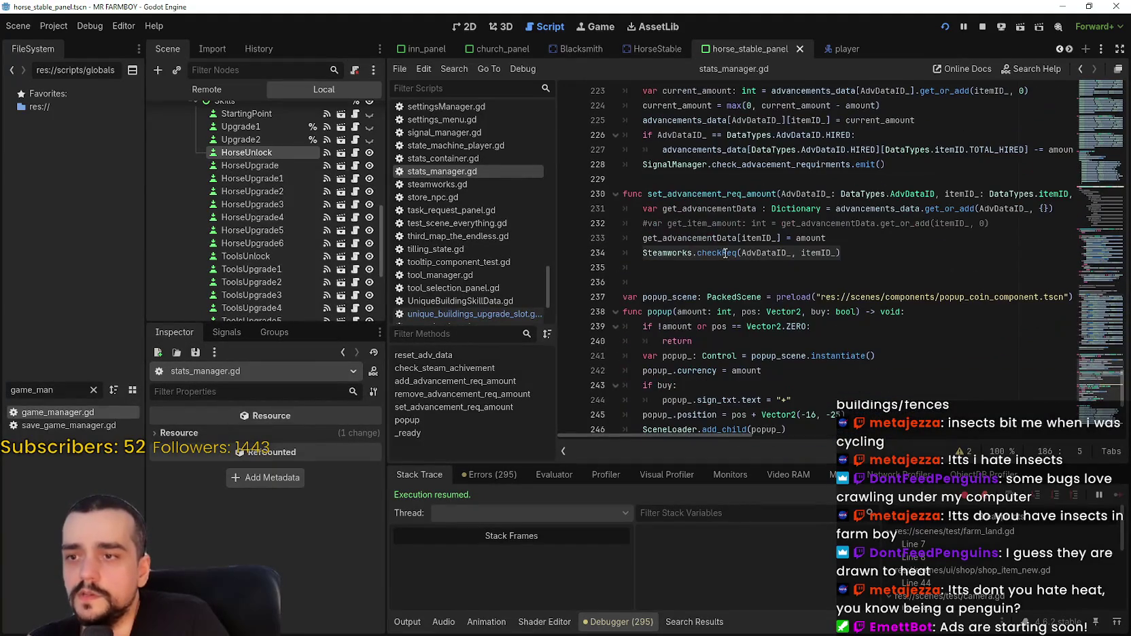
{"action": "double_click", "coordinate": [713, 197]}
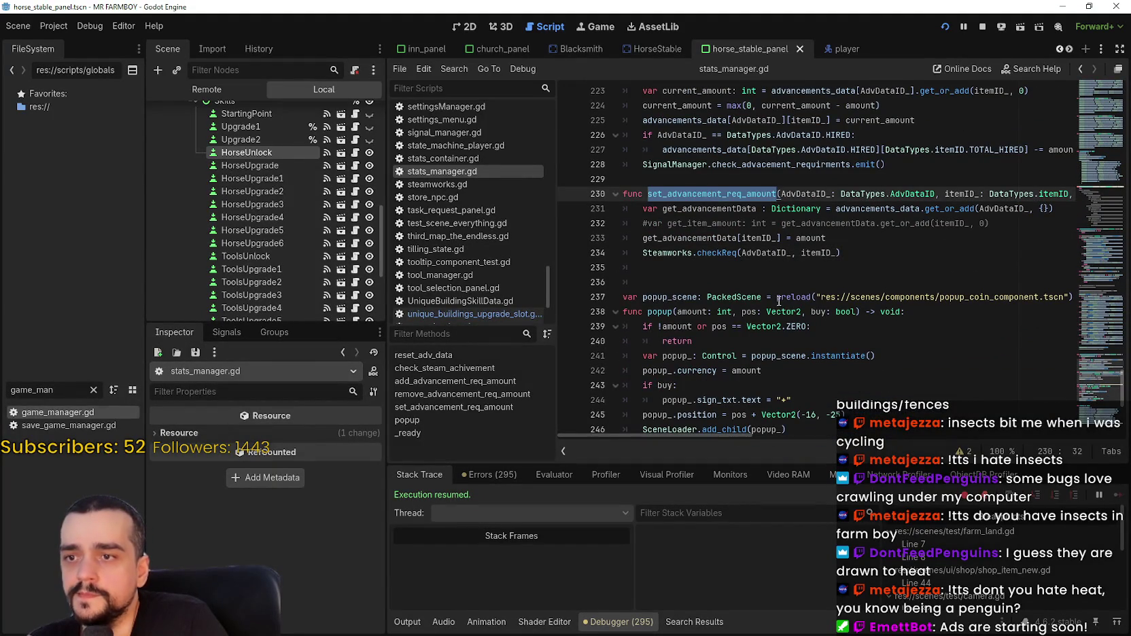
{"action": "key", "text": "alt+Left"}
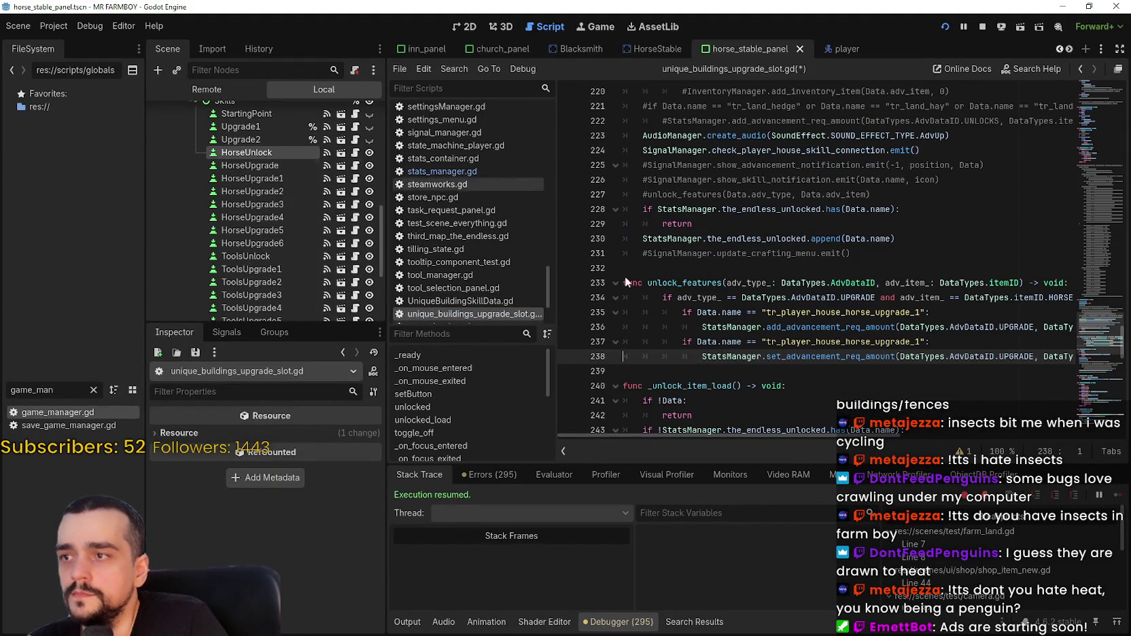
Set the requirement amounts on lines 236 and 238 to 2 and 3.
{"action": "double_click", "coordinate": [823, 357]}
{"action": "key", "text": "ctrl+c"}
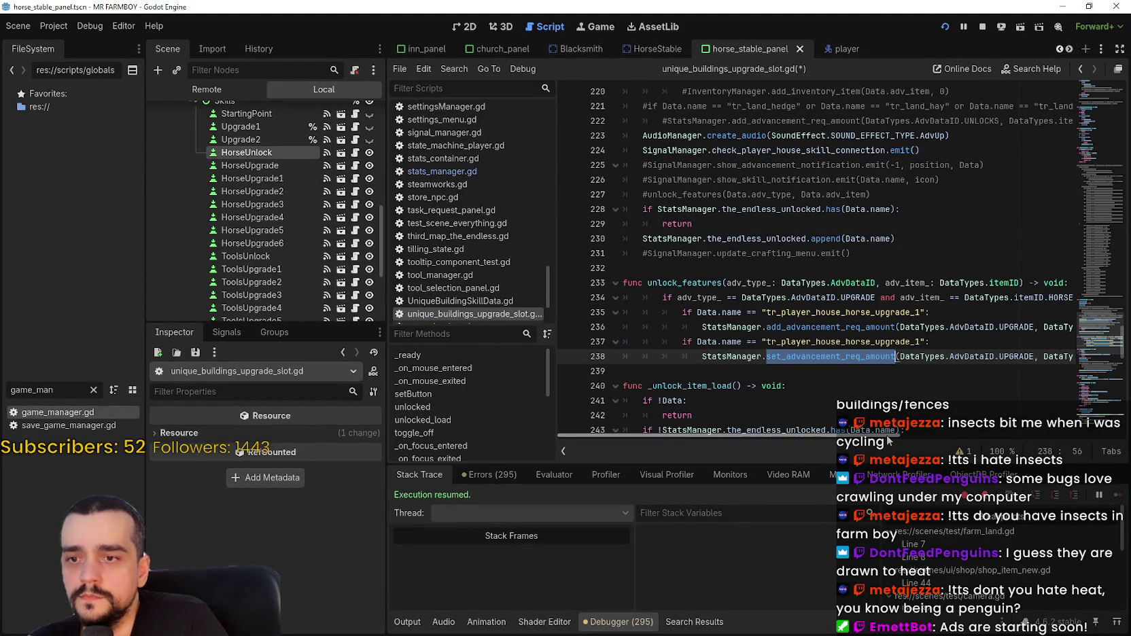
{"action": "left_click_drag", "start_coordinate": [886, 435], "coordinate": [1015, 435]}
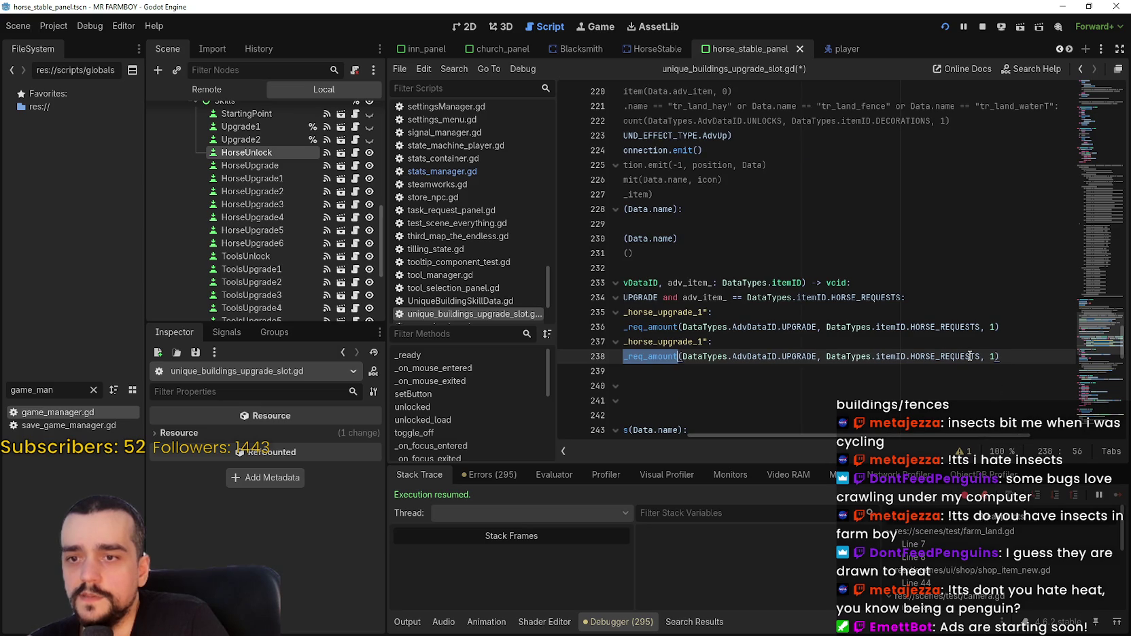
{"action": "double_click", "coordinate": [994, 356]}
{"action": "type", "text": "2"}
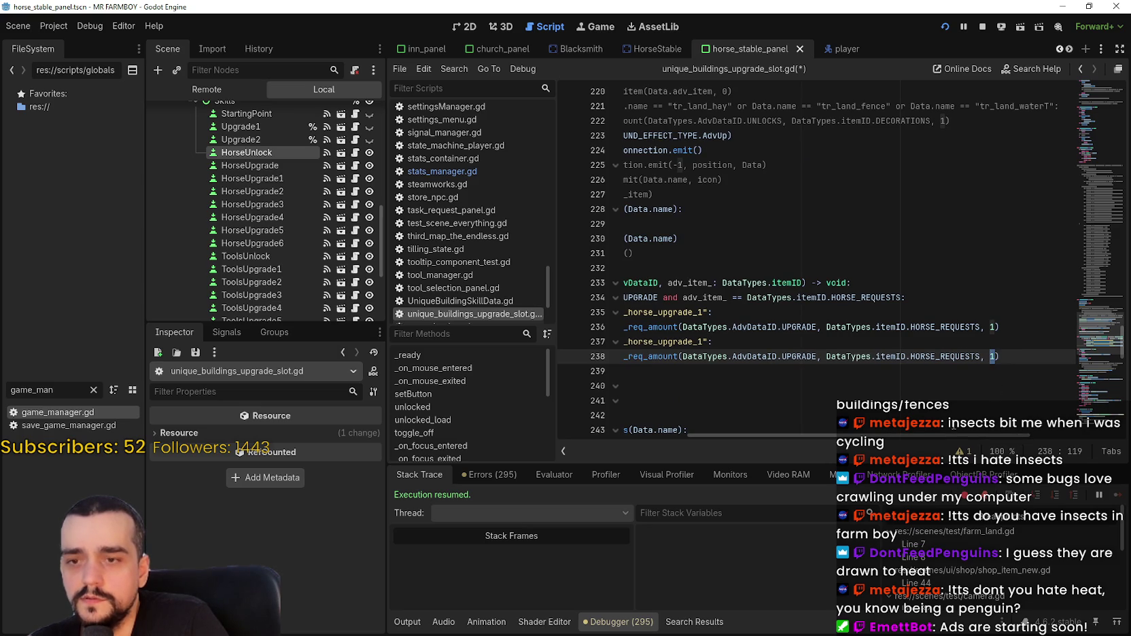
{"action": "left_click", "coordinate": [990, 327]}
{"action": "type", "text": "2"}
{"action": "double_click", "coordinate": [995, 356]}
{"action": "type", "text": "3"}
Replace add_advancement_req_amount on line 236 with set_advancement_req_amount.
{"action": "left_click_drag", "start_coordinate": [950, 435], "coordinate": [786, 434]}
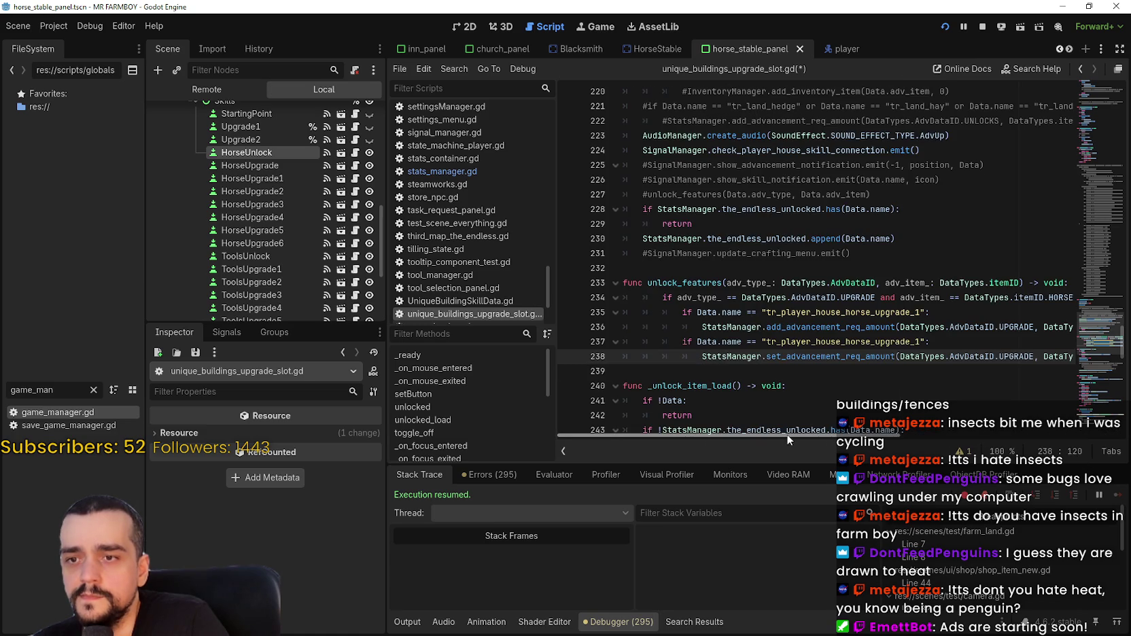
{"action": "double_click", "coordinate": [917, 342]}
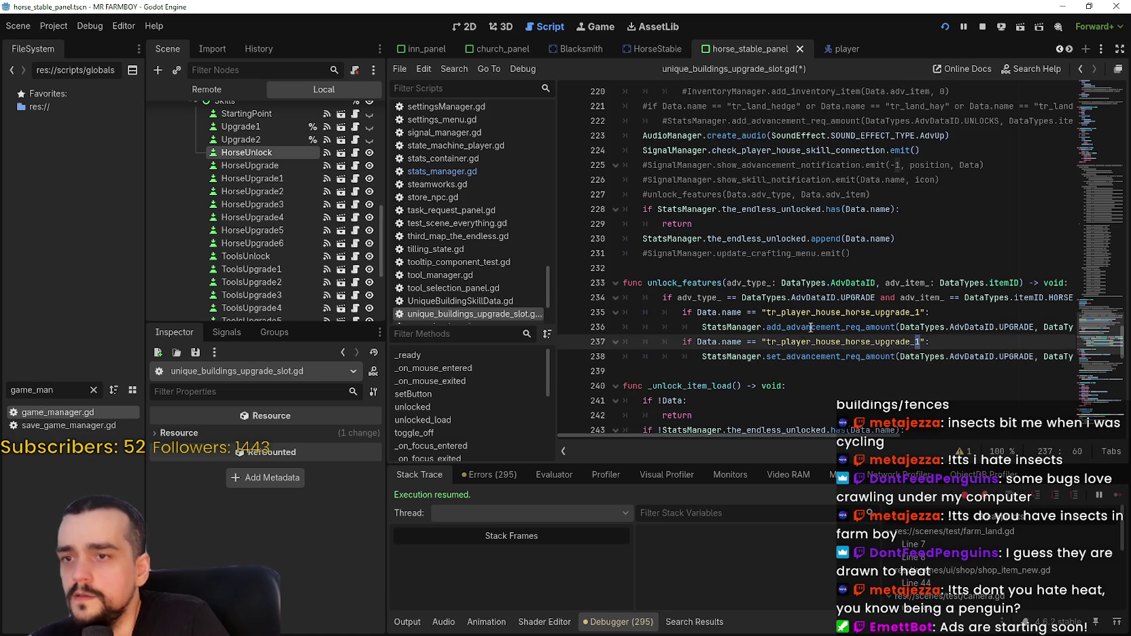
{"action": "left_click", "coordinate": [806, 356]}
{"action": "left_click", "coordinate": [818, 327]}
{"action": "double_click", "coordinate": [818, 327]}
{"action": "key", "text": "ctrl+v"}
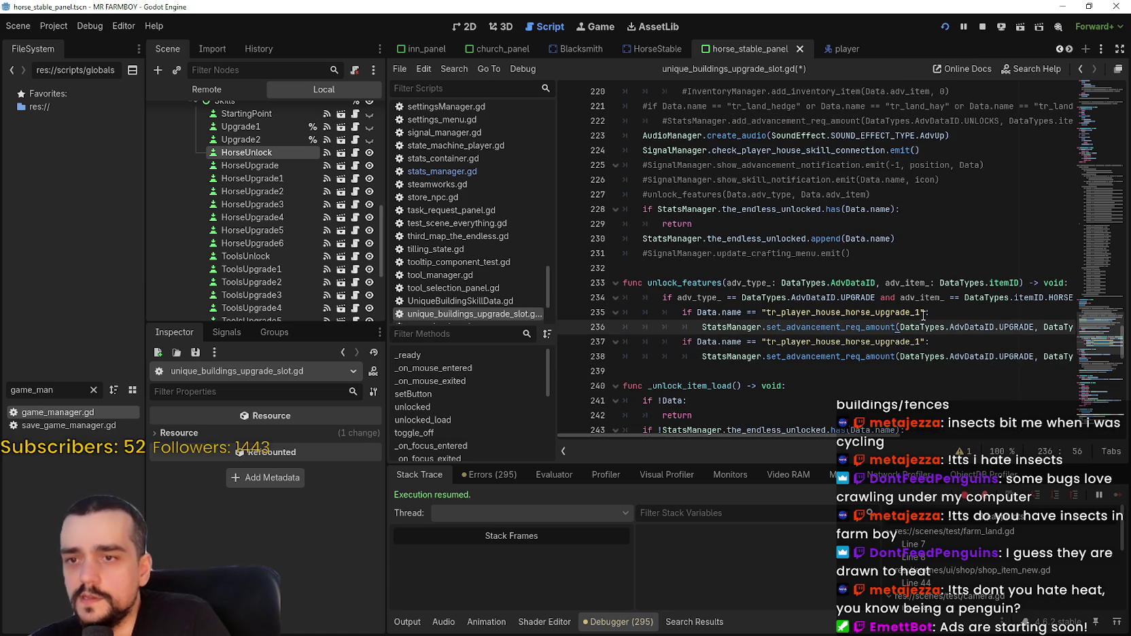
{"action": "double_click", "coordinate": [918, 313]}
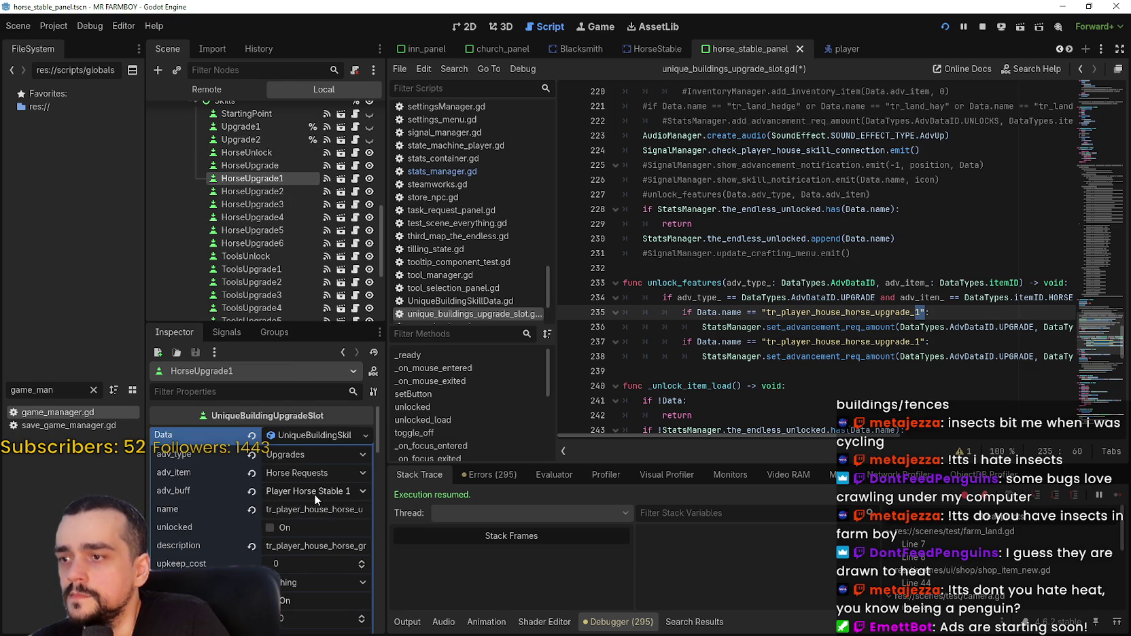
Check HorseUpgrade3's full upgrade name and change the second check to upgrade_3.
{"action": "left_click", "coordinate": [314, 509]}
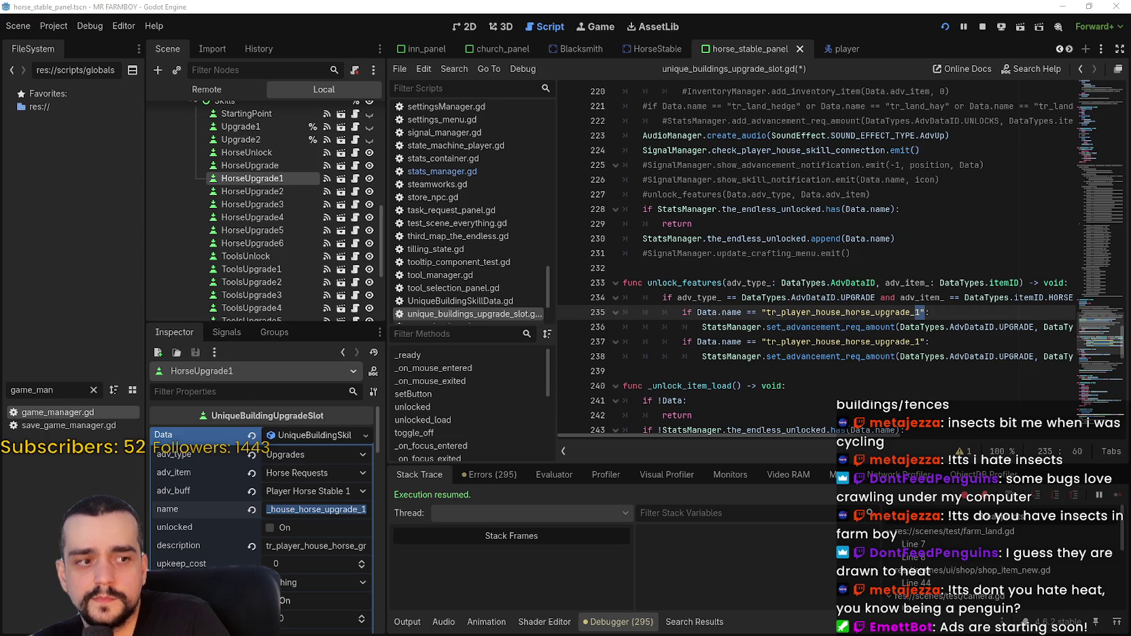
{"action": "left_click", "coordinate": [768, 313]}
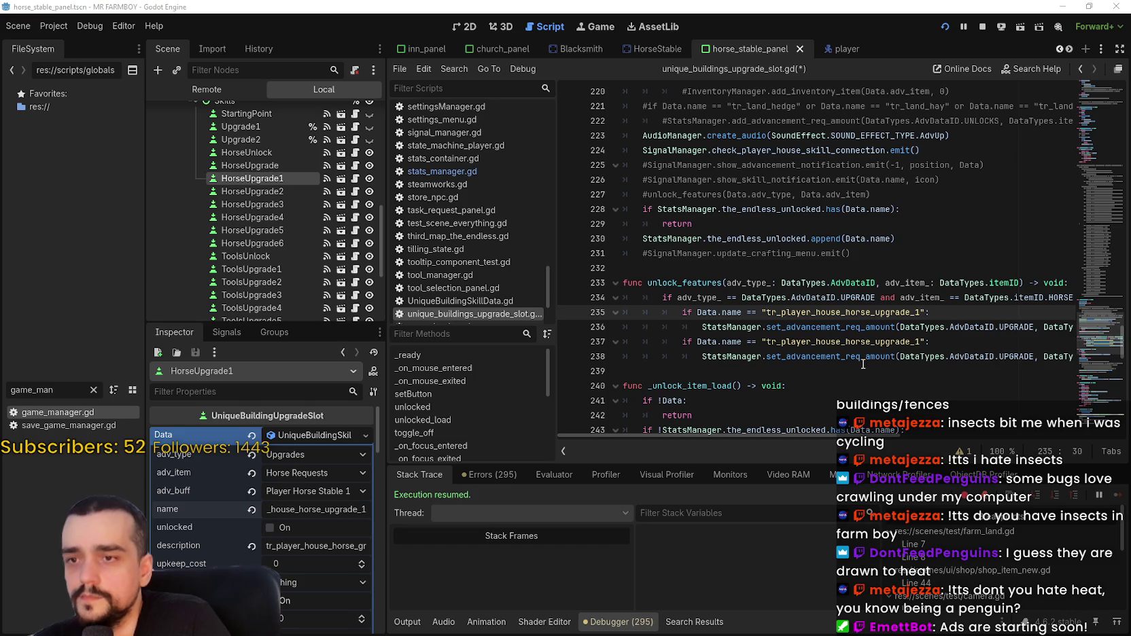
{"action": "left_click", "coordinate": [915, 341]}
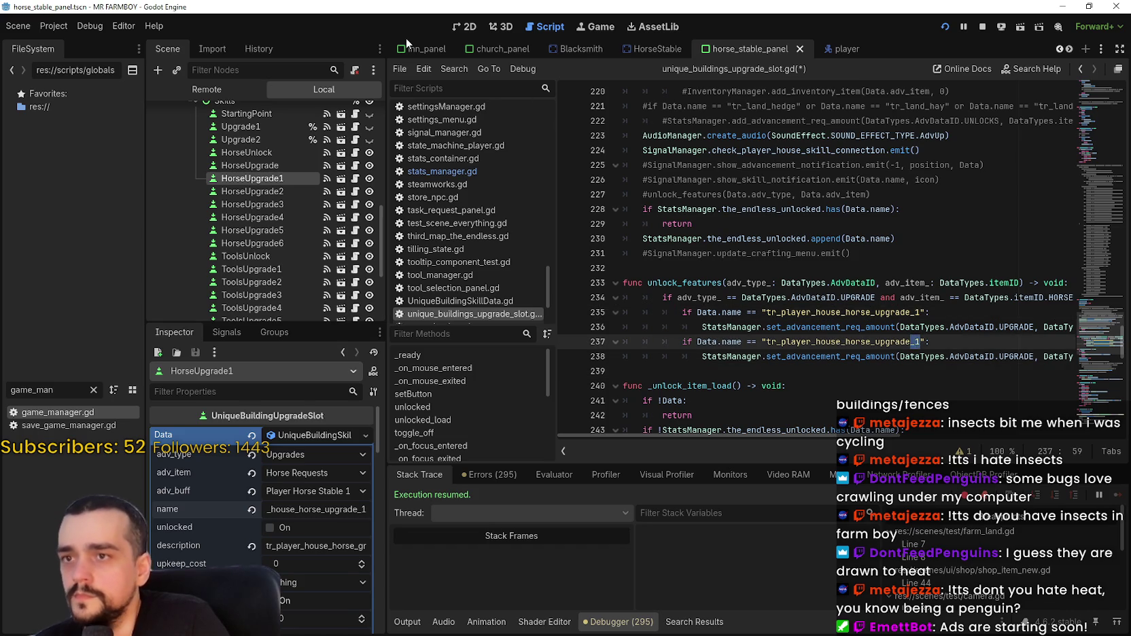
{"action": "left_click", "coordinate": [464, 27]}
{"action": "scroll", "coordinate": [772, 336], "scroll_direction": "down", "scroll_amount": 1}
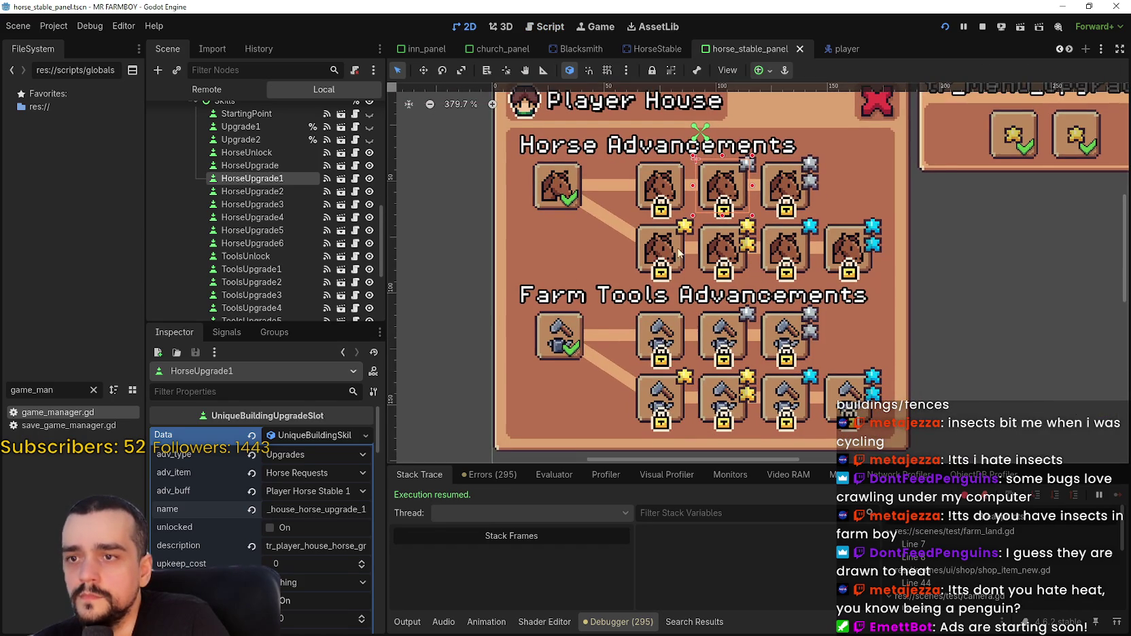
{"action": "scroll", "coordinate": [669, 253], "scroll_direction": "up", "scroll_amount": 1}
{"action": "left_click", "coordinate": [669, 253]}
{"action": "left_click", "coordinate": [330, 440]}
{"action": "left_click", "coordinate": [332, 509]}
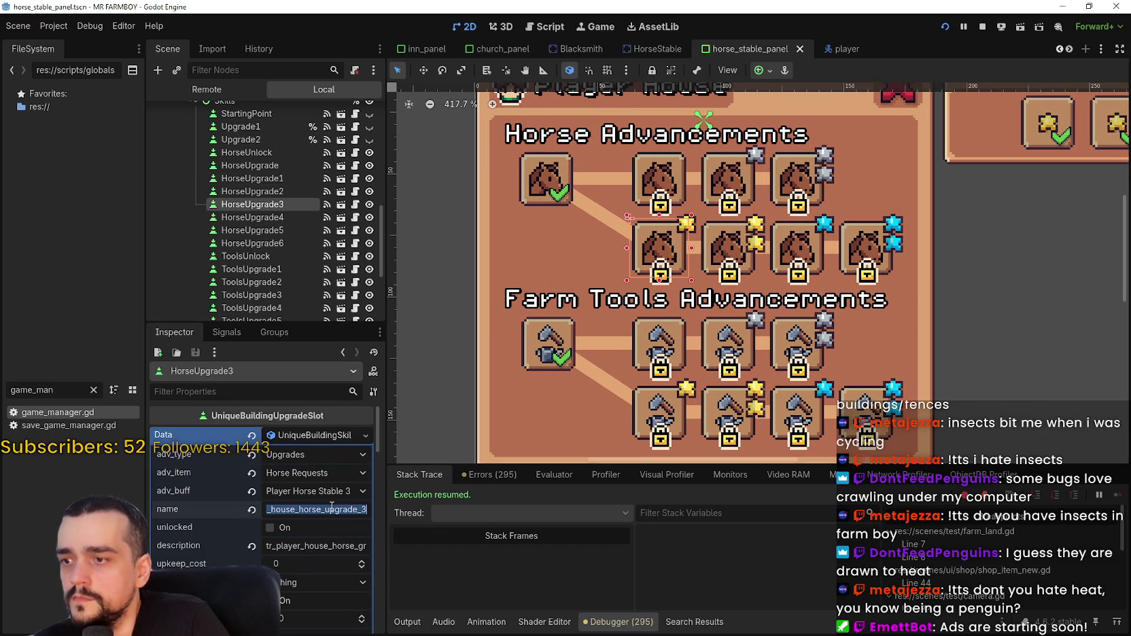
{"action": "left_click", "coordinate": [355, 217]}
{"action": "type", "text": "3\":"}
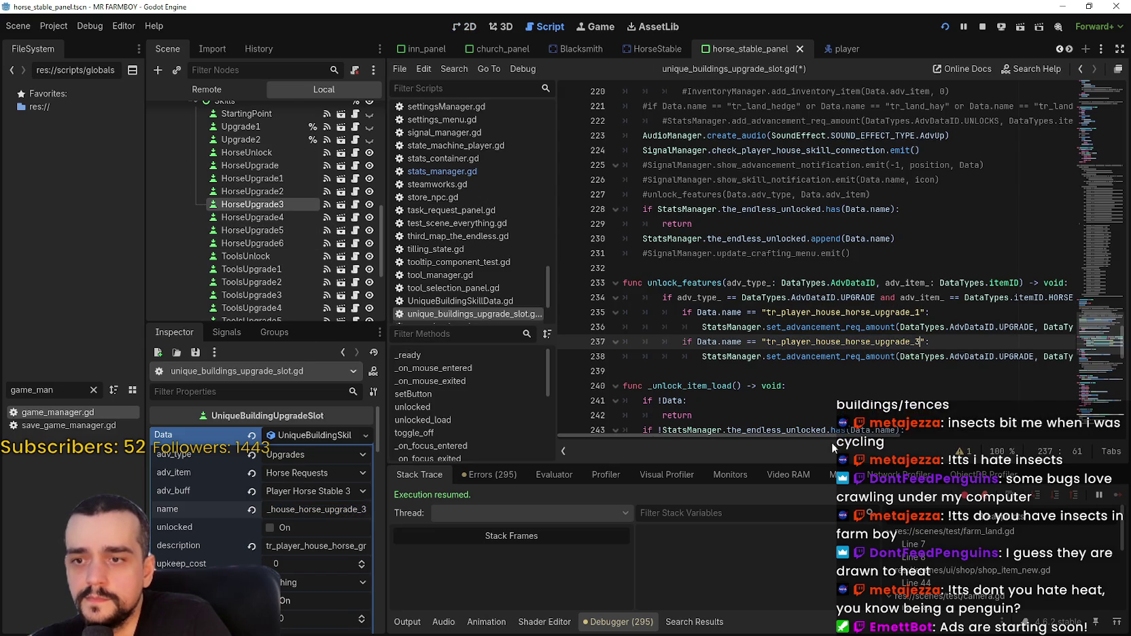
Duplicate the upgrade_3 condition block below itself.
{"action": "left_click_drag", "start_coordinate": [830, 435], "coordinate": [1030, 432]}
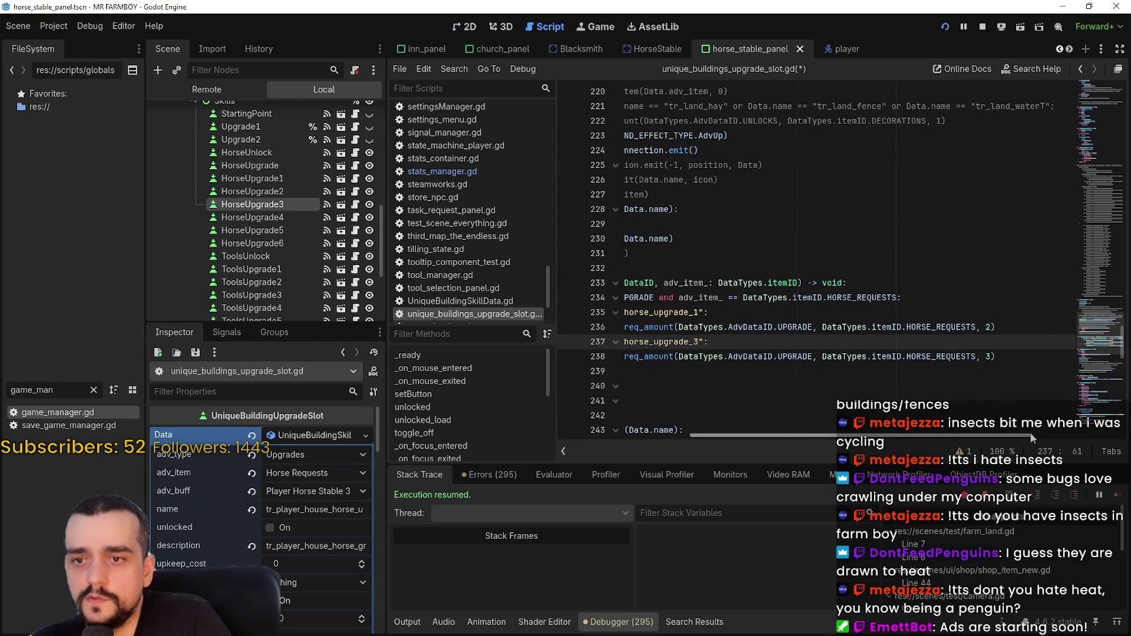
{"action": "left_click", "coordinate": [787, 371]}
{"action": "mouse_move", "coordinate": [867, 436]}
{"action": "left_mouse_down"}
{"action": "mouse_move", "coordinate": [1041, 436]}
{"action": "mouse_move", "coordinate": [756, 387]}
{"action": "mouse_move", "coordinate": [726, 350]}
{"action": "left_mouse_up"}
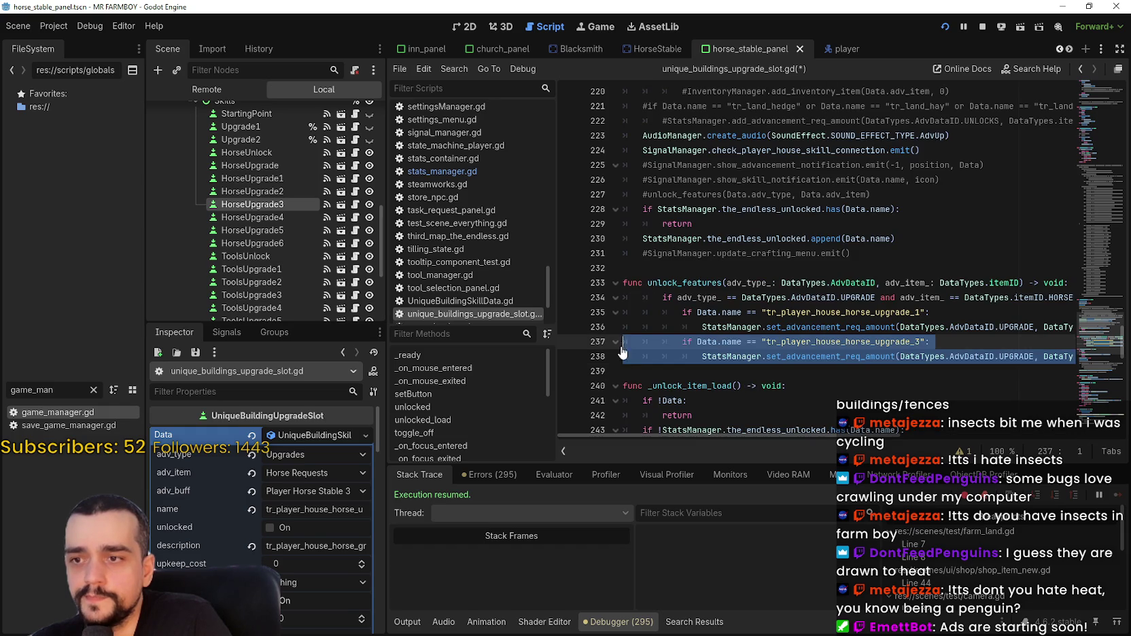
{"action": "left_click", "coordinate": [702, 370]}
{"action": "key", "text": "ctrl+v"}
Look up the fifth horse upgrade slot's full upgrade name in its Data resource.
{"action": "left_click", "coordinate": [469, 27]}
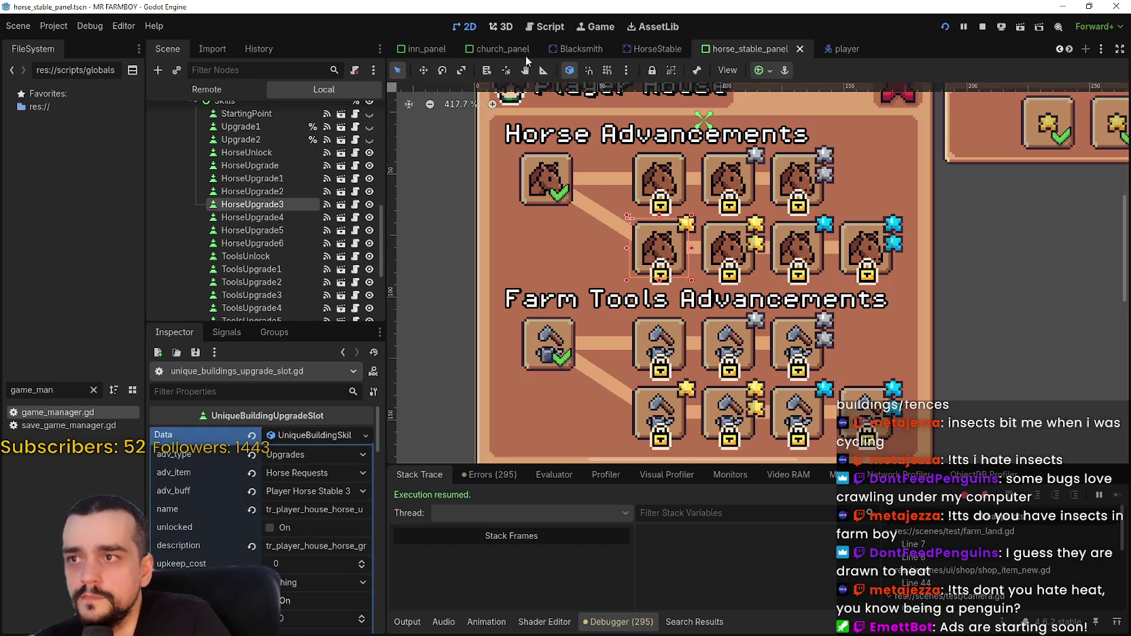
{"action": "left_click", "coordinate": [813, 259]}
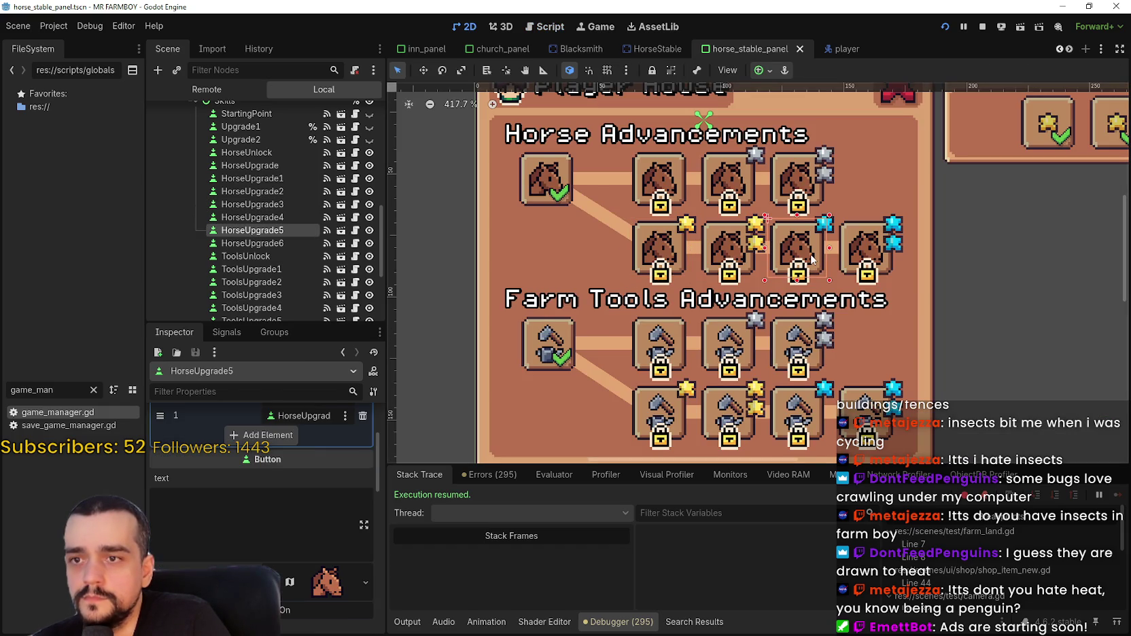
{"action": "left_click", "coordinate": [304, 415]}
{"action": "left_click", "coordinate": [319, 435]}
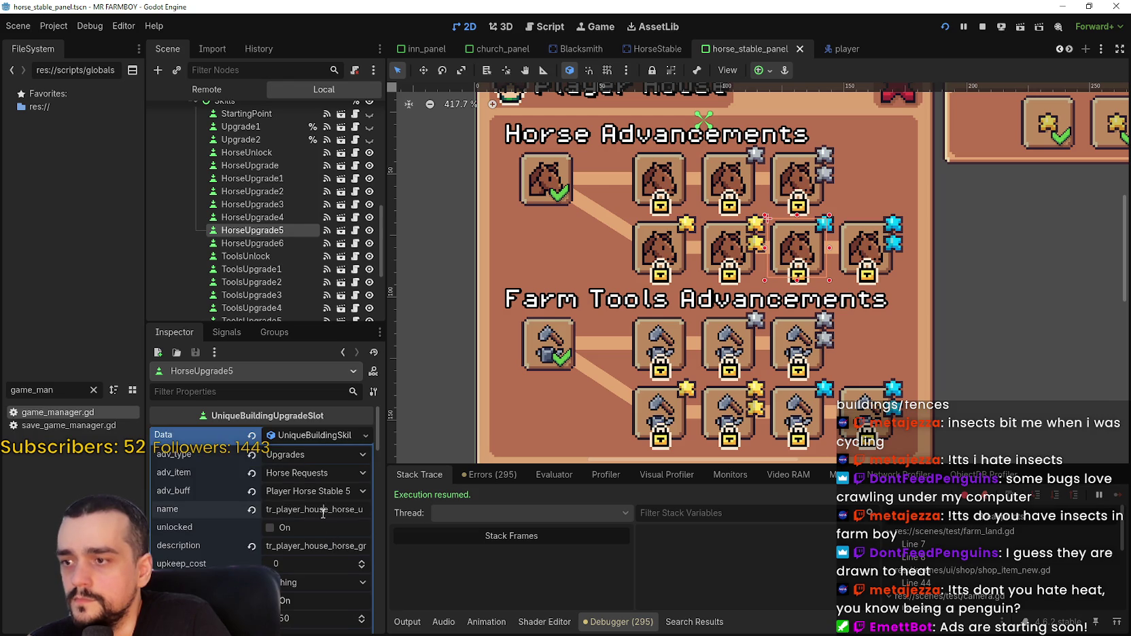
{"action": "double_click", "coordinate": [325, 510]}
{"action": "left_click", "coordinate": [355, 218]}
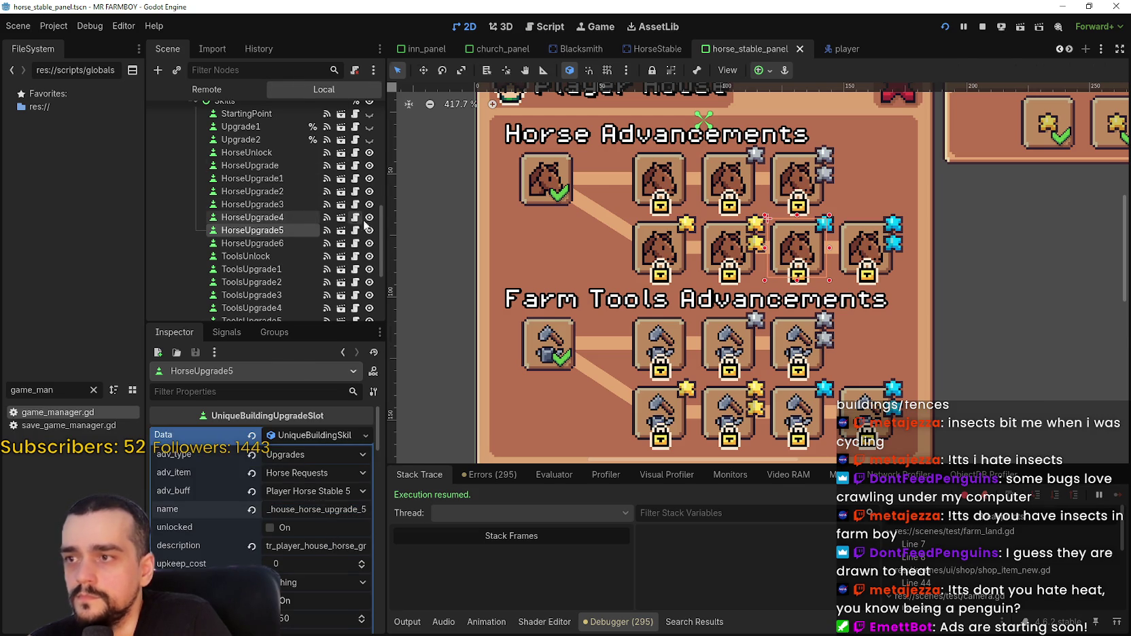
Change the copied check to upgrade_5 with requirement amount 4, then save.
{"action": "left_click", "coordinate": [891, 371]}
{"action": "key", "text": "BackSpace"}
{"action": "type", "text": "5\":"}
{"action": "left_click", "coordinate": [1042, 386]}
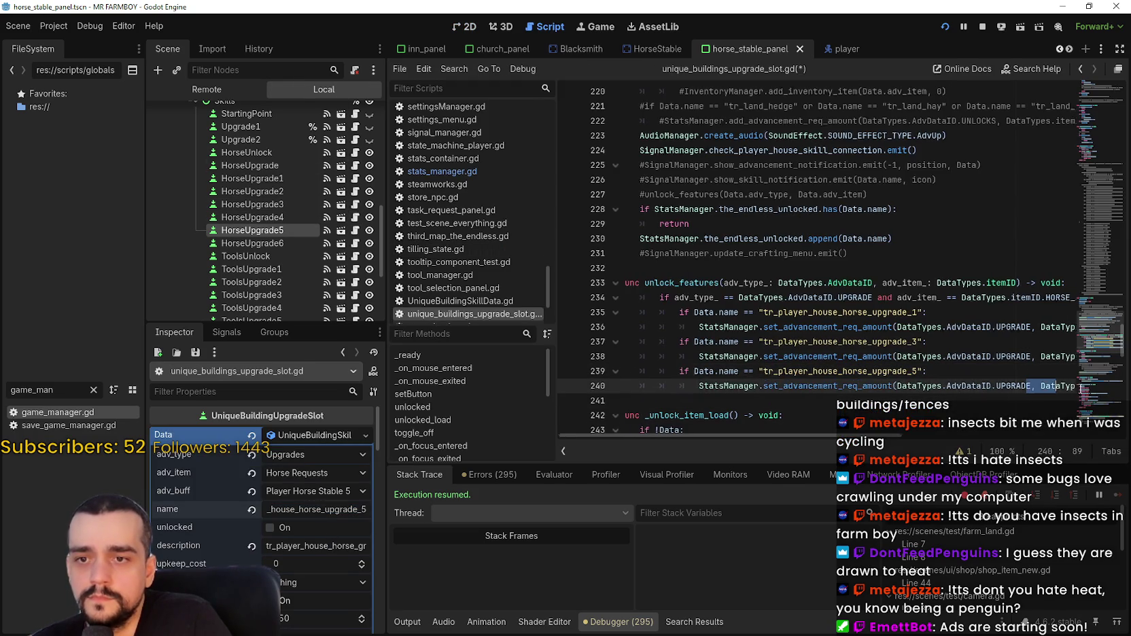
{"action": "key", "text": "Delete"}
{"action": "type", "text": "4"}
{"action": "left_click", "coordinate": [795, 385]}
{"action": "left_click", "coordinate": [801, 399]}
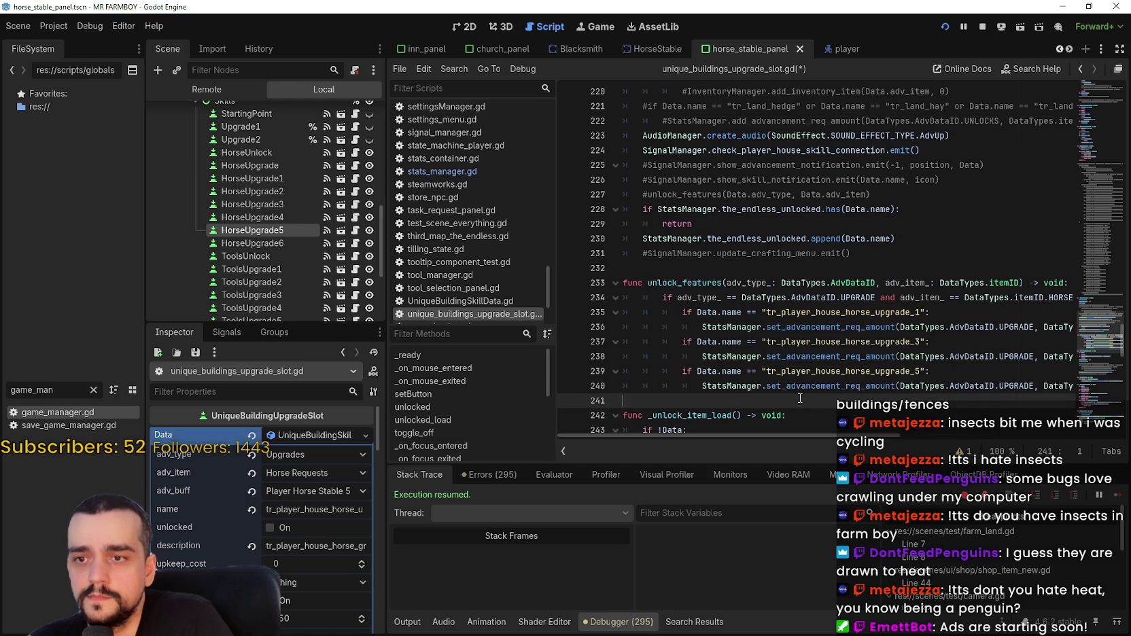
{"action": "key", "text": "ctrl+s"}
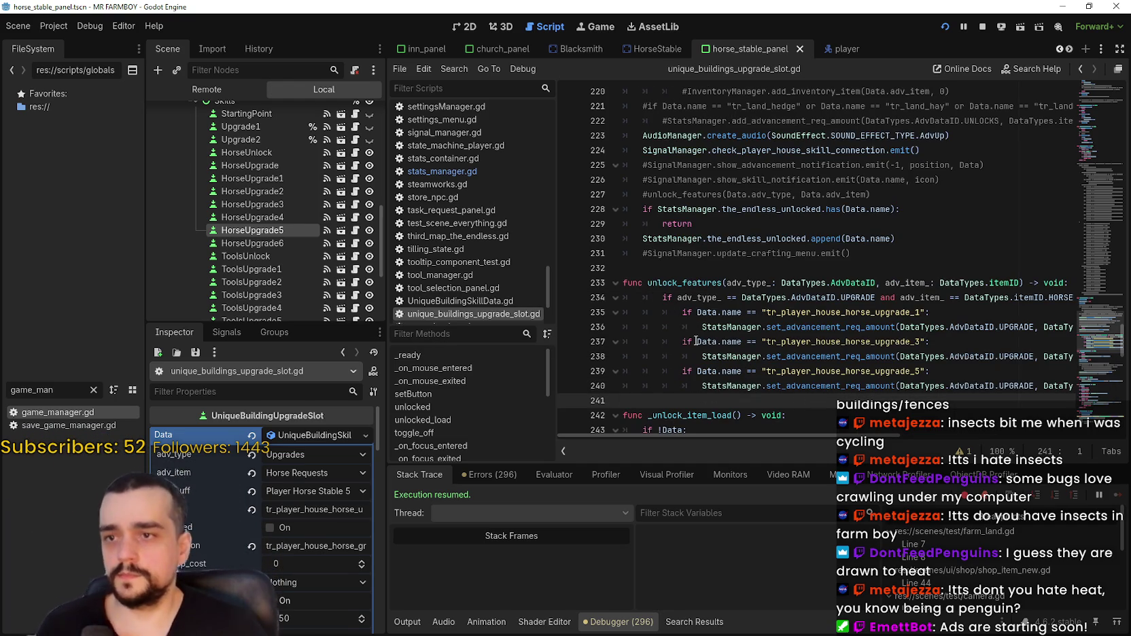
Dedent unlock_features and call unlock_features() right after the endless-unlocked append.
{"action": "left_click_drag", "start_coordinate": [704, 395], "coordinate": [700, 297]}
{"action": "key", "text": "shift+Tab"}
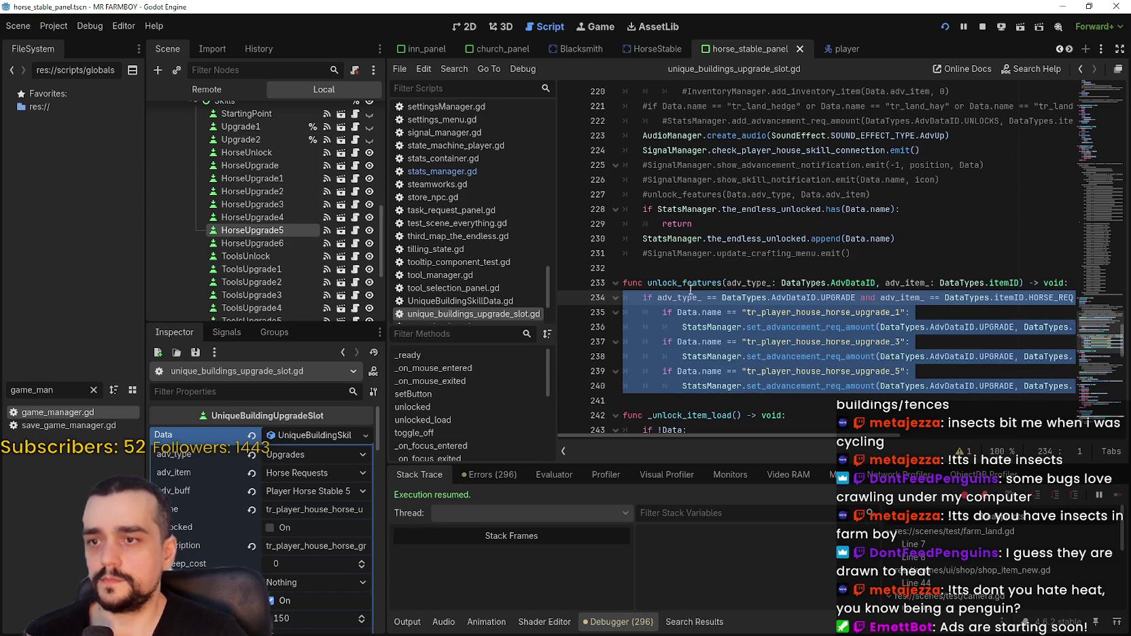
{"action": "left_click", "coordinate": [697, 279]}
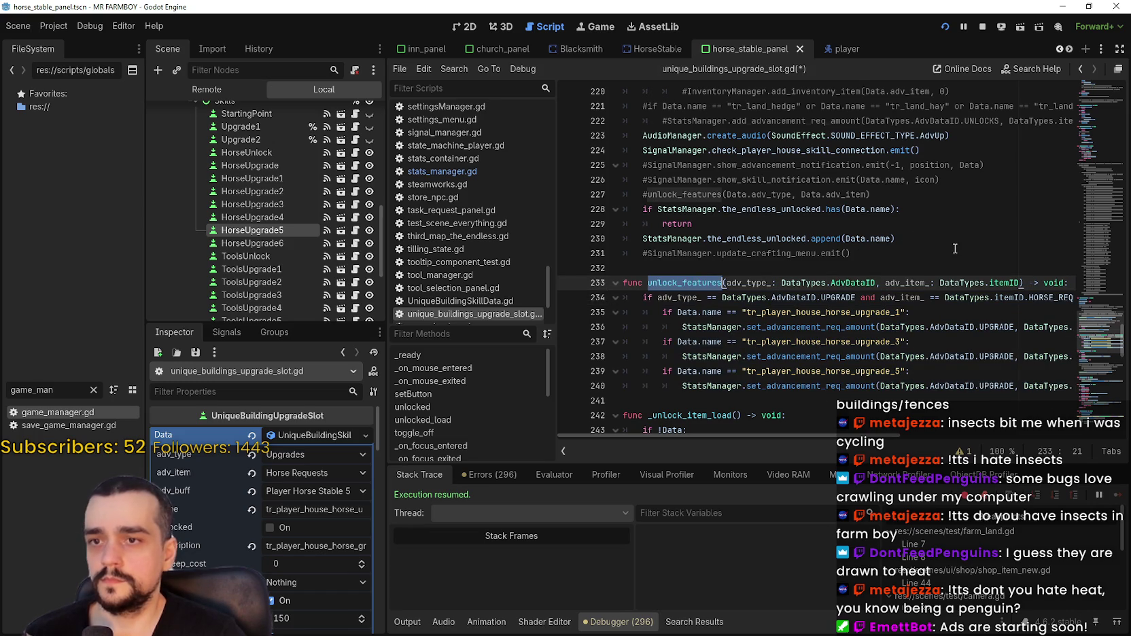
{"action": "left_click", "coordinate": [954, 244]}
{"action": "double_click", "coordinate": [721, 281]}
{"action": "key", "text": "ctrl+c"}
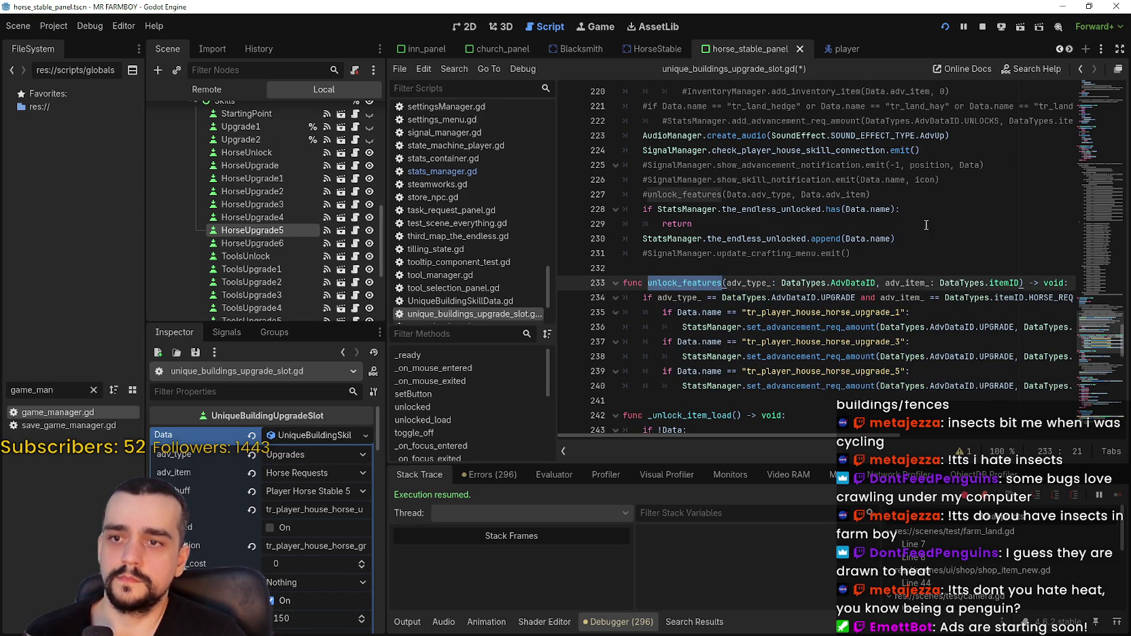
{"action": "left_click", "coordinate": [922, 234]}
{"action": "key", "text": "Return"}
{"action": "key", "text": "ctrl+v"}
{"action": "type", "text": "("}
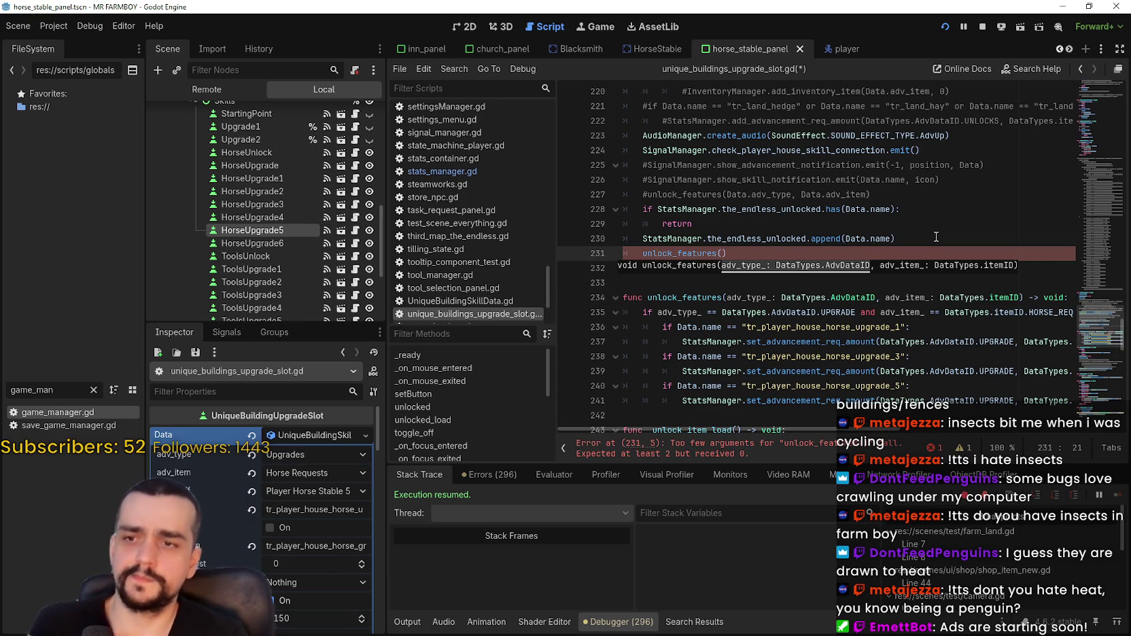
Replace adv_type_ in the condition with Data.adv_type from the commented call.
{"action": "double_click", "coordinate": [673, 312]}
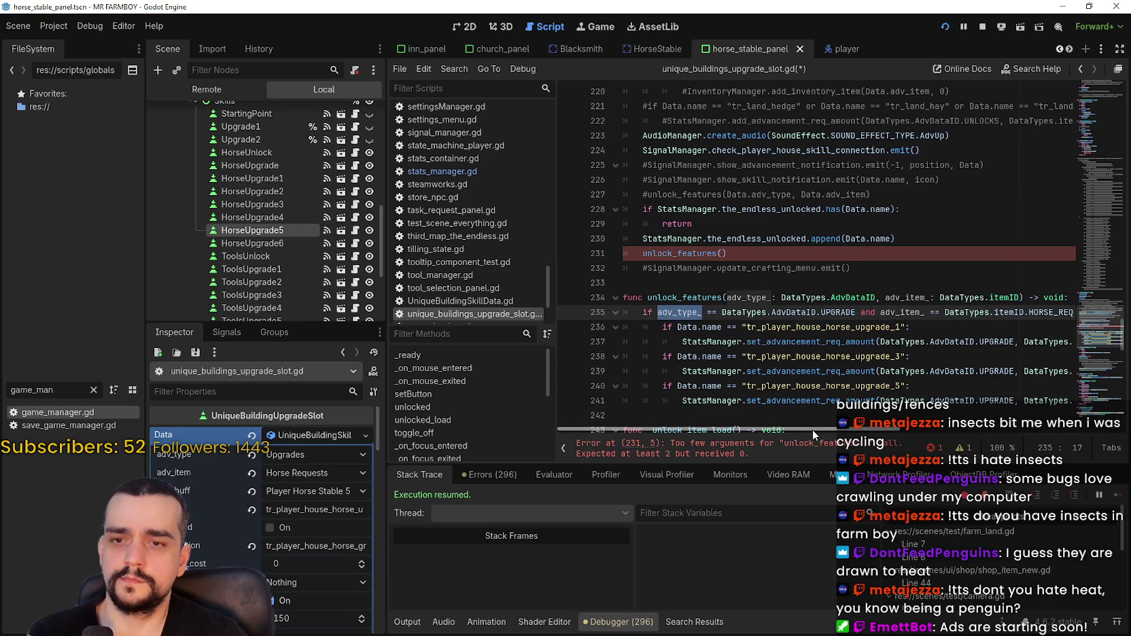
{"action": "scroll", "coordinate": [729, 298], "scroll_direction": "up", "scroll_amount": 4}
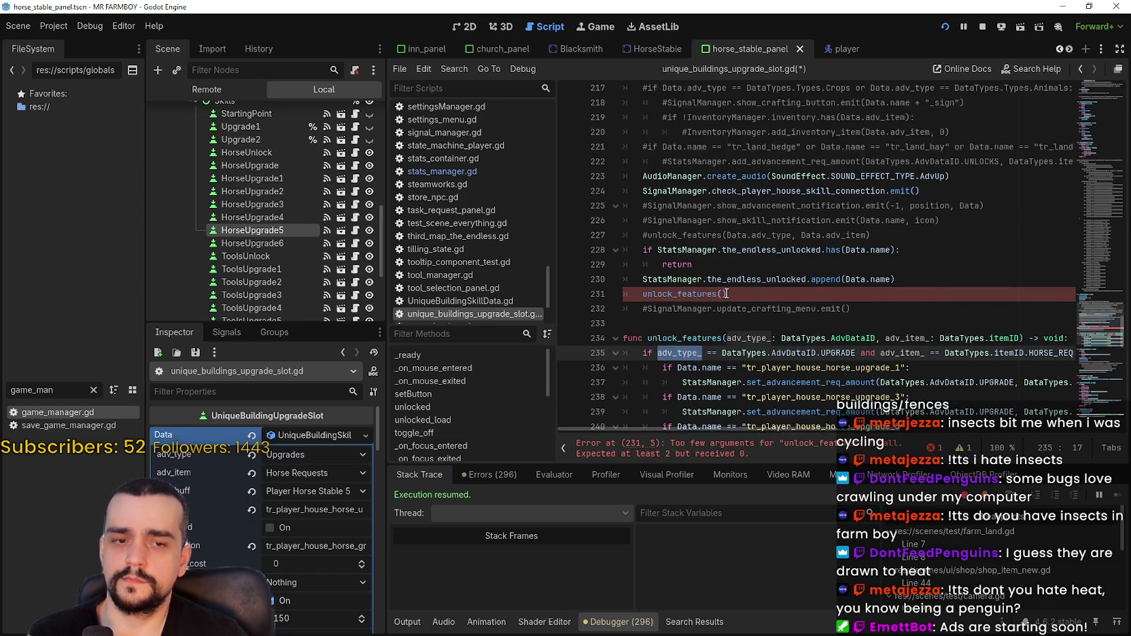
{"action": "scroll", "coordinate": [730, 292], "scroll_direction": "down", "scroll_amount": 3}
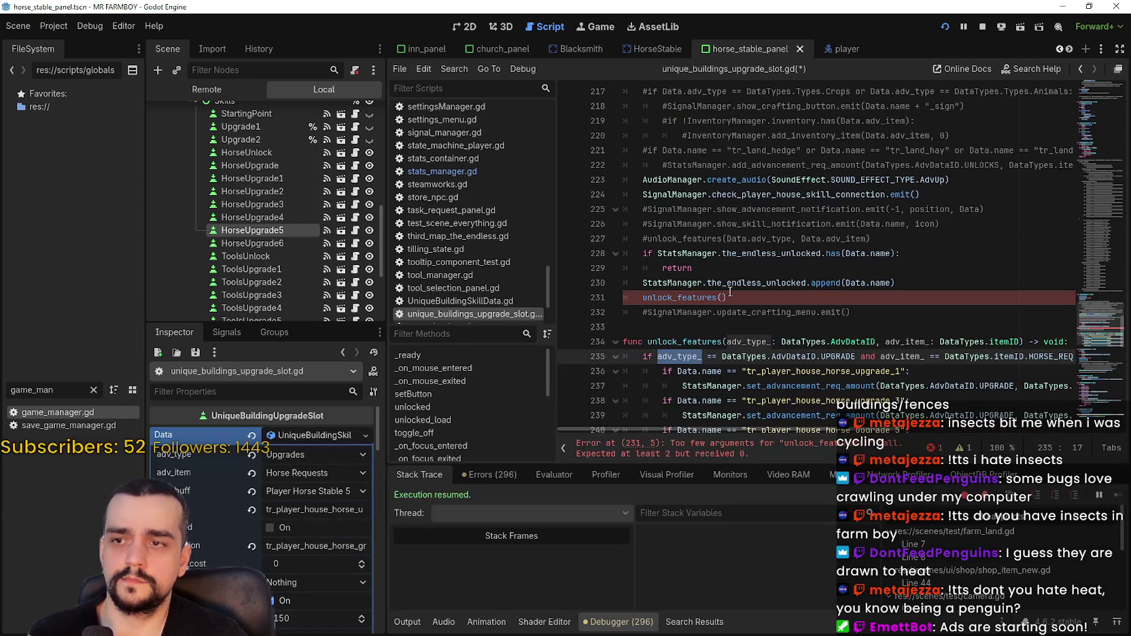
{"action": "scroll", "coordinate": [729, 292], "scroll_direction": "down", "scroll_amount": 1}
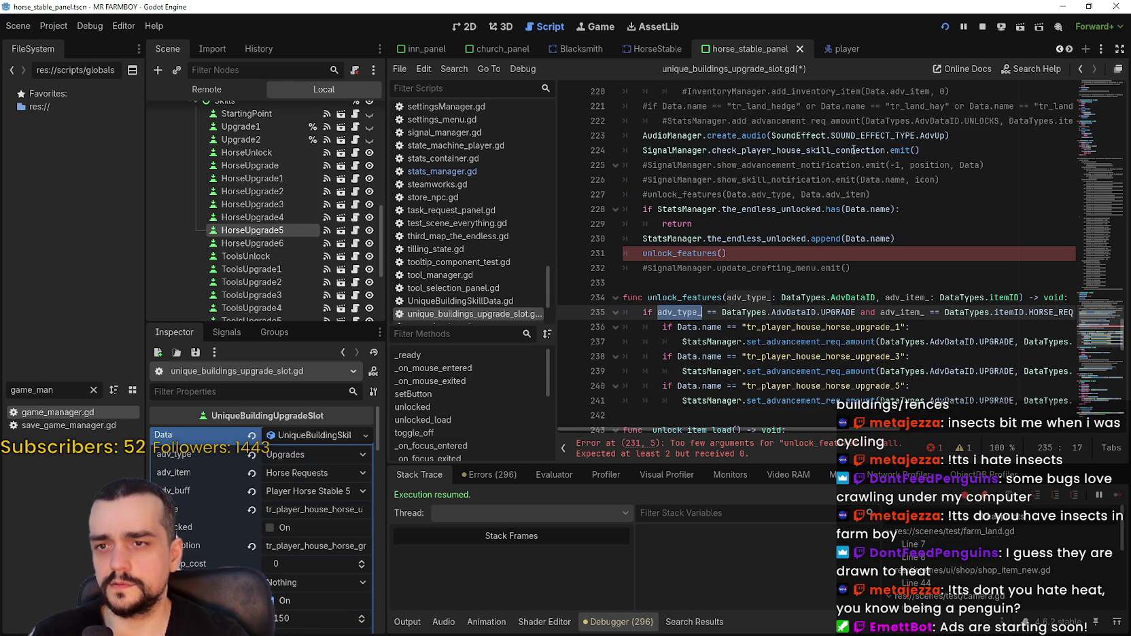
{"action": "double_click", "coordinate": [891, 181]}
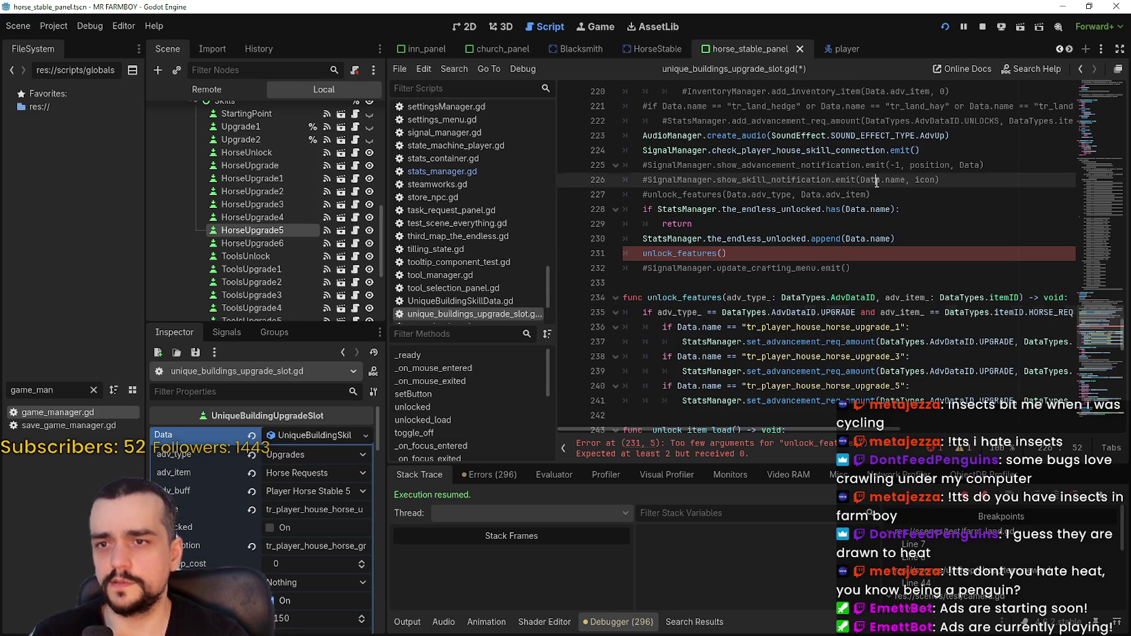
{"action": "double_click", "coordinate": [760, 195]}
{"action": "left_click_drag", "start_coordinate": [760, 195], "coordinate": [745, 197]}
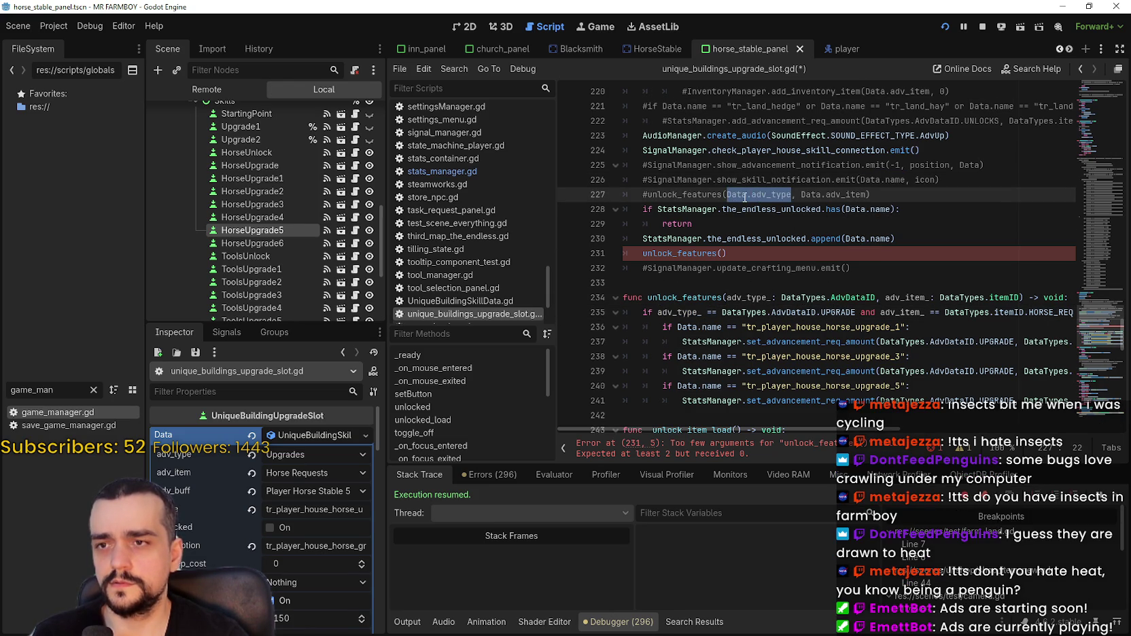
{"action": "double_click", "coordinate": [692, 312]}
{"action": "type", "text": "Data.adv_type"}
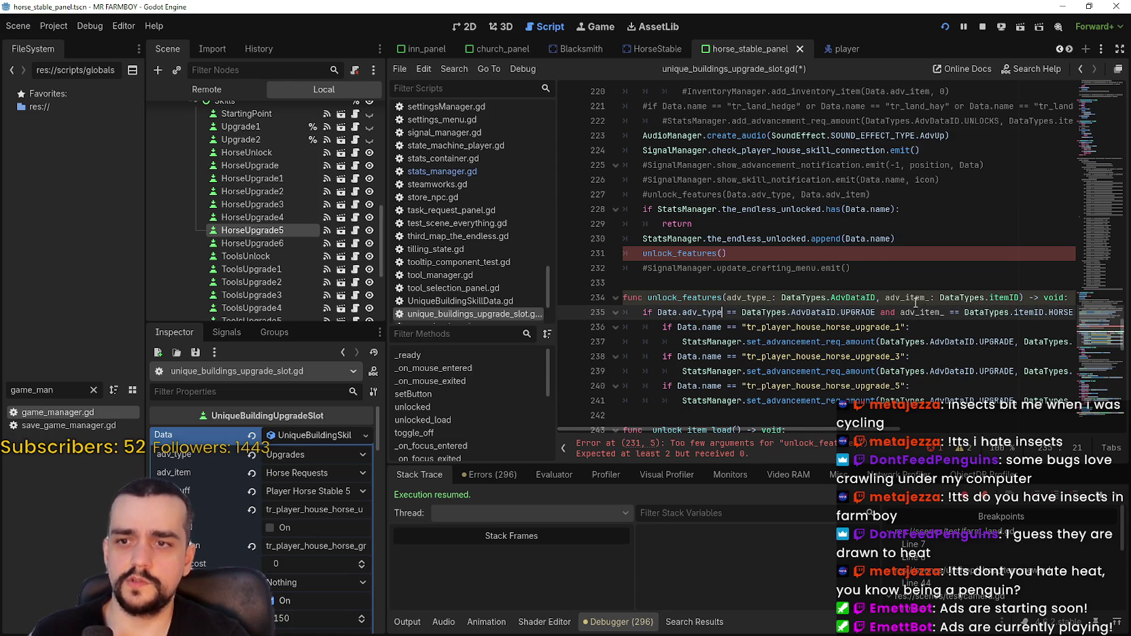
Replace adv_item_ with Data.adv_item, delete the function's parameters, and save.
{"action": "left_click_drag", "start_coordinate": [867, 195], "coordinate": [802, 194]}
{"action": "key", "text": "ctrl+c"}
{"action": "double_click", "coordinate": [919, 313]}
{"action": "key", "text": "ctrl+v"}
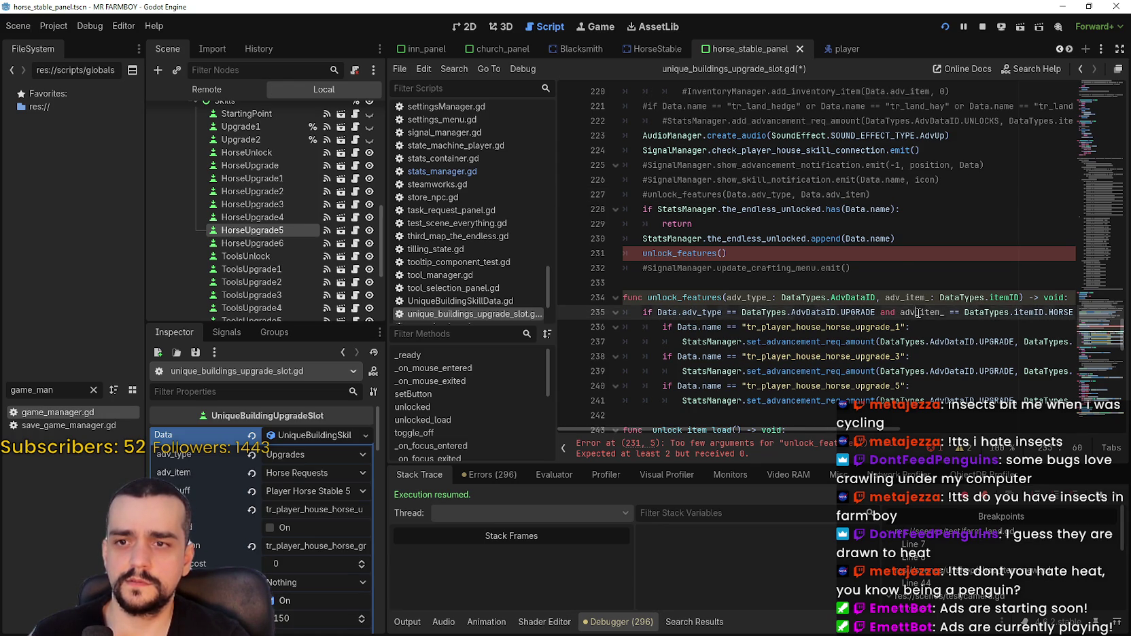
{"action": "left_click_drag", "start_coordinate": [1020, 297], "coordinate": [727, 300]}
{"action": "key", "text": "BackSpace"}
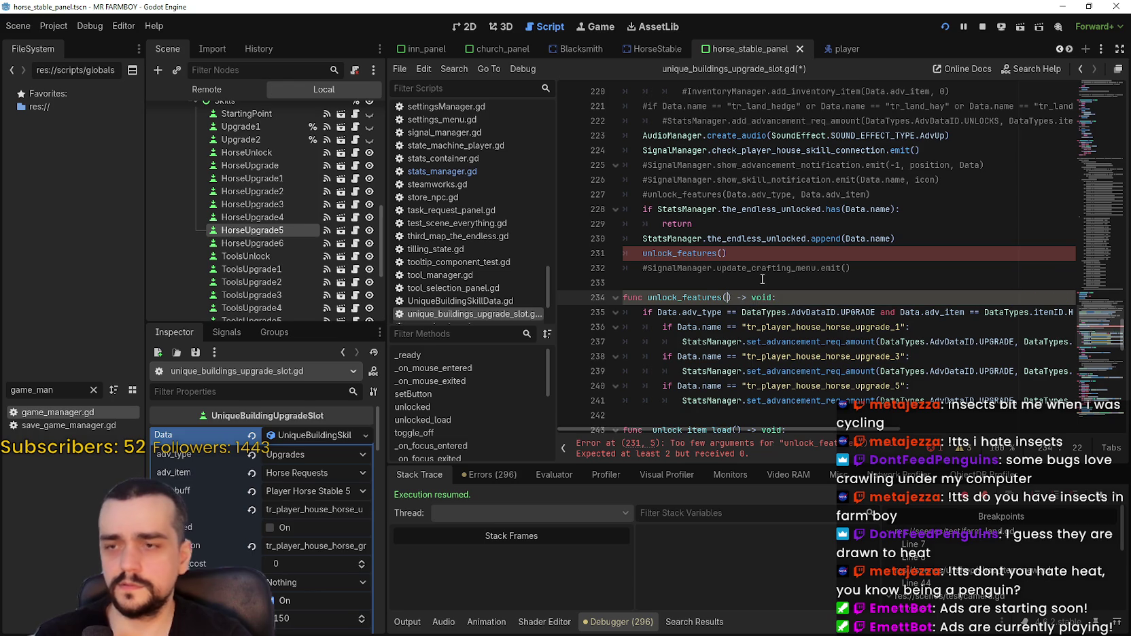
{"action": "left_click", "coordinate": [761, 279]}
{"action": "key", "text": "ctrl+s"}
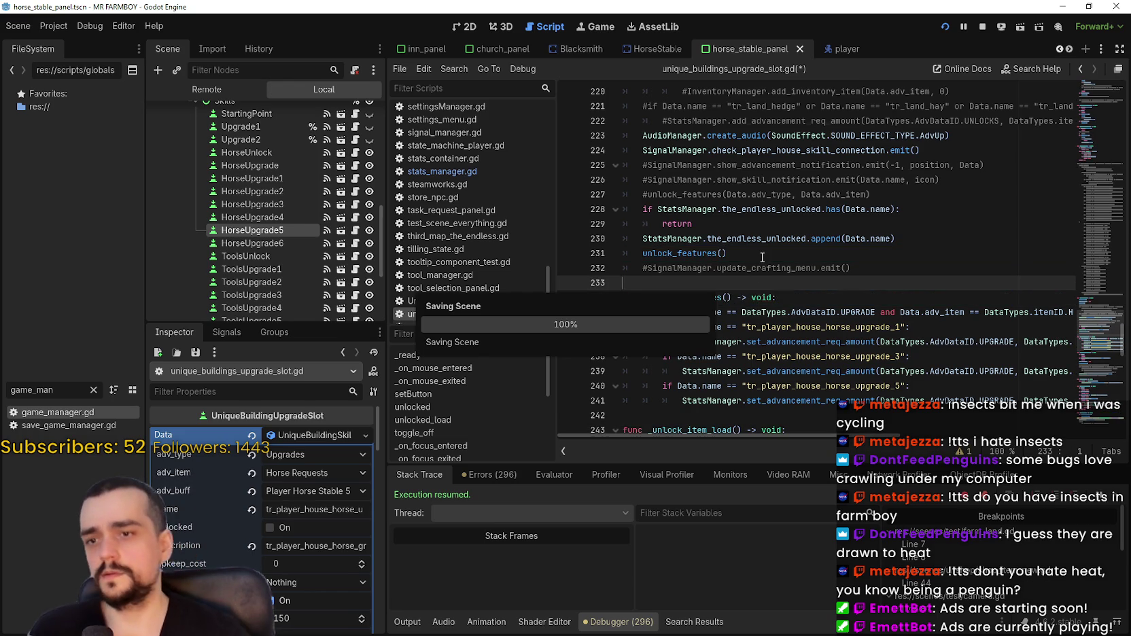
Verify the new unlock_features() call, save again, and trace set_advancement_req_amount.
{"action": "scroll", "coordinate": [712, 286], "scroll_direction": "down", "scroll_amount": 3}
{"action": "left_click", "coordinate": [712, 287]}
{"action": "scroll", "coordinate": [728, 281], "scroll_direction": "up", "scroll_amount": 3}
{"action": "left_click", "coordinate": [728, 282]}
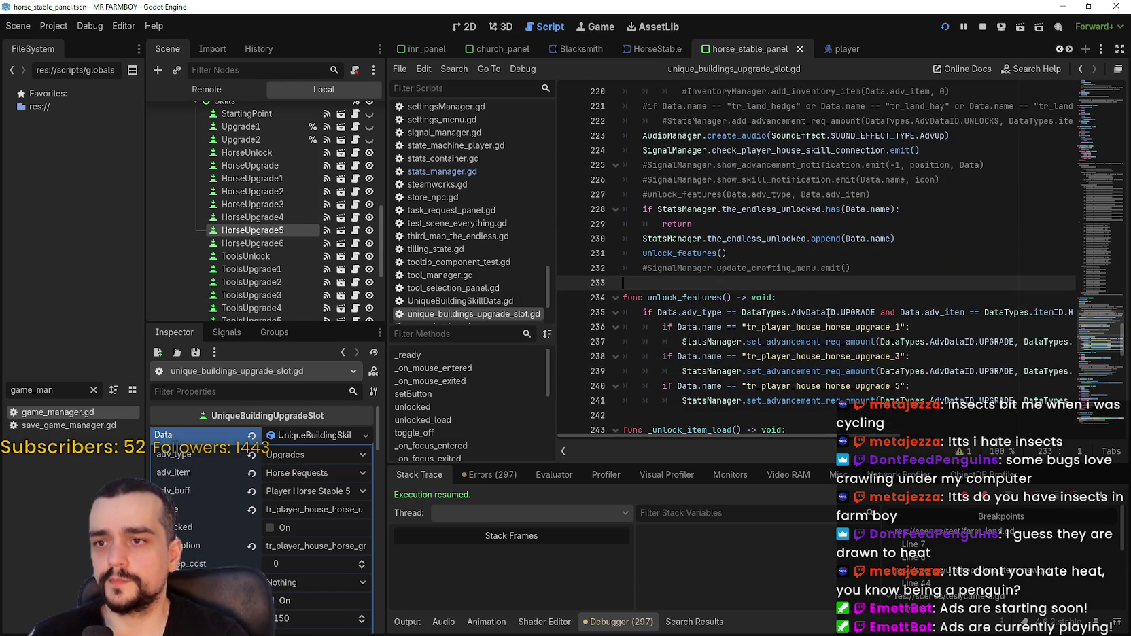
{"action": "double_click", "coordinate": [678, 253]}
{"action": "left_click", "coordinate": [763, 252]}
{"action": "key", "text": "ctrl+s"}
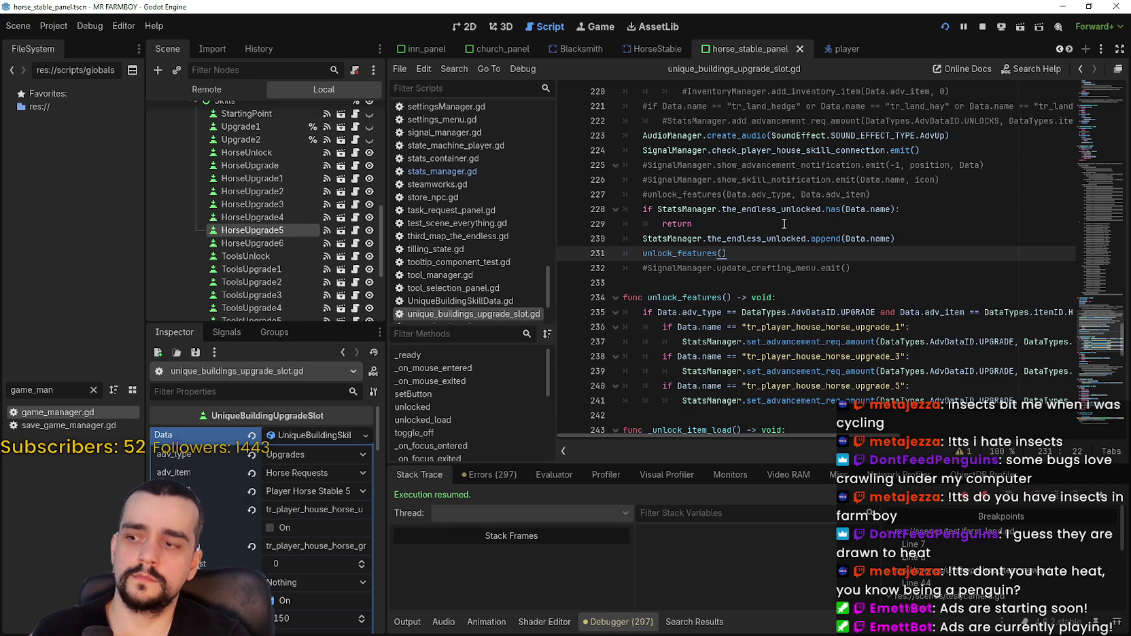
{"action": "double_click", "coordinate": [827, 341]}
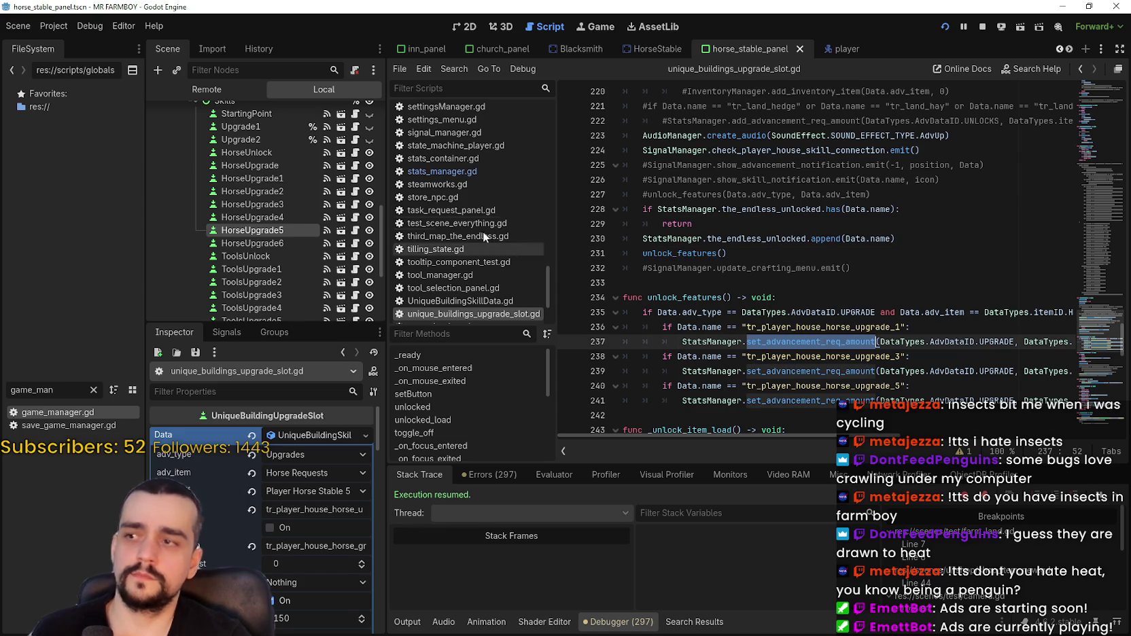
In player_house_upgrade_slot.gd, change line 250's call to set_advancement_req_amount.
{"action": "key", "text": "alt+Left"}
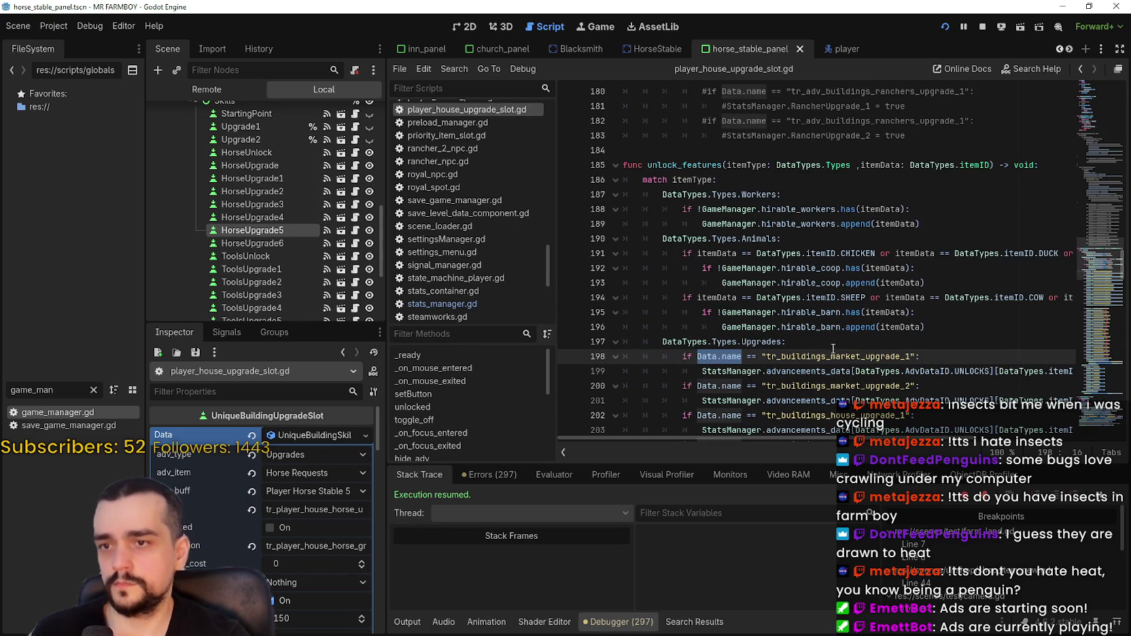
{"action": "scroll", "coordinate": [854, 327], "scroll_direction": "down", "scroll_amount": 12}
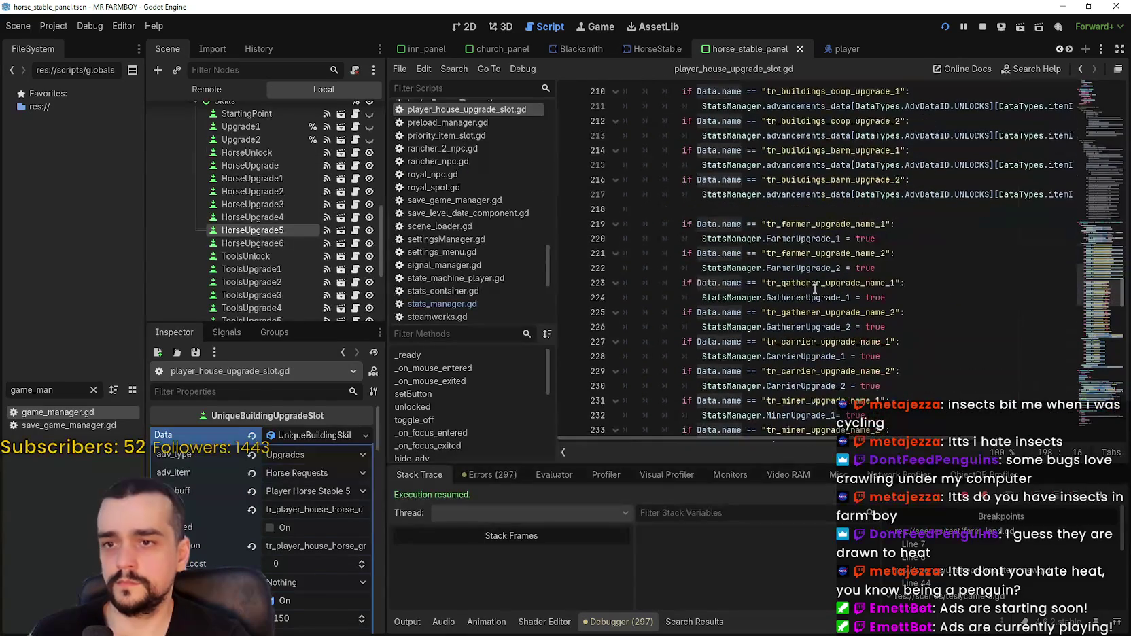
{"action": "scroll", "coordinate": [814, 285], "scroll_direction": "down", "scroll_amount": 4}
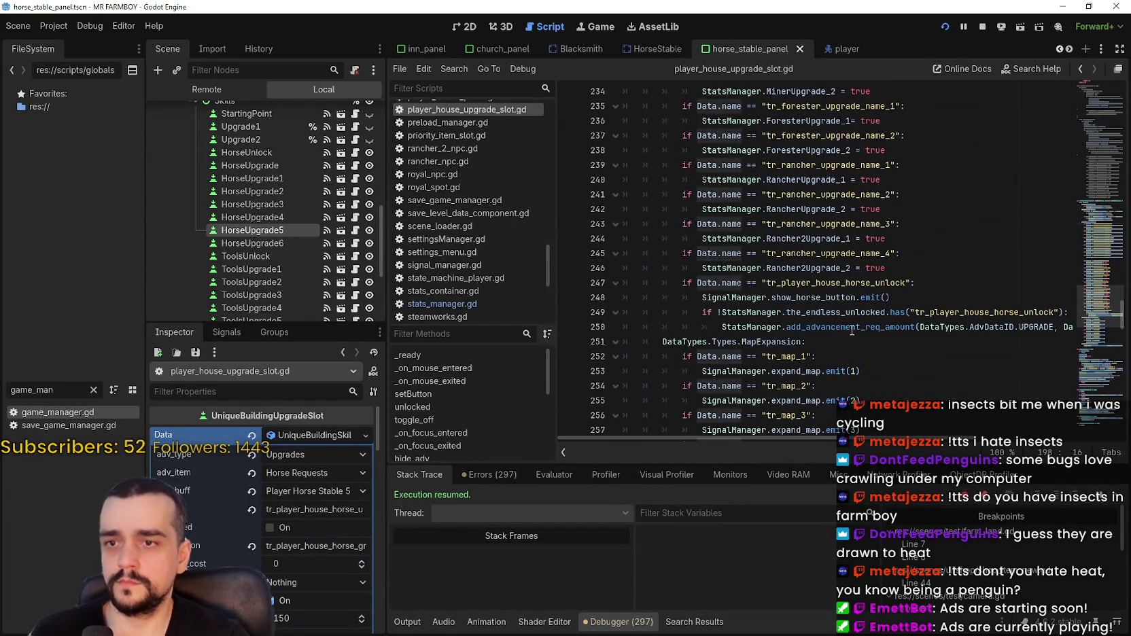
{"action": "left_click", "coordinate": [851, 327]}
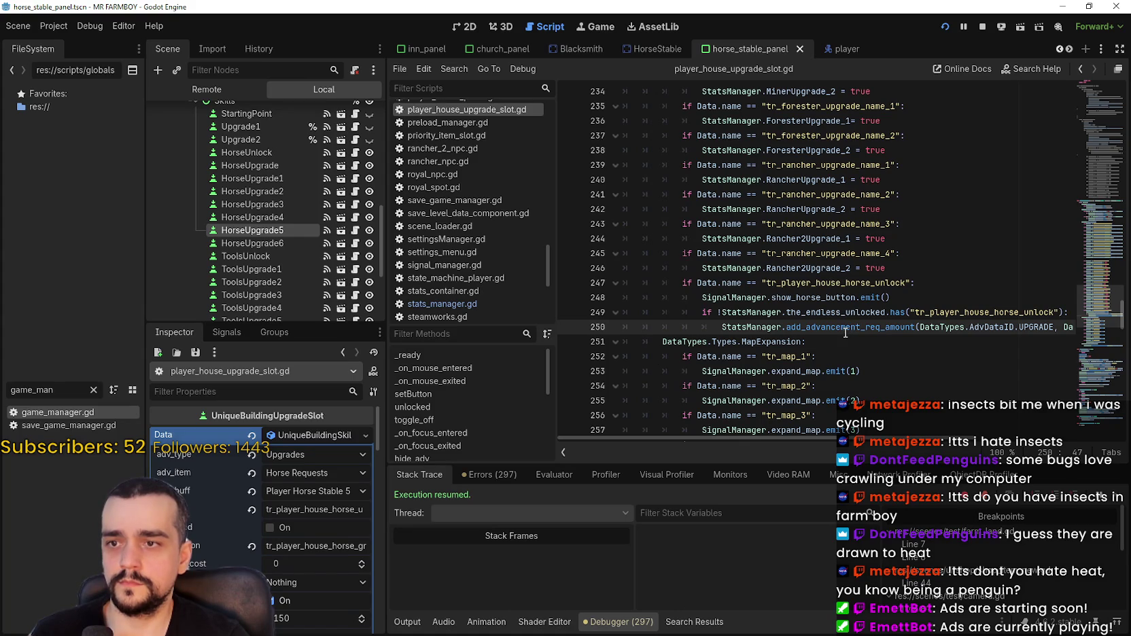
{"action": "double_click", "coordinate": [830, 314]}
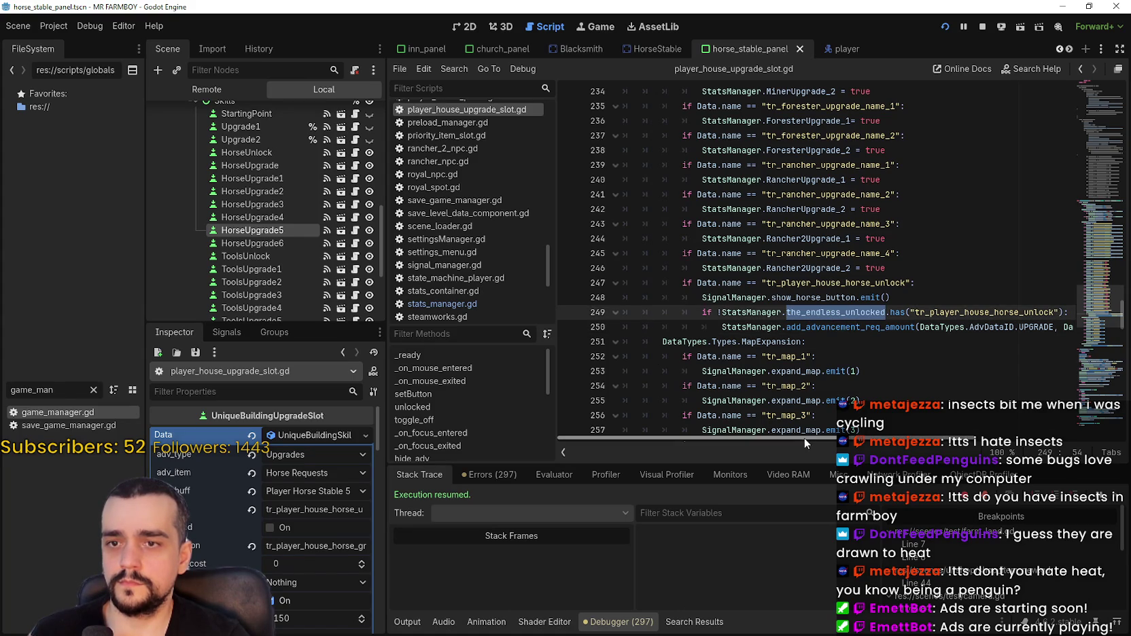
{"action": "scroll", "coordinate": [814, 319], "scroll_direction": "right", "scroll_amount": 1}
{"action": "left_click", "coordinate": [815, 327]}
{"action": "double_click", "coordinate": [814, 327]}
{"action": "type", "text": "set_advancement_req_amount"}
Check the rest of line 250's call and save the script.
{"action": "left_click_drag", "start_coordinate": [951, 438], "coordinate": [1062, 439]}
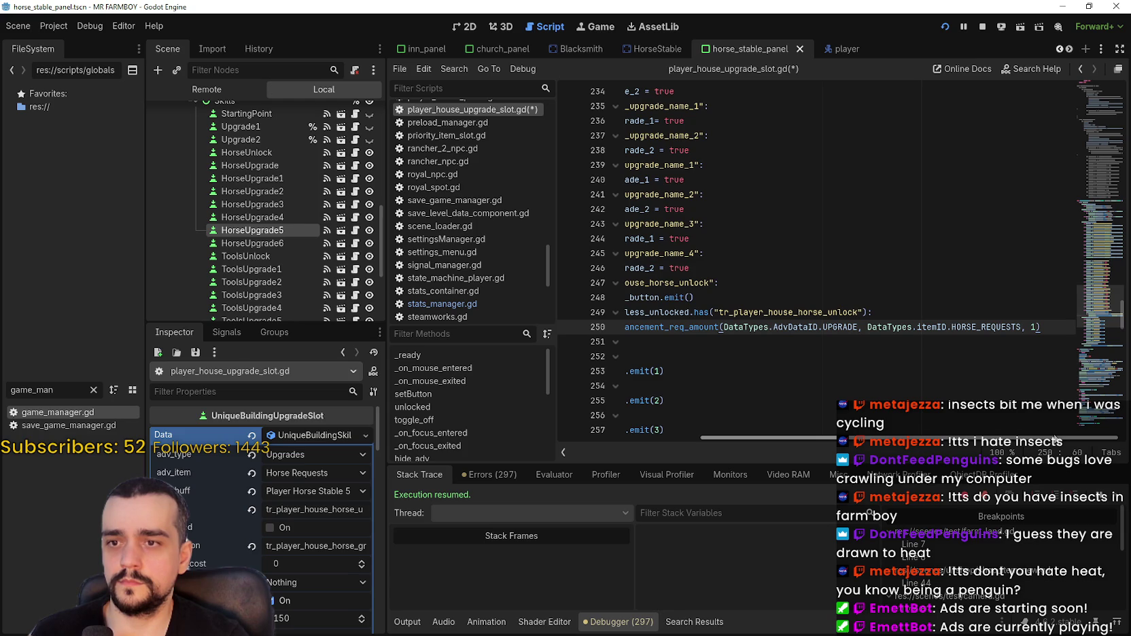
{"action": "left_click", "coordinate": [1049, 327]}
{"action": "mouse_move", "coordinate": [1010, 440]}
{"action": "left_mouse_down"}
{"action": "mouse_move", "coordinate": [897, 440]}
{"action": "mouse_move", "coordinate": [994, 441]}
{"action": "left_mouse_up"}
{"action": "scroll", "coordinate": [707, 389], "scroll_direction": "left", "scroll_amount": 3}
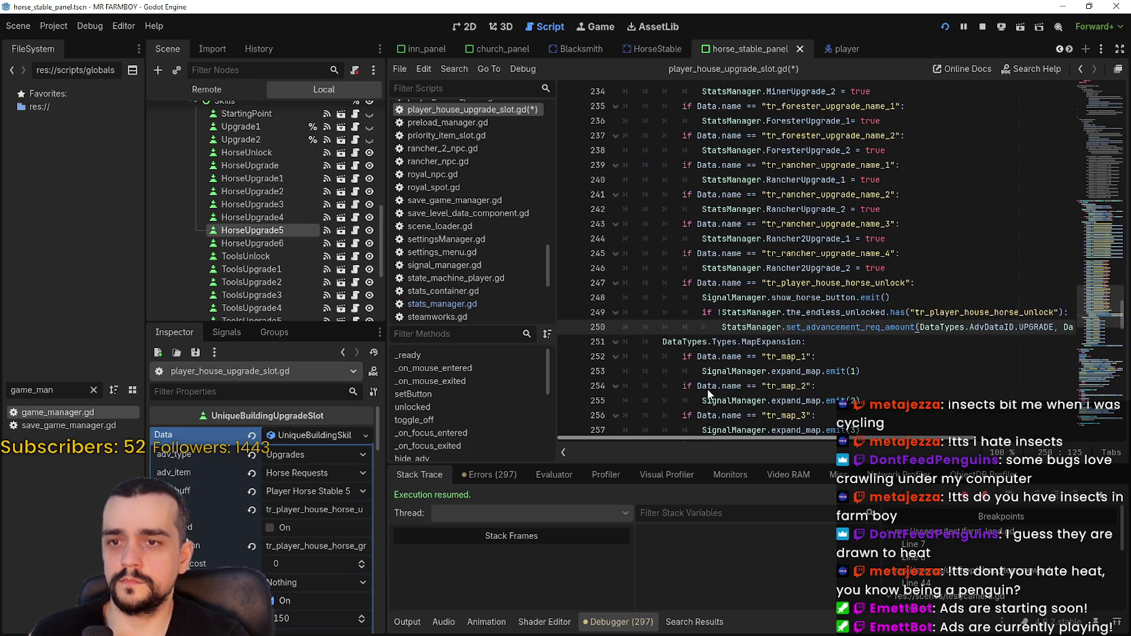
{"action": "scroll", "coordinate": [956, 416], "scroll_direction": "right", "scroll_amount": 2}
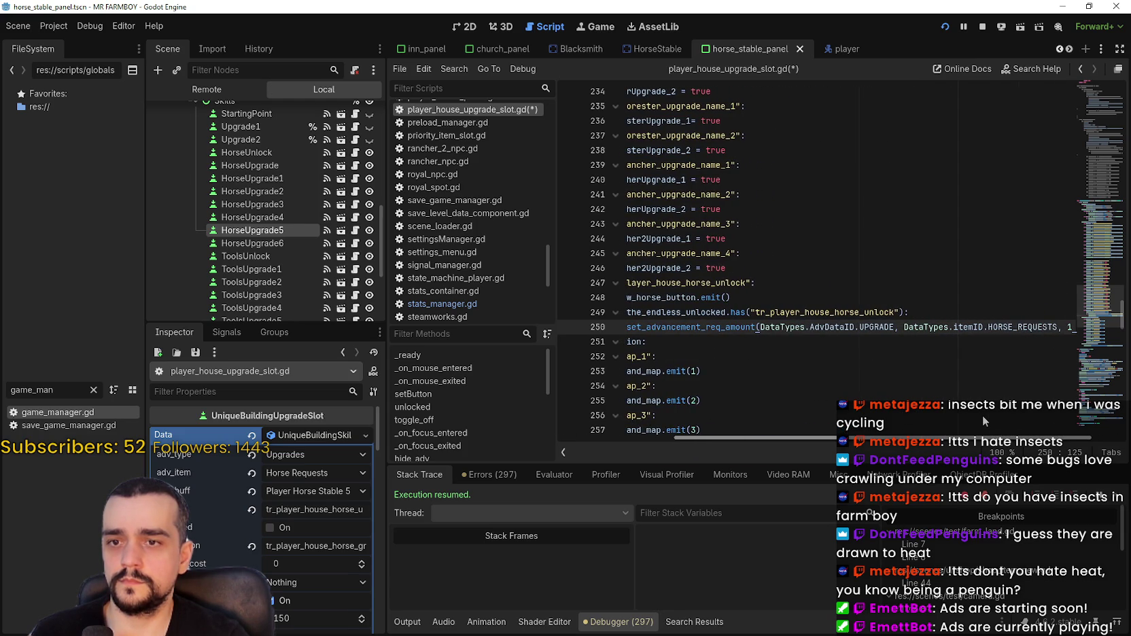
{"action": "scroll", "coordinate": [983, 416], "scroll_direction": "left", "scroll_amount": 5}
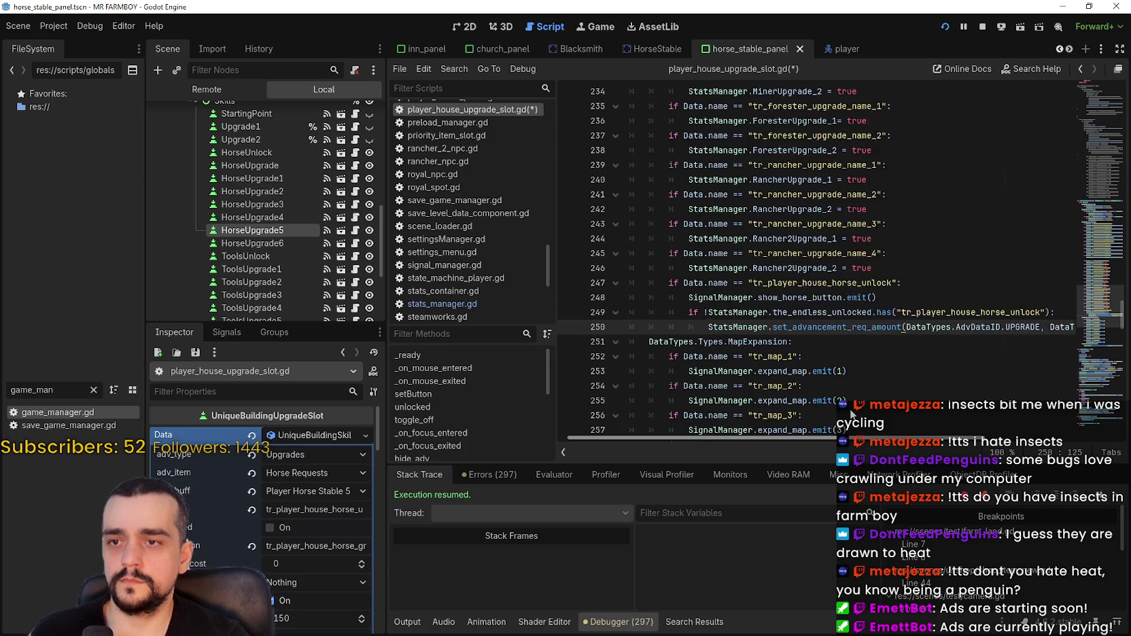
{"action": "left_click", "coordinate": [783, 338]}
{"action": "key", "text": "ctrl+s"}
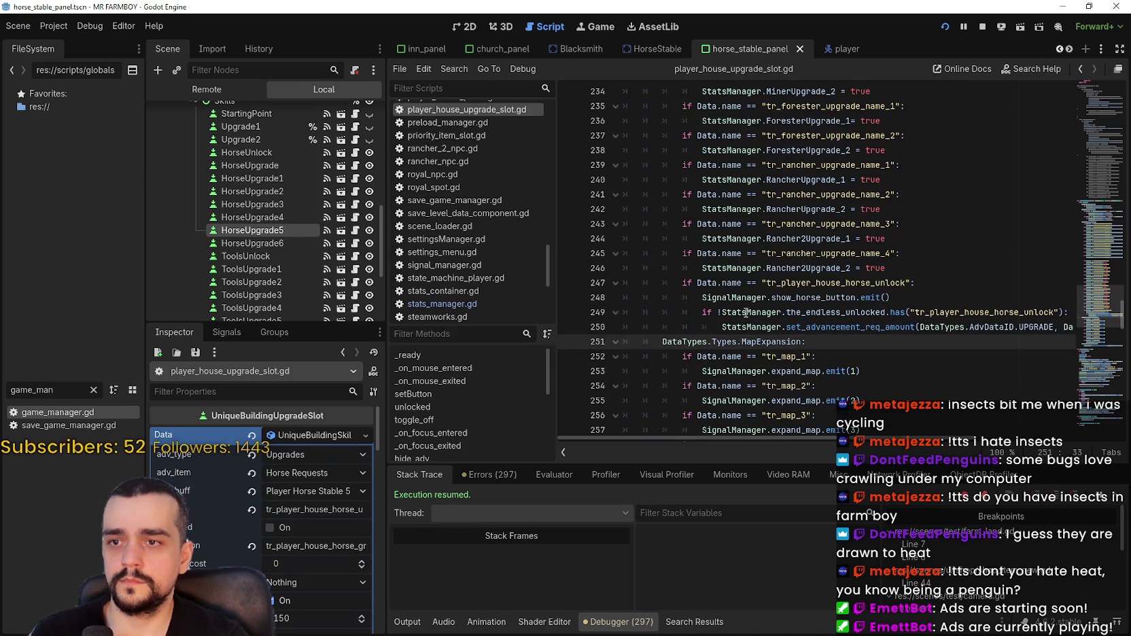
Check the set_advancement_req_amount signature, then filter FileSystem files for 'steam'.
{"action": "double_click", "coordinate": [904, 312]}
{"action": "double_click", "coordinate": [874, 327]}
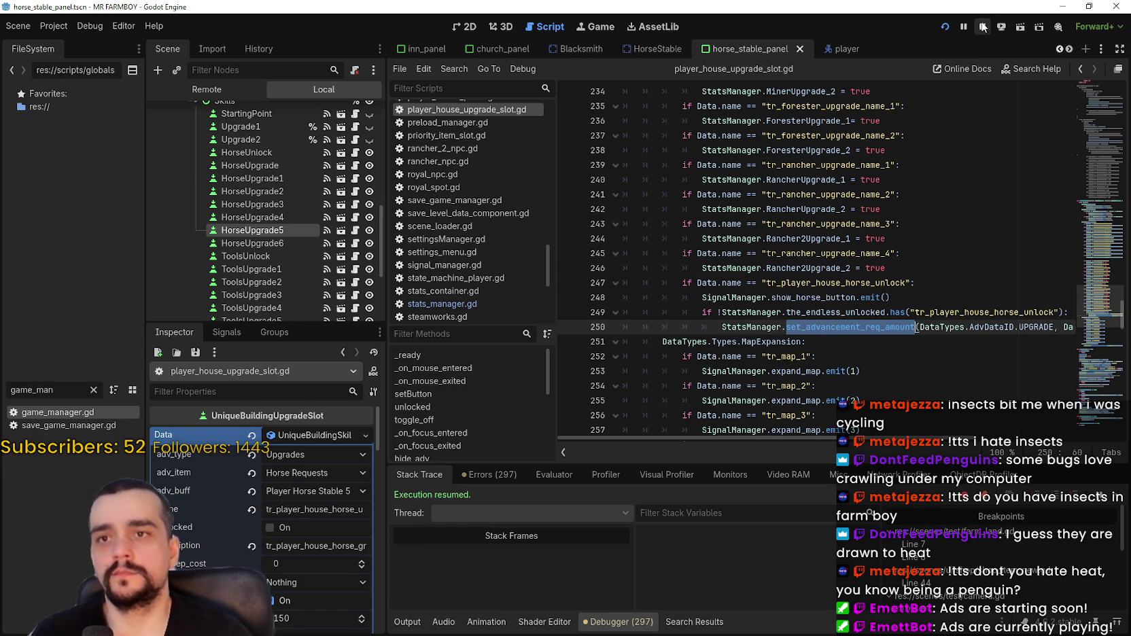
{"action": "left_click", "coordinate": [892, 325]}
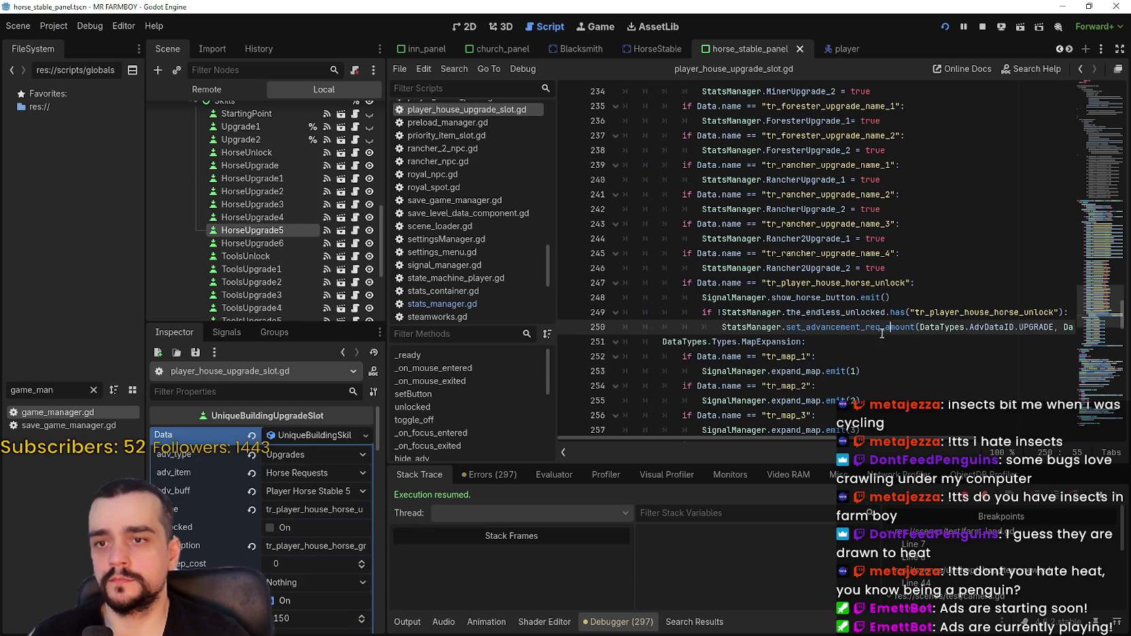
{"action": "mouse_move", "coordinate": [882, 330]}
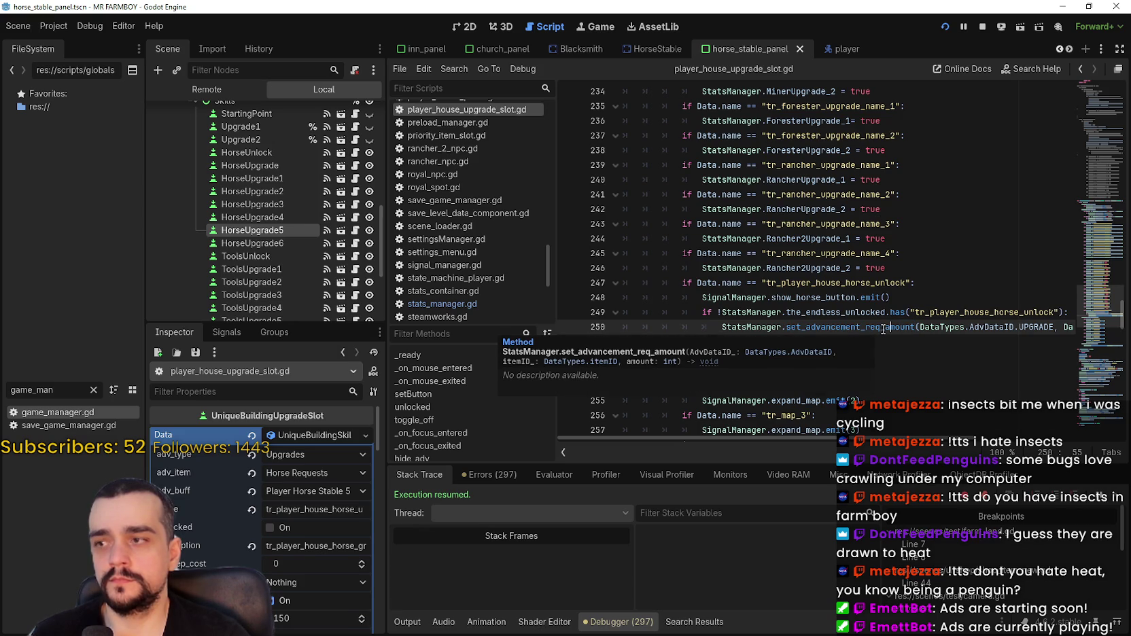
{"action": "left_click_drag", "start_coordinate": [53, 391], "coordinate": [2, 391]}
{"action": "type", "text": "steam"}
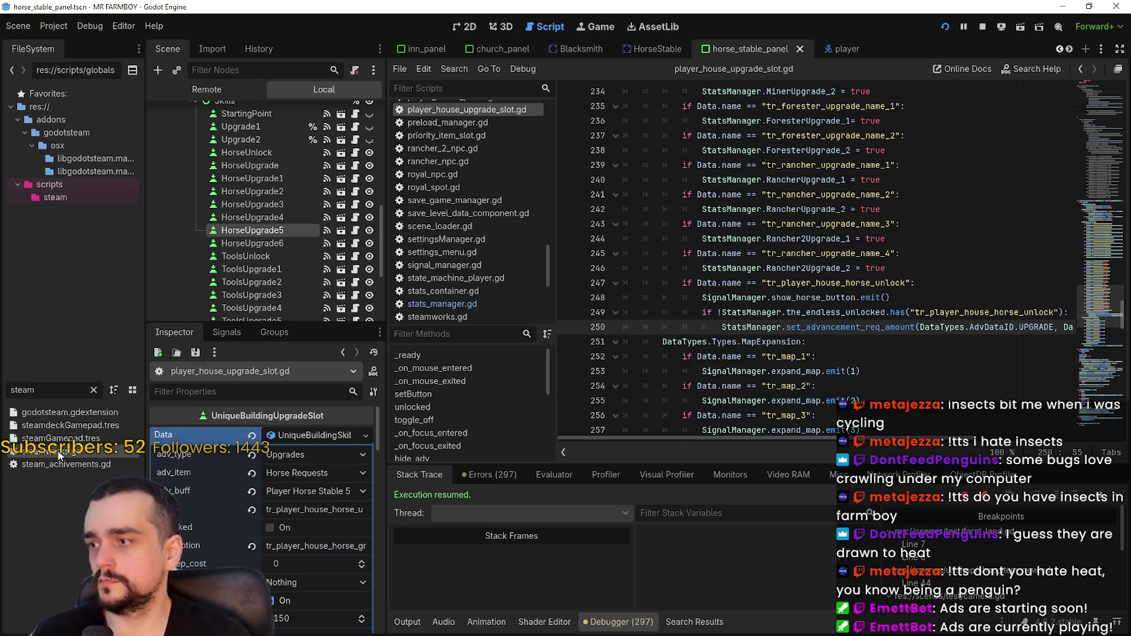
Open steamworks.gd and scroll up through its achievements list.
{"action": "double_click", "coordinate": [59, 452]}
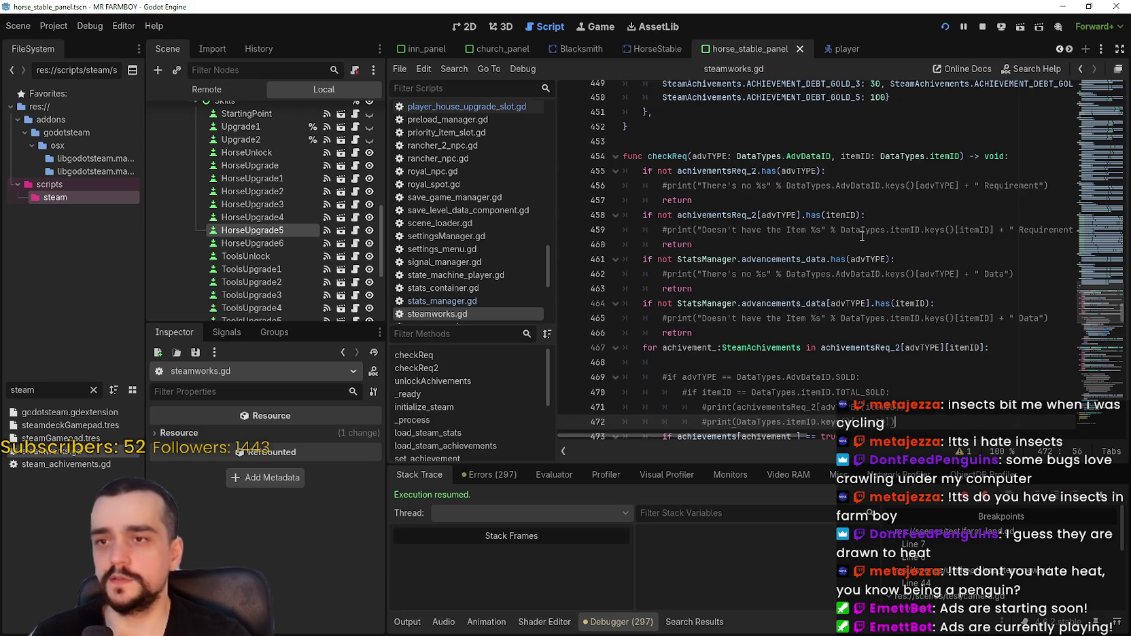
{"action": "scroll", "coordinate": [875, 252], "scroll_direction": "up", "scroll_amount": 10}
{"action": "scroll", "coordinate": [731, 369], "scroll_direction": "up", "scroll_amount": 5}
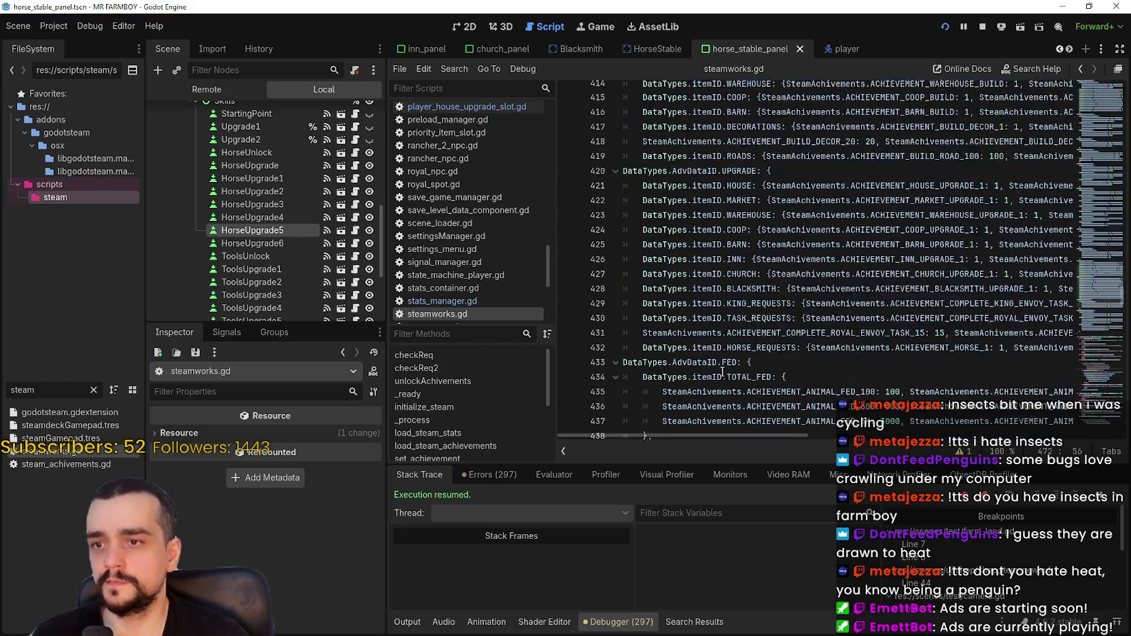
{"action": "scroll", "coordinate": [744, 339], "scroll_direction": "up", "scroll_amount": 10}
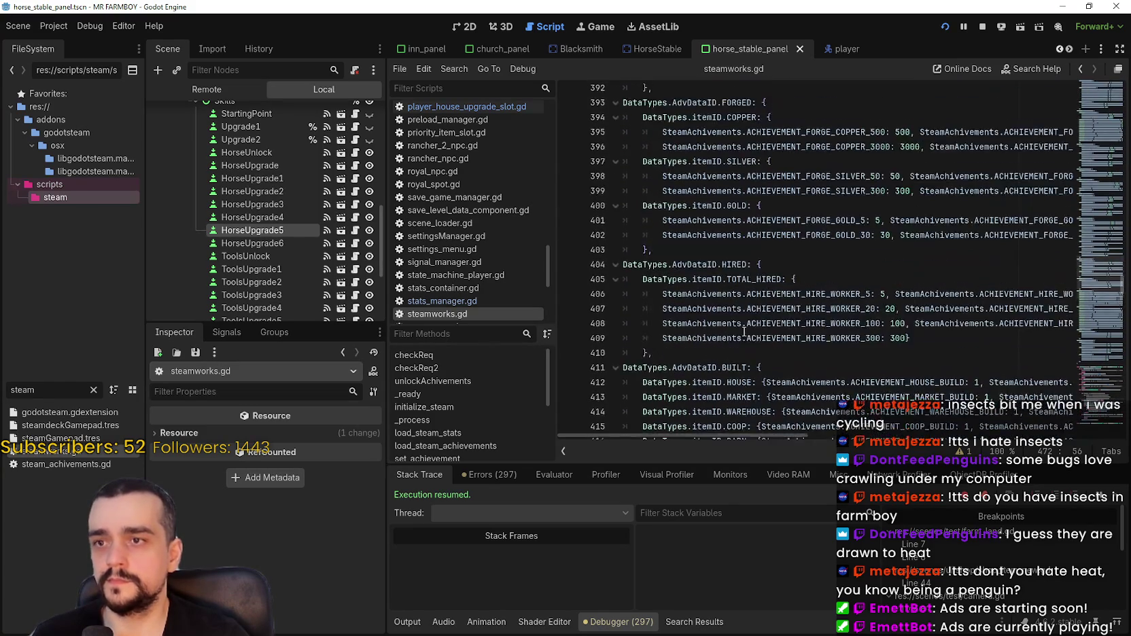
{"action": "scroll", "coordinate": [744, 330], "scroll_direction": "up", "scroll_amount": 10}
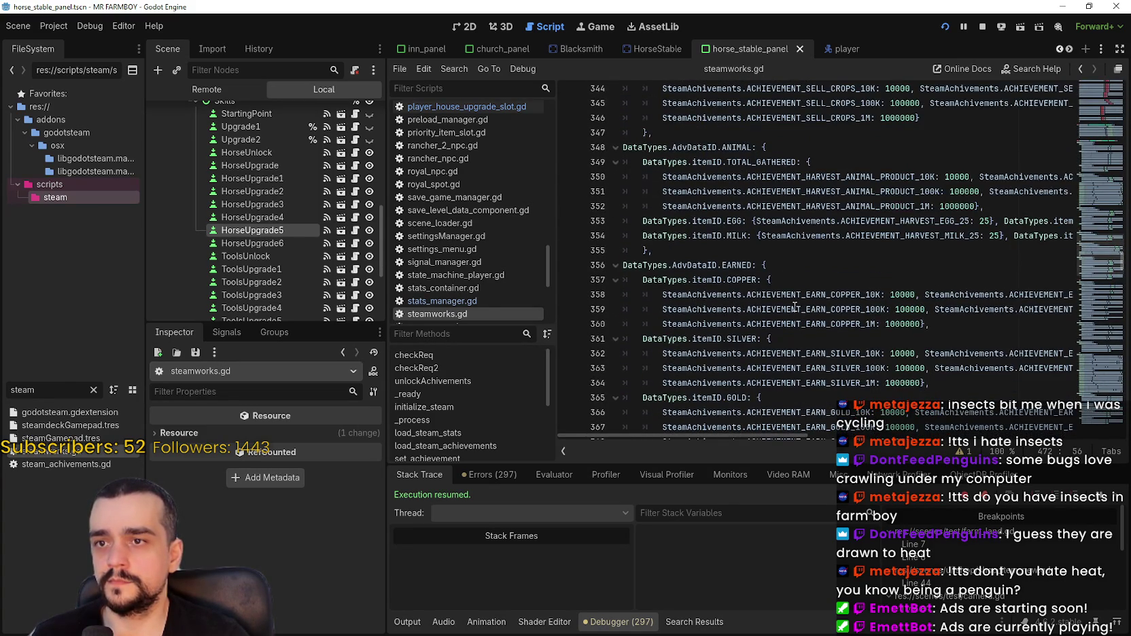
{"action": "scroll", "coordinate": [762, 233], "scroll_direction": "up", "scroll_amount": 5}
{"action": "scroll", "coordinate": [762, 233], "scroll_direction": "up", "scroll_amount": 8}
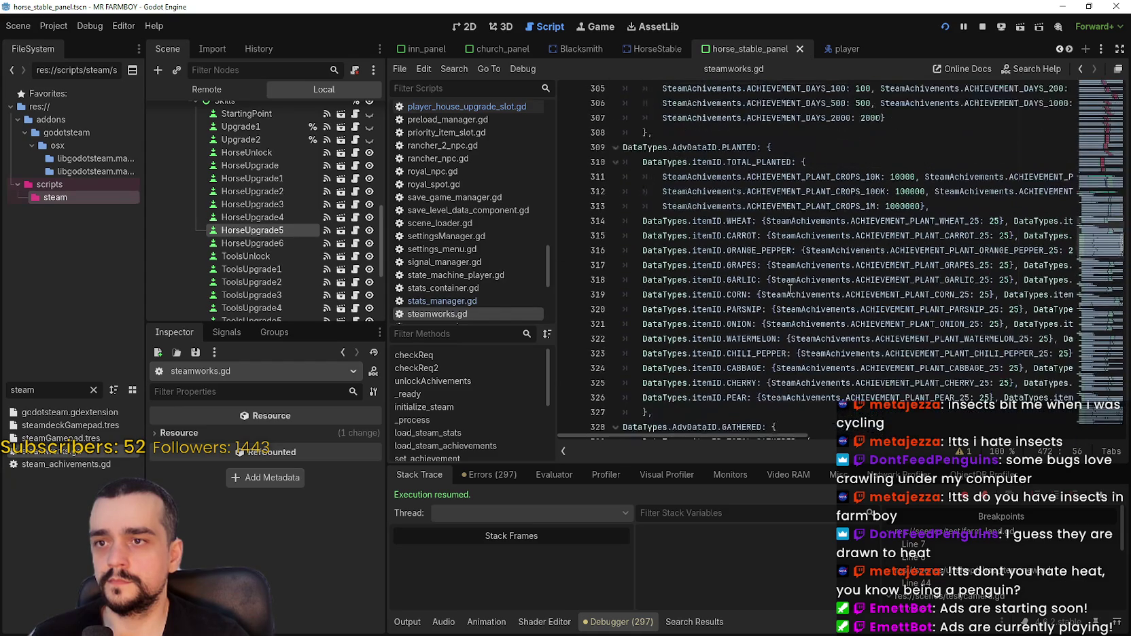
{"action": "scroll", "coordinate": [790, 290], "scroll_direction": "up", "scroll_amount": 6}
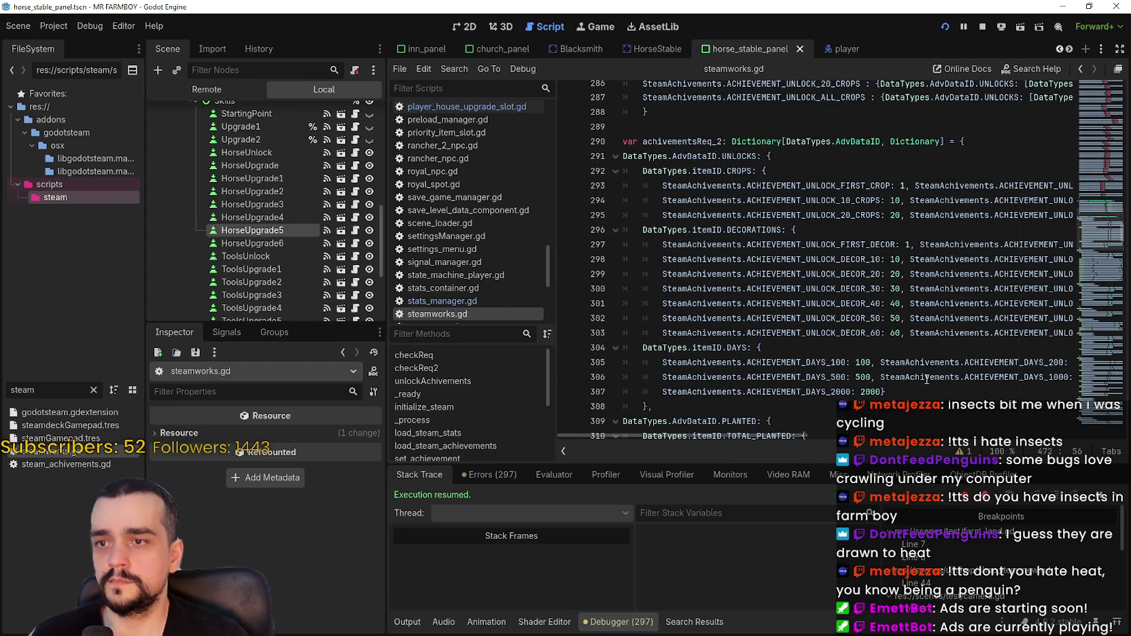
{"action": "scroll", "coordinate": [925, 374], "scroll_direction": "up", "scroll_amount": 3}
{"action": "scroll", "coordinate": [819, 212], "scroll_direction": "up", "scroll_amount": 7}
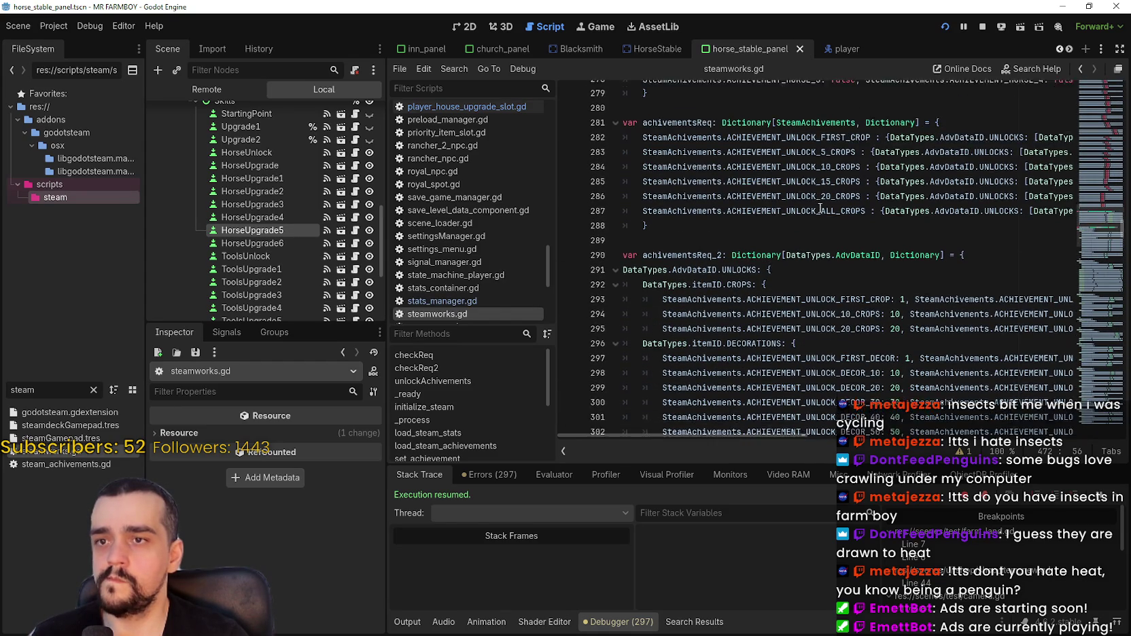
{"action": "scroll", "coordinate": [816, 311], "scroll_direction": "down", "scroll_amount": 7}
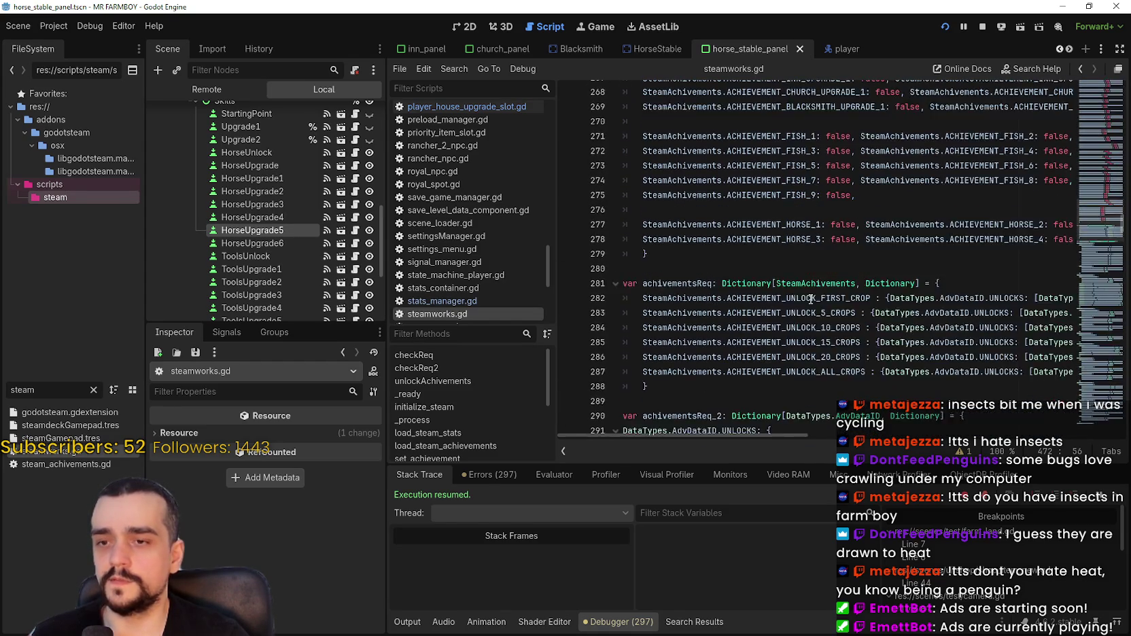
Search steamworks.gd for HORSE, save, then open HorseUpgrade5's script at unlock_features.
{"action": "left_click", "coordinate": [825, 227]}
{"action": "key", "text": "ctrl+f"}
{"action": "type", "text": "HORSE"}
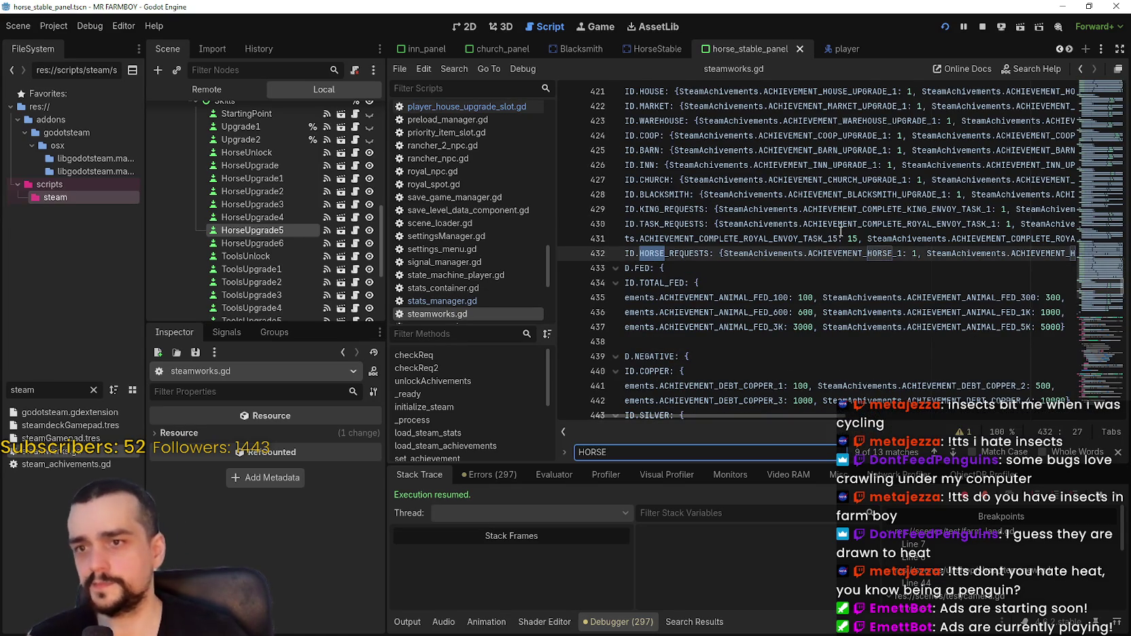
{"action": "mouse_move", "coordinate": [790, 415]}
{"action": "left_mouse_down"}
{"action": "mouse_move", "coordinate": [933, 428]}
{"action": "mouse_move", "coordinate": [878, 370]}
{"action": "mouse_move", "coordinate": [750, 291]}
{"action": "left_mouse_up"}
{"action": "left_click", "coordinate": [750, 289]}
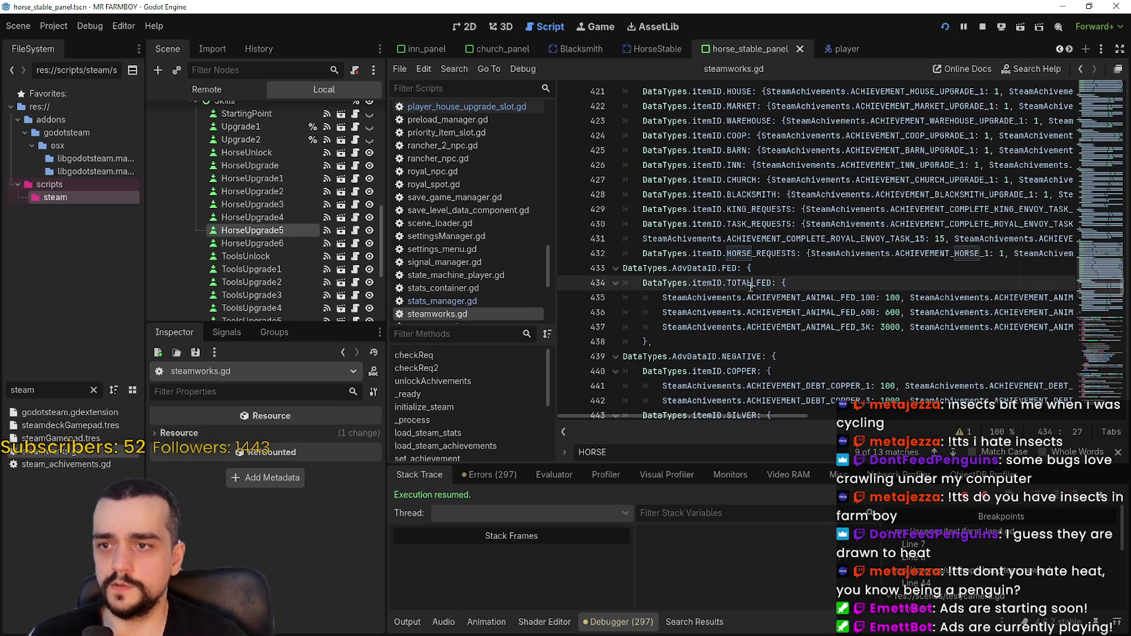
{"action": "key", "text": "ctrl+s"}
{"action": "left_click", "coordinate": [1119, 455]}
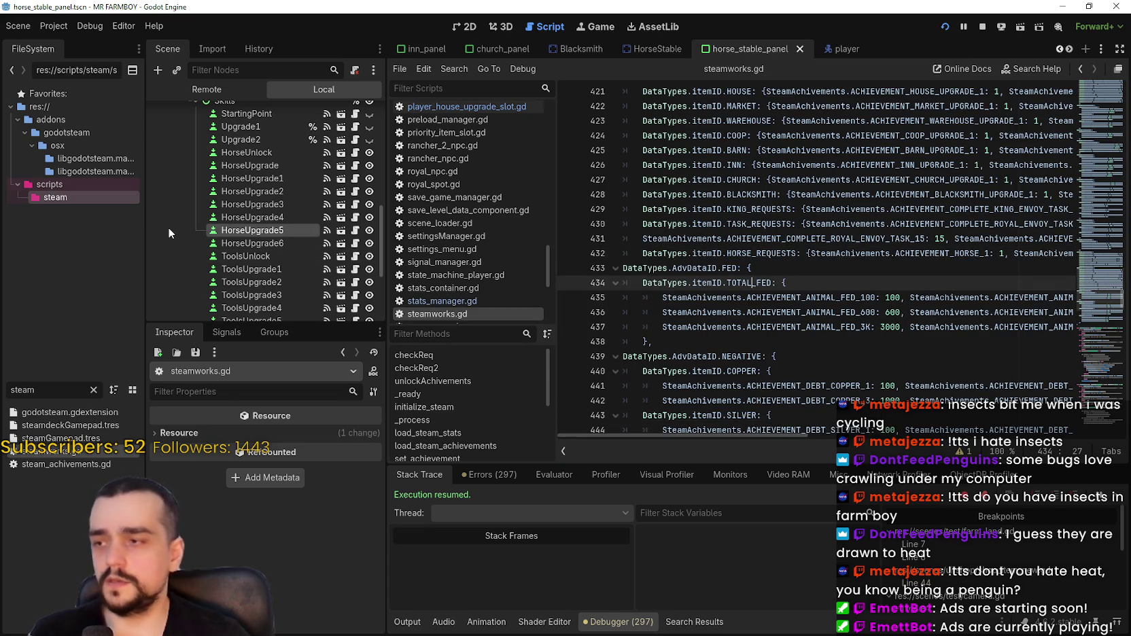
{"action": "left_click", "coordinate": [355, 230]}
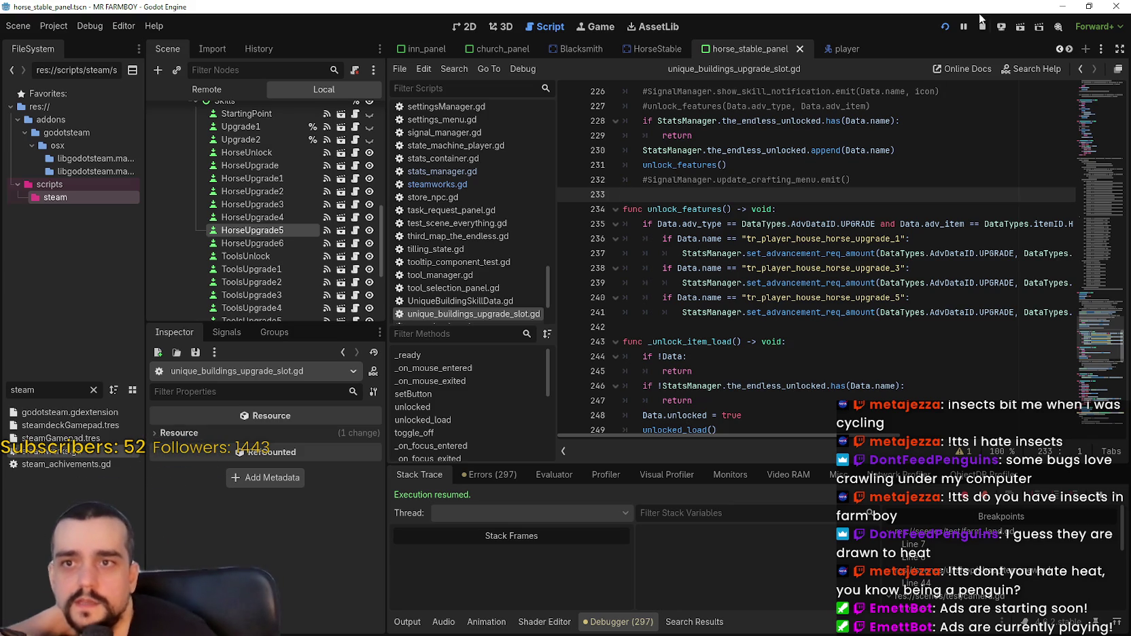
Stop the game with F8, review unlock_features around lines 229–233, then show horse_stable_panel in 2D.
{"action": "key", "text": "F8"}
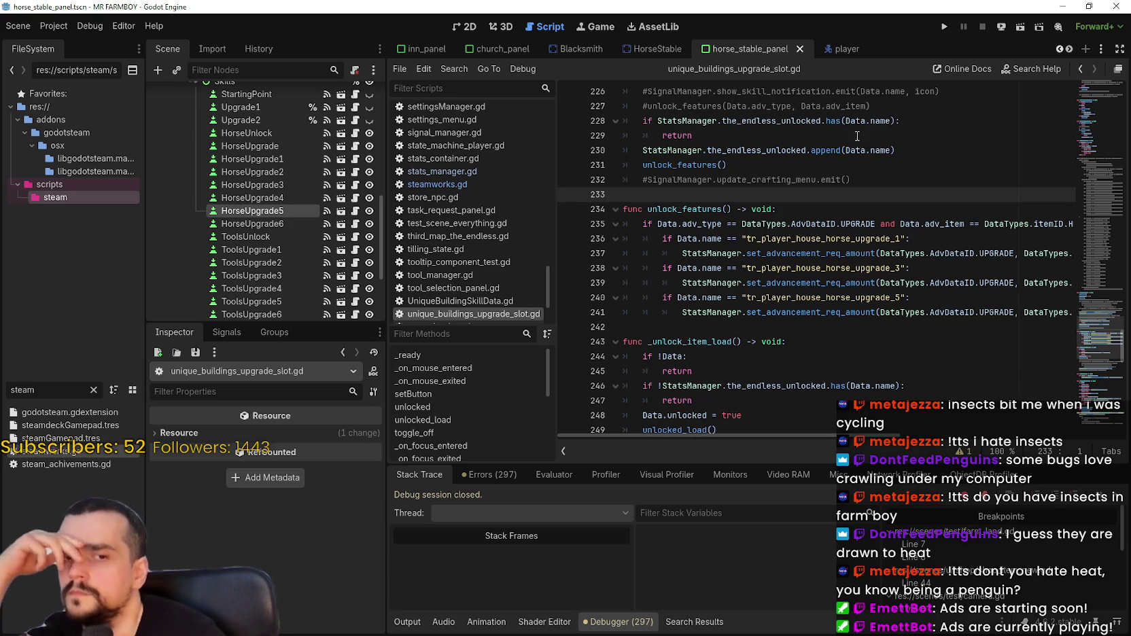
{"action": "mouse_move", "coordinate": [853, 150]}
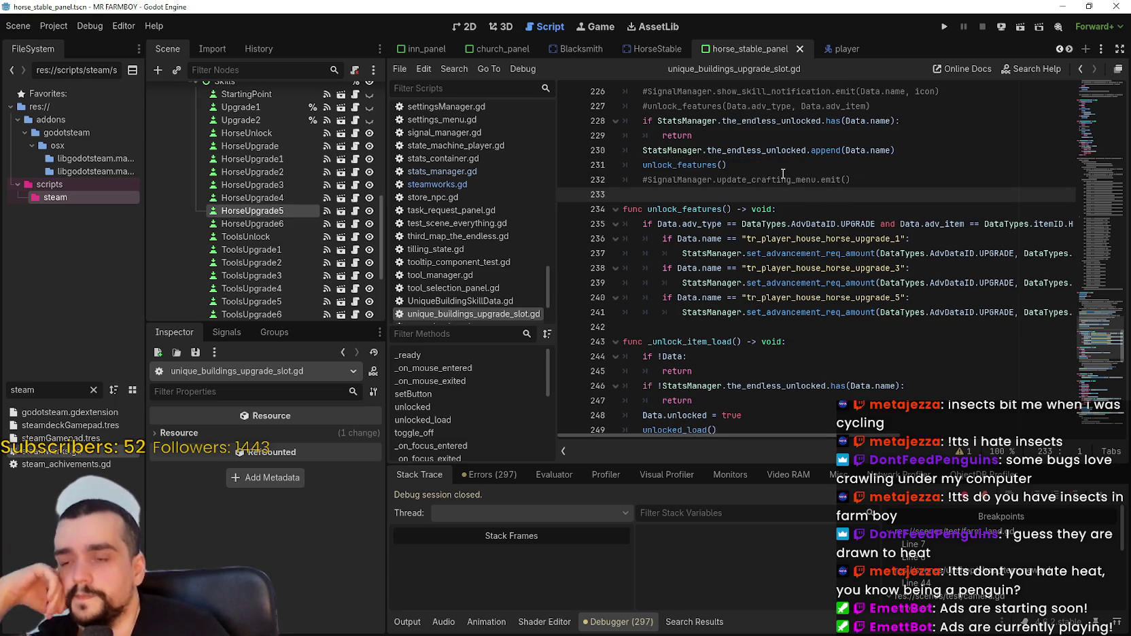
{"action": "scroll", "coordinate": [786, 224], "scroll_direction": "up", "scroll_amount": 2}
{"action": "left_click", "coordinate": [786, 229]}
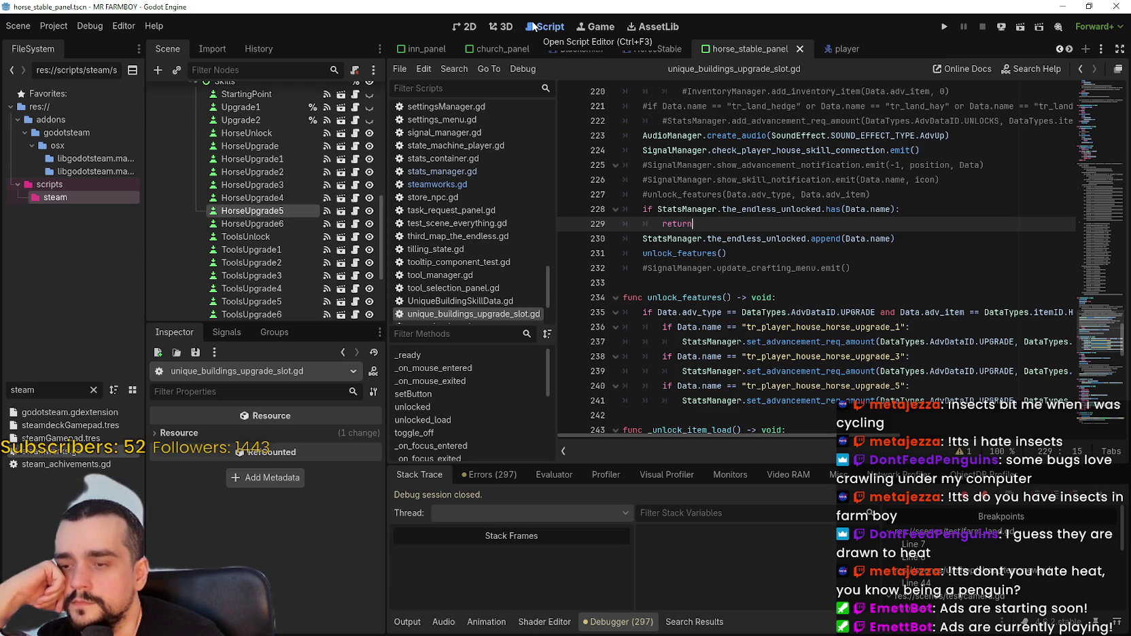
{"action": "left_click", "coordinate": [863, 296]}
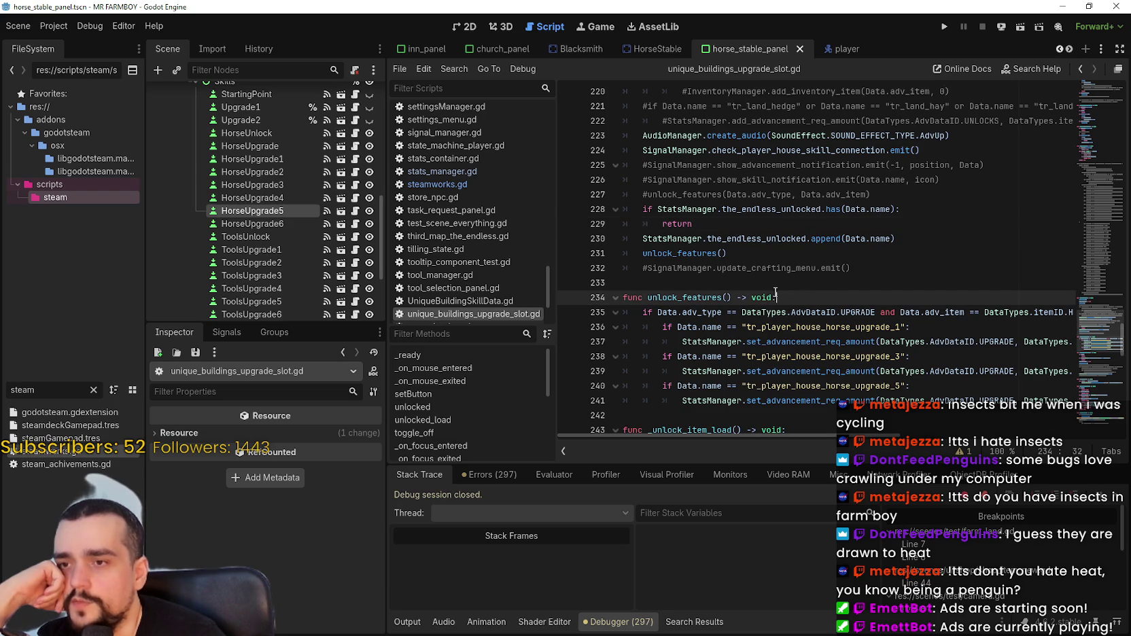
{"action": "left_click", "coordinate": [866, 282]}
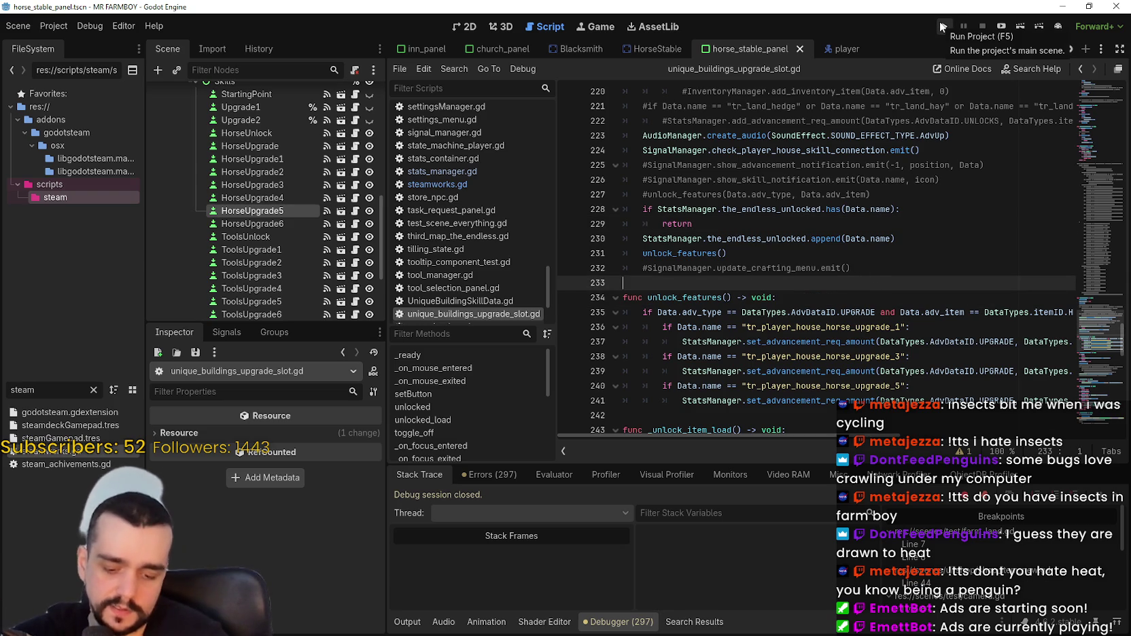
{"action": "left_click", "coordinate": [462, 28]}
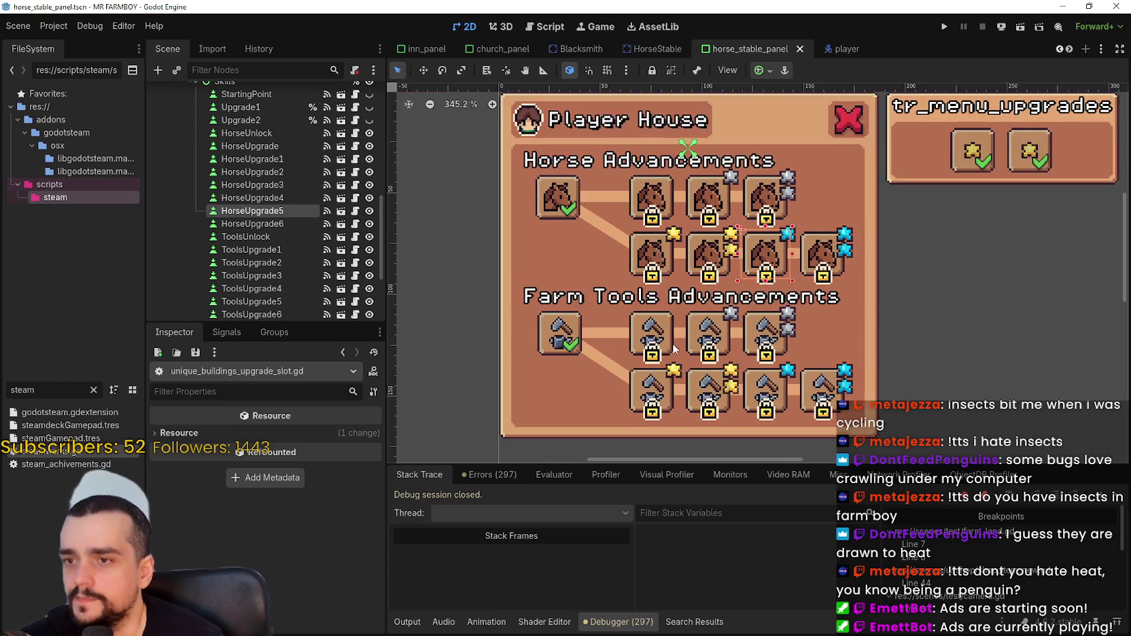
{"action": "scroll", "coordinate": [674, 349], "scroll_direction": "up", "scroll_amount": 2}
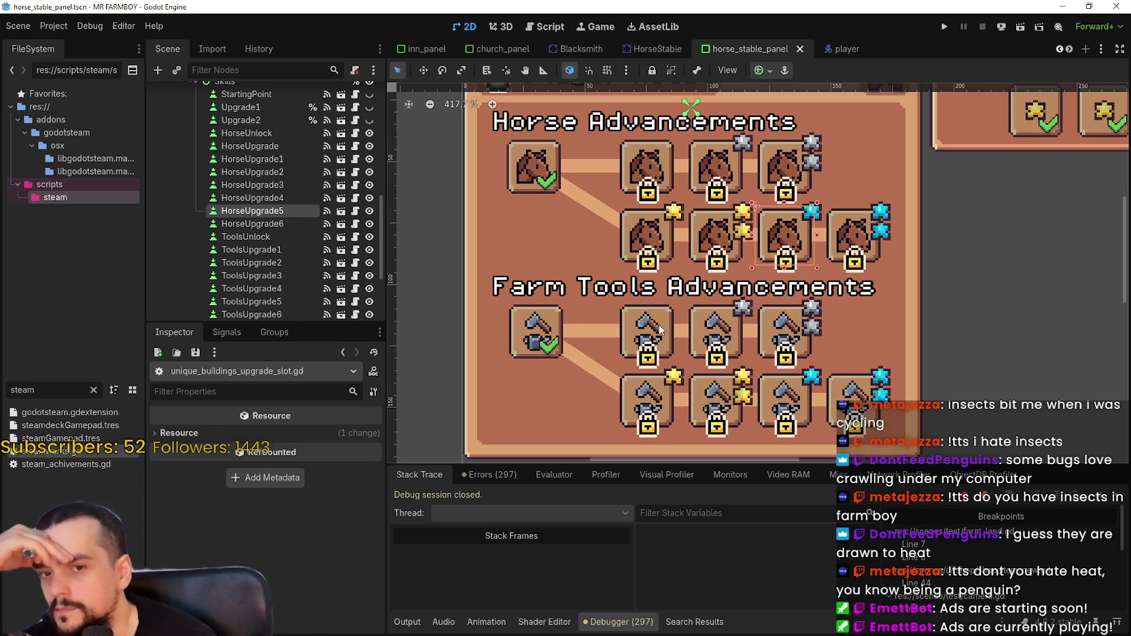
{"action": "left_click", "coordinate": [659, 331]}
{"action": "left_click", "coordinate": [327, 543]}
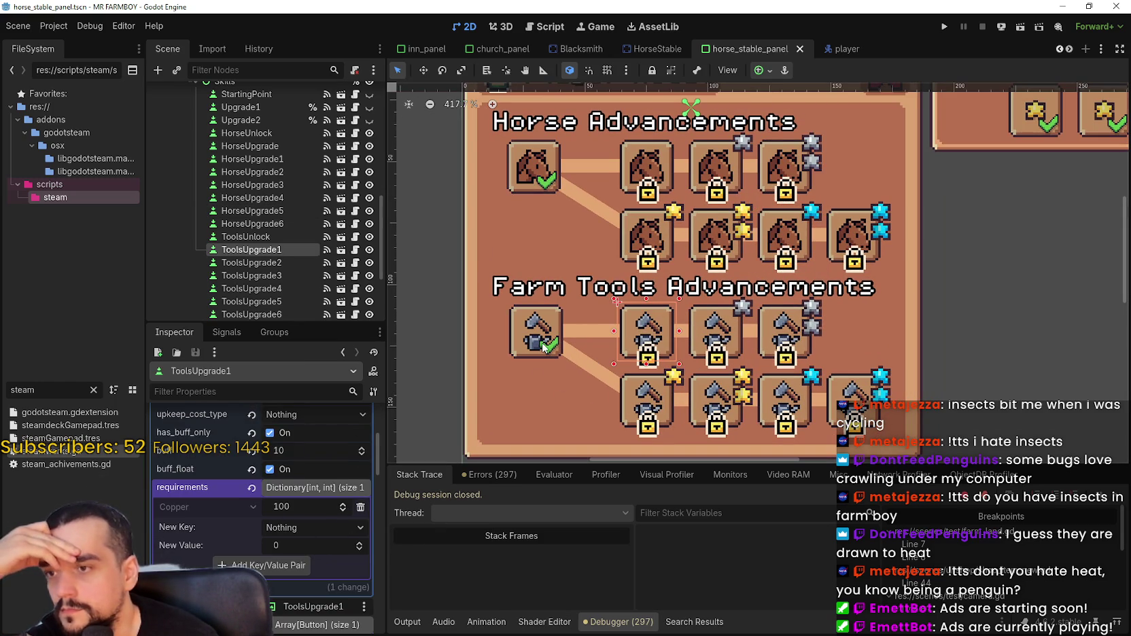
{"action": "left_click", "coordinate": [544, 347]}
{"action": "left_click", "coordinate": [329, 439]}
{"action": "scroll", "coordinate": [609, 389], "scroll_direction": "down", "scroll_amount": 1}
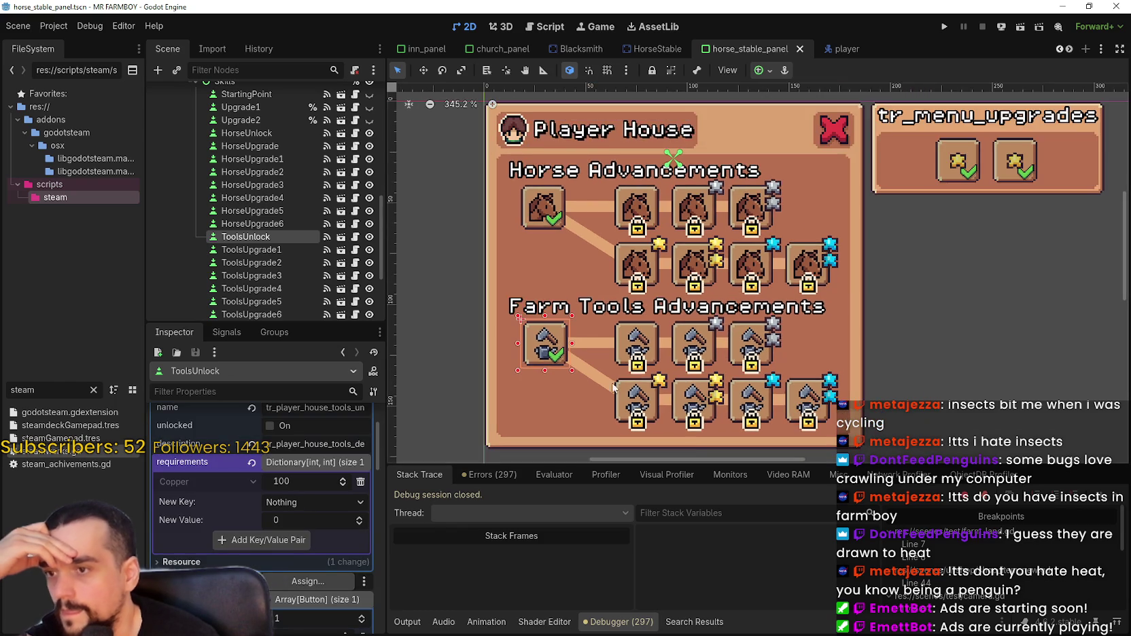
{"action": "scroll", "coordinate": [724, 374], "scroll_direction": "down", "scroll_amount": 2}
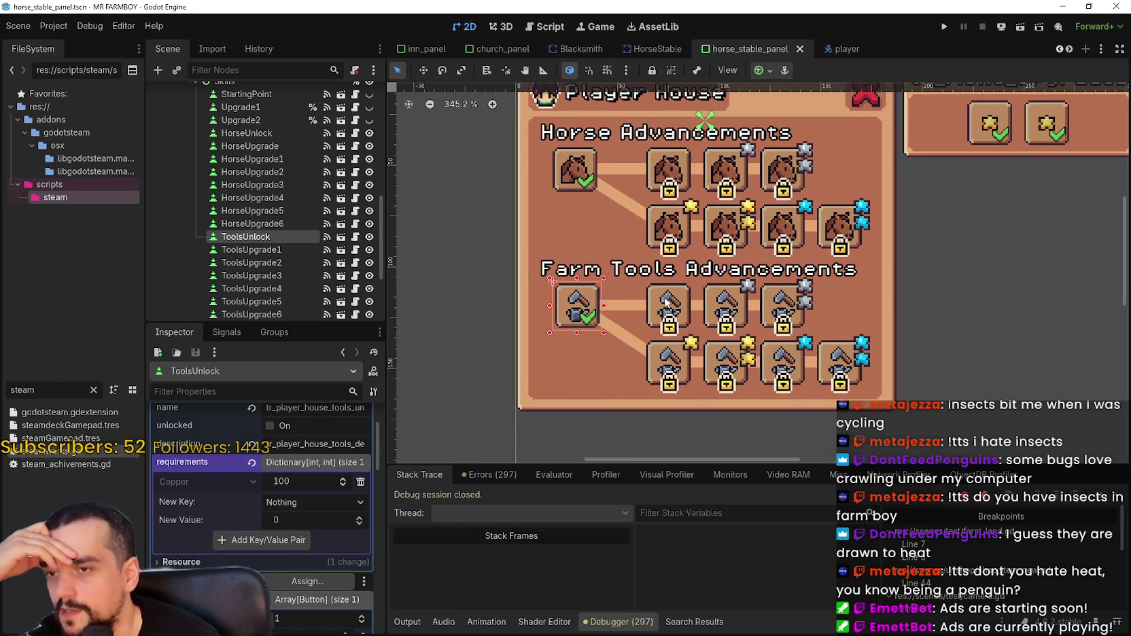
{"action": "scroll", "coordinate": [665, 303], "scroll_direction": "down", "scroll_amount": 1}
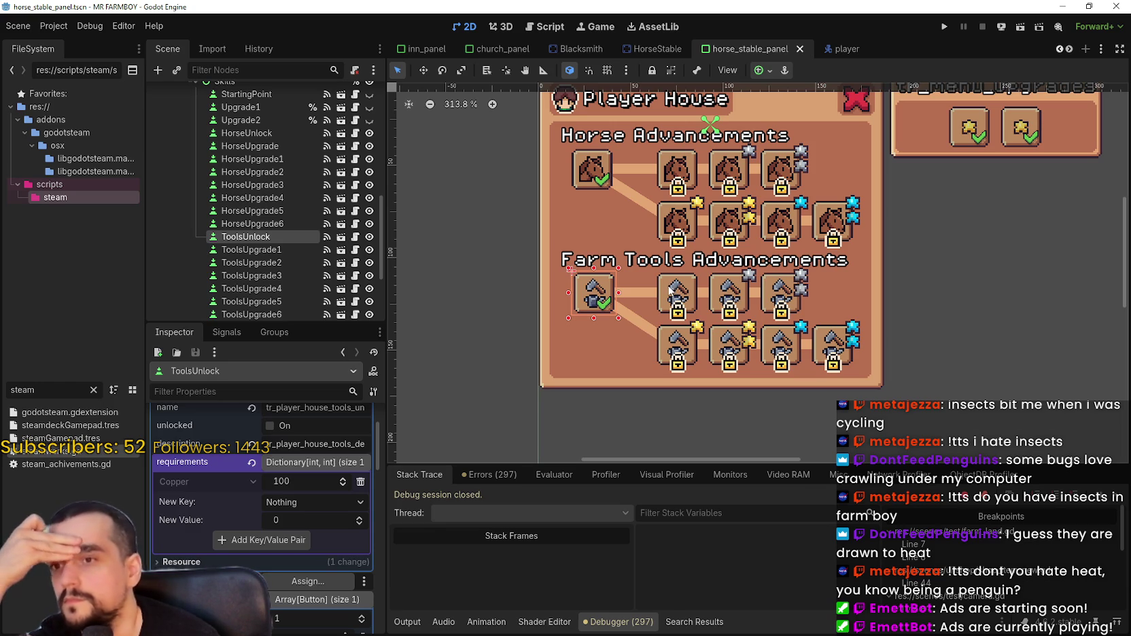
{"action": "left_click", "coordinate": [779, 303]}
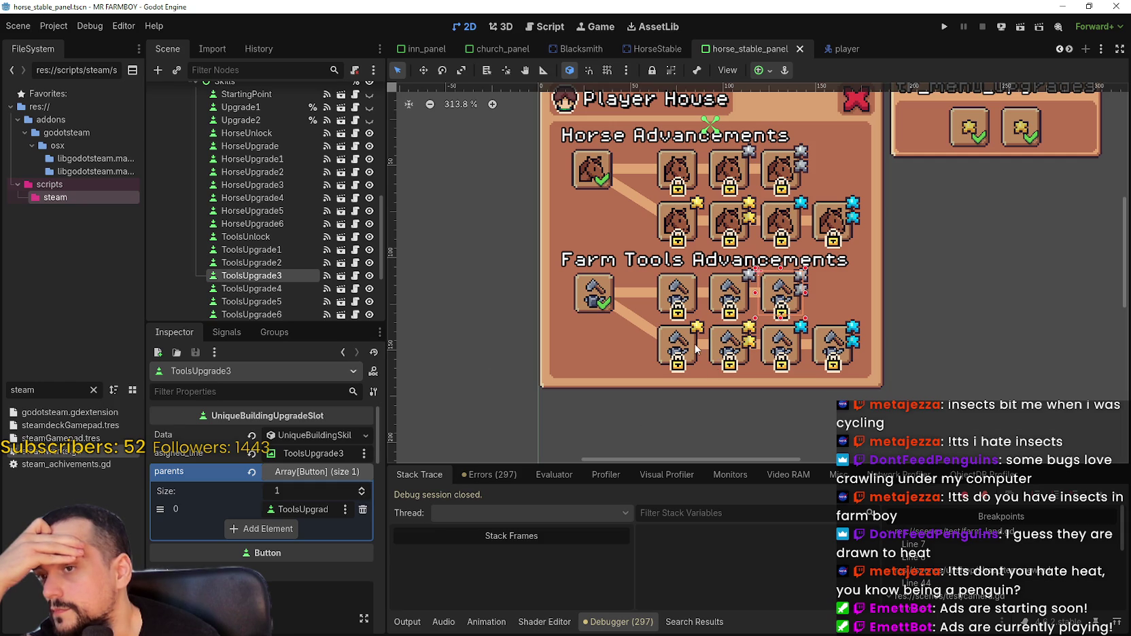
{"action": "left_click", "coordinate": [726, 315]}
{"action": "scroll", "coordinate": [299, 506], "scroll_direction": "down", "scroll_amount": 5}
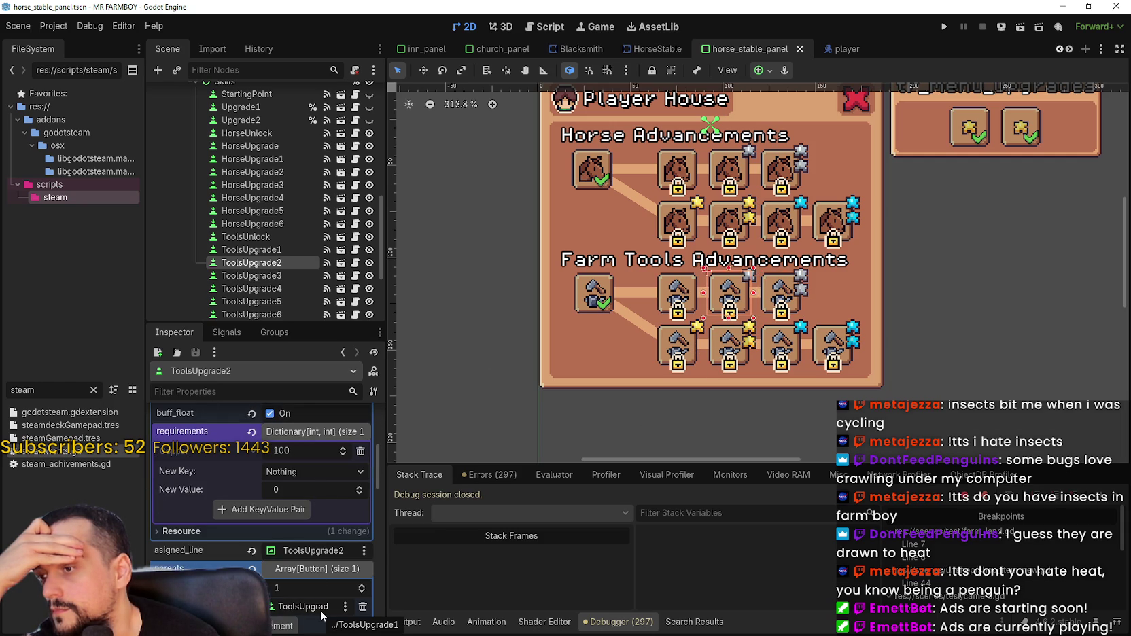
{"action": "left_click", "coordinate": [776, 304]}
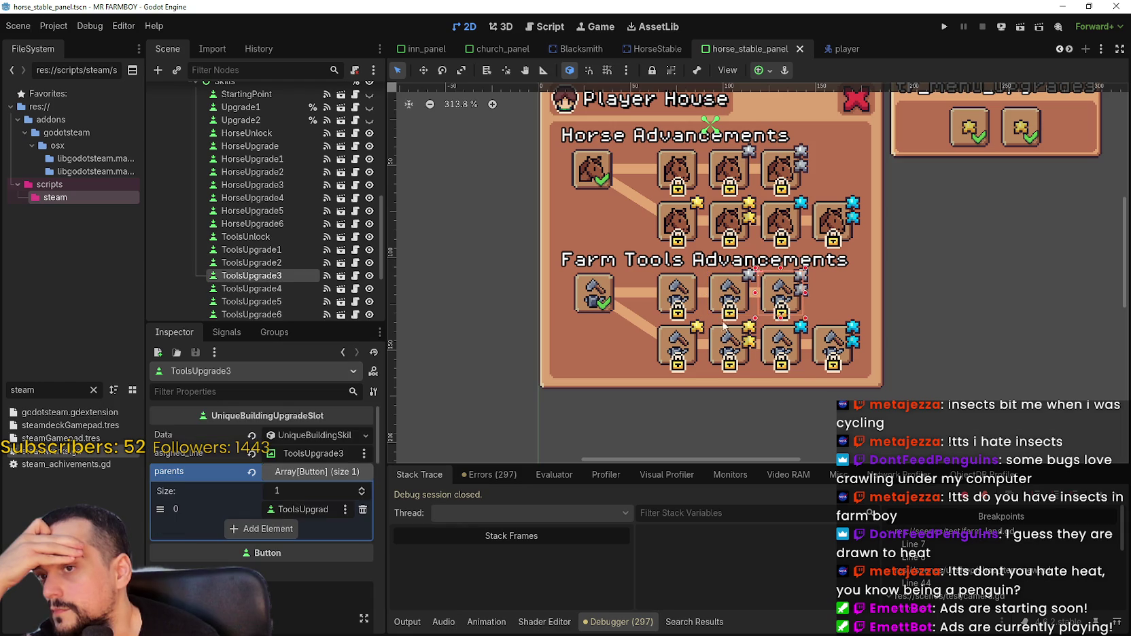
{"action": "left_click", "coordinate": [675, 339]}
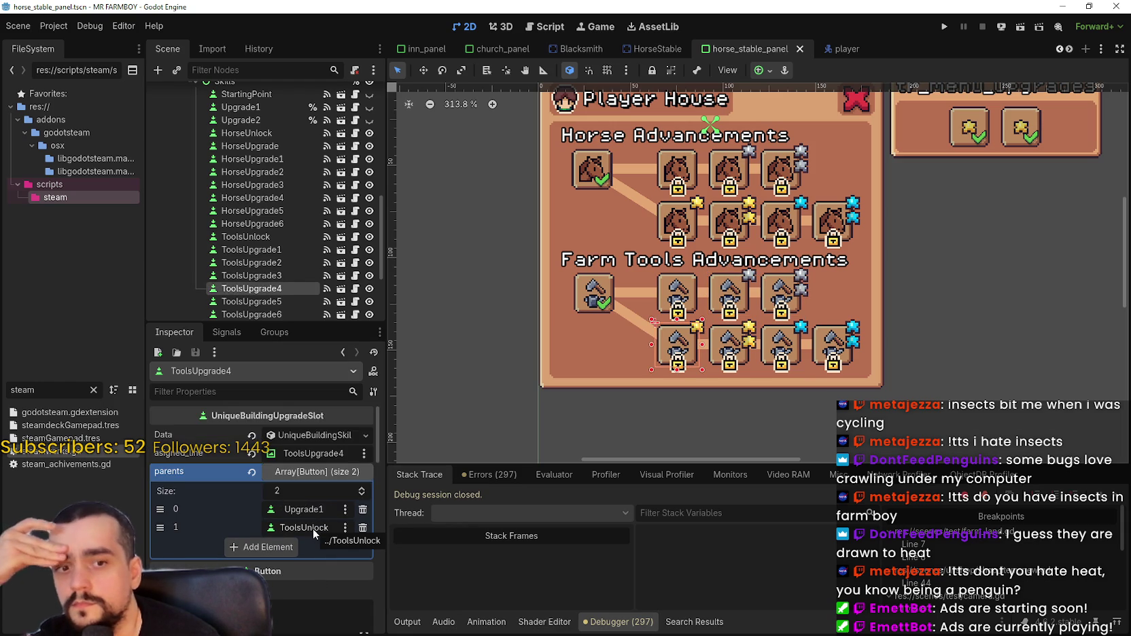
{"action": "left_click", "coordinate": [745, 172]}
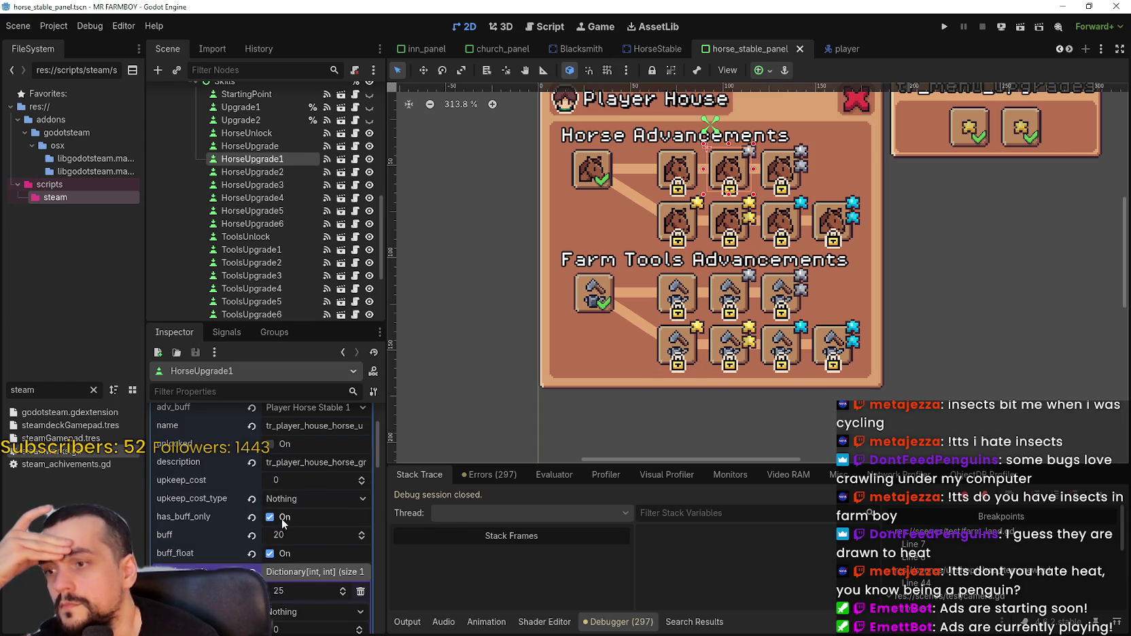
{"action": "scroll", "coordinate": [311, 535], "scroll_direction": "down", "scroll_amount": 1}
{"action": "scroll", "coordinate": [315, 568], "scroll_direction": "up", "scroll_amount": 5}
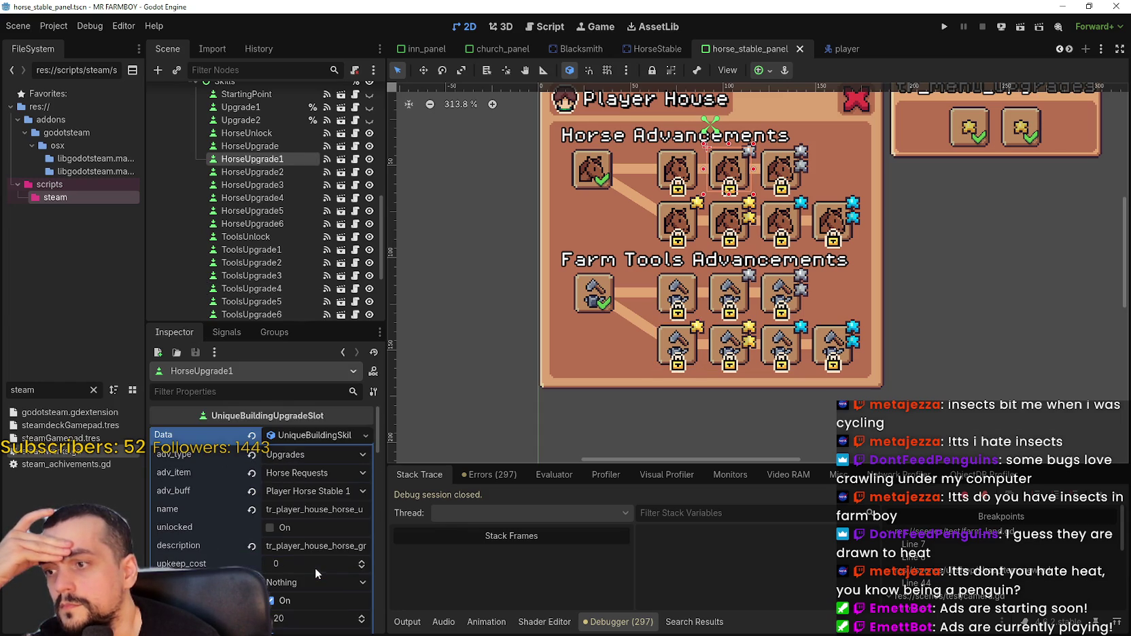
{"action": "left_click", "coordinate": [789, 169]}
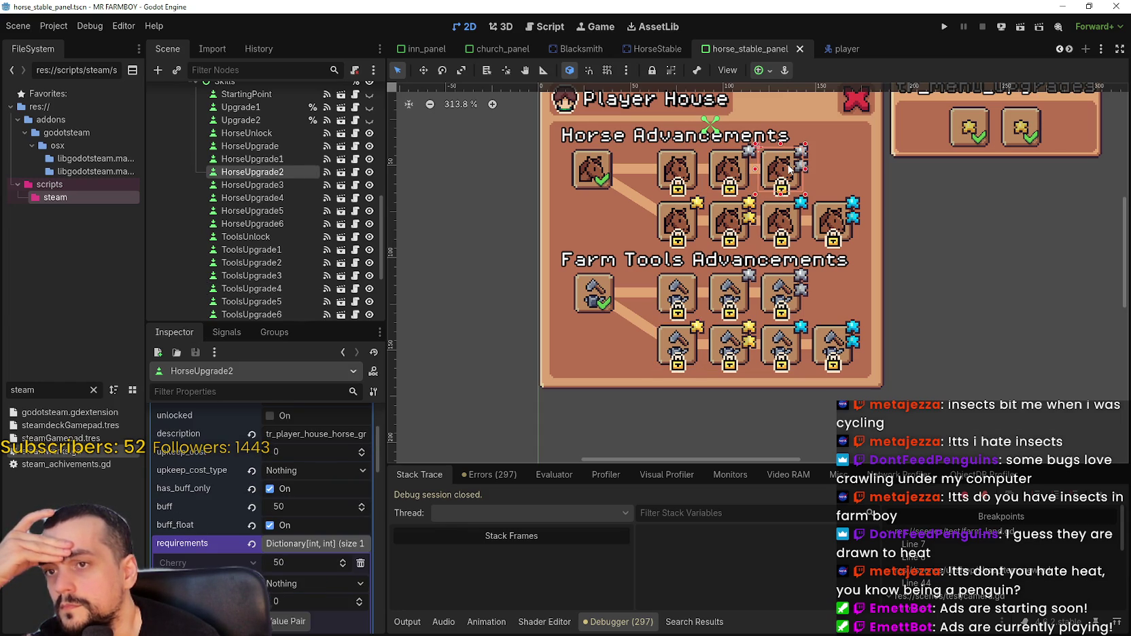
{"action": "scroll", "coordinate": [319, 578], "scroll_direction": "down", "scroll_amount": 3}
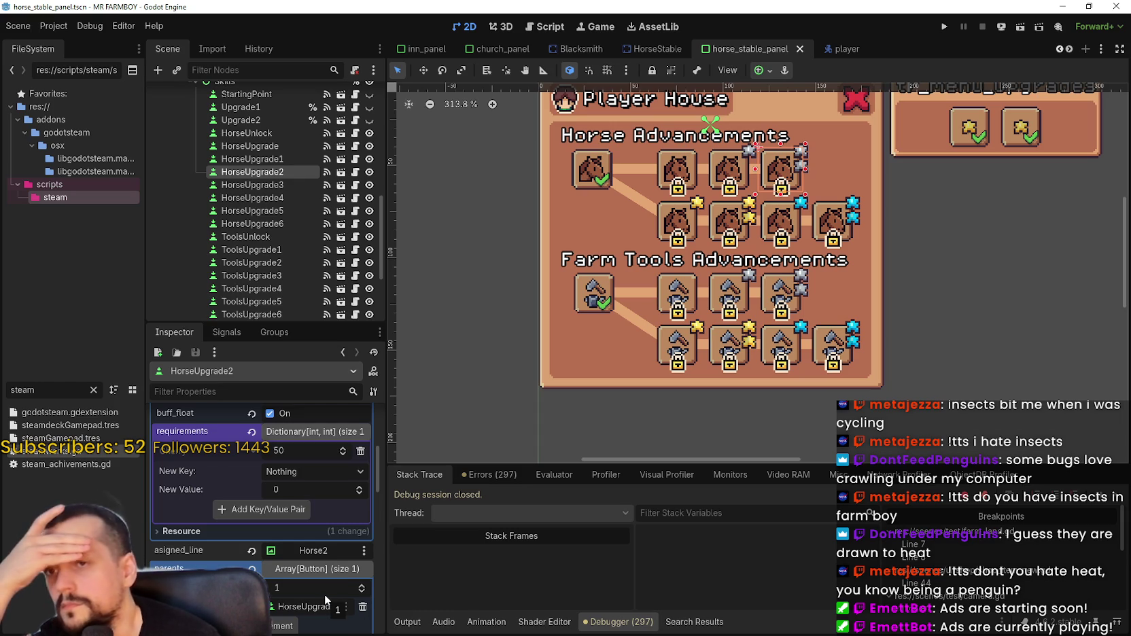
{"action": "scroll", "coordinate": [324, 594], "scroll_direction": "up", "scroll_amount": 2}
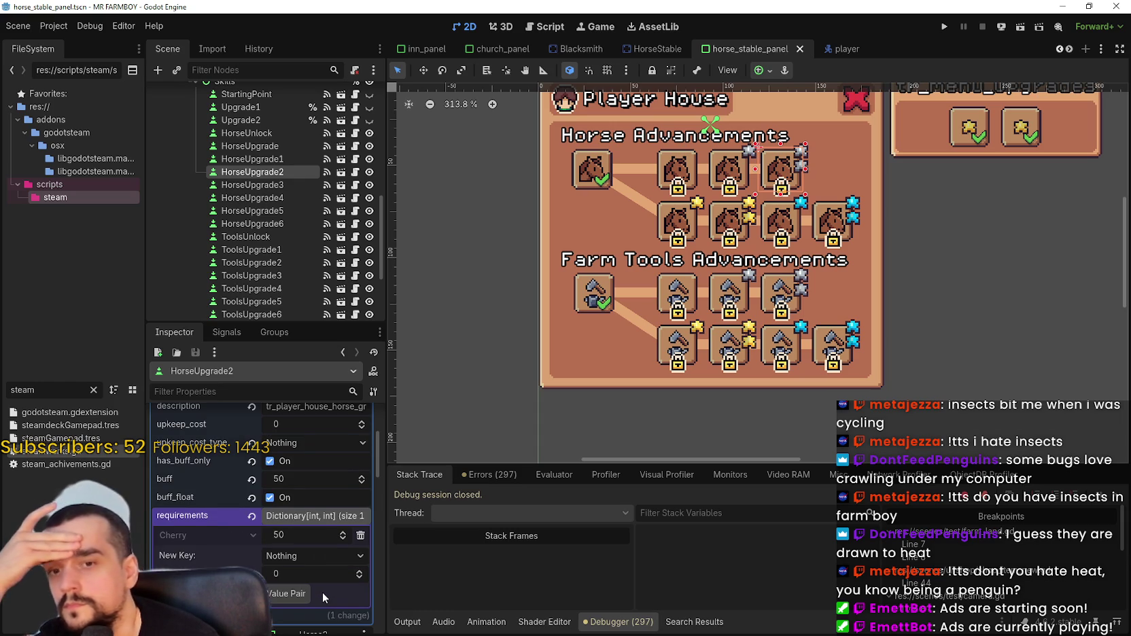
{"action": "scroll", "coordinate": [323, 592], "scroll_direction": "up", "scroll_amount": 1}
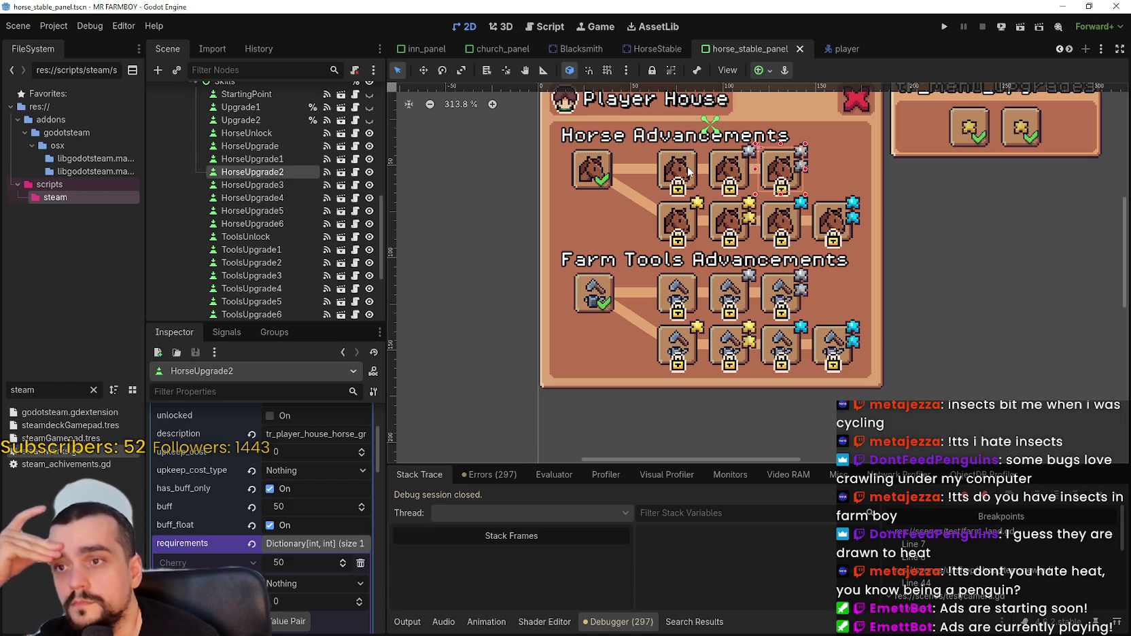
{"action": "left_click", "coordinate": [723, 179]}
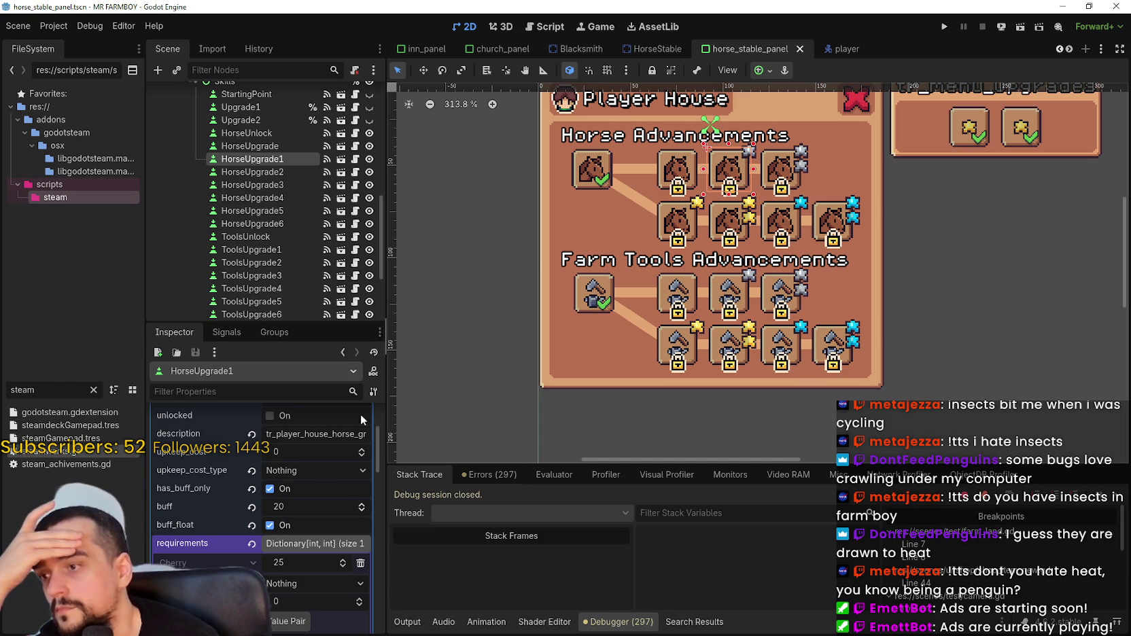
{"action": "scroll", "coordinate": [286, 521], "scroll_direction": "up", "scroll_amount": 3}
{"action": "left_click", "coordinate": [325, 437]}
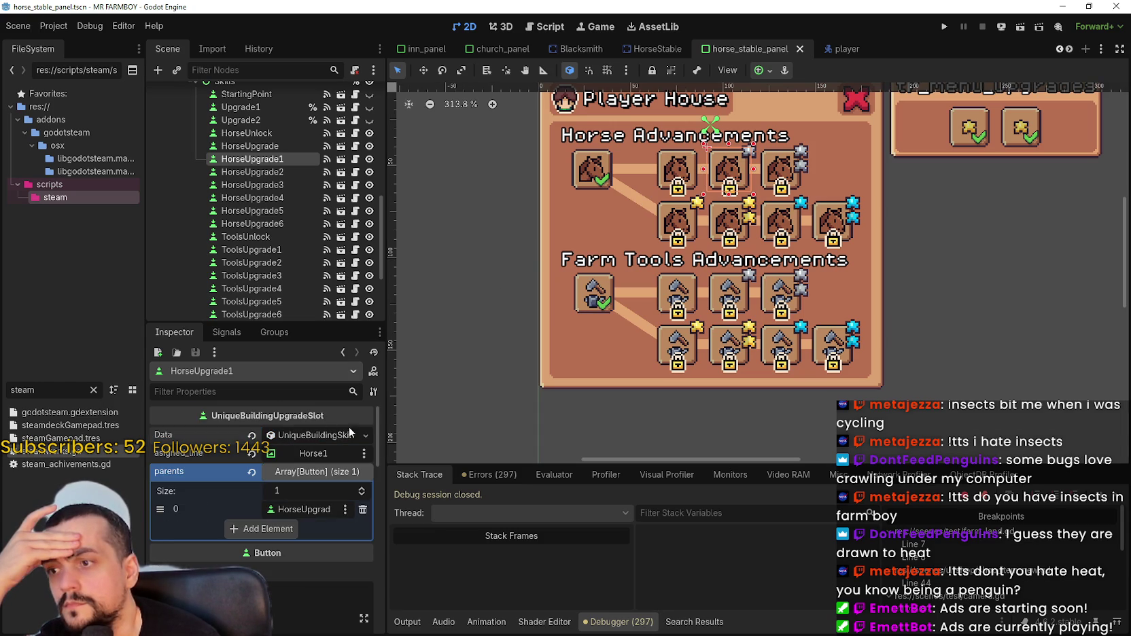
{"action": "left_click", "coordinate": [799, 175]}
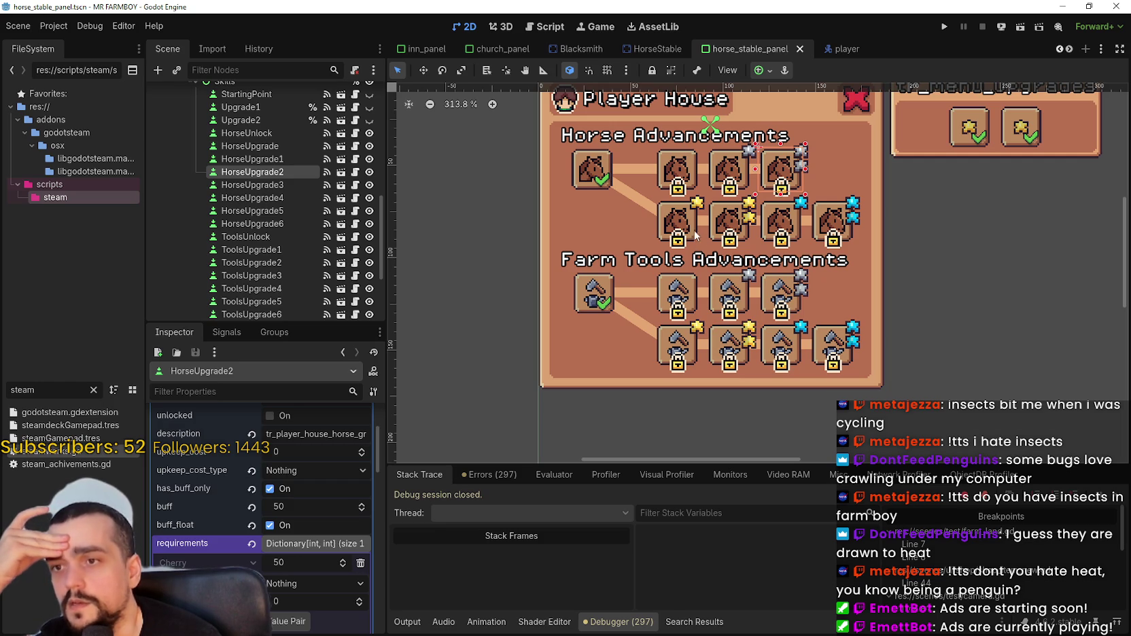
{"action": "left_click", "coordinate": [682, 227]}
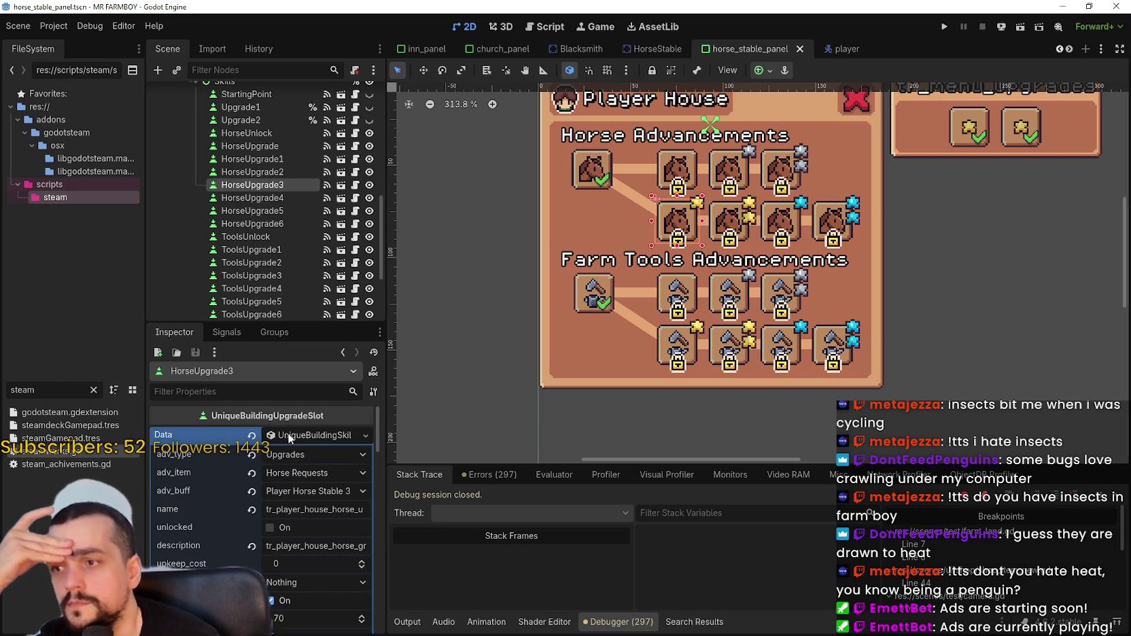
{"action": "left_click", "coordinate": [320, 435]}
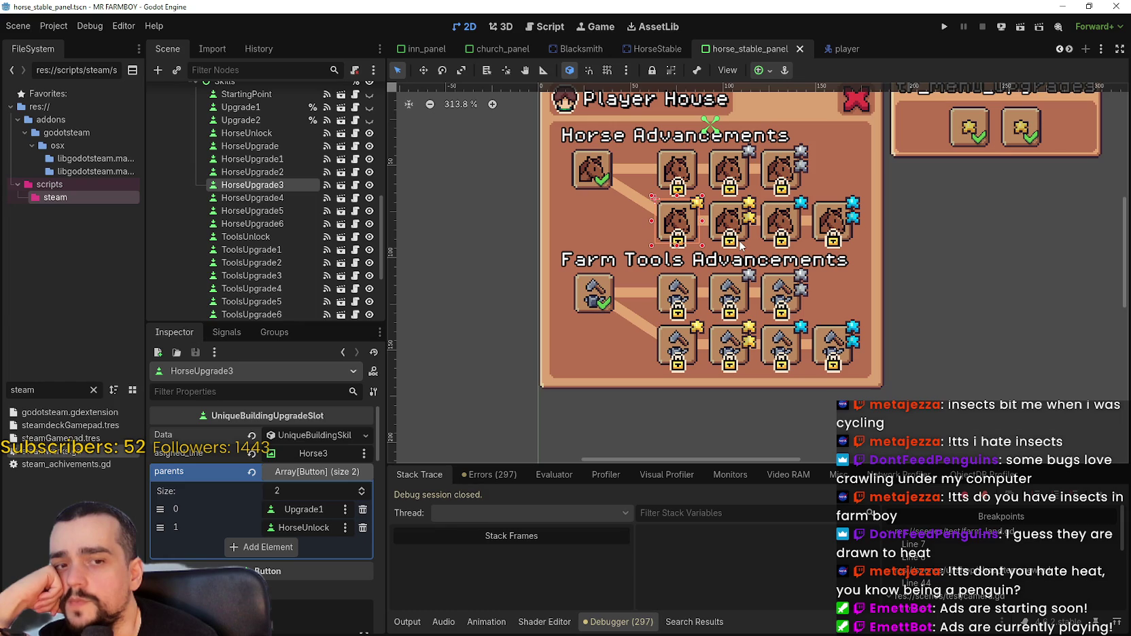
{"action": "scroll", "coordinate": [738, 249], "scroll_direction": "up", "scroll_amount": 2}
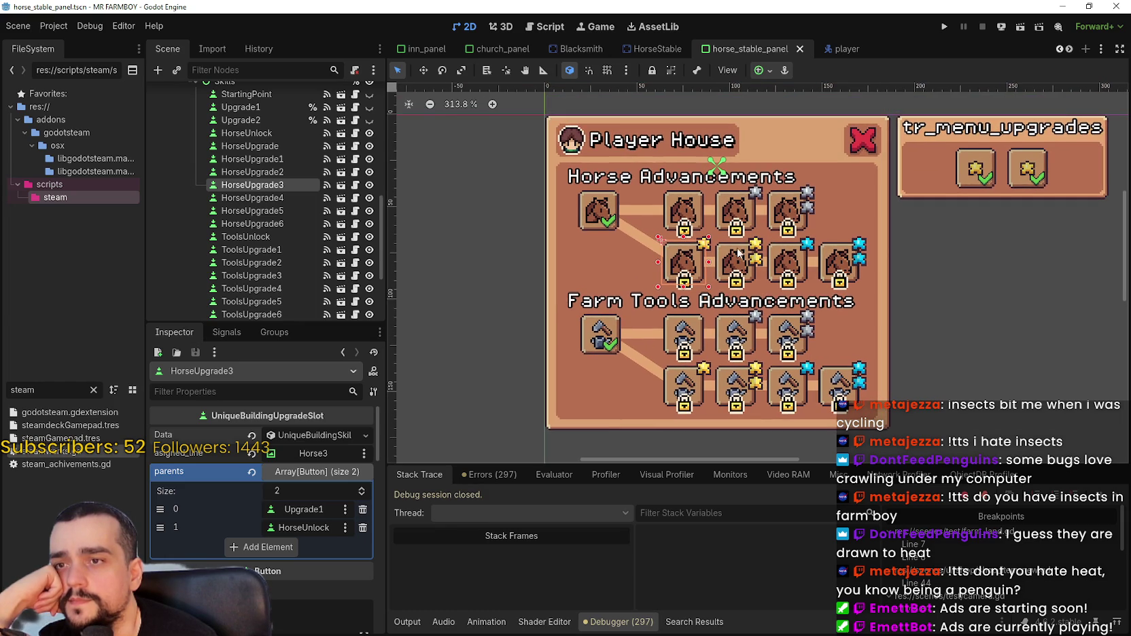
{"action": "left_click", "coordinate": [686, 212]}
{"action": "scroll", "coordinate": [270, 584], "scroll_direction": "down", "scroll_amount": 5}
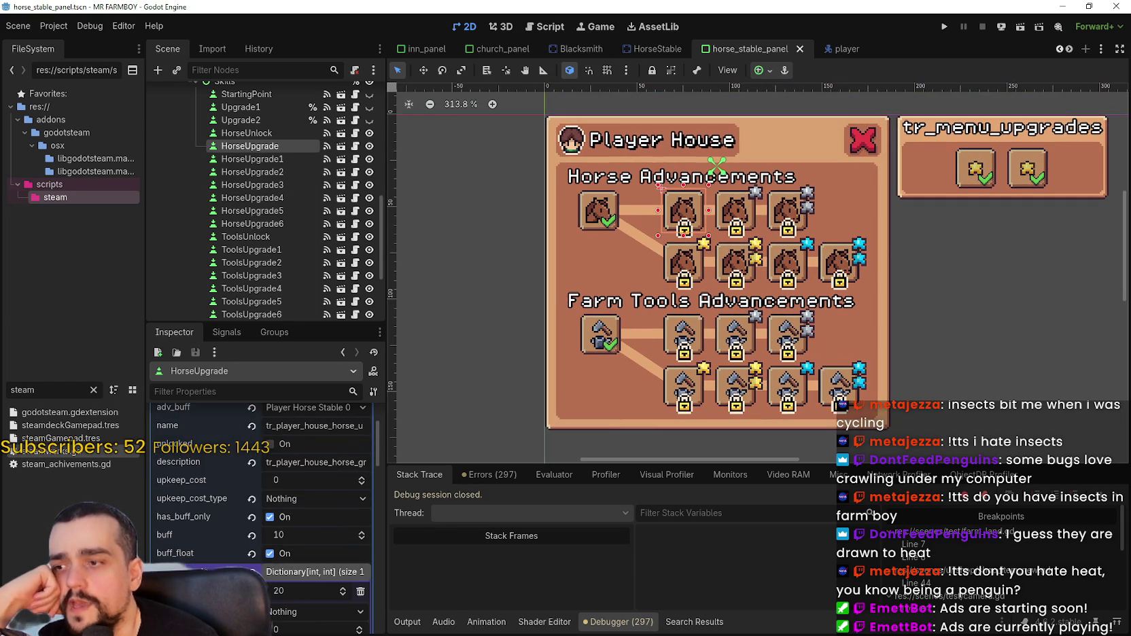
{"action": "scroll", "coordinate": [294, 571], "scroll_direction": "down", "scroll_amount": 3}
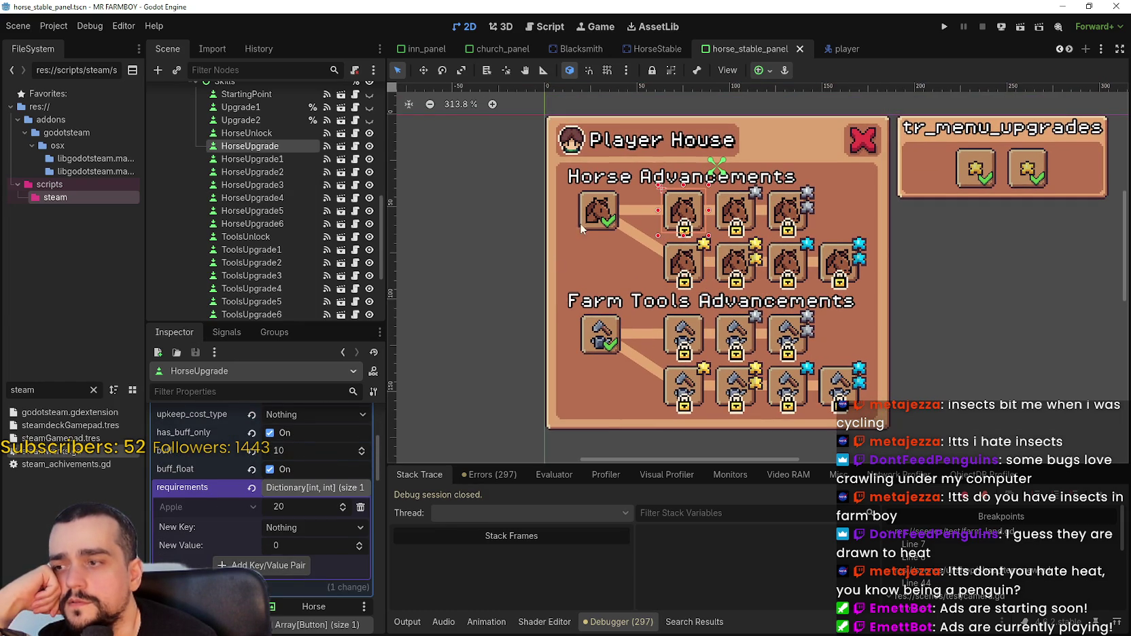
{"action": "left_click", "coordinate": [599, 222]}
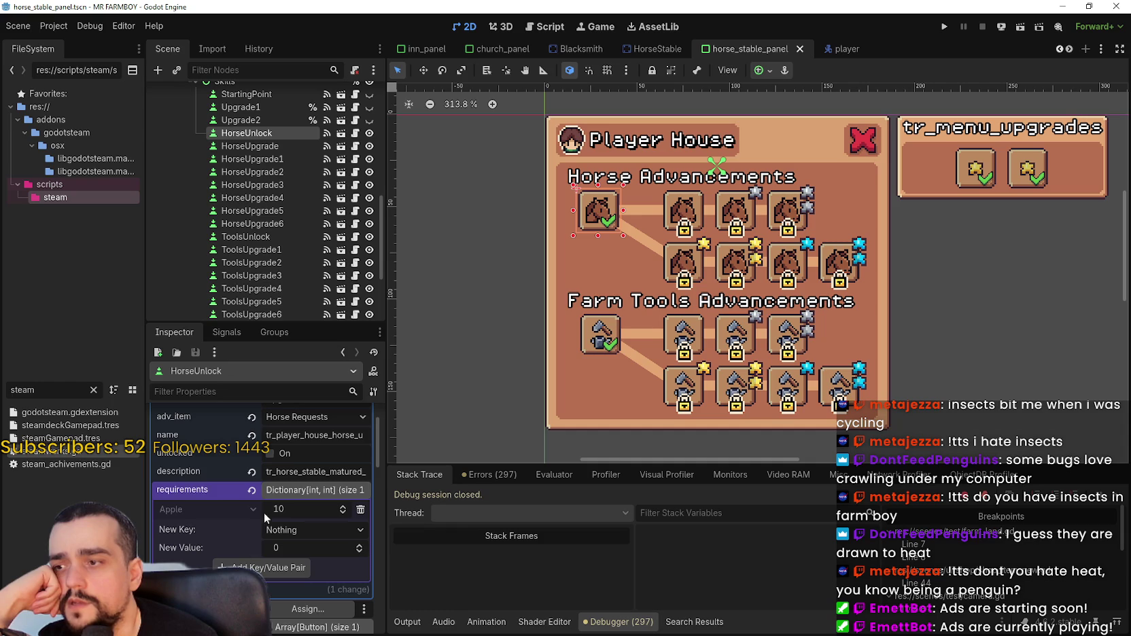
{"action": "left_click", "coordinate": [691, 204]}
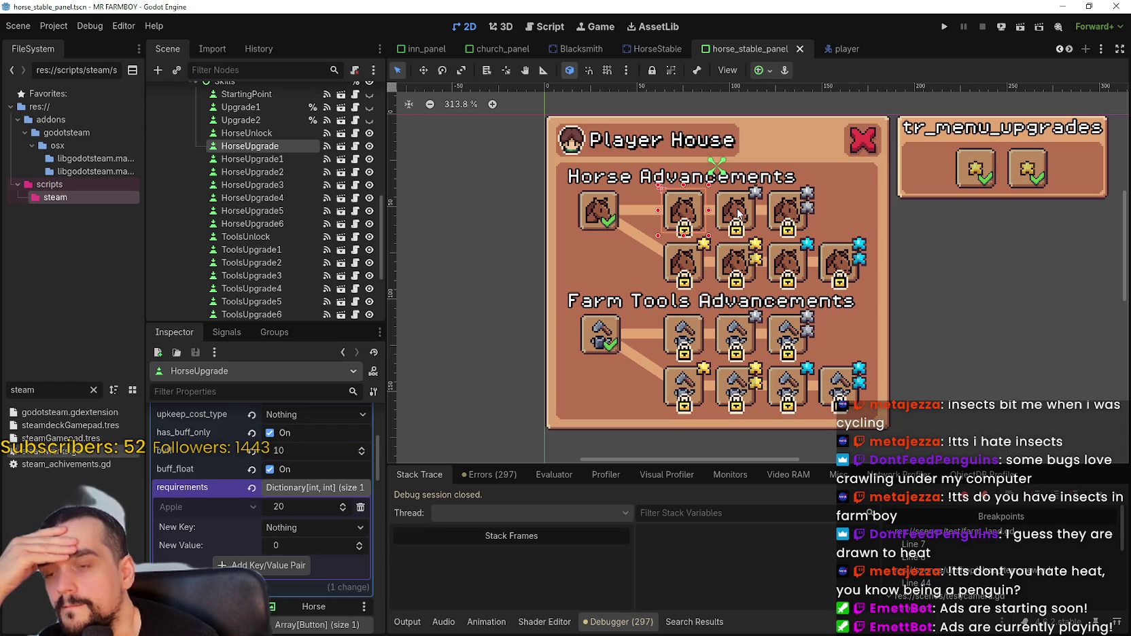
{"action": "left_click", "coordinate": [738, 332]}
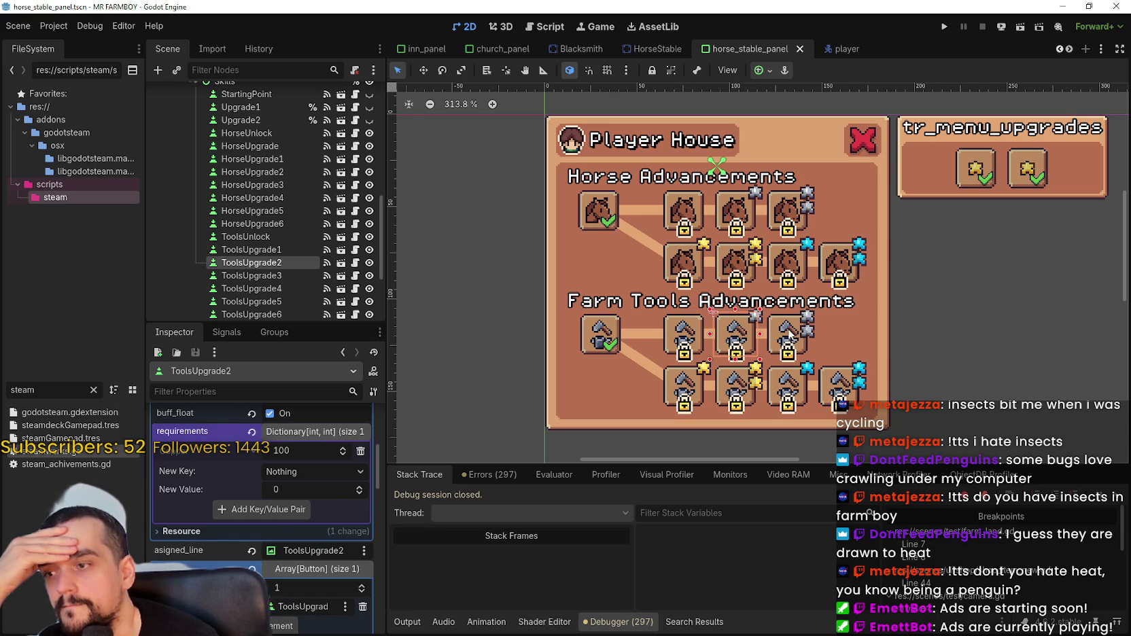
{"action": "left_click", "coordinate": [791, 336]}
{"action": "left_click", "coordinate": [679, 379]}
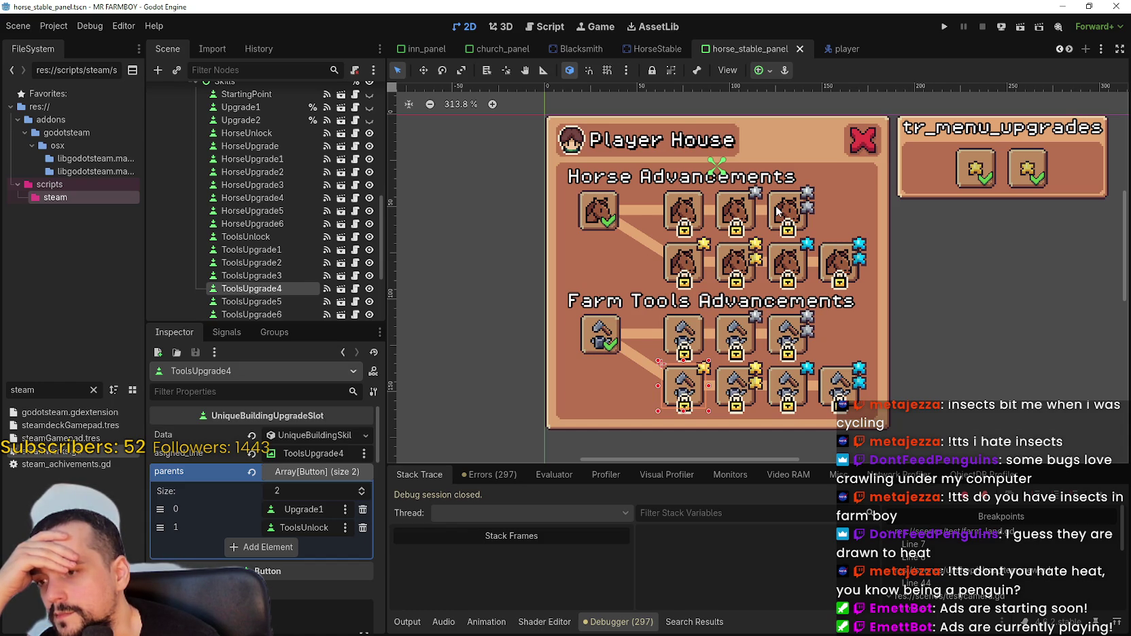
{"action": "left_click", "coordinate": [838, 263]}
{"action": "left_click", "coordinate": [316, 436]}
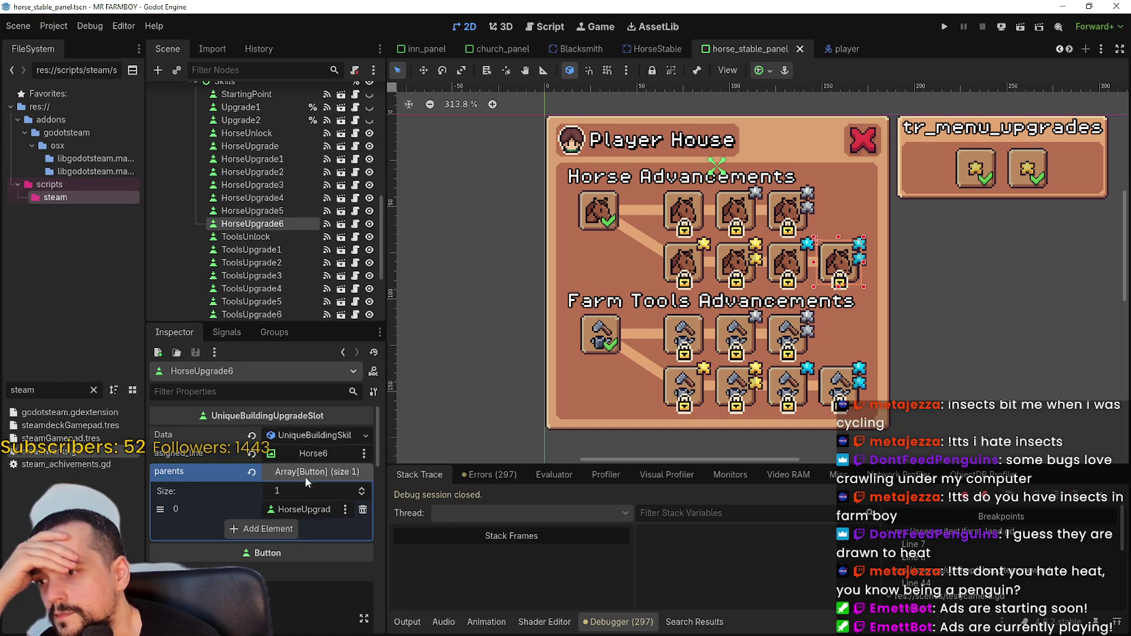
{"action": "scroll", "coordinate": [298, 534], "scroll_direction": "down", "scroll_amount": 2}
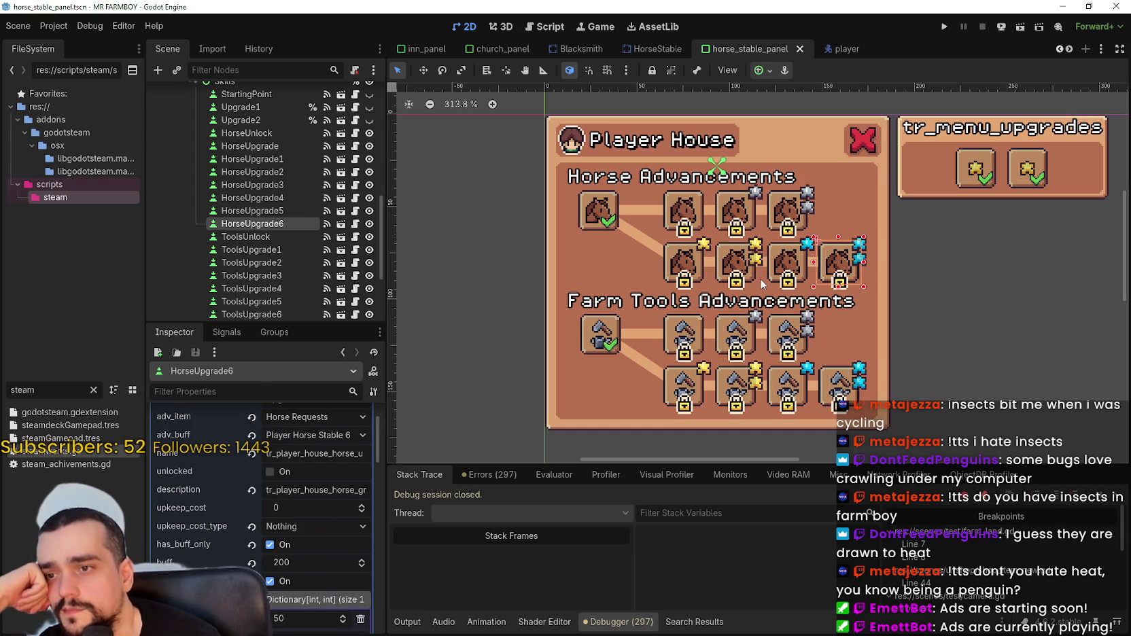
{"action": "scroll", "coordinate": [299, 552], "scroll_direction": "down", "scroll_amount": 2}
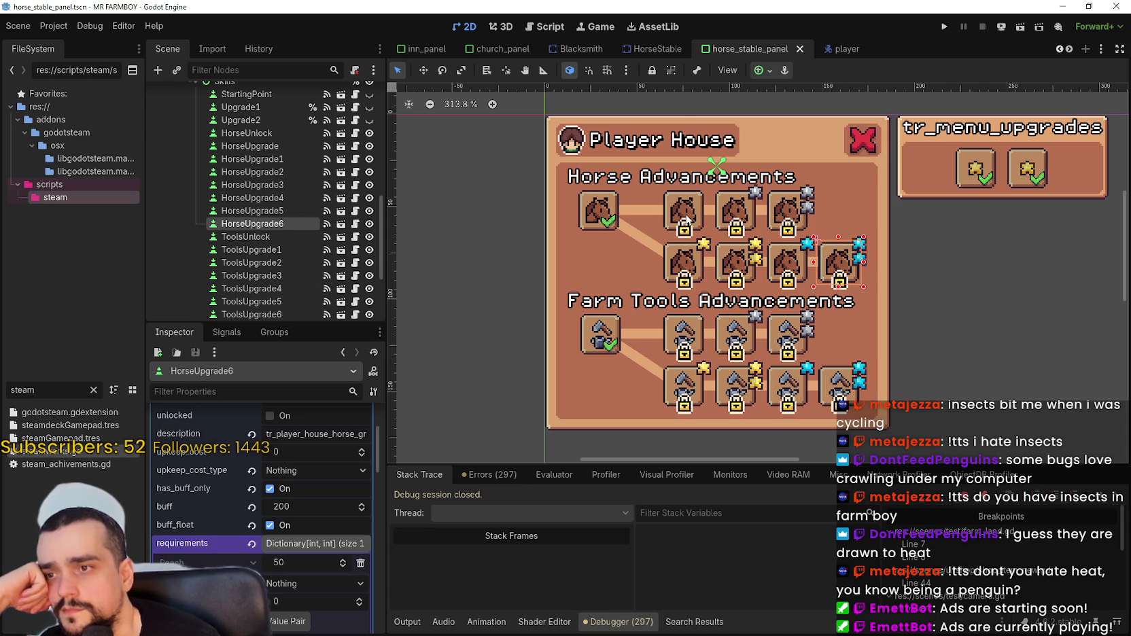
{"action": "left_click", "coordinate": [593, 217]}
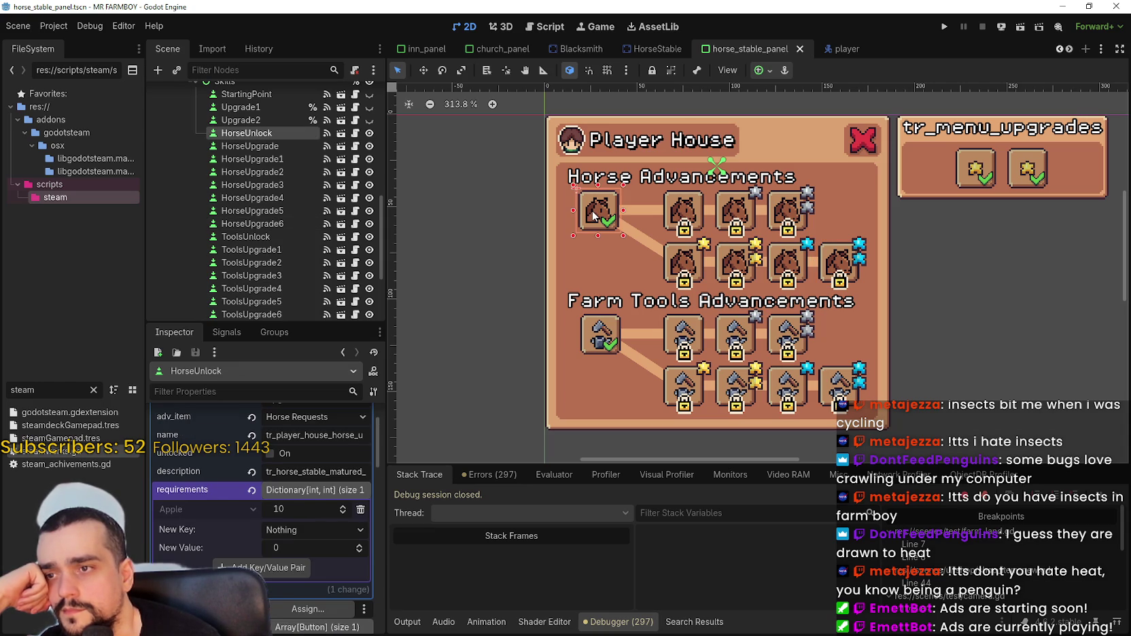
{"action": "left_click", "coordinate": [692, 210]}
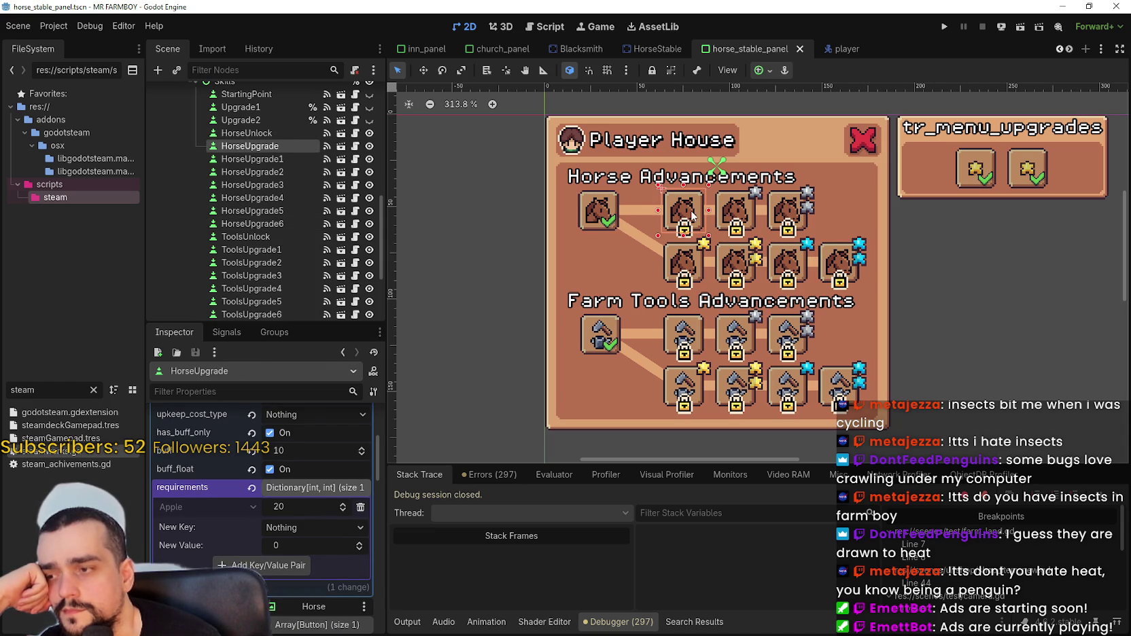
{"action": "left_click", "coordinate": [732, 213]}
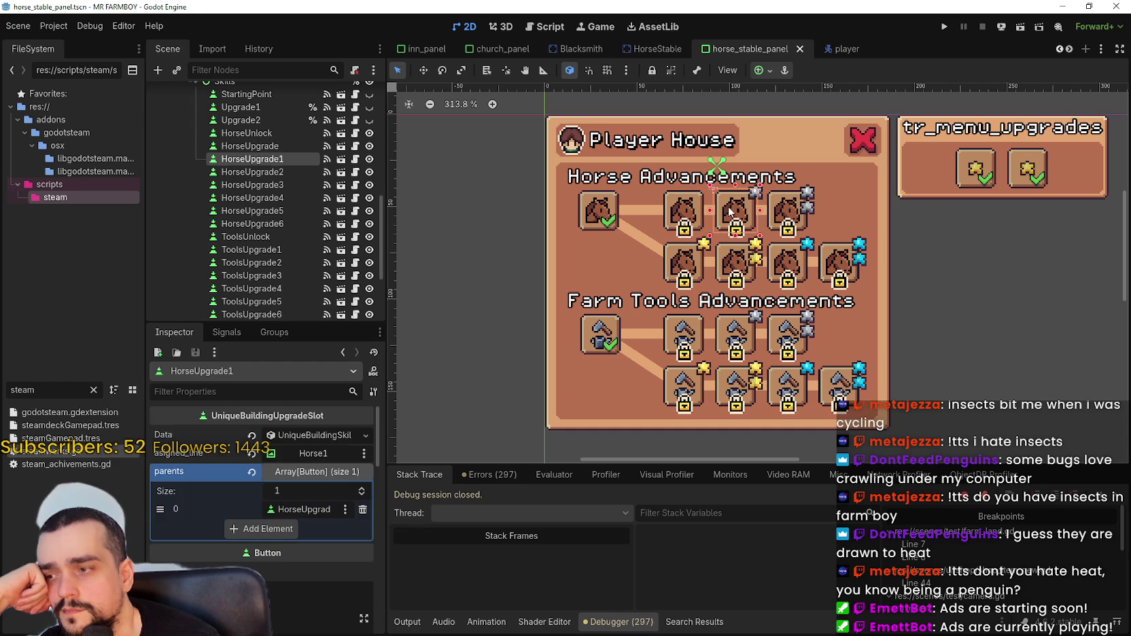
{"action": "scroll", "coordinate": [336, 615], "scroll_direction": "down", "scroll_amount": 5}
{"action": "scroll", "coordinate": [334, 602], "scroll_direction": "up", "scroll_amount": 7}
{"action": "scroll", "coordinate": [334, 599], "scroll_direction": "up", "scroll_amount": 1}
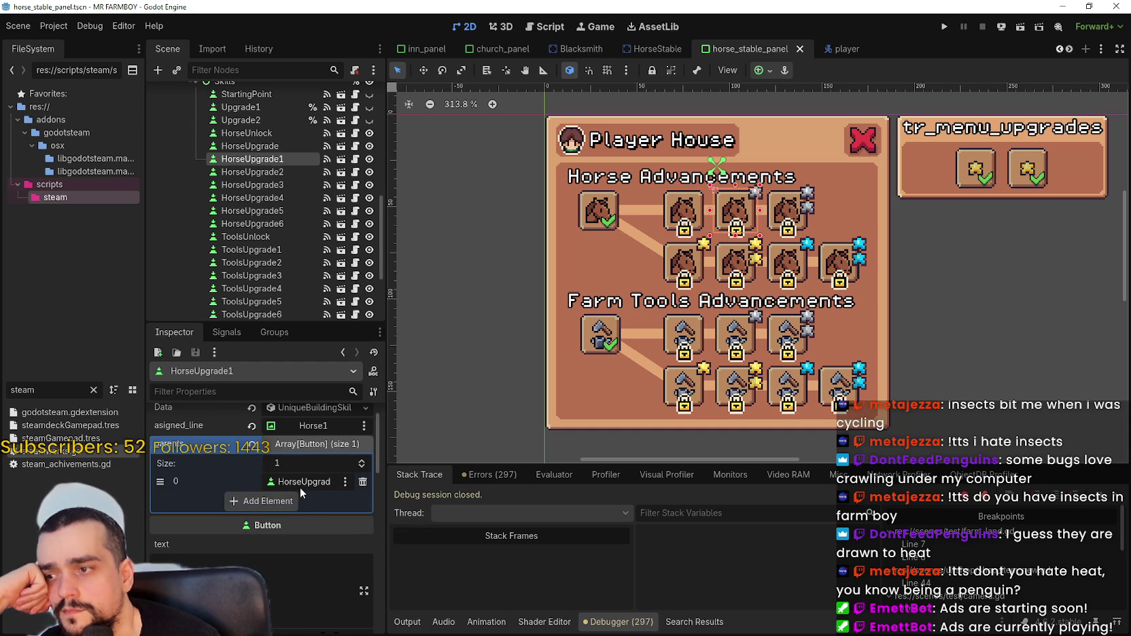
{"action": "scroll", "coordinate": [302, 548], "scroll_direction": "up", "scroll_amount": 1}
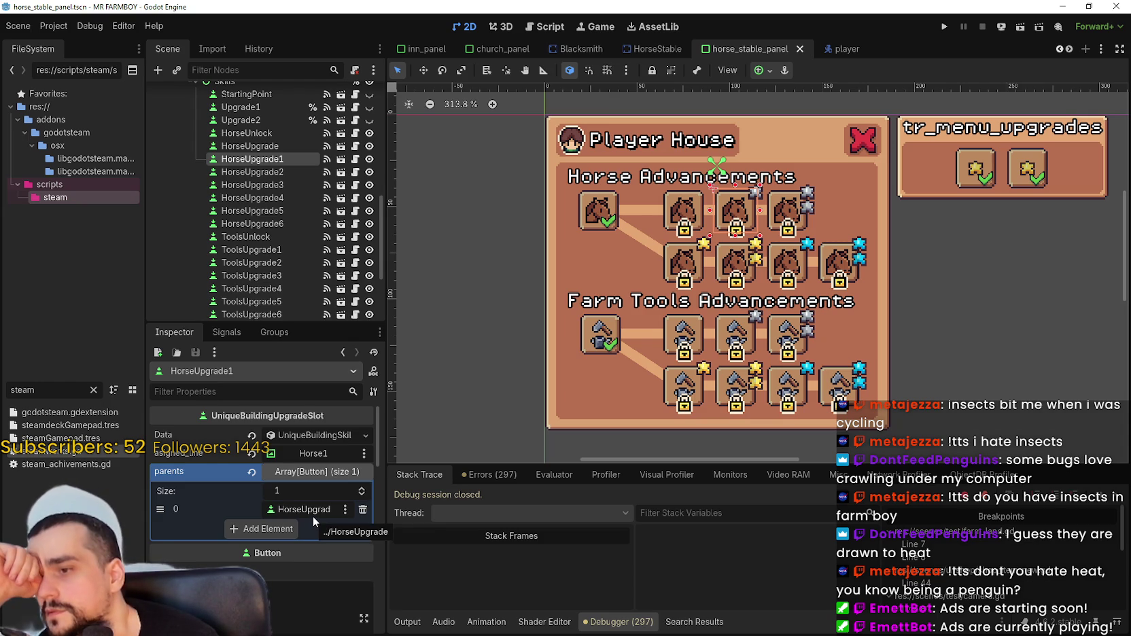
{"action": "scroll", "coordinate": [713, 246], "scroll_direction": "up", "scroll_amount": 3}
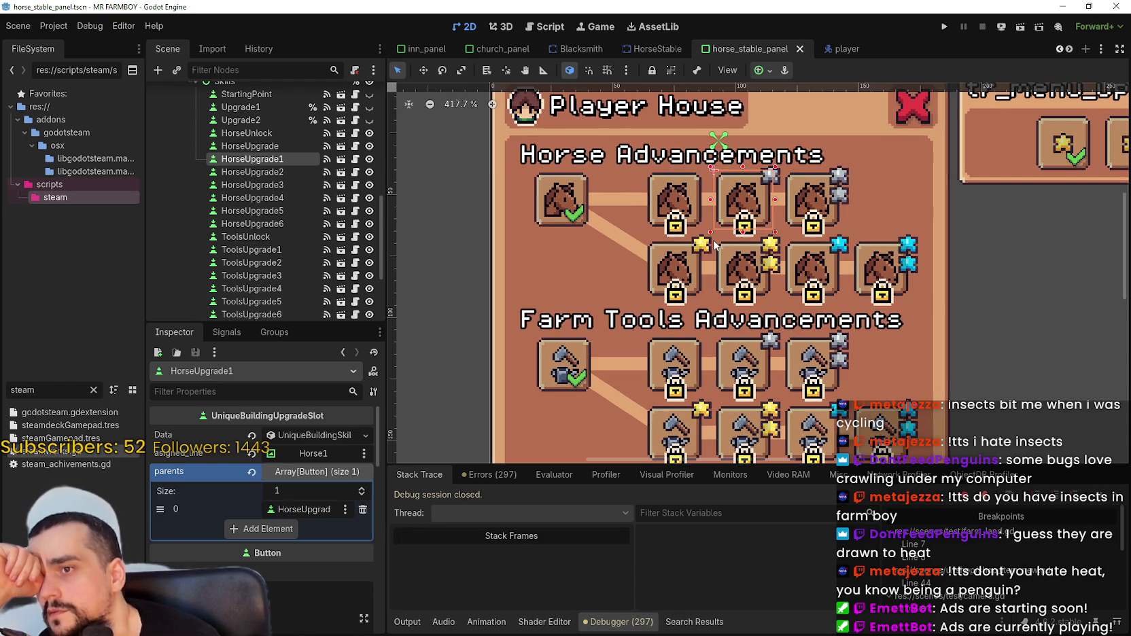
{"action": "scroll", "coordinate": [714, 244], "scroll_direction": "down", "scroll_amount": 3}
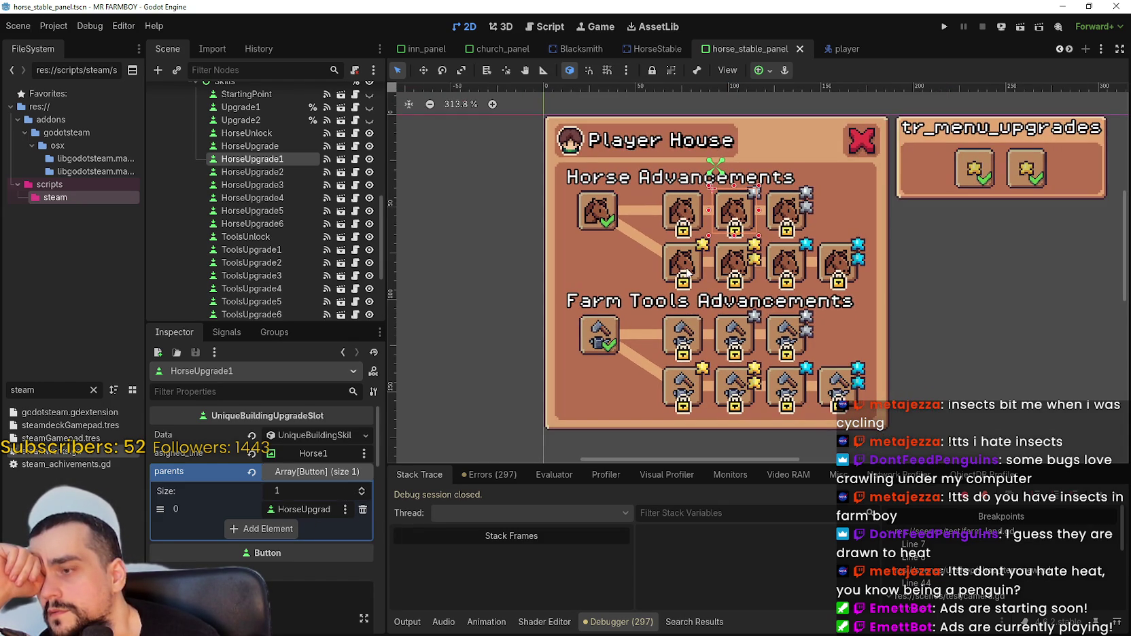
{"action": "left_click", "coordinate": [695, 266]}
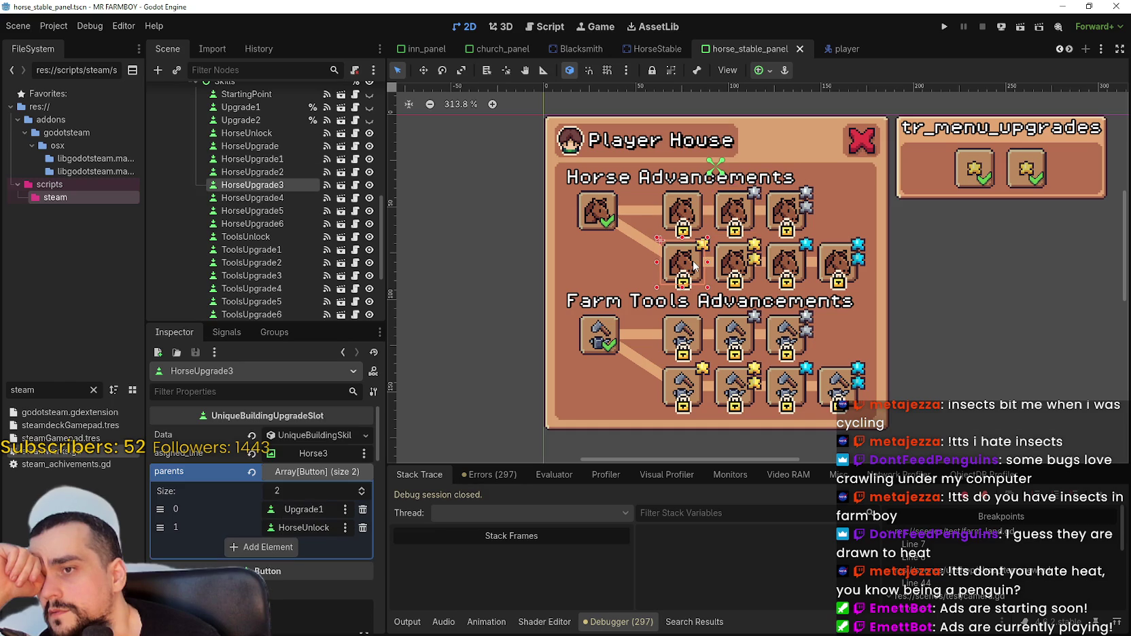
{"action": "scroll", "coordinate": [327, 482], "scroll_direction": "down", "scroll_amount": 3}
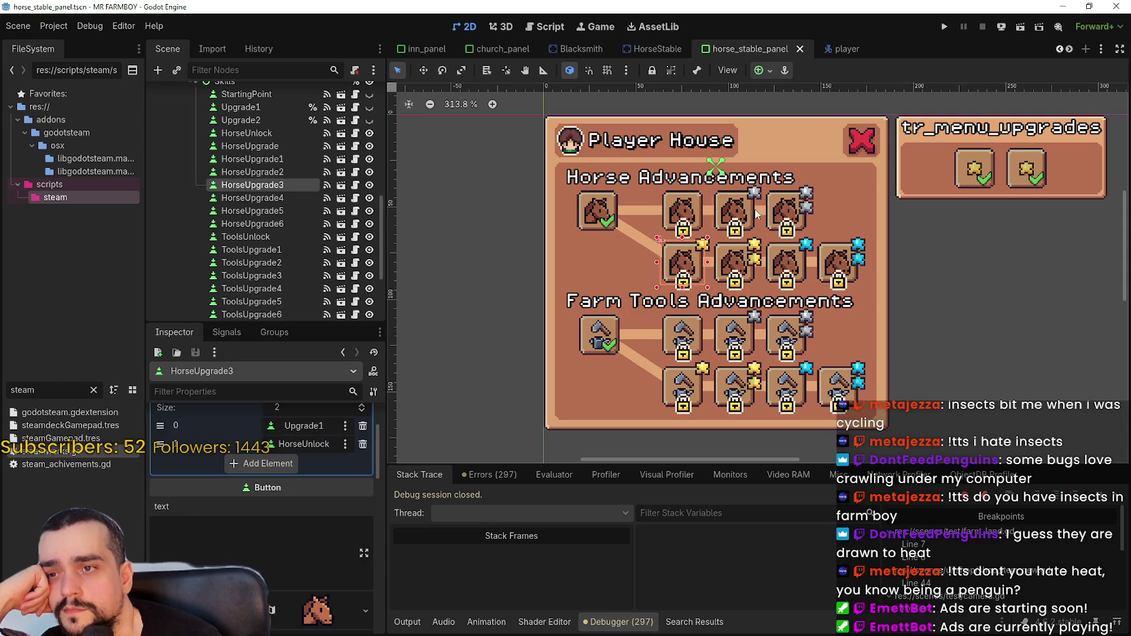
{"action": "left_click", "coordinate": [743, 216]}
{"action": "left_click", "coordinate": [738, 215]}
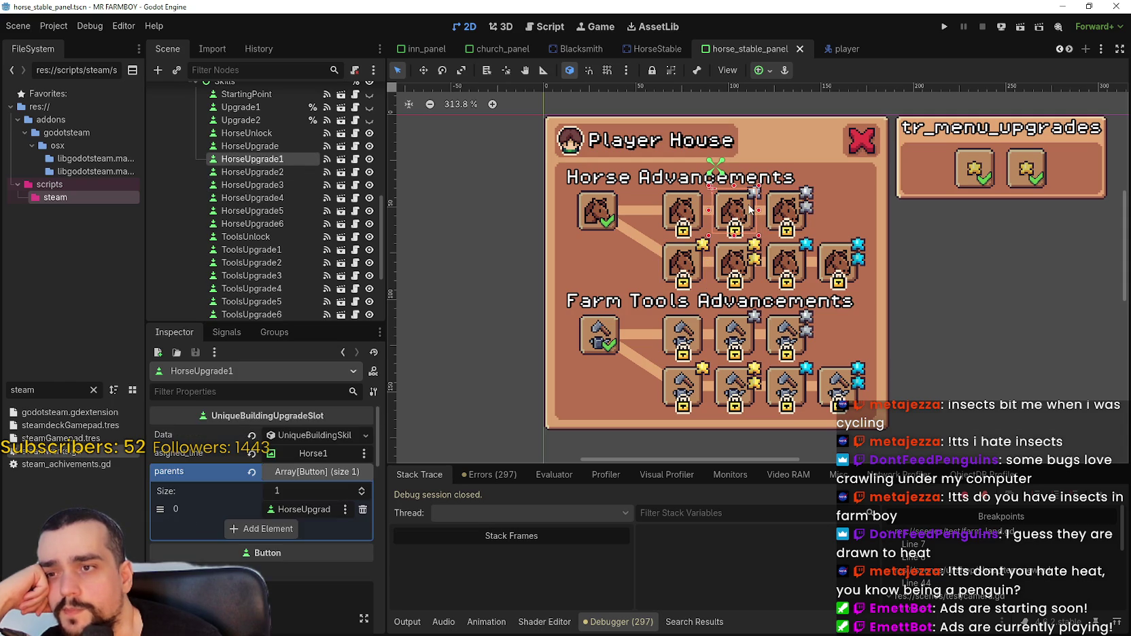
{"action": "left_click", "coordinate": [687, 221]}
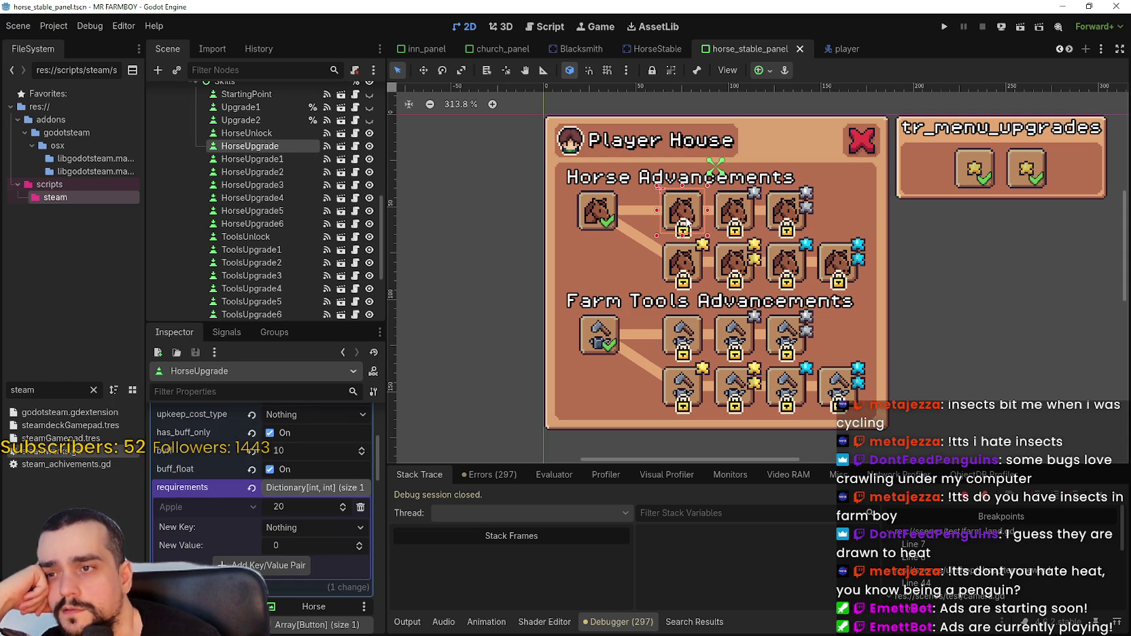
{"action": "scroll", "coordinate": [322, 526], "scroll_direction": "down", "scroll_amount": 2}
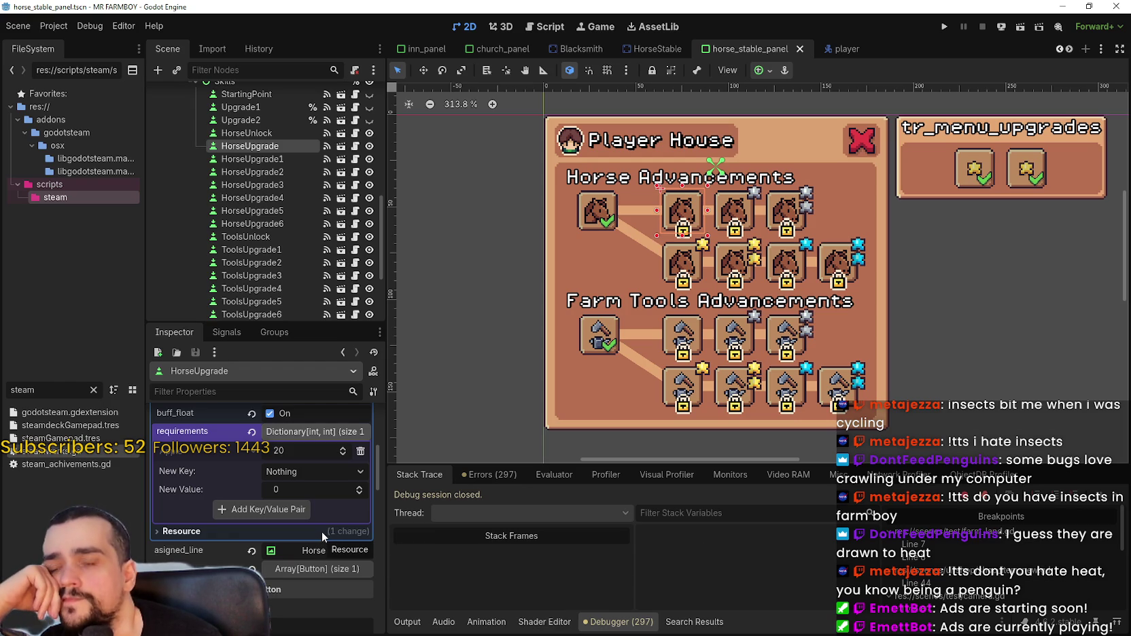
{"action": "scroll", "coordinate": [754, 148], "scroll_direction": "up", "scroll_amount": 1}
{"action": "scroll", "coordinate": [748, 145], "scroll_direction": "up", "scroll_amount": 2}
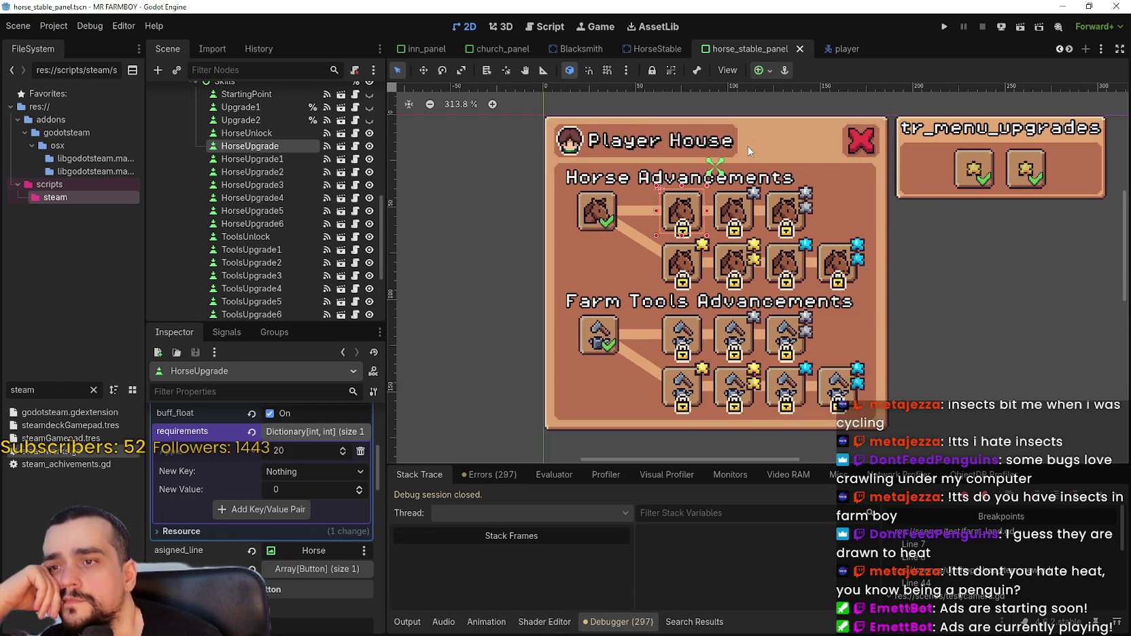
{"action": "scroll", "coordinate": [727, 221], "scroll_direction": "up", "scroll_amount": 1}
{"action": "scroll", "coordinate": [728, 222], "scroll_direction": "down", "scroll_amount": 4}
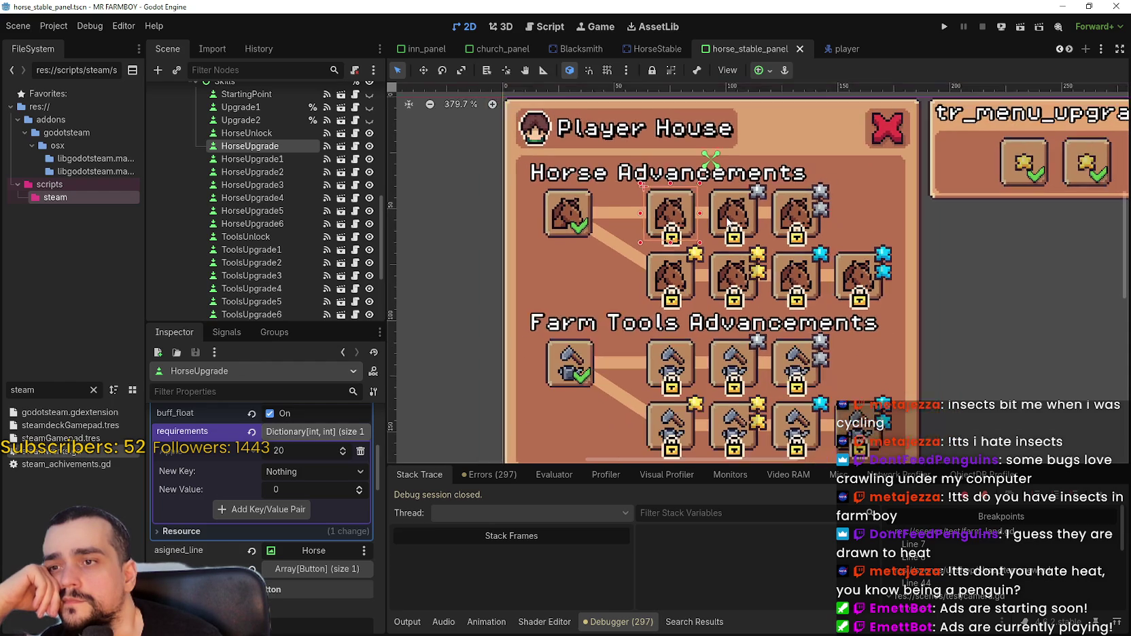
{"action": "scroll", "coordinate": [323, 503], "scroll_direction": "up", "scroll_amount": 3}
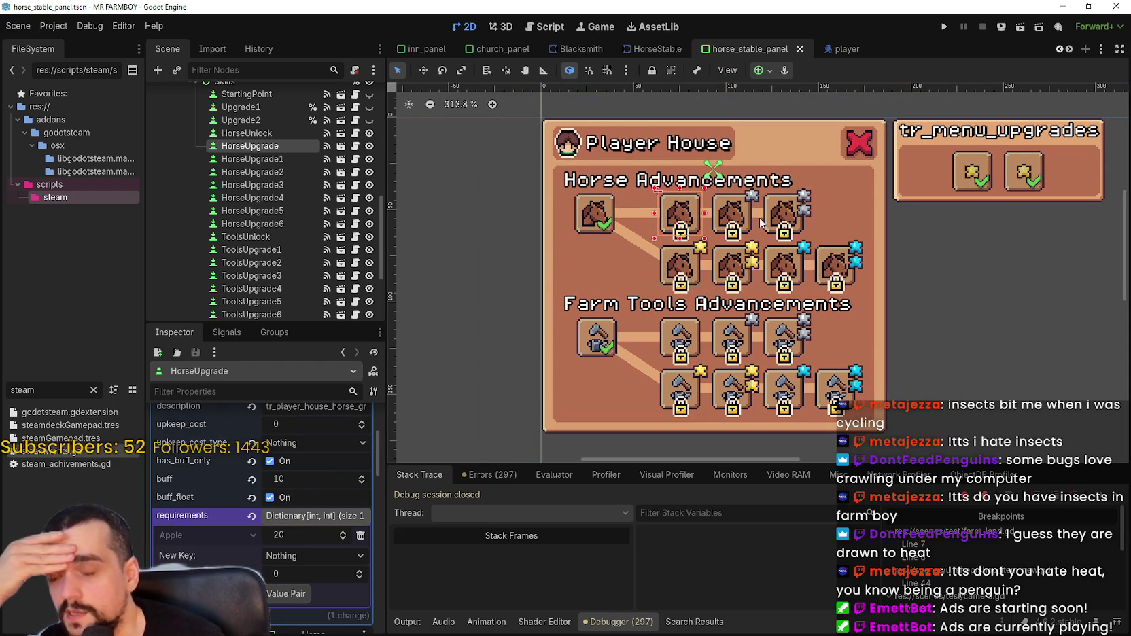
{"action": "key", "text": "Down"}
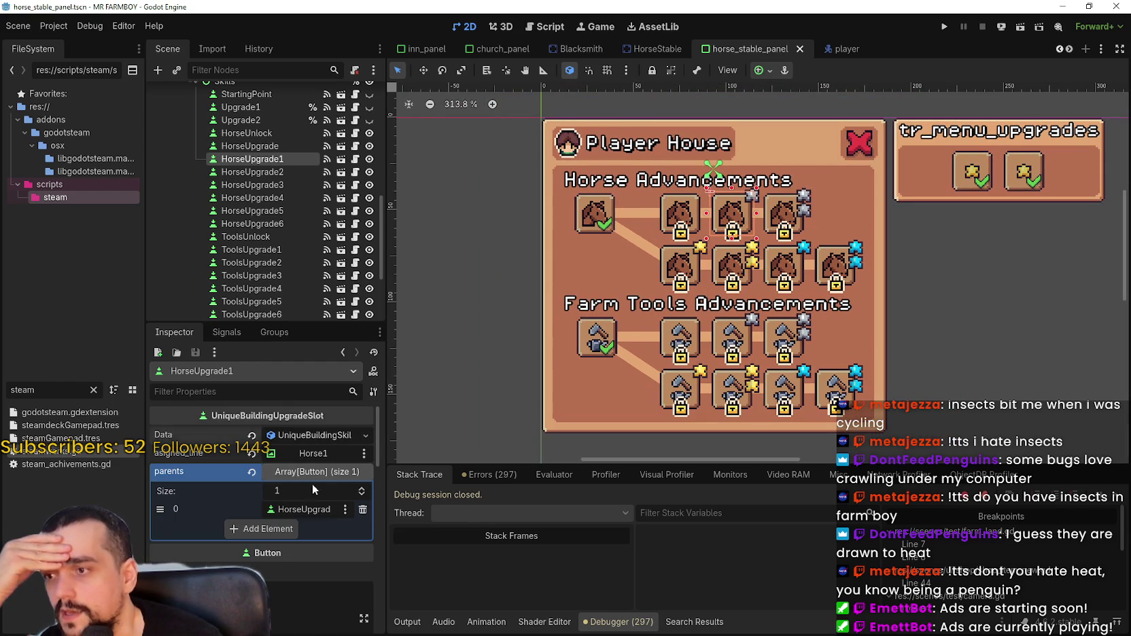
{"action": "scroll", "coordinate": [321, 529], "scroll_direction": "up", "scroll_amount": 5}
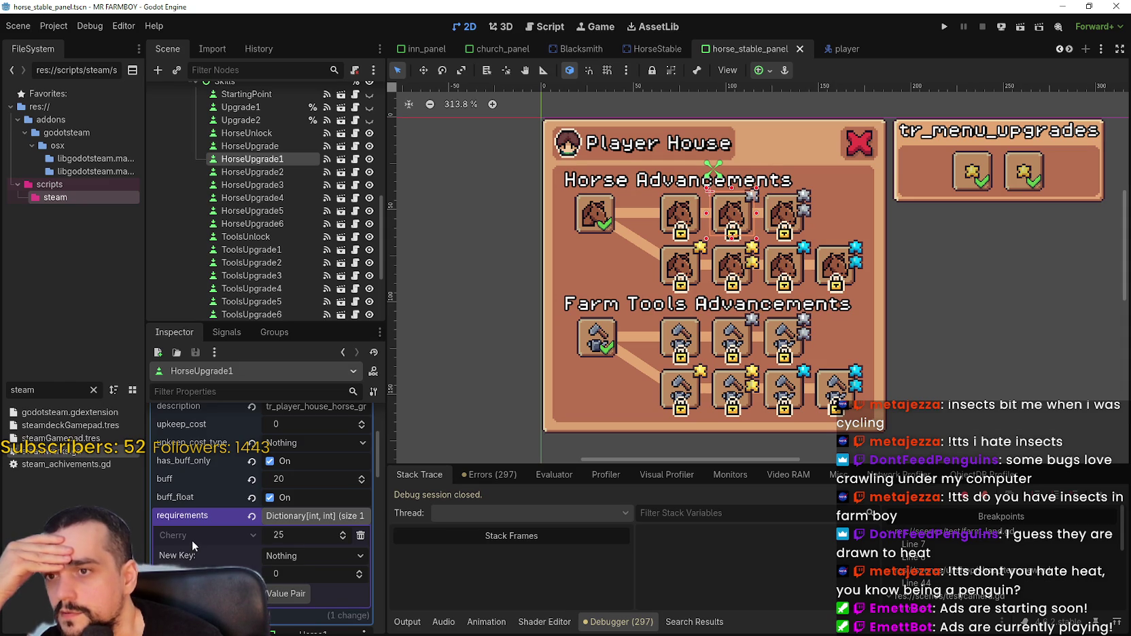
{"action": "left_click", "coordinate": [765, 227]}
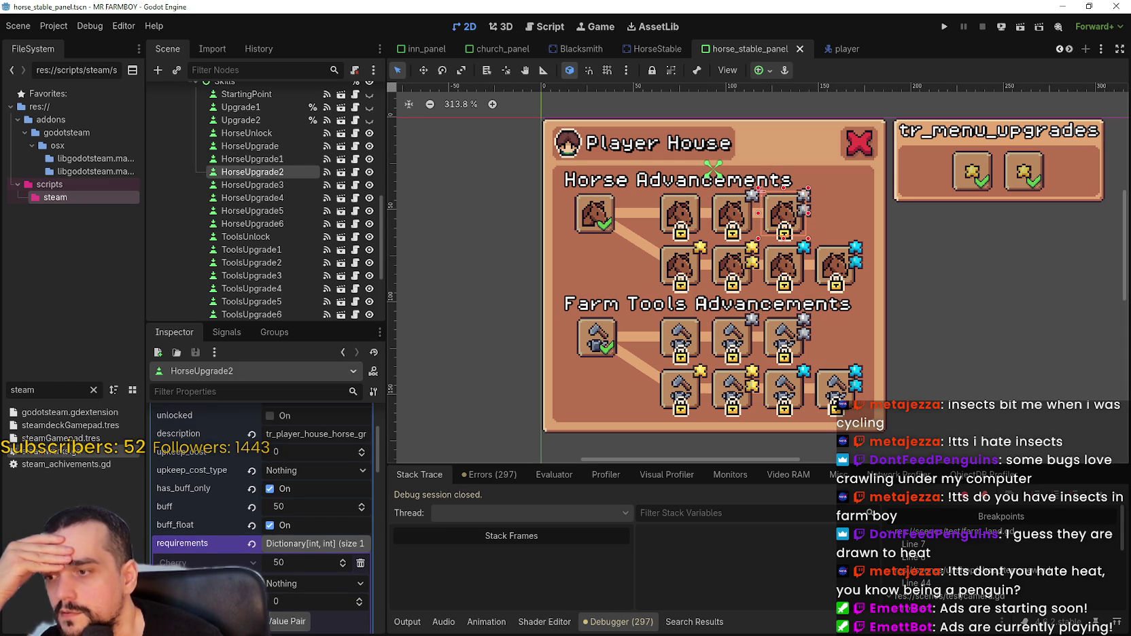
{"action": "left_click", "coordinate": [733, 229]}
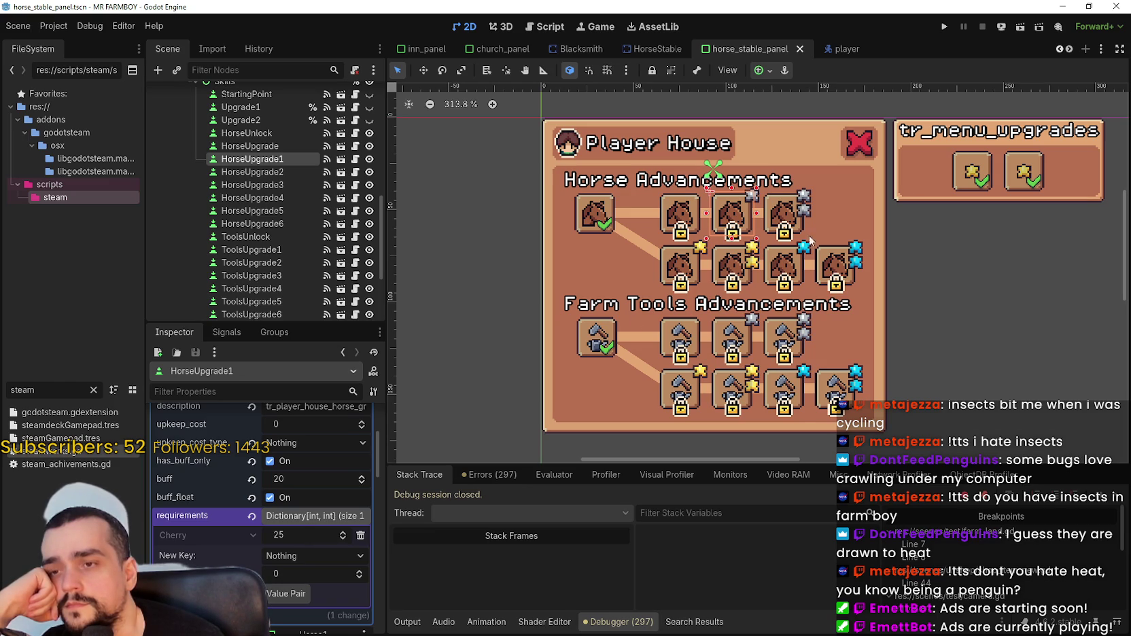
{"action": "left_click", "coordinate": [948, 27]}
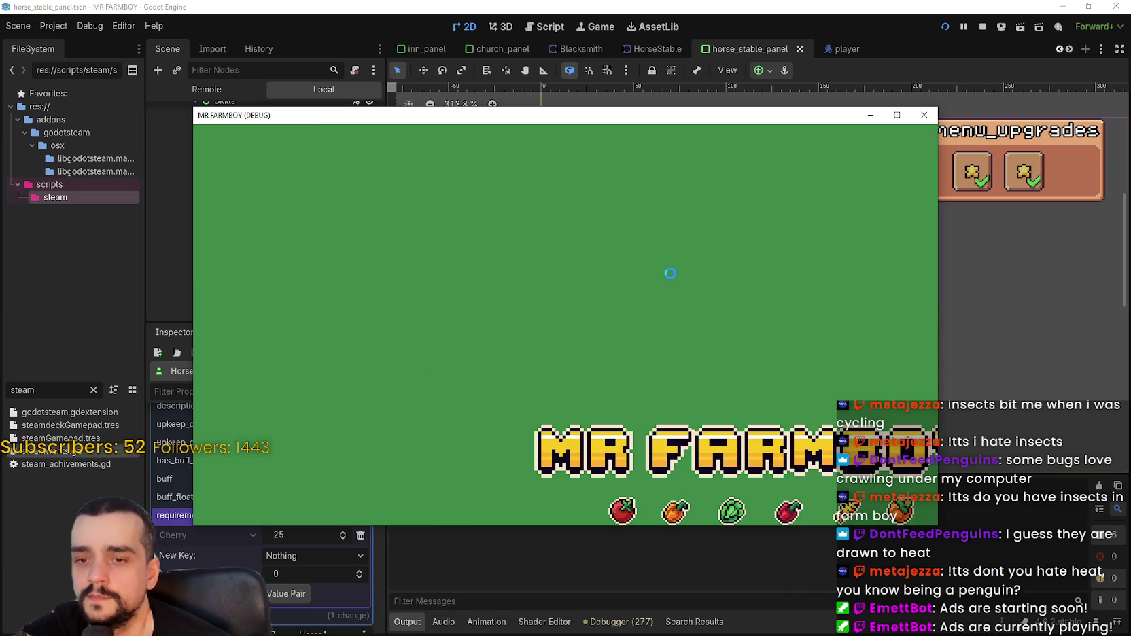
Maximize the game window, create and confirm a new save, and dismiss the King's letter.
{"action": "double_click", "coordinate": [896, 110]}
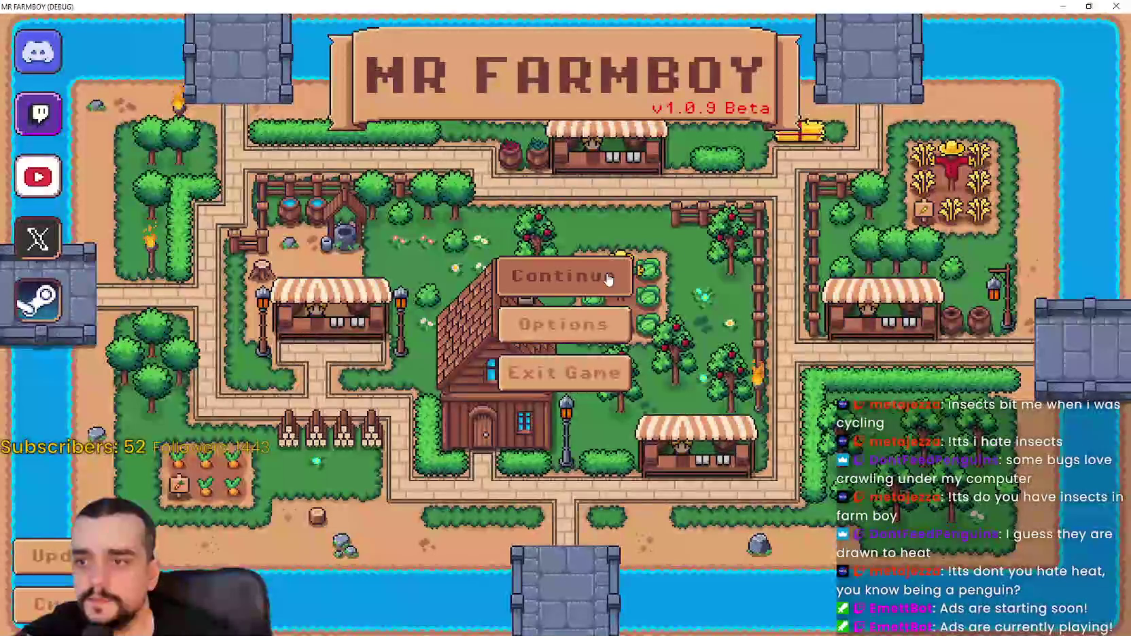
{"action": "left_click", "coordinate": [598, 275]}
{"action": "scroll", "coordinate": [605, 313], "scroll_direction": "down", "scroll_amount": 5}
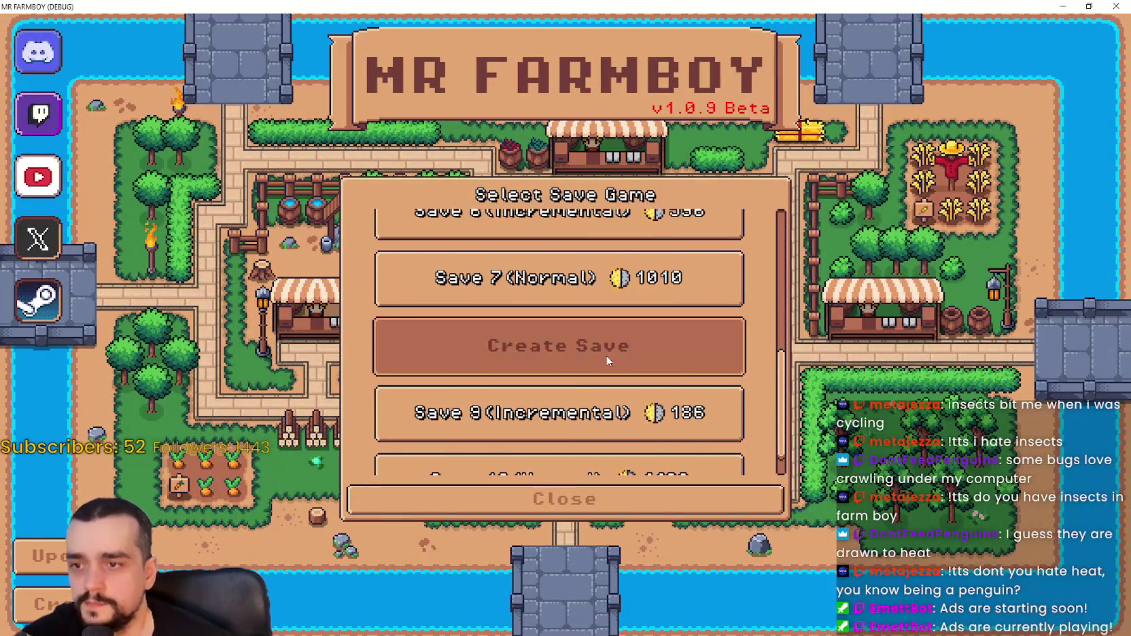
{"action": "left_click", "coordinate": [606, 367]}
{"action": "left_click", "coordinate": [485, 486]}
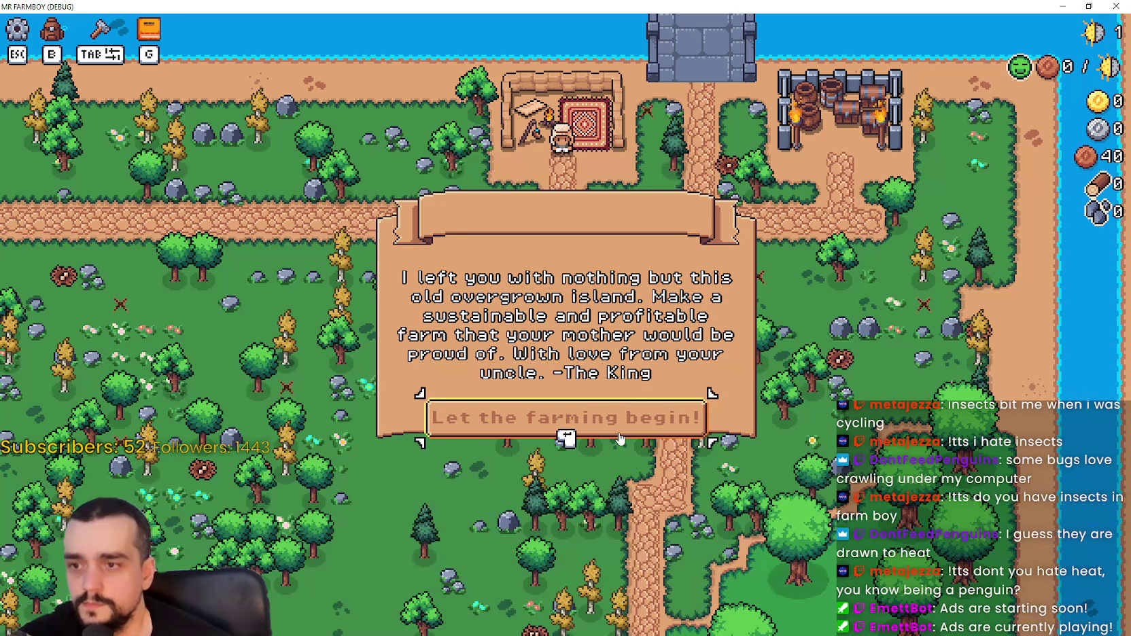
{"action": "left_click", "coordinate": [623, 425]}
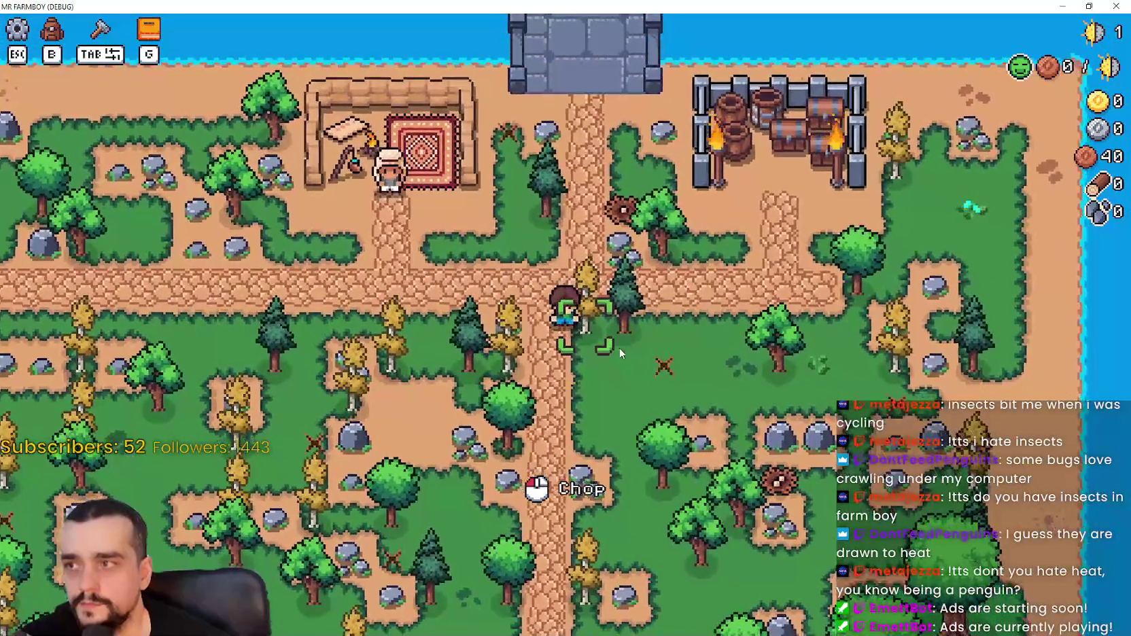
Open Advancements with G and complete the Resources advancement.
{"action": "key", "text": "g"}
{"action": "mouse_move", "coordinate": [469, 355]}
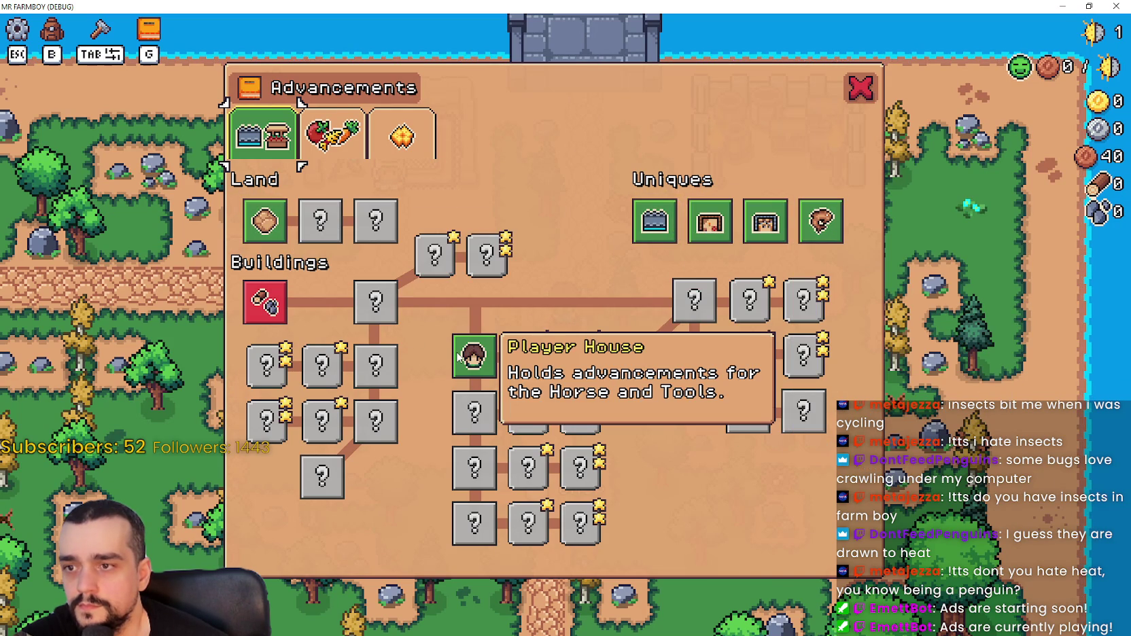
{"action": "left_click", "coordinate": [325, 142]}
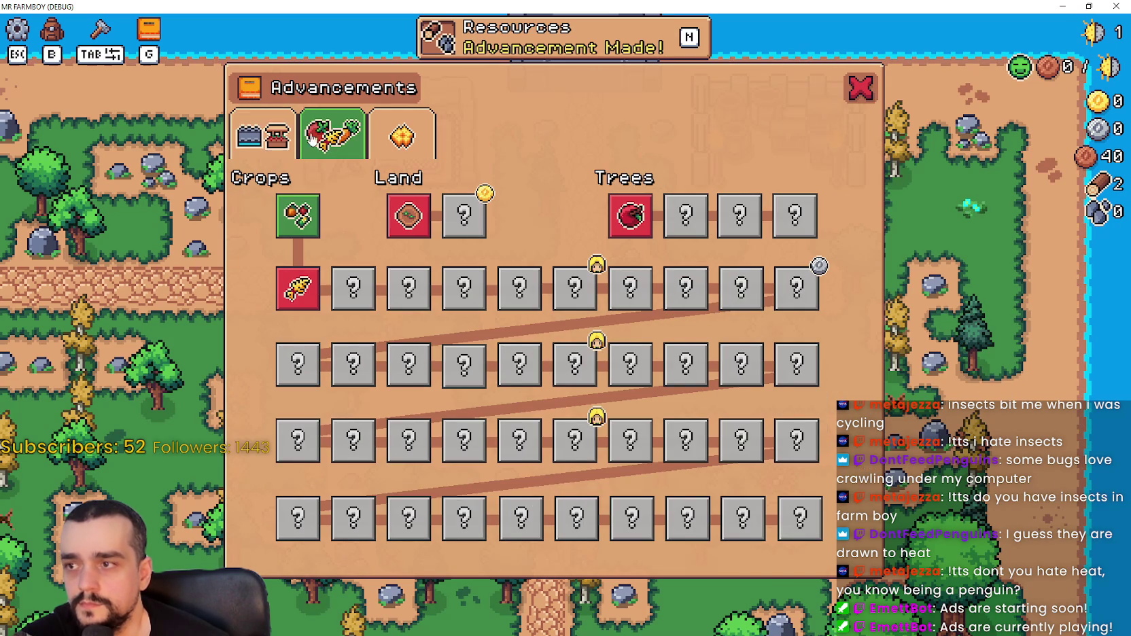
{"action": "left_click", "coordinate": [287, 145]}
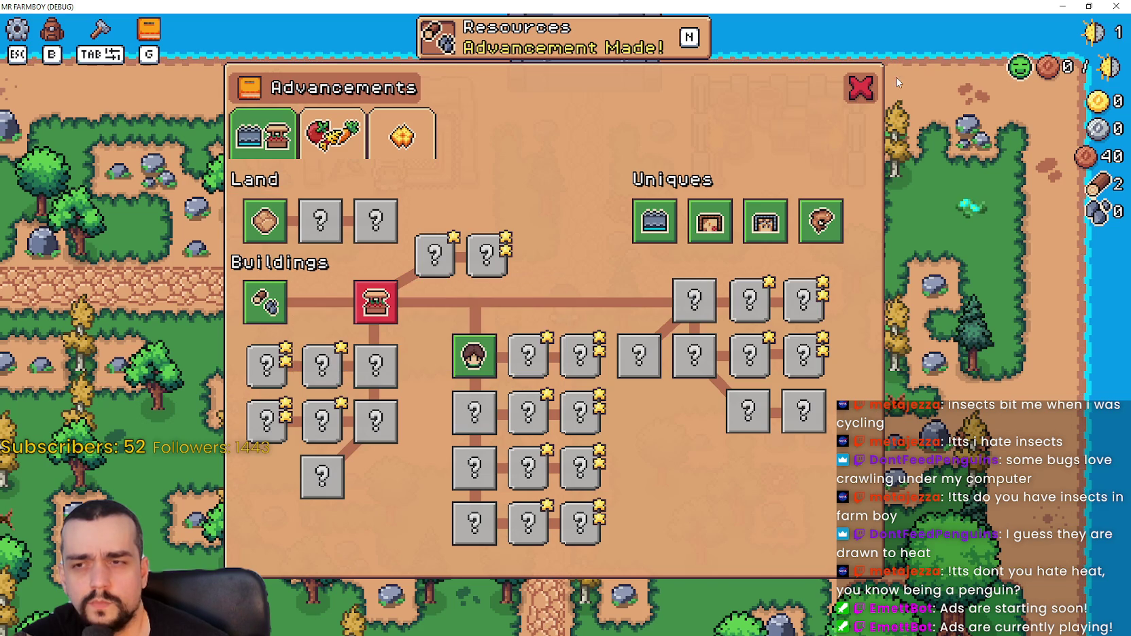
{"action": "left_click", "coordinate": [860, 87]}
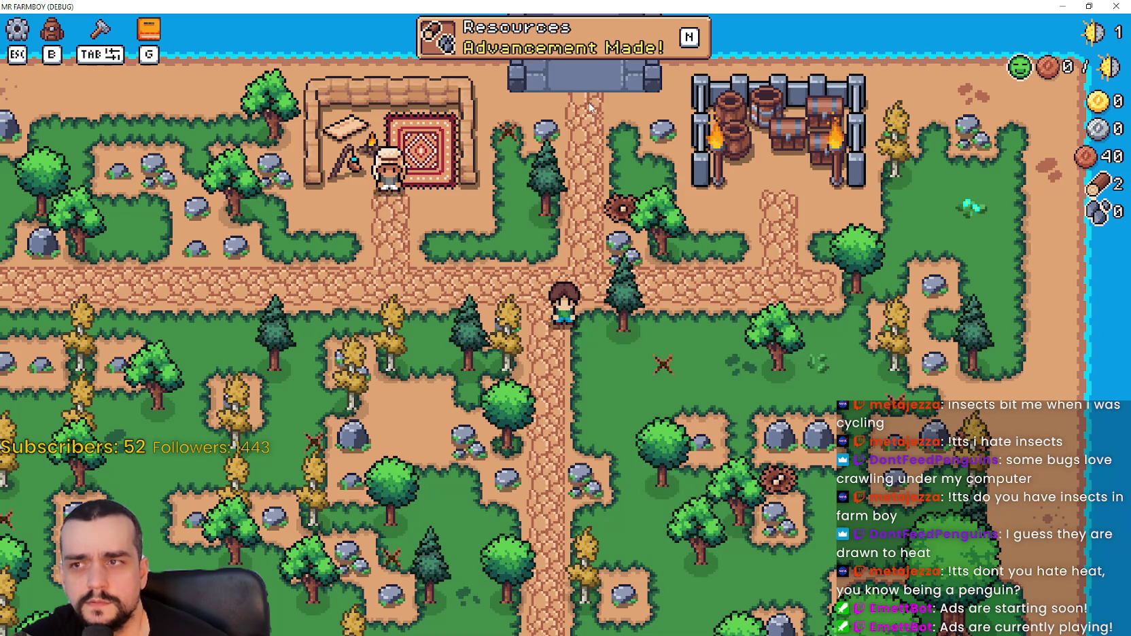
Reopen Advancements from the notification, browse the crops and third tabs, then close it.
{"action": "left_click", "coordinate": [520, 35]}
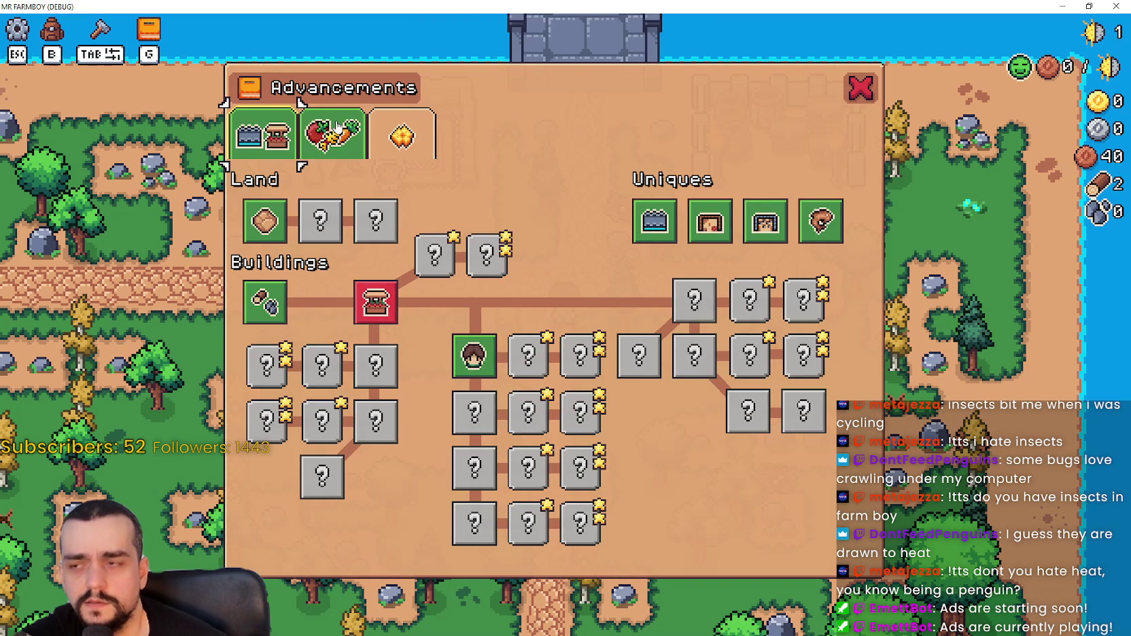
{"action": "left_click", "coordinate": [329, 135]}
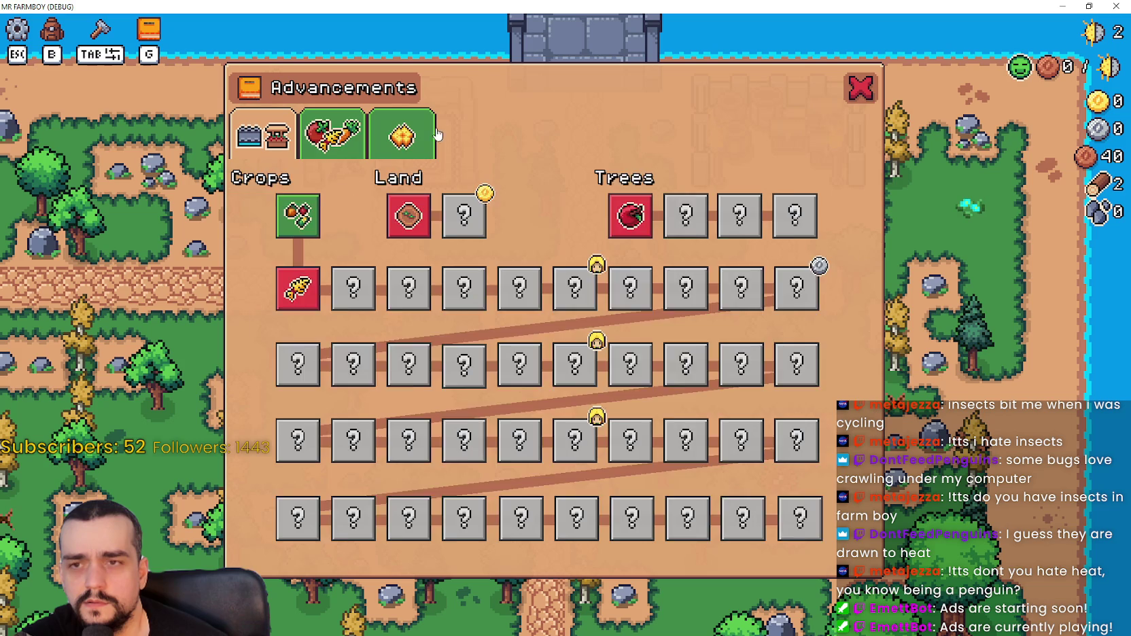
{"action": "left_click", "coordinate": [401, 136]}
{"action": "left_click", "coordinate": [861, 87]}
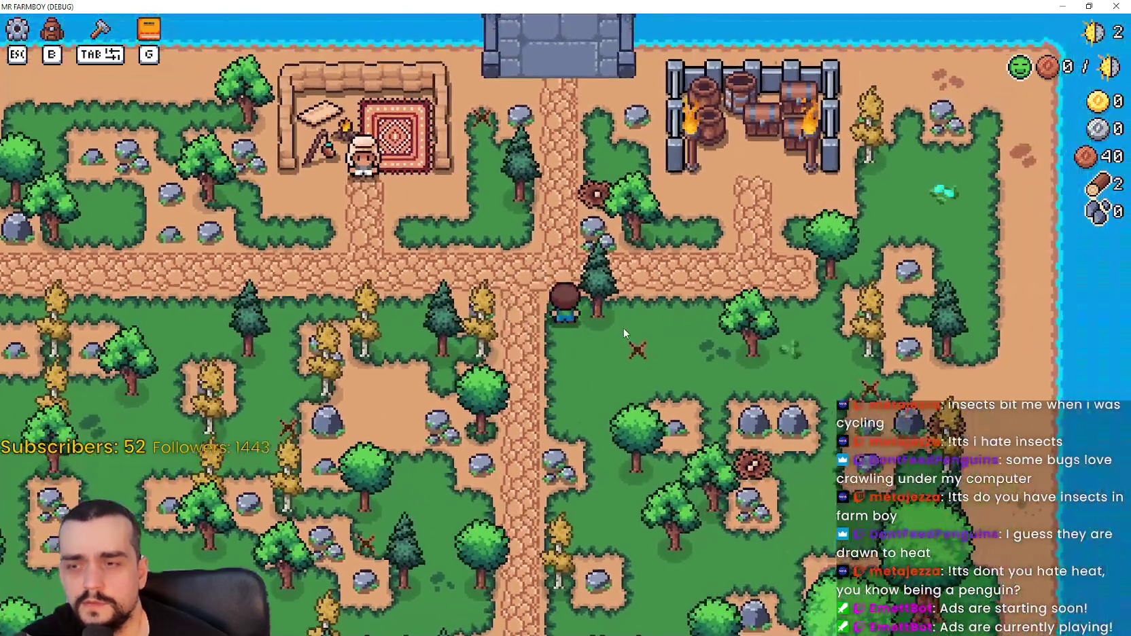
Chop the trees and mine the rocks along the path down toward the farmhouse.
{"action": "key", "text": "d"}
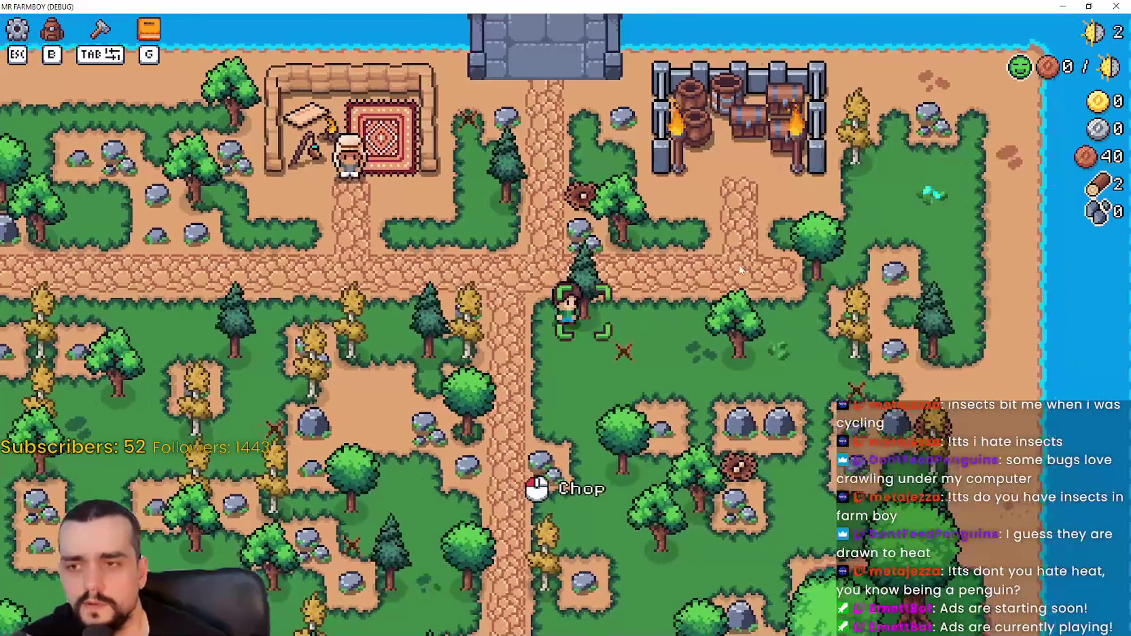
{"action": "key", "text": "b"}
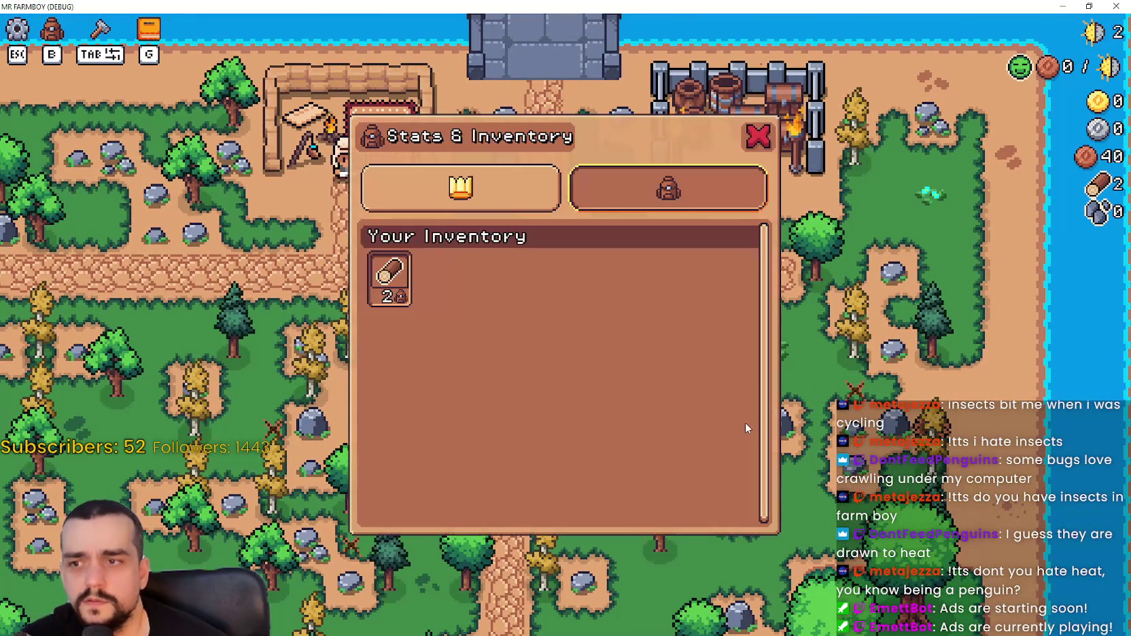
{"action": "key", "text": "b"}
{"action": "left_click", "coordinate": [663, 408]}
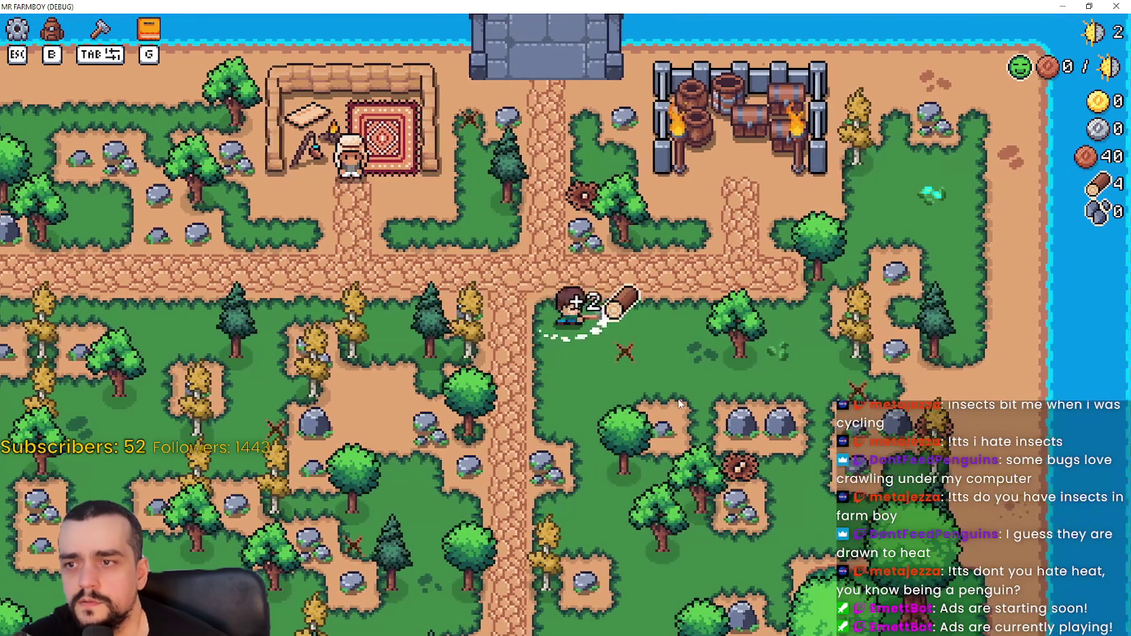
{"action": "key", "text": "s"}
{"action": "left_click", "coordinate": [679, 399]}
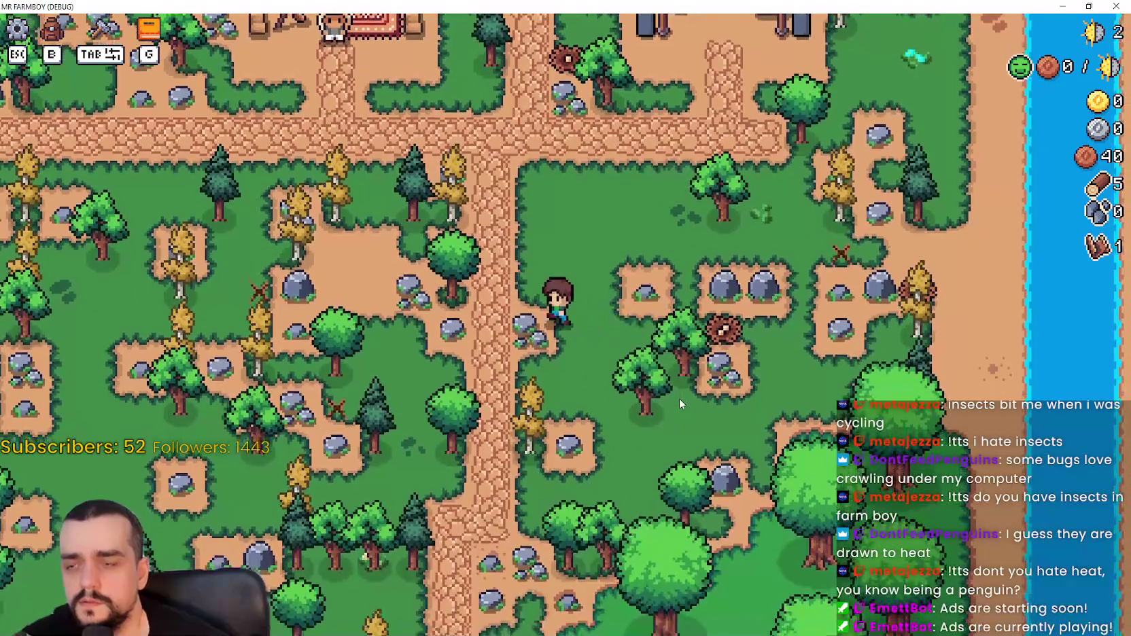
{"action": "left_click", "coordinate": [678, 398]}
{"action": "key", "text": "s"}
{"action": "left_click", "coordinate": [678, 399]}
{"action": "key", "text": "s"}
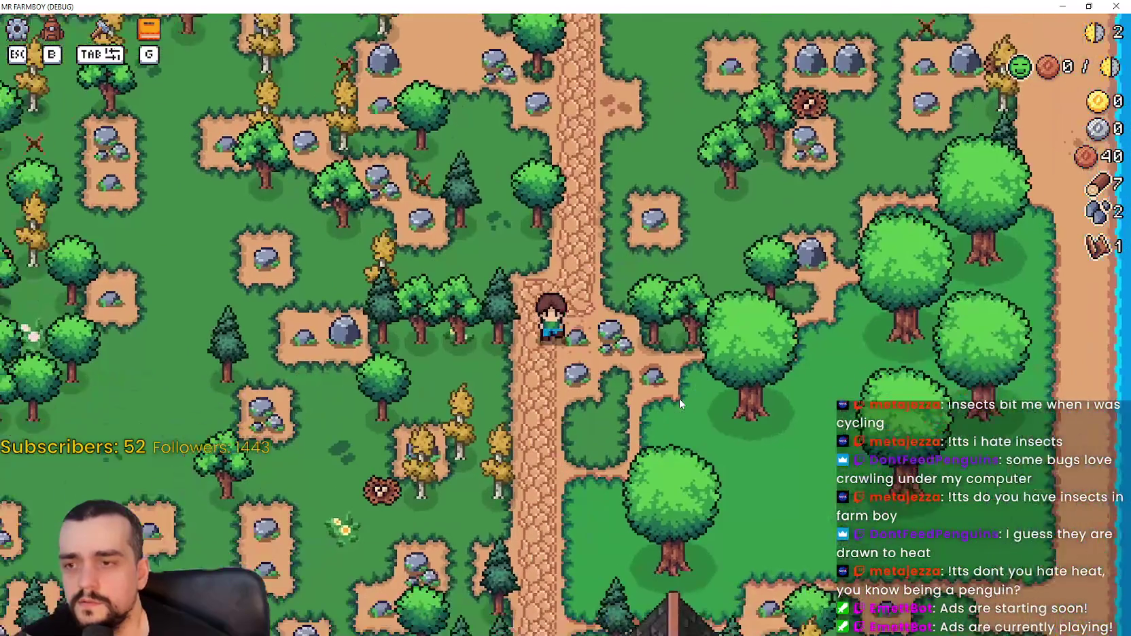
{"action": "left_click", "coordinate": [679, 398]}
{"action": "key", "text": "s"}
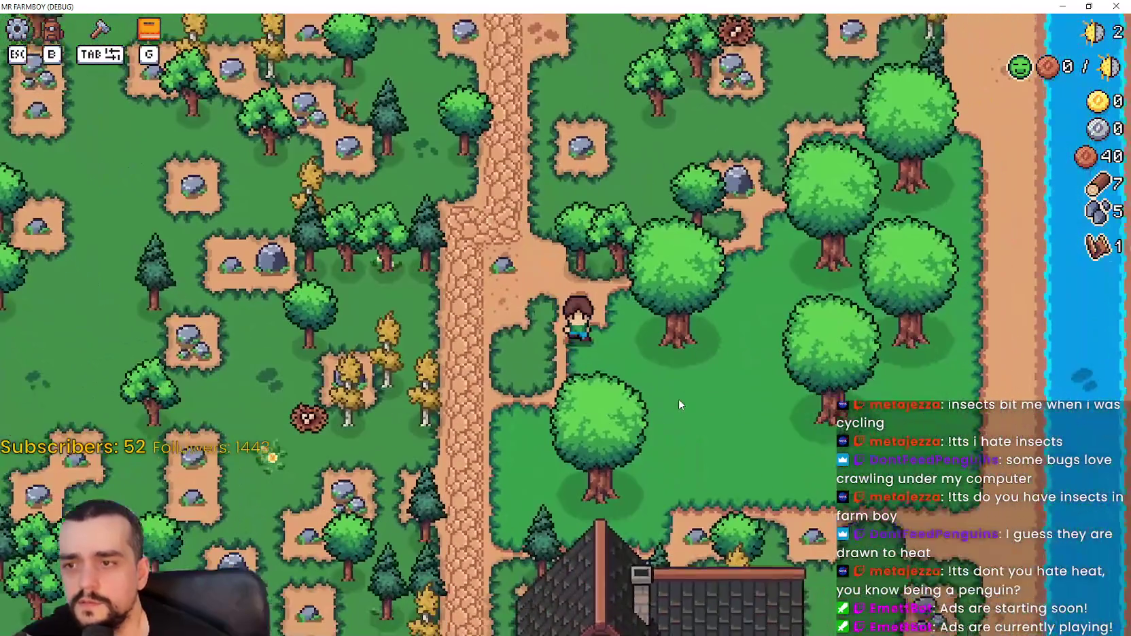
{"action": "key", "text": "w"}
{"action": "left_click", "coordinate": [679, 398]}
{"action": "left_click", "coordinate": [678, 398]}
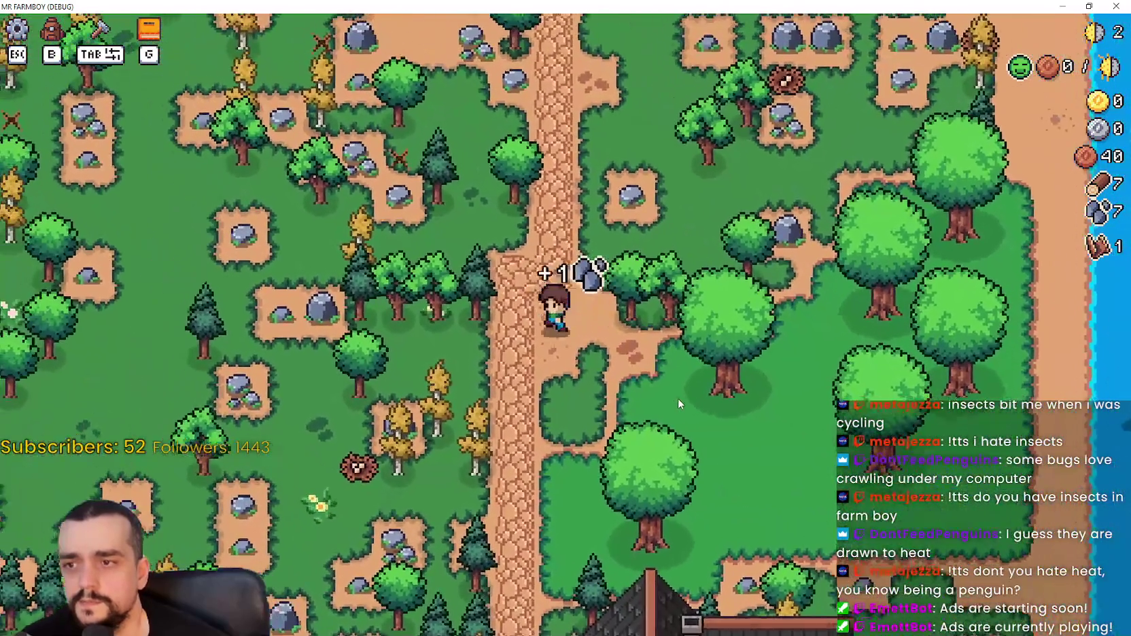
Collect drops around the farmhouse until wood and stone reach 17, then open the Player House panel.
{"action": "key", "text": "s"}
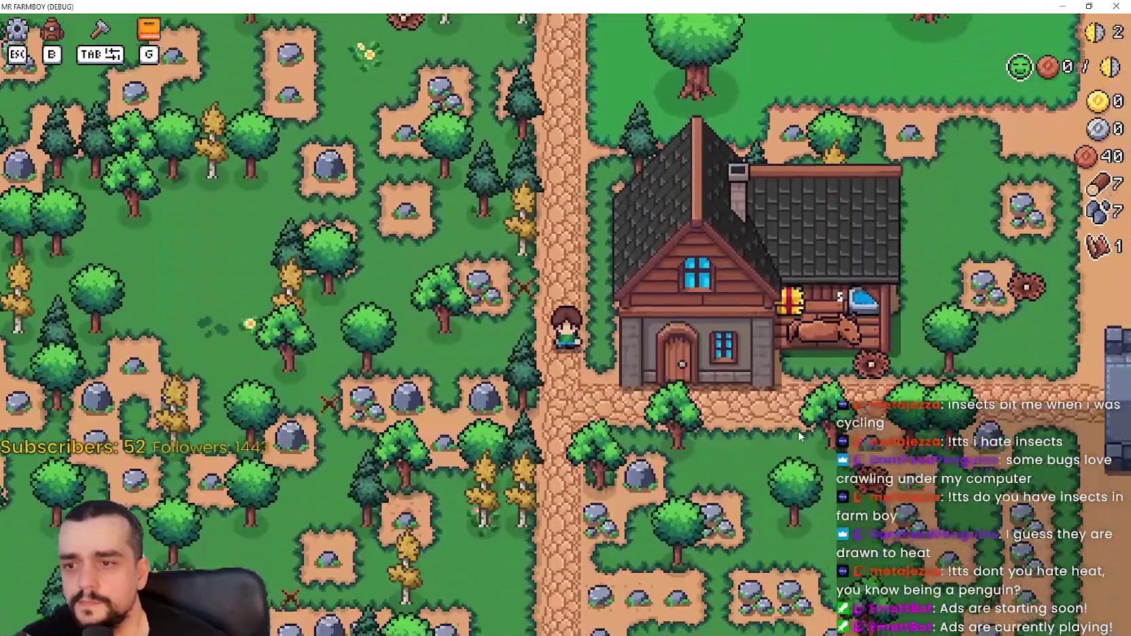
{"action": "key", "text": "s"}
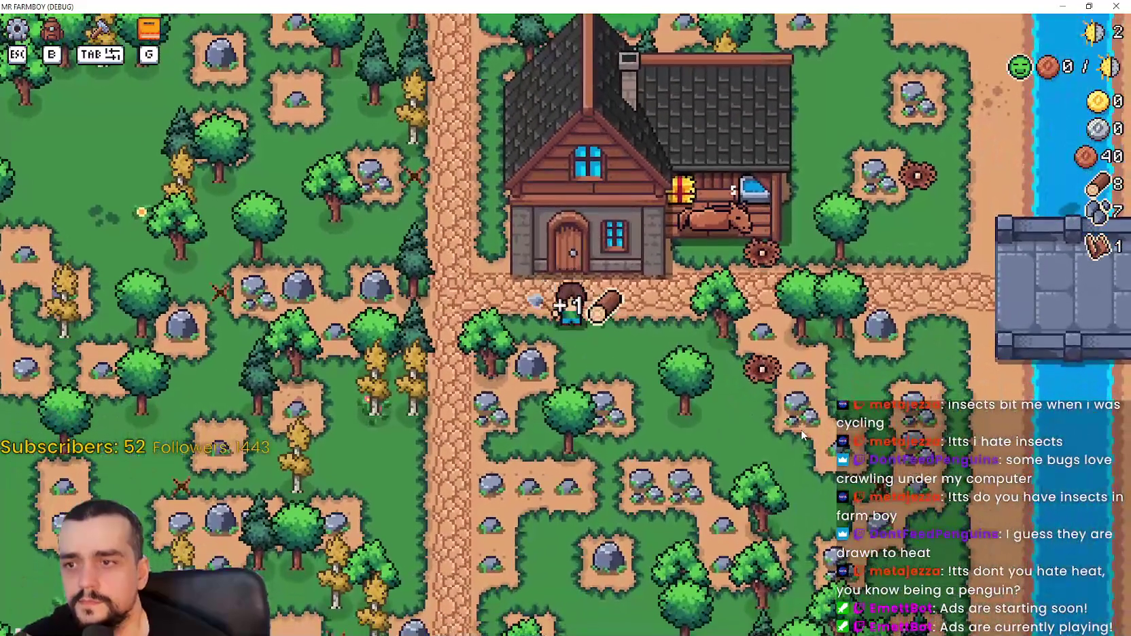
{"action": "key", "text": "d"}
{"action": "key", "text": "d"}
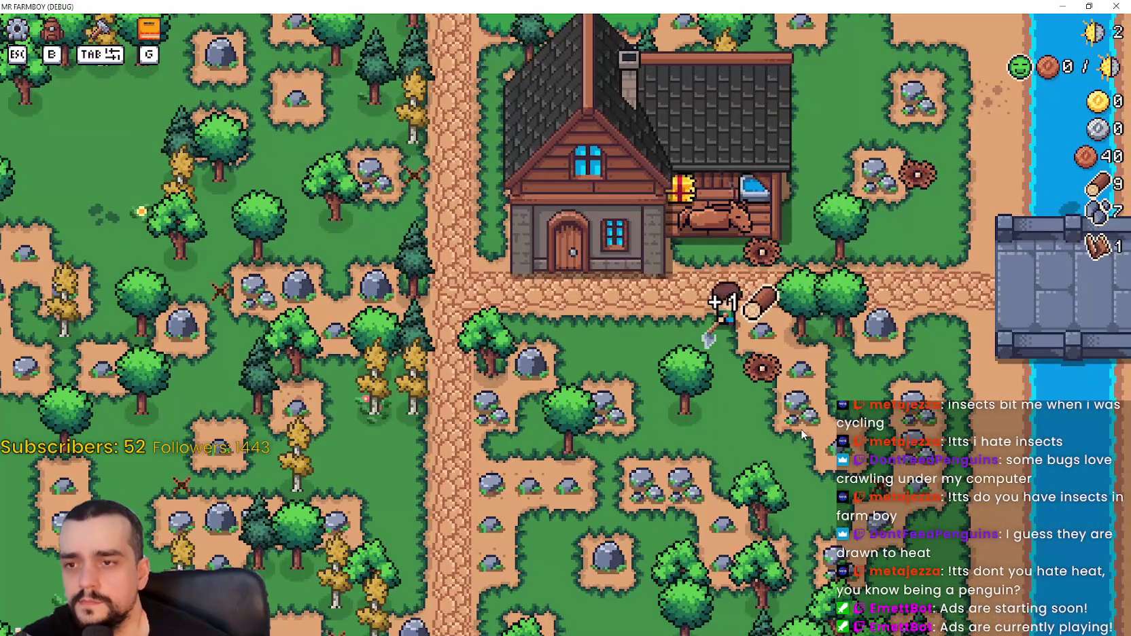
{"action": "key", "text": "w"}
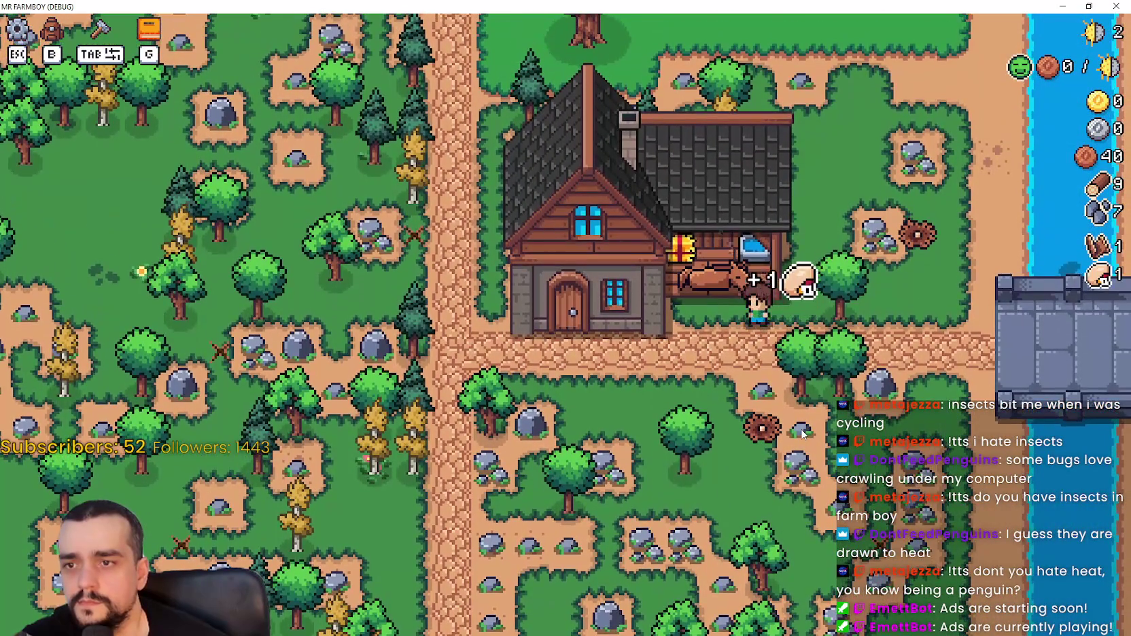
{"action": "key", "text": "d"}
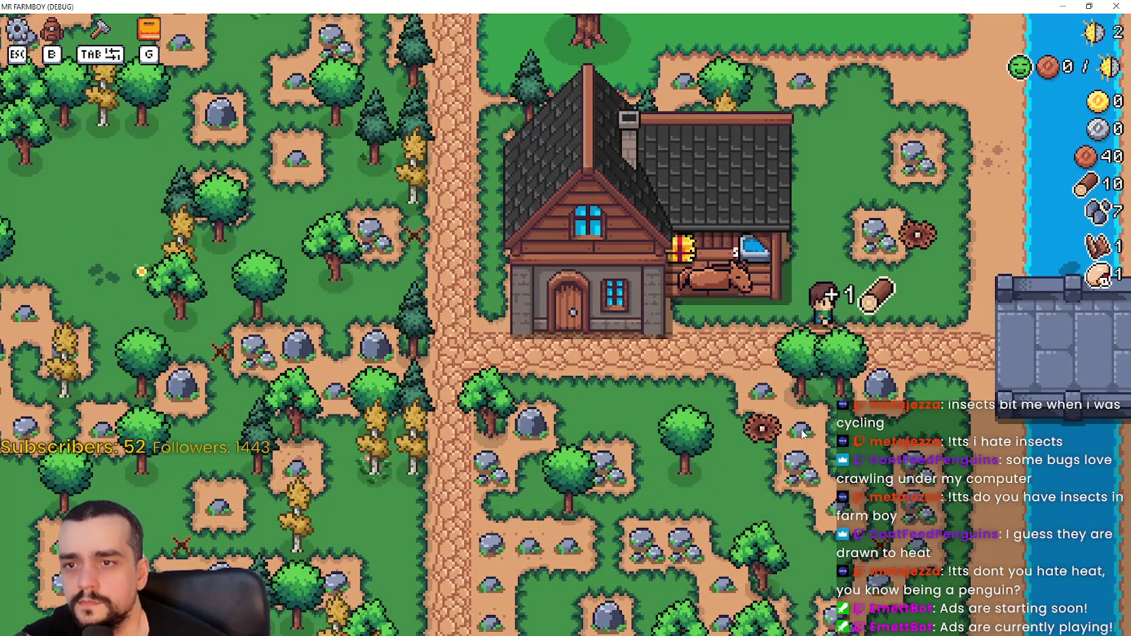
{"action": "key", "text": "w"}
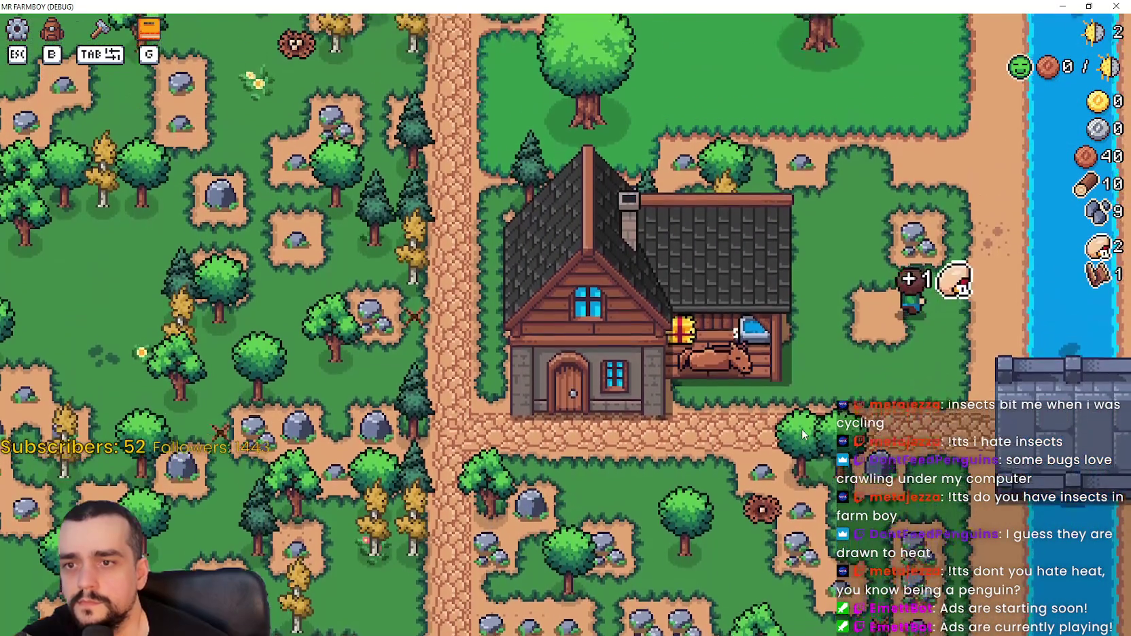
{"action": "key", "text": "w"}
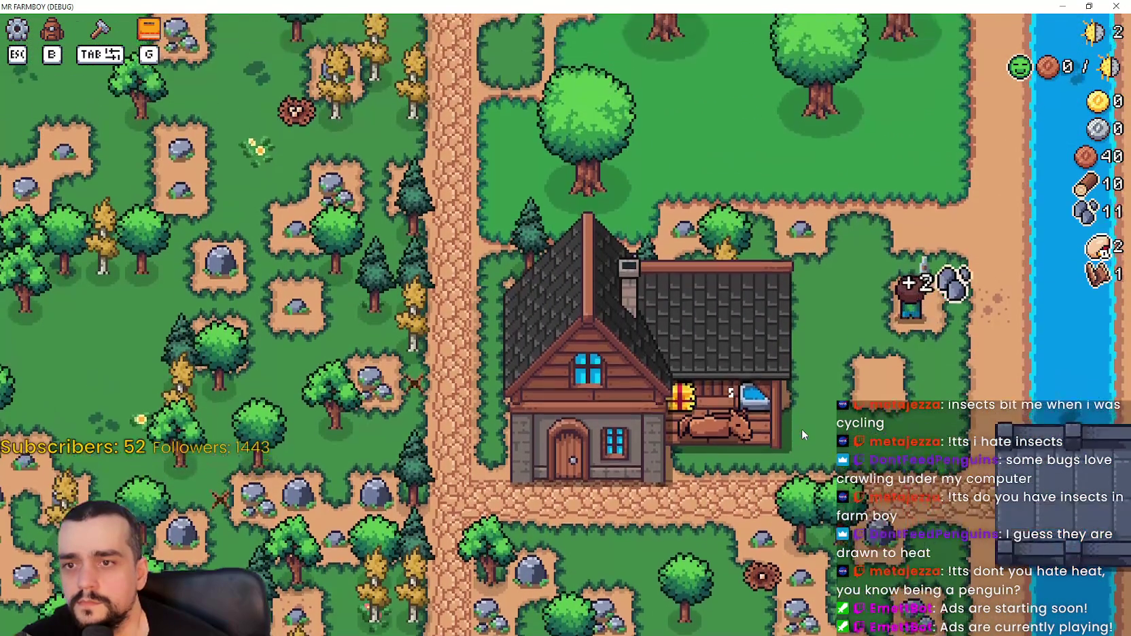
{"action": "key", "text": "a"}
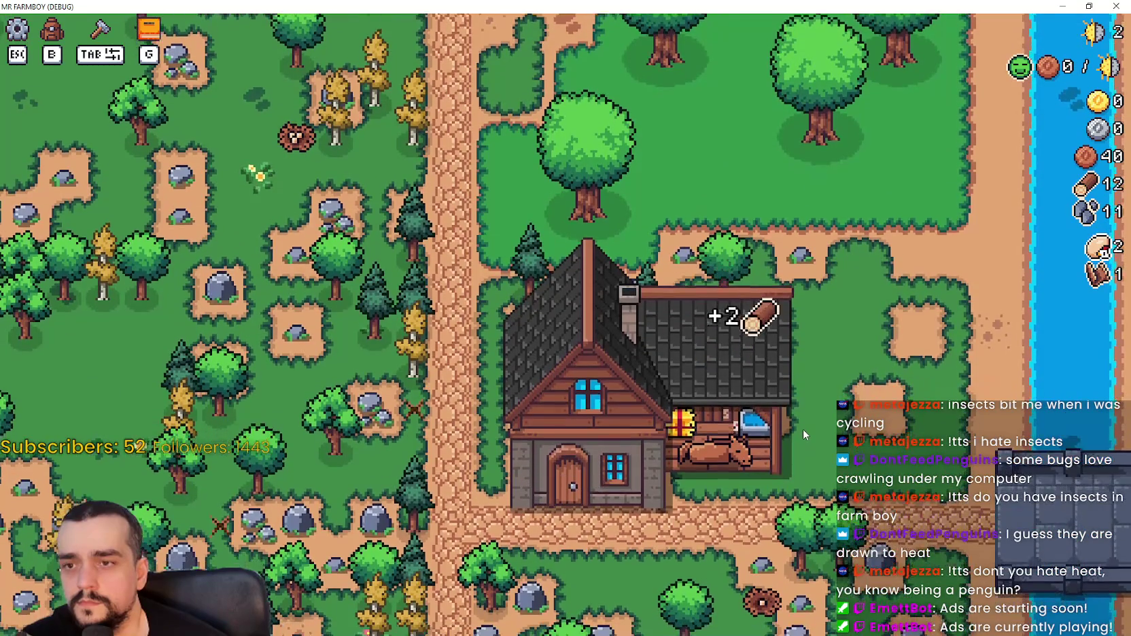
{"action": "key", "text": "s"}
{"action": "key", "text": "w"}
{"action": "key", "text": "w"}
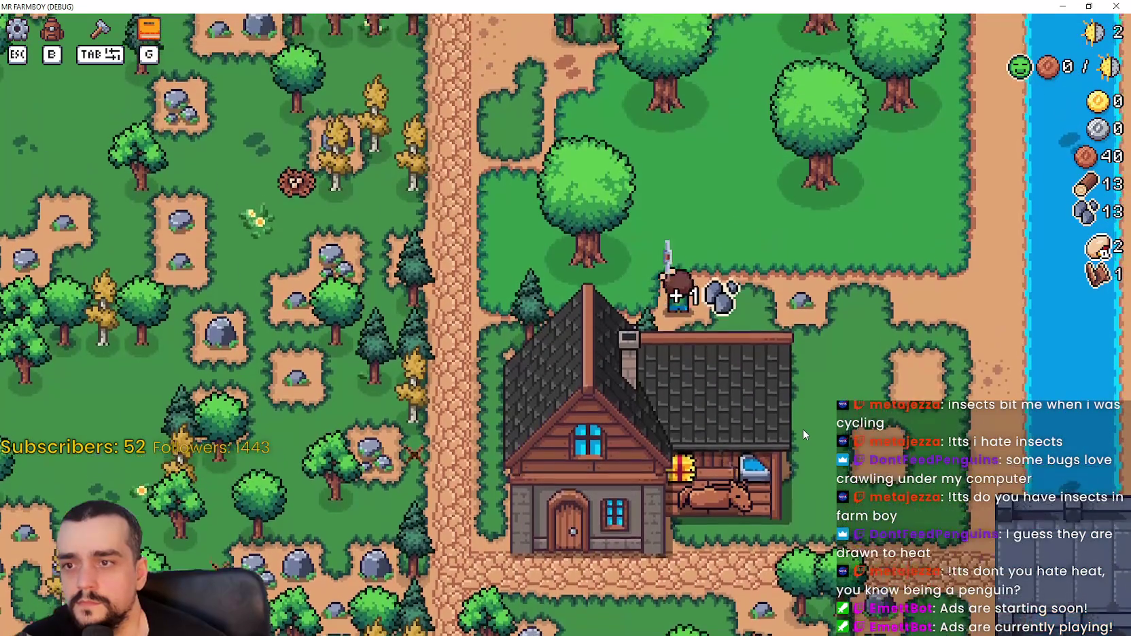
{"action": "key", "text": "s"}
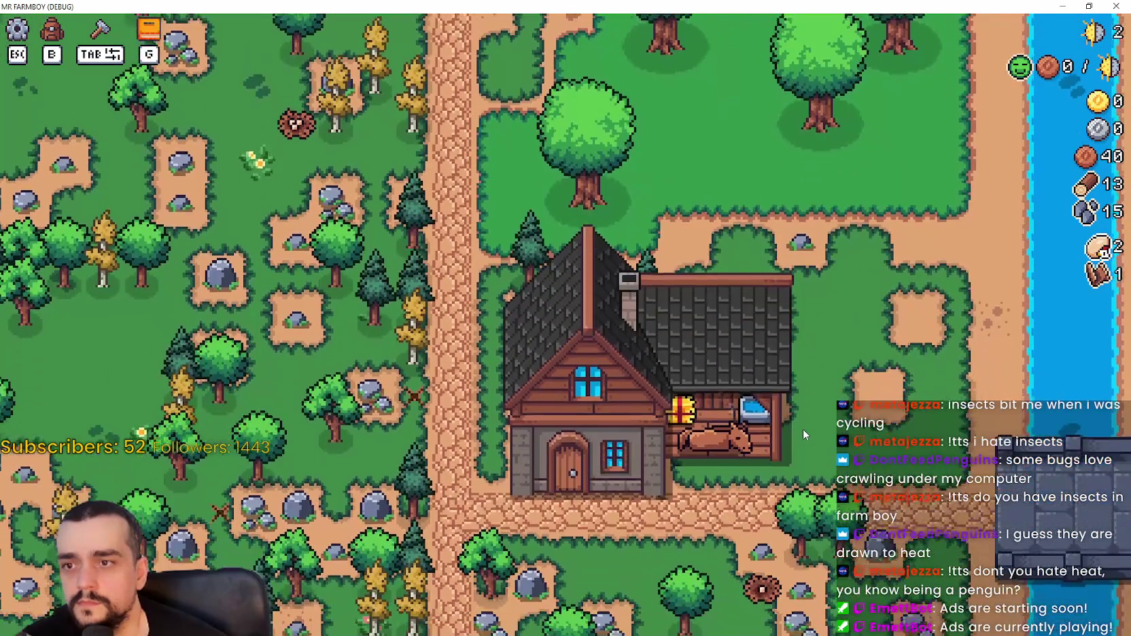
{"action": "key", "text": "w"}
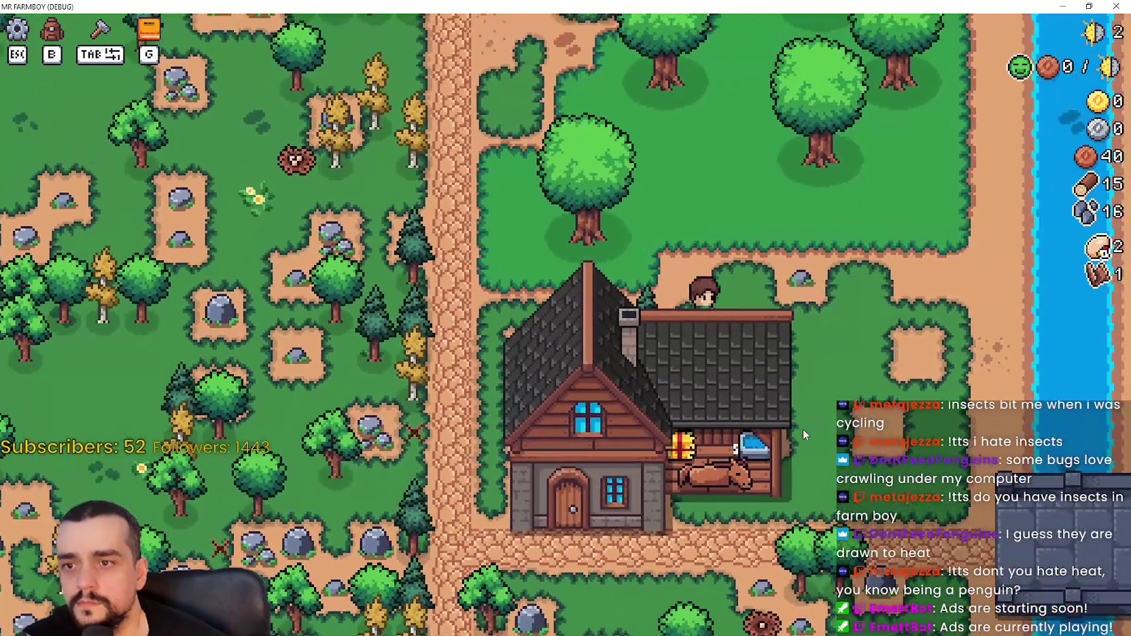
{"action": "key", "text": "w"}
{"action": "key", "text": "d"}
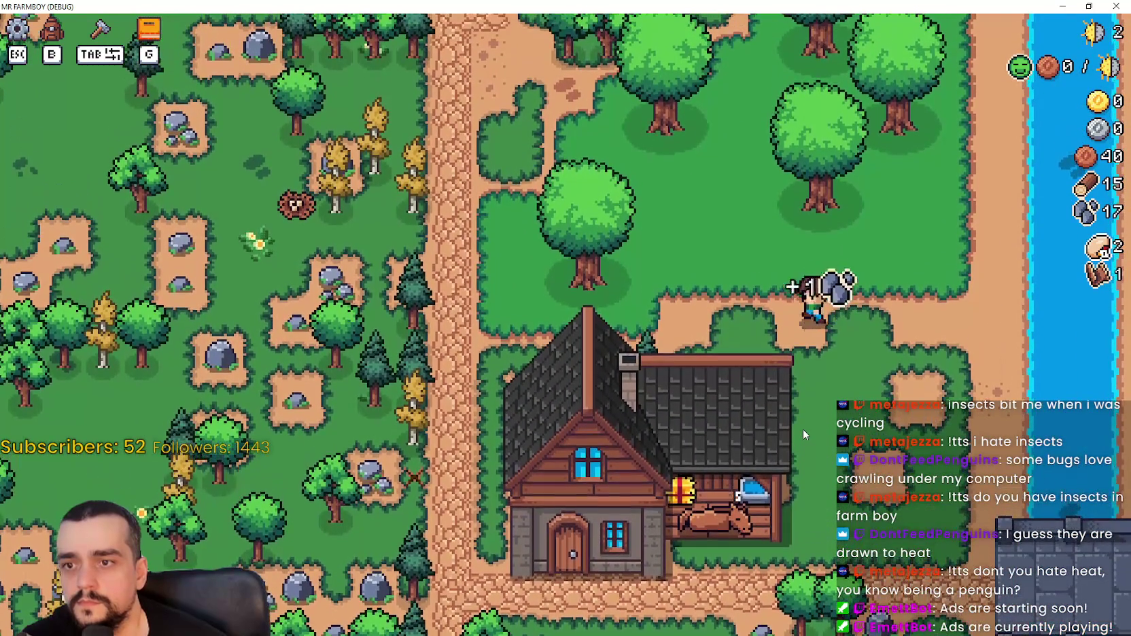
{"action": "key", "text": "a"}
{"action": "key", "text": "s"}
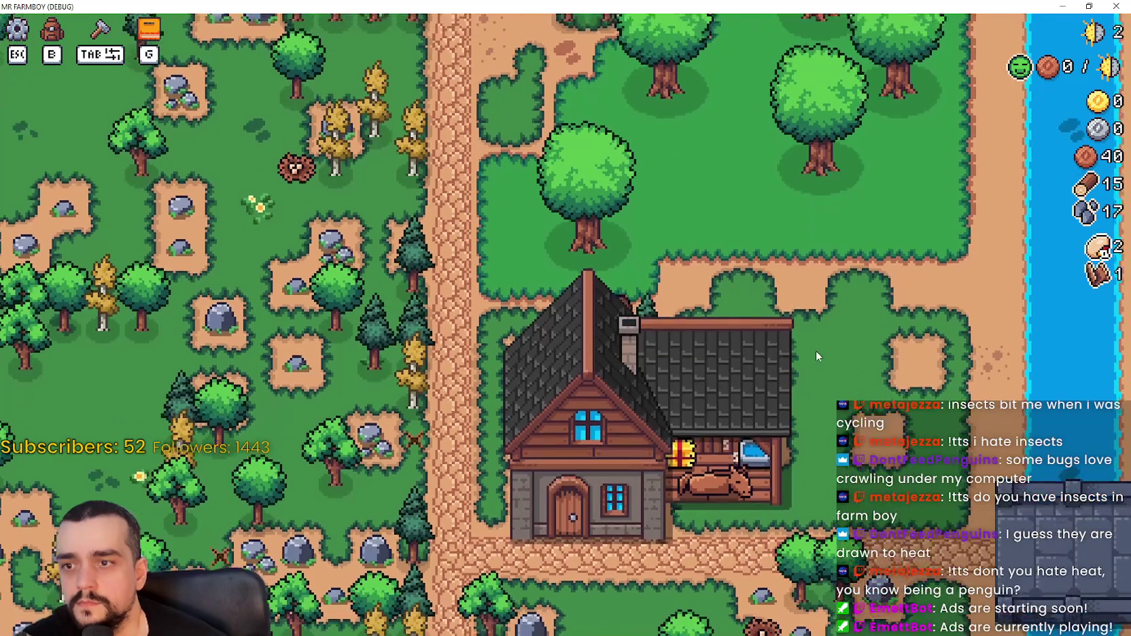
{"action": "key", "text": "d"}
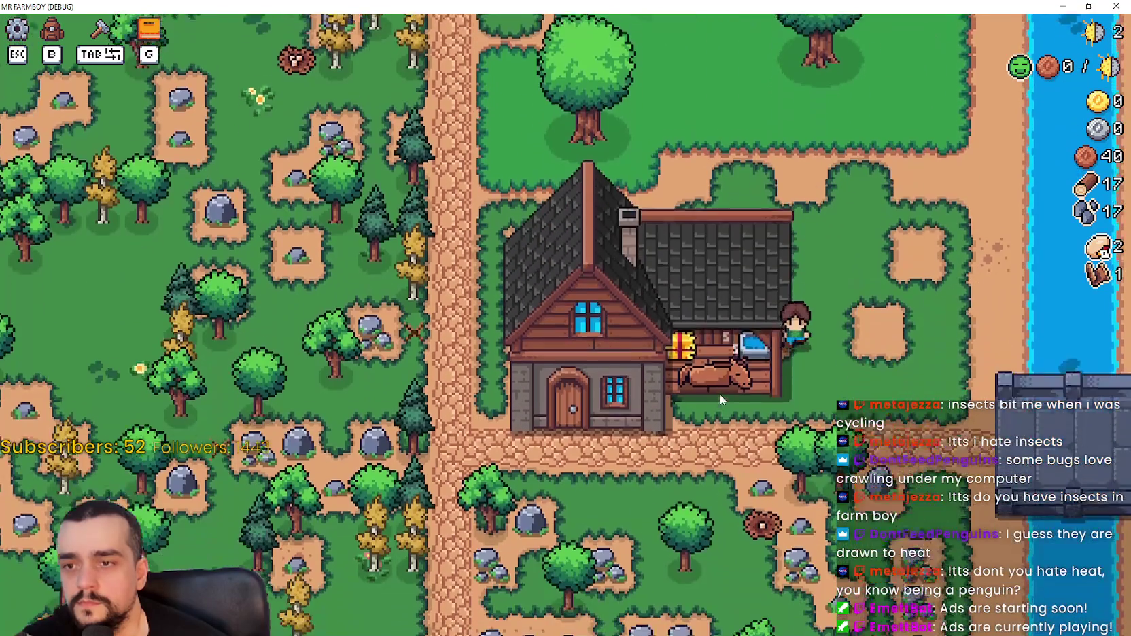
{"action": "key", "text": "s"}
{"action": "key", "text": "a"}
{"action": "left_click", "coordinate": [833, 333]}
Read the Horse Mount and farm tool upgrade cost tooltips, then close the Player House panel.
{"action": "mouse_move", "coordinate": [461, 288]}
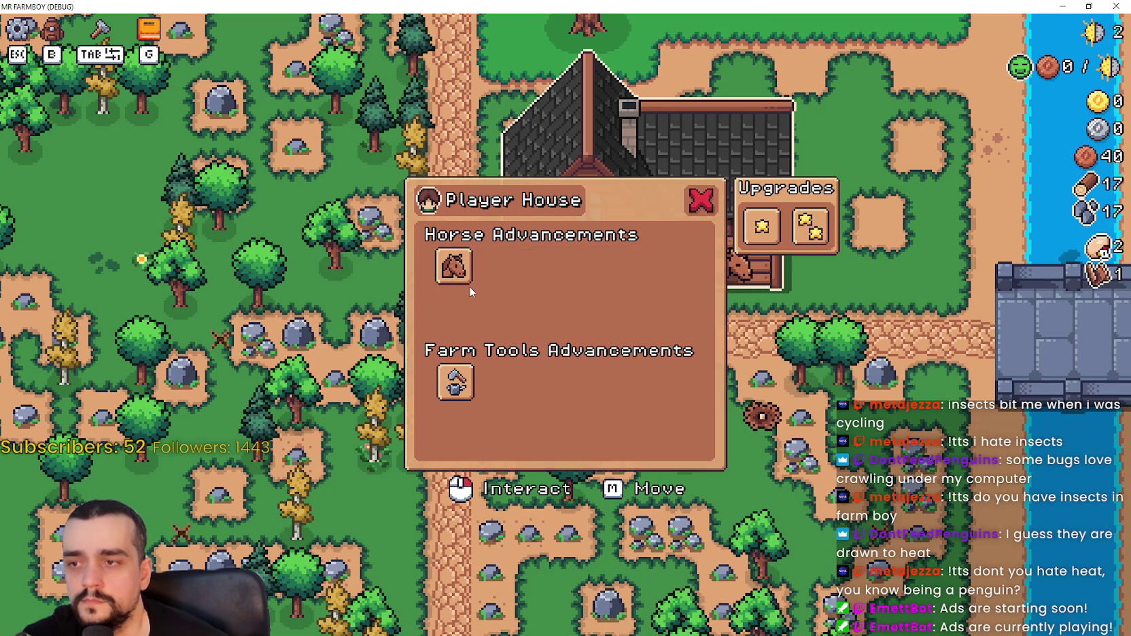
{"action": "mouse_move", "coordinate": [460, 391]}
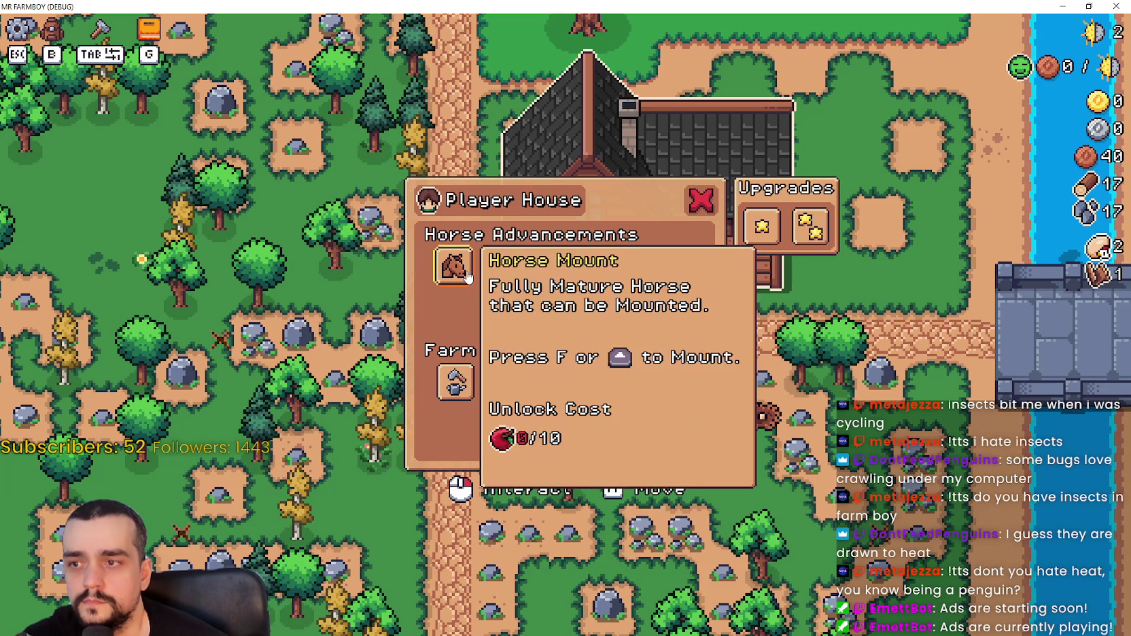
{"action": "key", "text": "Escape"}
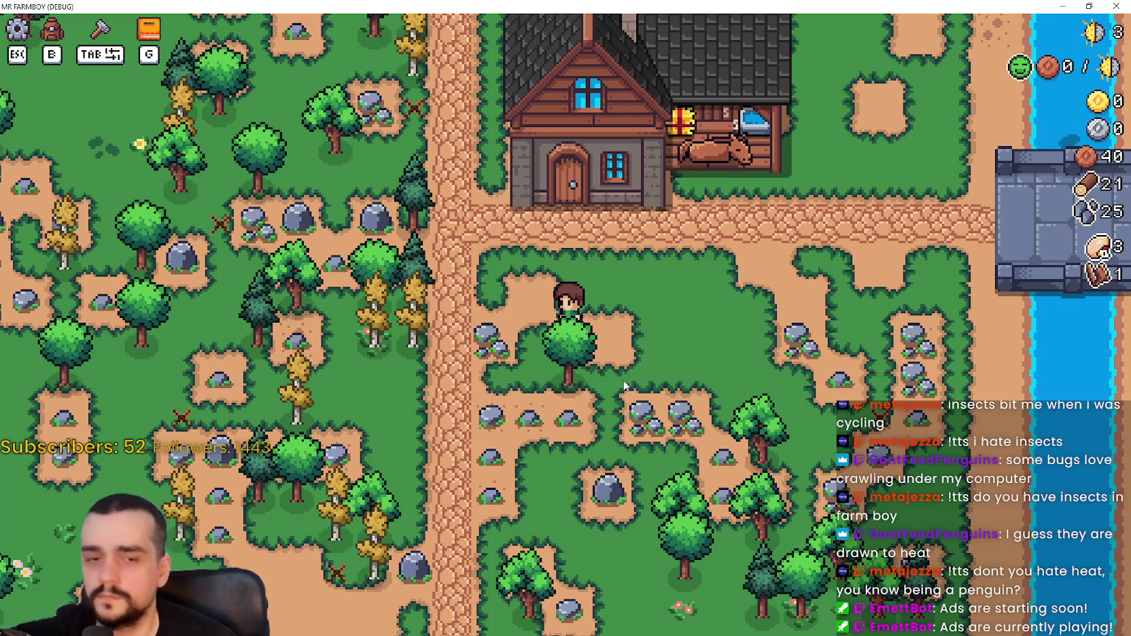
Open the Player House panel, check the Wild Egg in the inventory, and chop a nearby tree.
{"action": "key", "text": "a"}
{"action": "key", "text": "w"}
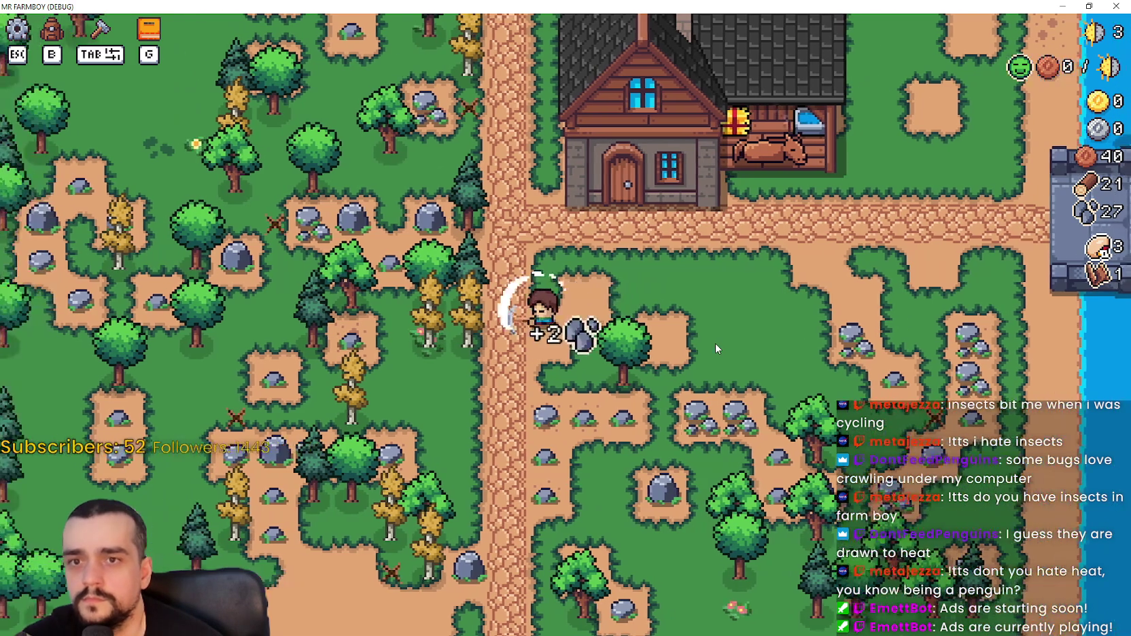
{"action": "key", "text": "d"}
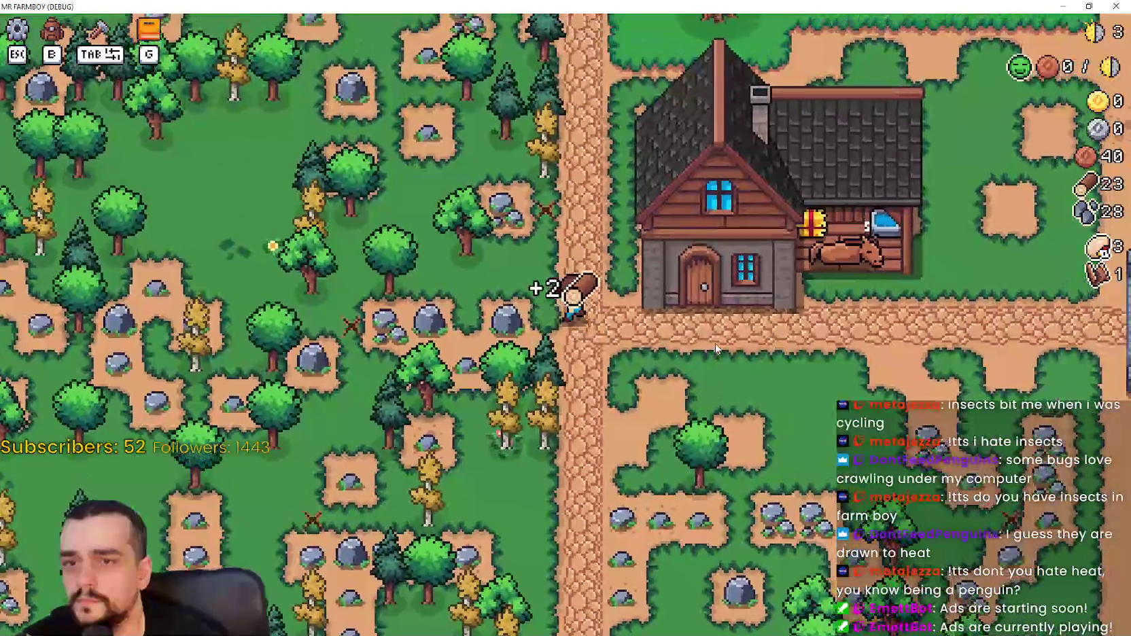
{"action": "left_click", "coordinate": [716, 343]}
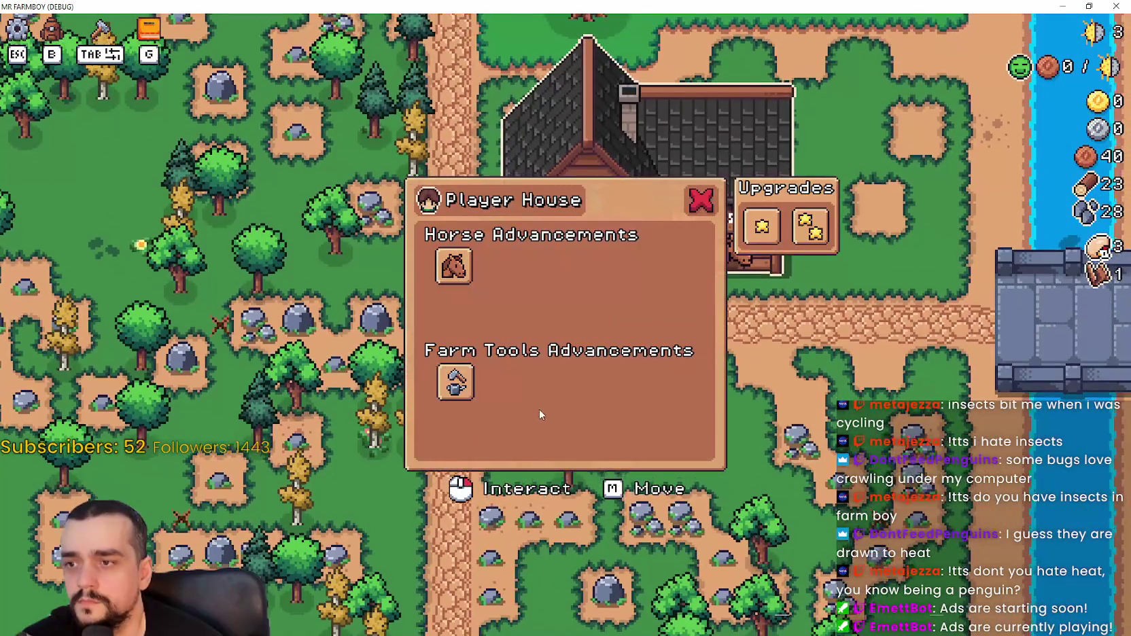
{"action": "key", "text": "b"}
{"action": "key", "text": "b"}
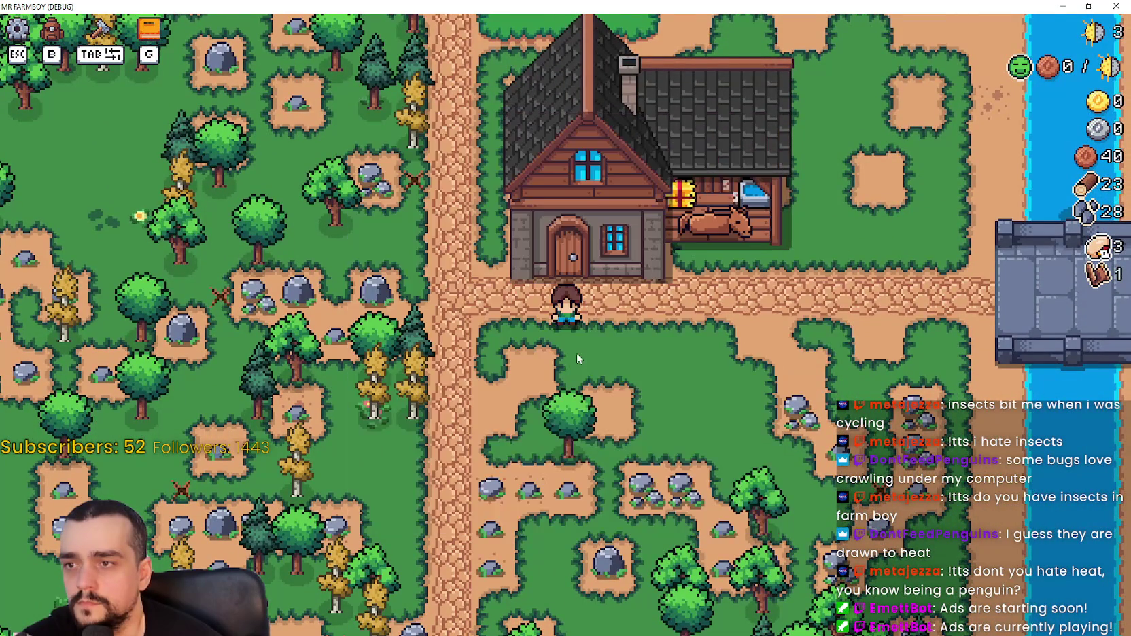
{"action": "key", "text": "s"}
{"action": "left_click", "coordinate": [686, 410]}
Walk along the path, pause with Esc, and quit back to the Godot editor.
{"action": "key", "text": "w"}
{"action": "key", "text": "a"}
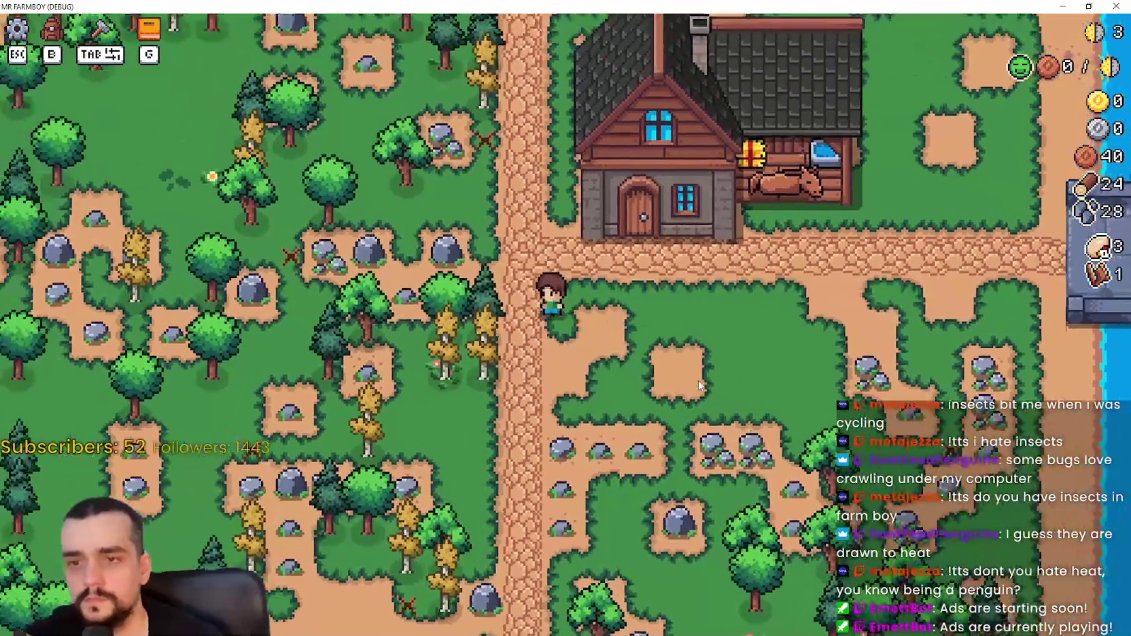
{"action": "key", "text": "w"}
{"action": "key", "text": "s"}
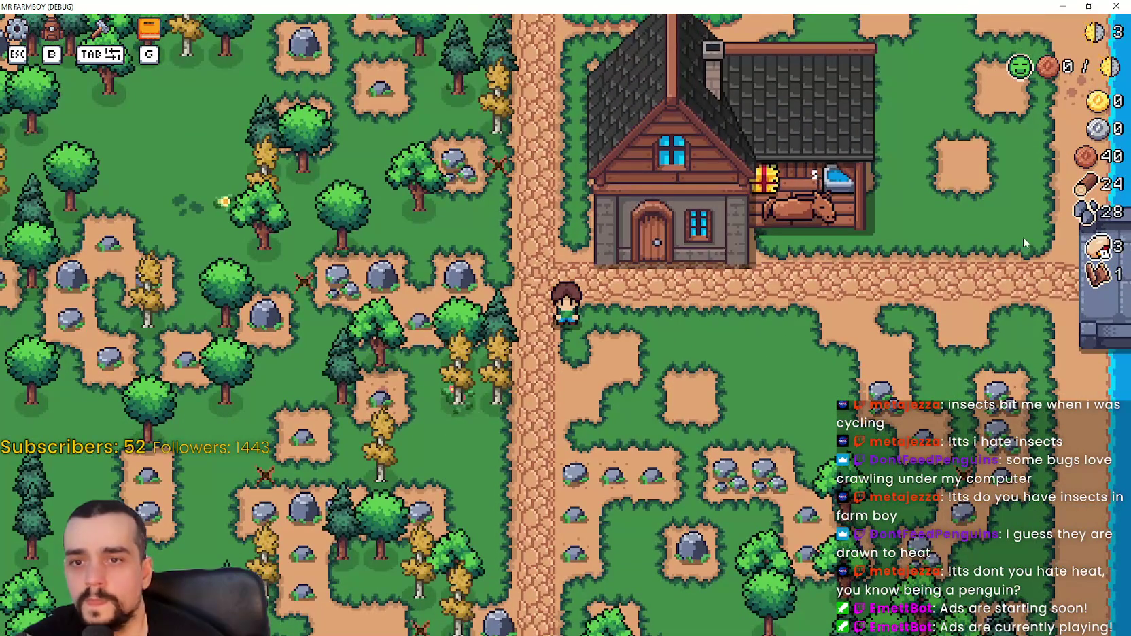
{"action": "key", "text": "Escape"}
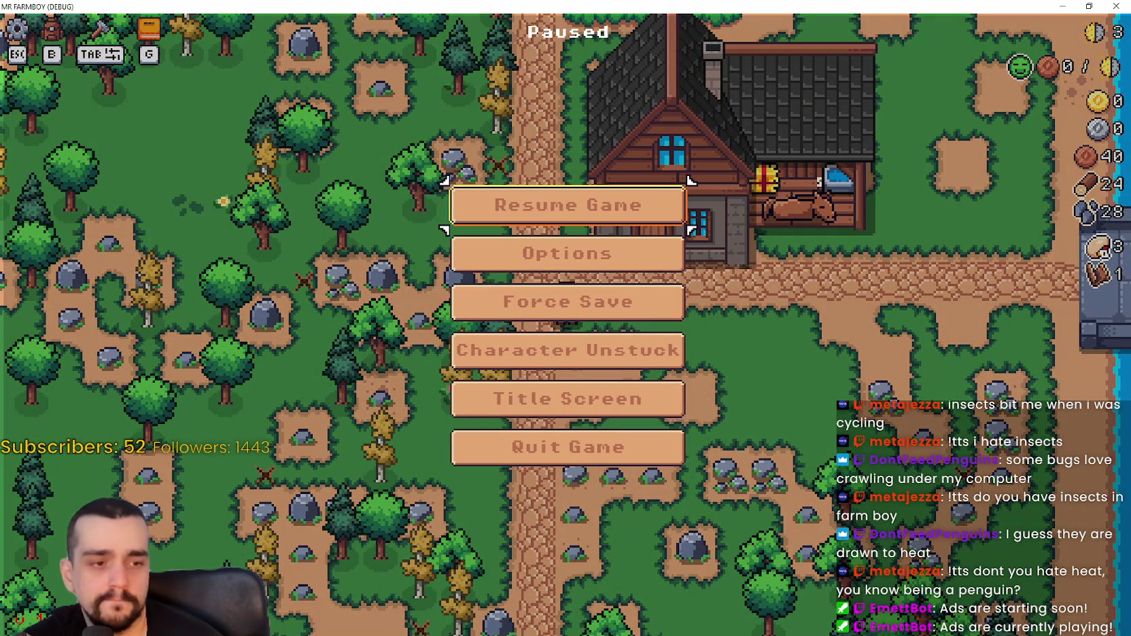
{"action": "left_click", "coordinate": [495, 456]}
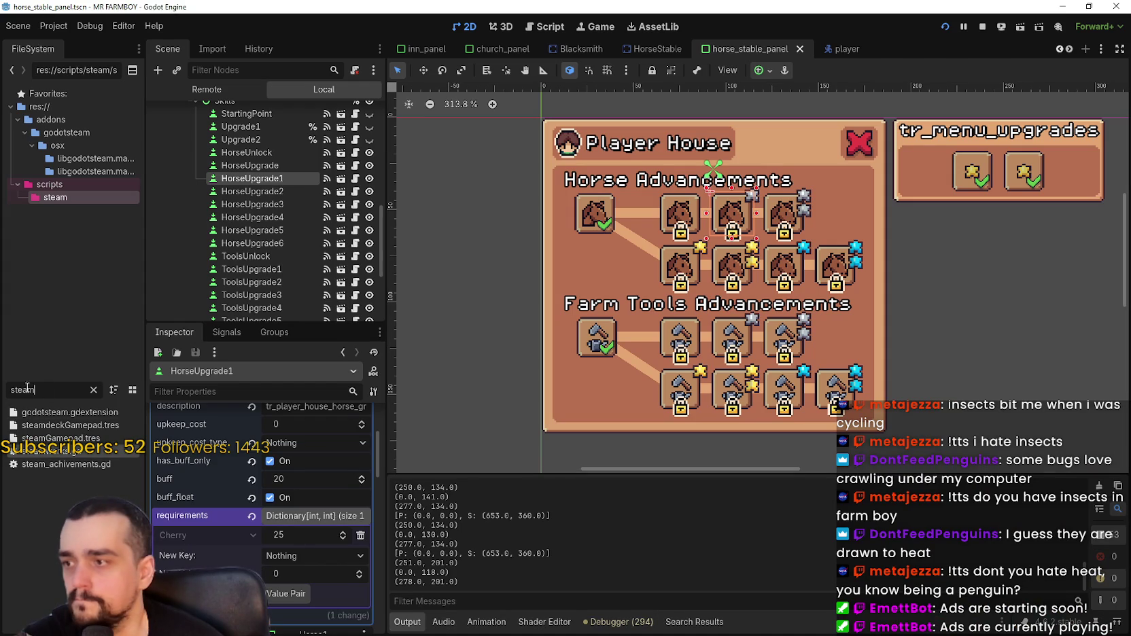
Filter FileSystem for 'egg', open egg_wild_data.tres, and open its texture's Region Editor.
{"action": "key", "text": "BackSpace"}
{"action": "key", "text": "BackSpace"}
{"action": "key", "text": "BackSpace"}
{"action": "type", "text": "egg"}
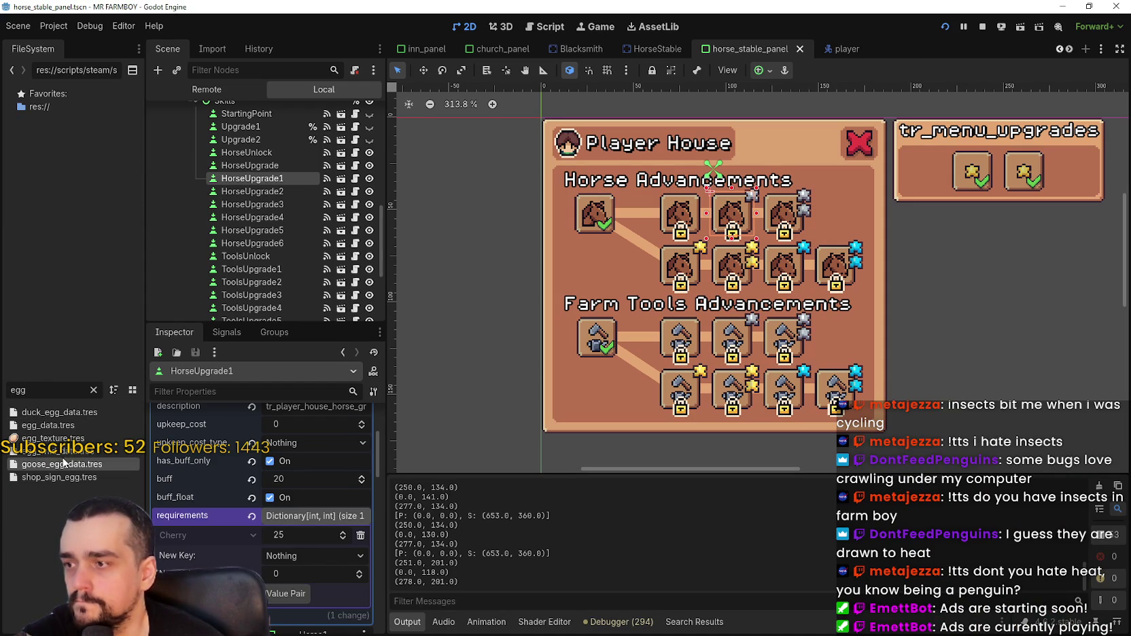
{"action": "left_click", "coordinate": [67, 452]}
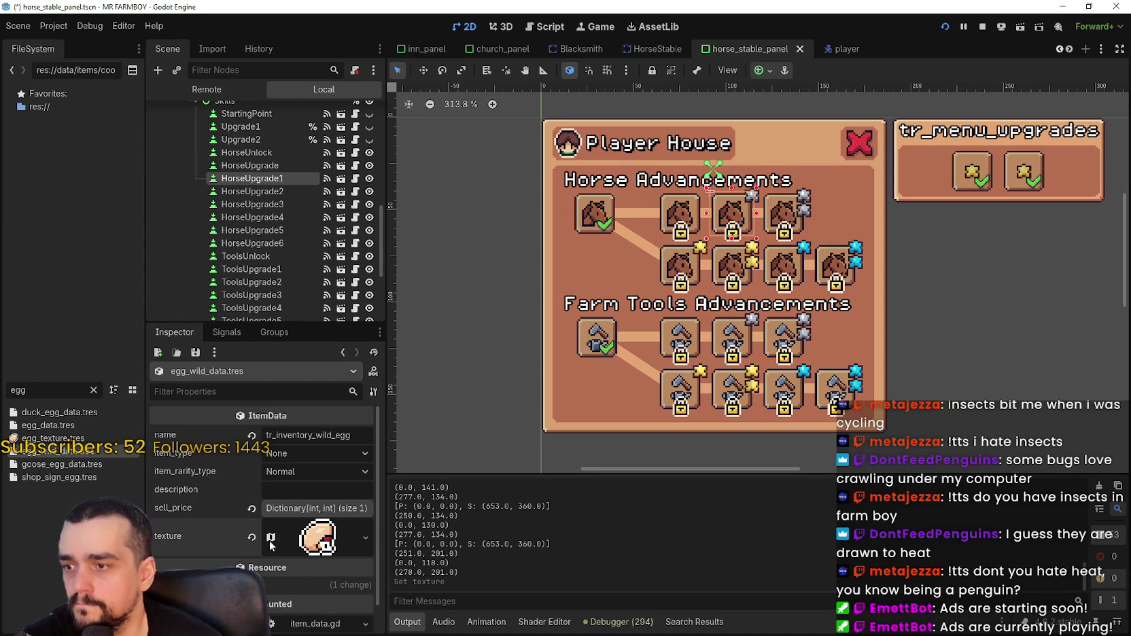
{"action": "left_click", "coordinate": [310, 541]}
{"action": "scroll", "coordinate": [272, 585], "scroll_direction": "down", "scroll_amount": 2}
{"action": "left_click", "coordinate": [278, 618]}
Pan across the atlas sheet to the item icons and chest rows, then close the Region Editor.
{"action": "scroll", "coordinate": [459, 304], "scroll_direction": "down", "scroll_amount": 4}
{"action": "scroll", "coordinate": [726, 223], "scroll_direction": "up", "scroll_amount": 5}
{"action": "scroll", "coordinate": [606, 235], "scroll_direction": "up", "scroll_amount": 5}
{"action": "mouse_move", "coordinate": [576, 270]}
{"action": "left_mouse_down"}
{"action": "mouse_move", "coordinate": [467, 212]}
{"action": "mouse_move", "coordinate": [372, 224]}
{"action": "mouse_move", "coordinate": [581, 336]}
{"action": "left_mouse_up"}
{"action": "scroll", "coordinate": [636, 389], "scroll_direction": "up", "scroll_amount": 2}
{"action": "scroll", "coordinate": [637, 389], "scroll_direction": "down", "scroll_amount": 3}
{"action": "mouse_move", "coordinate": [637, 389]}
{"action": "left_mouse_down"}
{"action": "mouse_move", "coordinate": [629, 301]}
{"action": "mouse_move", "coordinate": [564, 316]}
{"action": "left_mouse_up"}
{"action": "scroll", "coordinate": [566, 258], "scroll_direction": "down", "scroll_amount": 5}
{"action": "mouse_move", "coordinate": [501, 430]}
{"action": "left_mouse_down"}
{"action": "mouse_move", "coordinate": [446, 357]}
{"action": "mouse_move", "coordinate": [413, 266]}
{"action": "mouse_move", "coordinate": [353, 340]}
{"action": "left_mouse_up"}
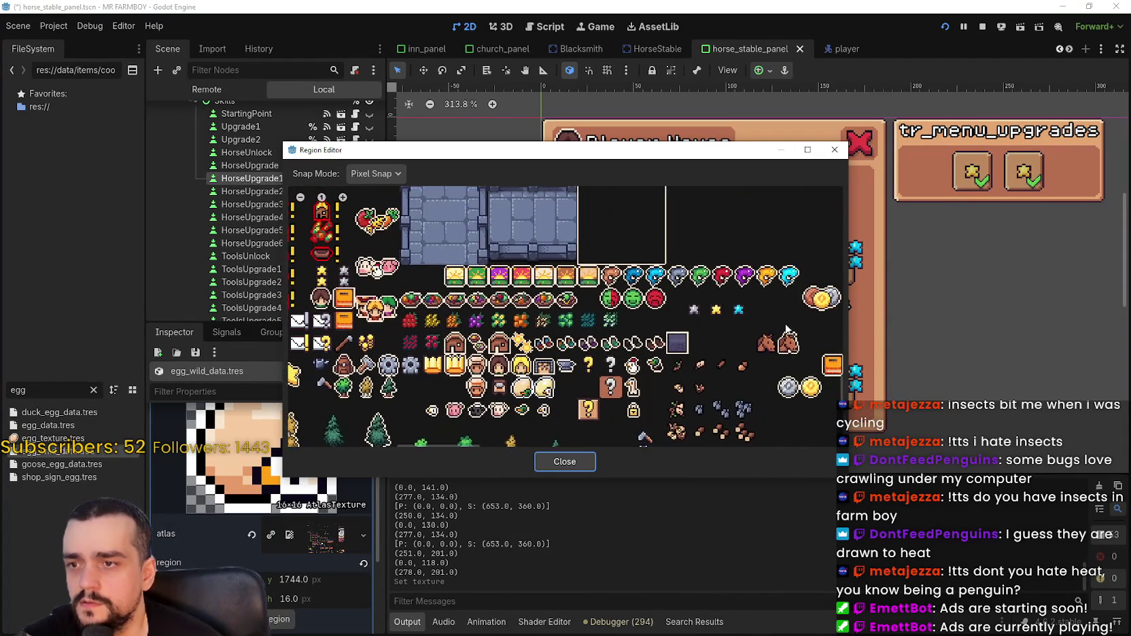
{"action": "scroll", "coordinate": [681, 323], "scroll_direction": "up", "scroll_amount": 2}
{"action": "scroll", "coordinate": [681, 322], "scroll_direction": "down", "scroll_amount": 2}
{"action": "scroll", "coordinate": [784, 312], "scroll_direction": "left", "scroll_amount": 4}
{"action": "scroll", "coordinate": [517, 333], "scroll_direction": "up", "scroll_amount": 4}
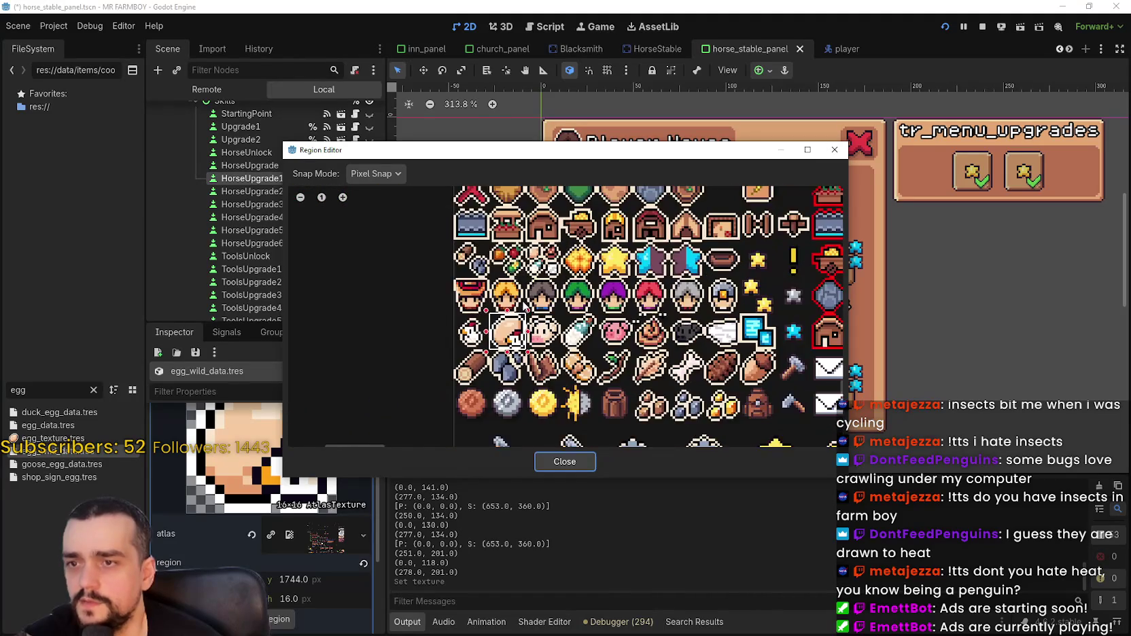
{"action": "scroll", "coordinate": [517, 334], "scroll_direction": "down", "scroll_amount": 1}
{"action": "left_click", "coordinate": [586, 460]}
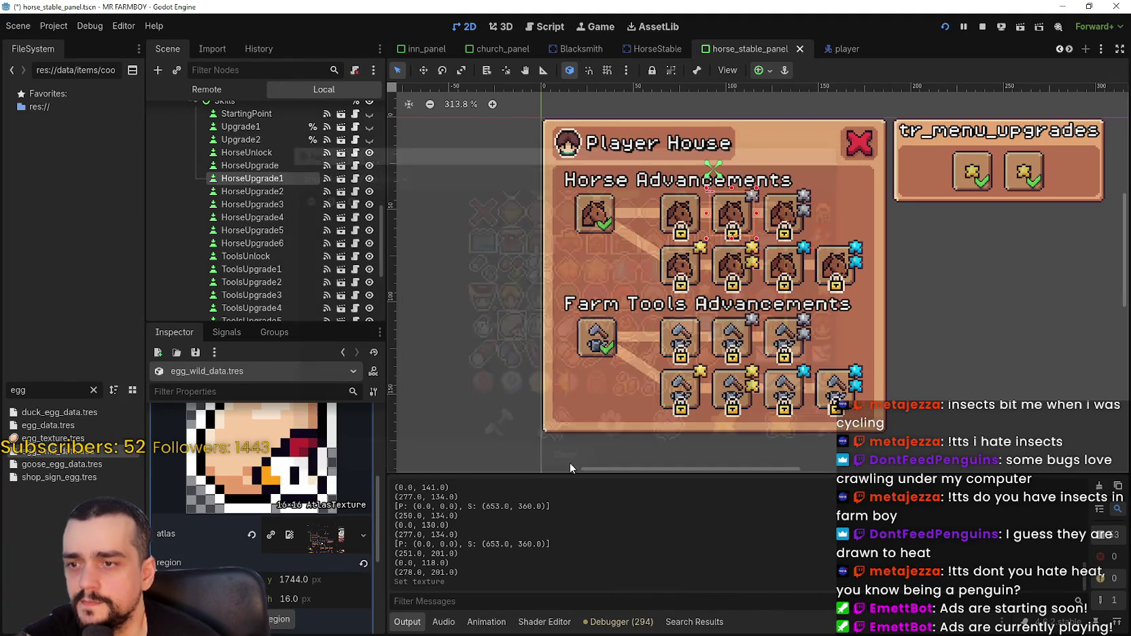
Filter for 'player' and open Player.png in the external image editor.
{"action": "type", "text": "player"}
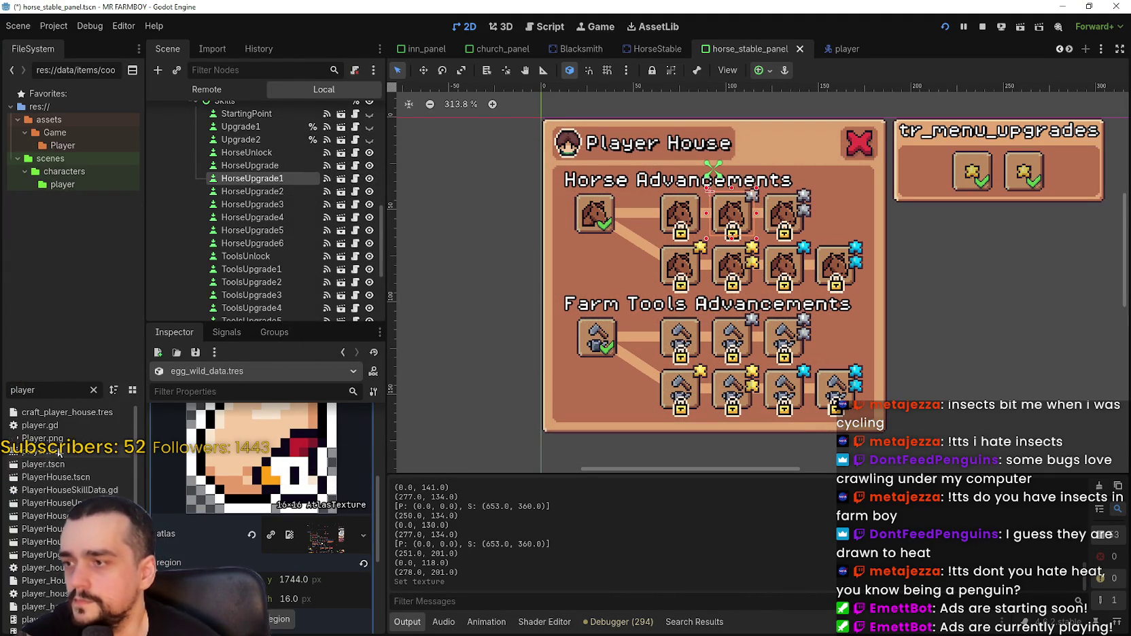
{"action": "right_click", "coordinate": [58, 439]}
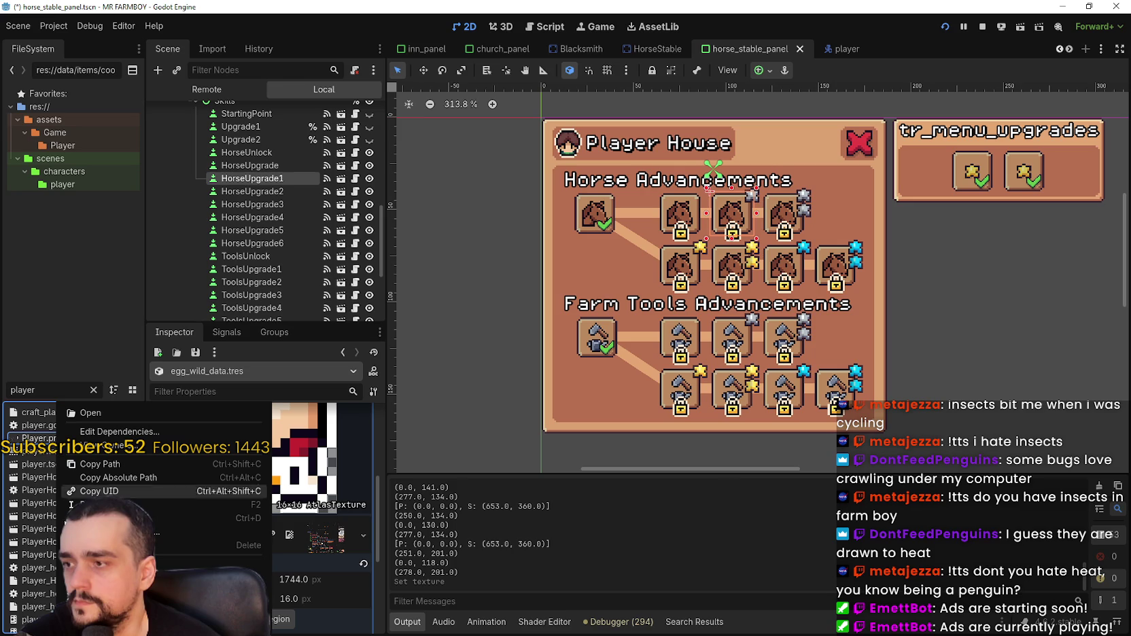
{"action": "left_click", "coordinate": [116, 578]}
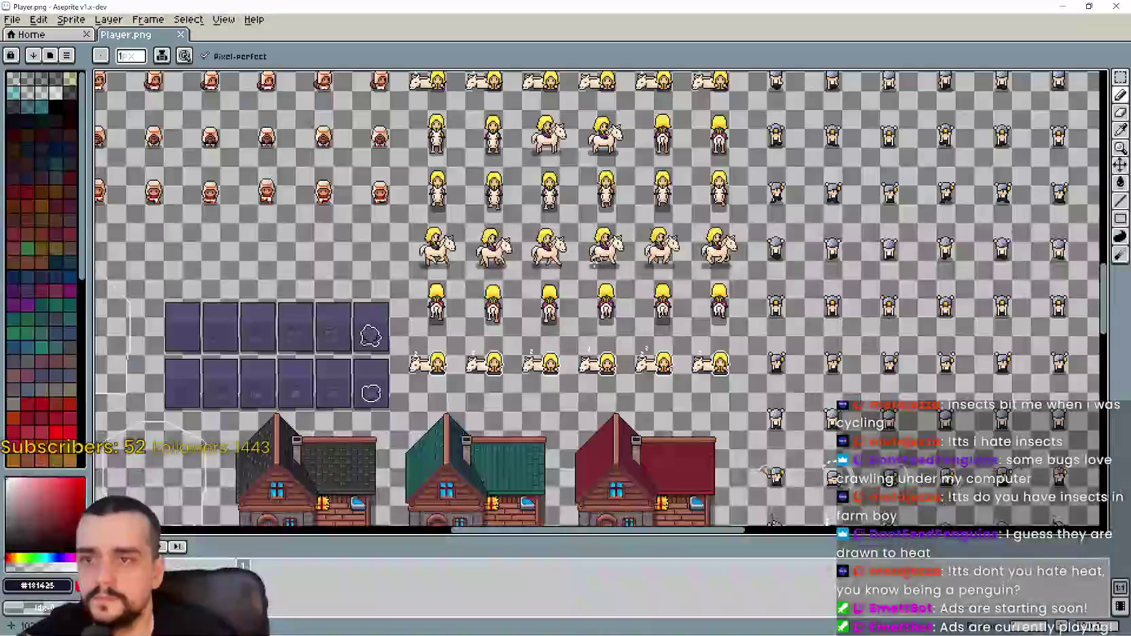
Zoom around Player.png and select the egg-with-chicken tile with the Rectangular Marquee.
{"action": "scroll", "coordinate": [750, 373], "scroll_direction": "down", "scroll_amount": 4}
{"action": "scroll", "coordinate": [750, 373], "scroll_direction": "up", "scroll_amount": 5}
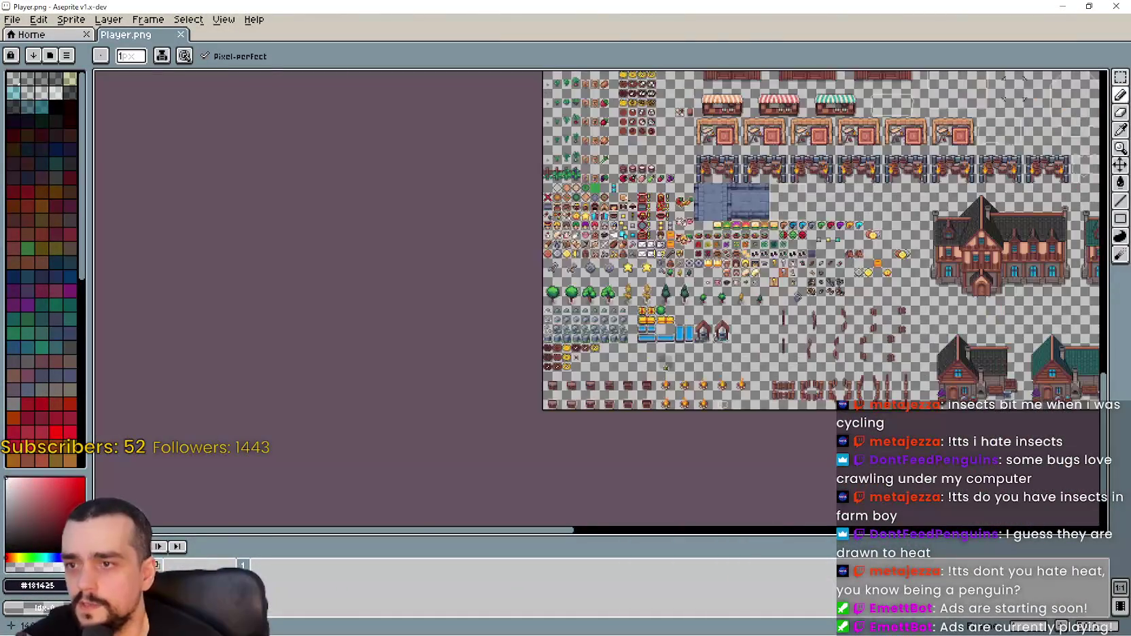
{"action": "scroll", "coordinate": [603, 183], "scroll_direction": "down", "scroll_amount": 2}
{"action": "scroll", "coordinate": [603, 183], "scroll_direction": "up", "scroll_amount": 5}
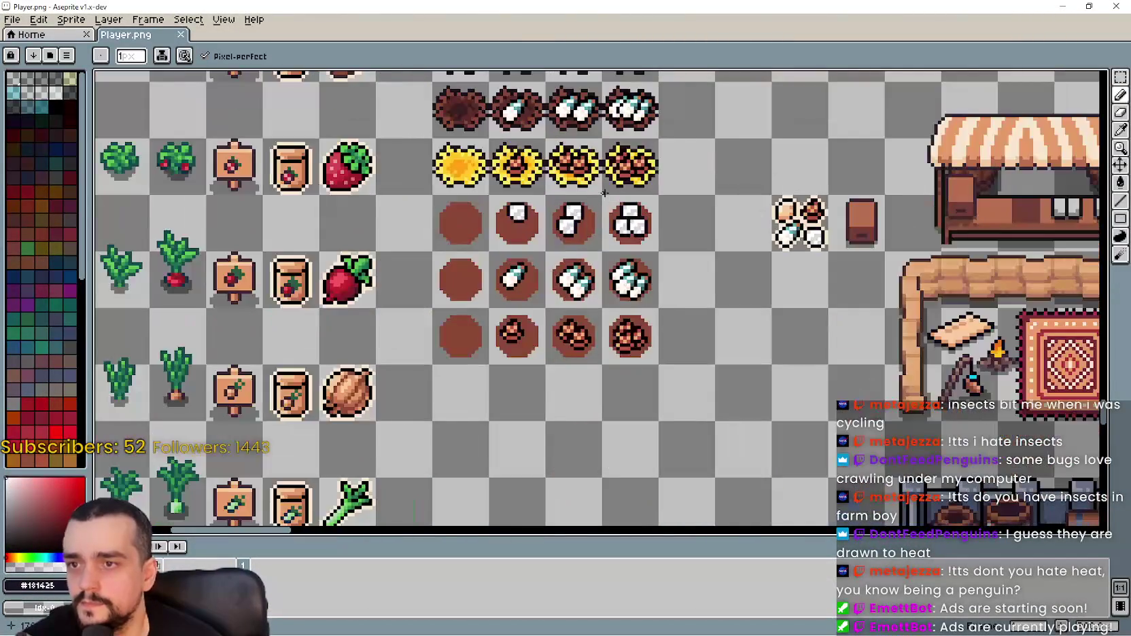
{"action": "scroll", "coordinate": [603, 183], "scroll_direction": "down", "scroll_amount": 6}
{"action": "scroll", "coordinate": [606, 197], "scroll_direction": "up", "scroll_amount": 5}
{"action": "scroll", "coordinate": [605, 197], "scroll_direction": "down", "scroll_amount": 1}
{"action": "scroll", "coordinate": [605, 197], "scroll_direction": "down", "scroll_amount": 3}
{"action": "scroll", "coordinate": [606, 197], "scroll_direction": "up", "scroll_amount": 3}
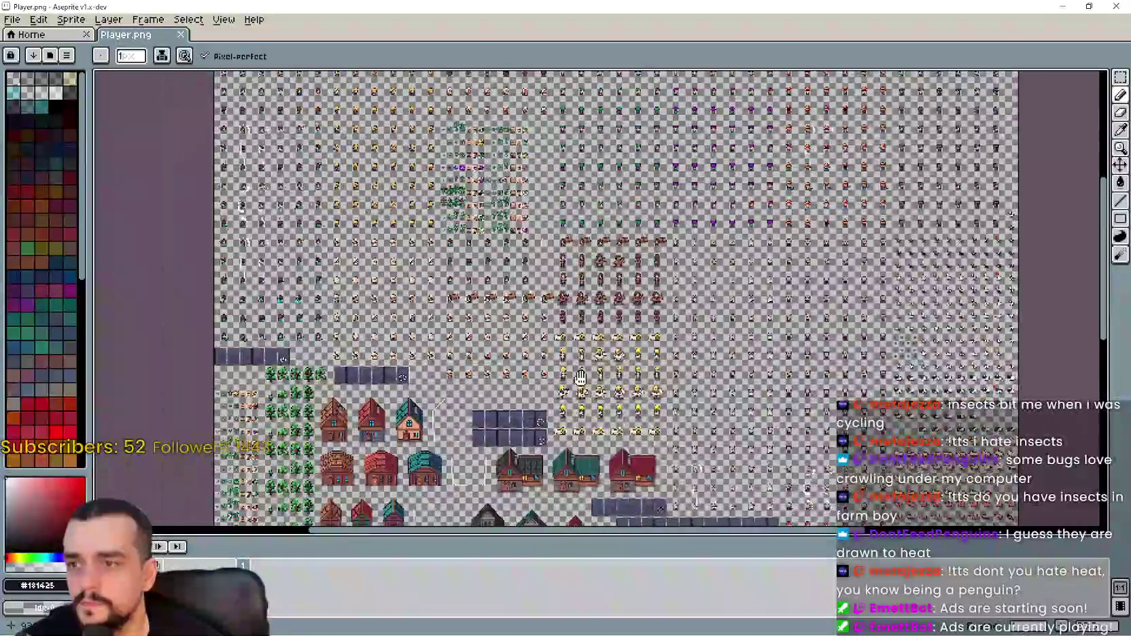
{"action": "scroll", "coordinate": [564, 146], "scroll_direction": "up", "scroll_amount": 4}
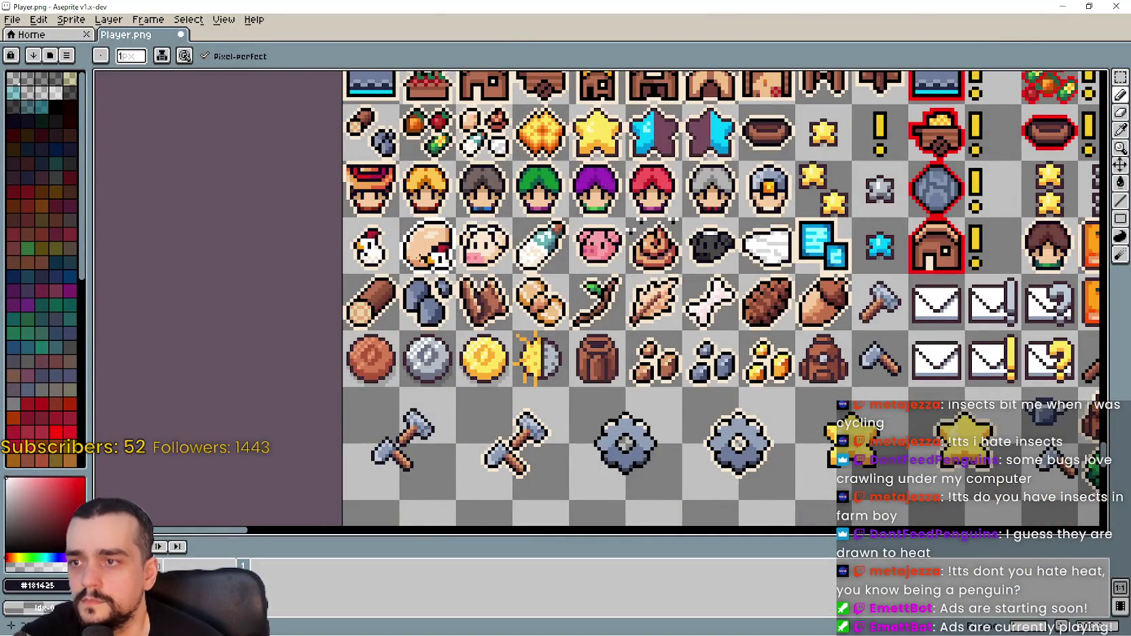
{"action": "scroll", "coordinate": [425, 257], "scroll_direction": "up", "scroll_amount": 2}
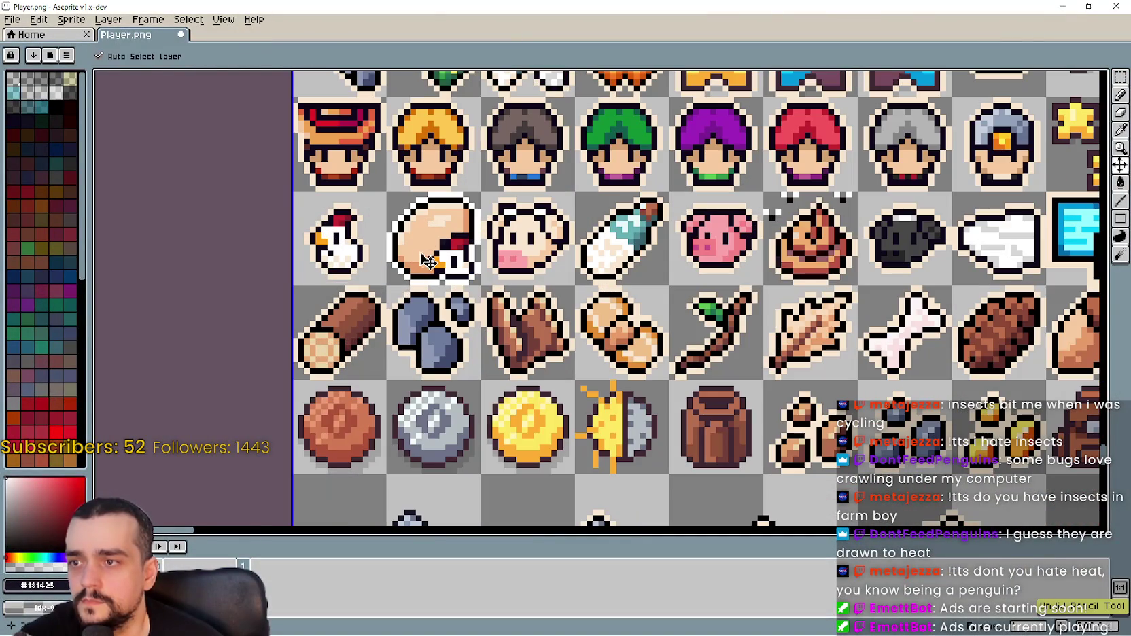
{"action": "left_click", "coordinate": [1116, 85]}
{"action": "left_click_drag", "start_coordinate": [511, 199], "coordinate": [459, 226]}
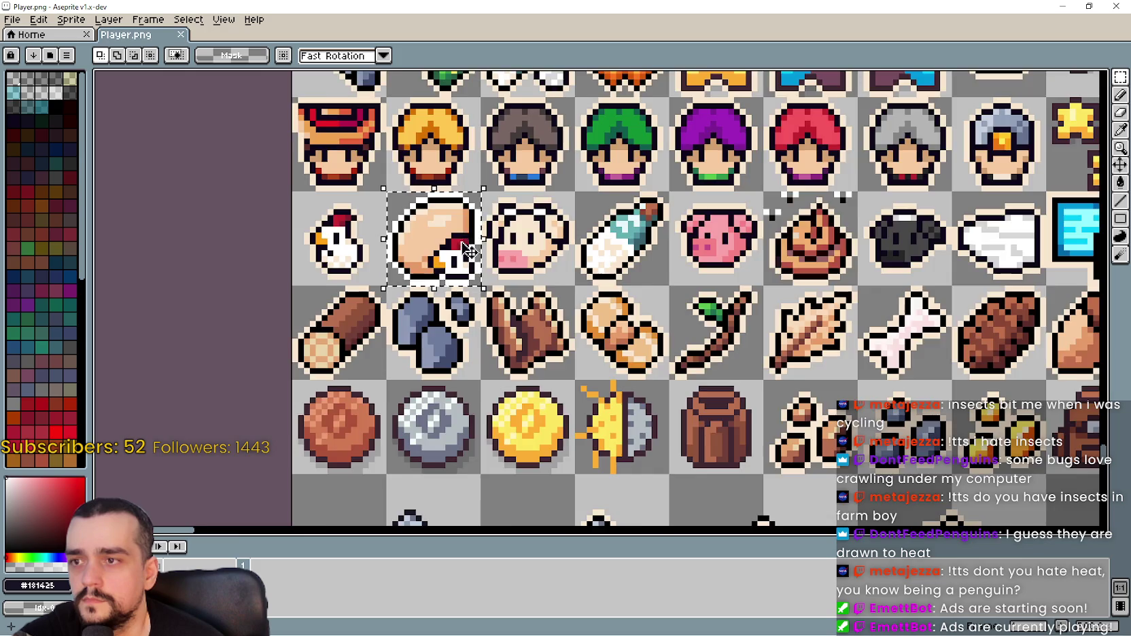
Paste the egg-with-chicken tile into the empty cell beside the eggs and start its black outline.
{"action": "scroll", "coordinate": [470, 249], "scroll_direction": "down", "scroll_amount": 3}
{"action": "mouse_move", "coordinate": [1067, 451]}
{"action": "left_mouse_down"}
{"action": "mouse_move", "coordinate": [702, 298]}
{"action": "mouse_move", "coordinate": [534, 335]}
{"action": "left_mouse_up"}
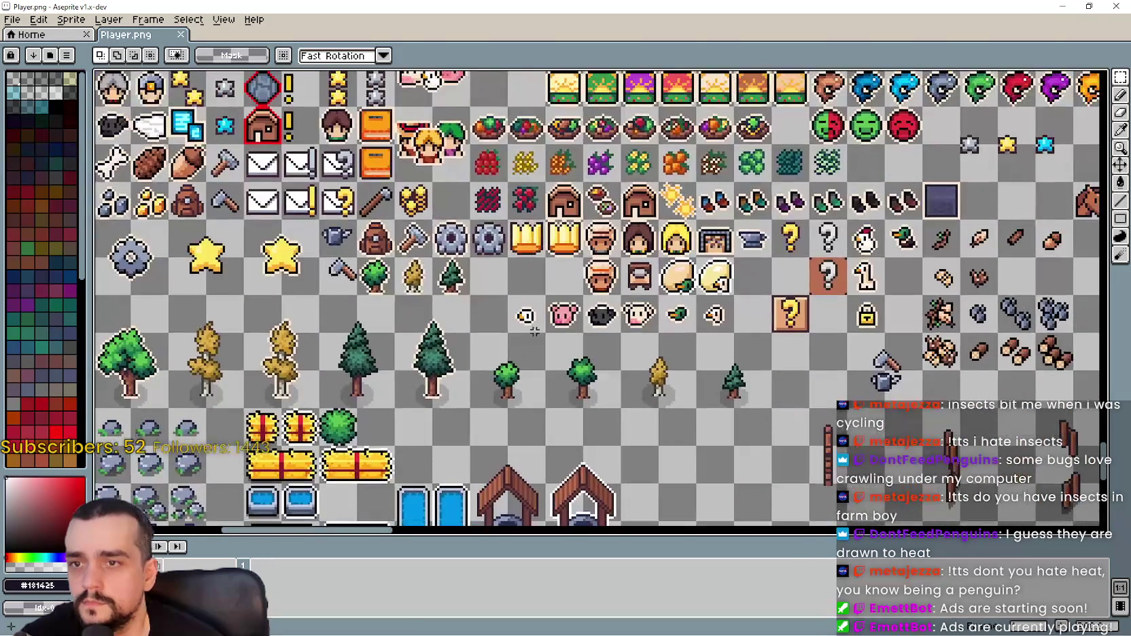
{"action": "scroll", "coordinate": [687, 293], "scroll_direction": "up", "scroll_amount": 3}
{"action": "left_click_drag", "start_coordinate": [829, 247], "coordinate": [607, 252]}
{"action": "key", "text": "ctrl+v"}
{"action": "left_click_drag", "start_coordinate": [607, 298], "coordinate": [607, 235]}
{"action": "key", "text": "Return"}
{"action": "scroll", "coordinate": [598, 286], "scroll_direction": "up", "scroll_amount": 2}
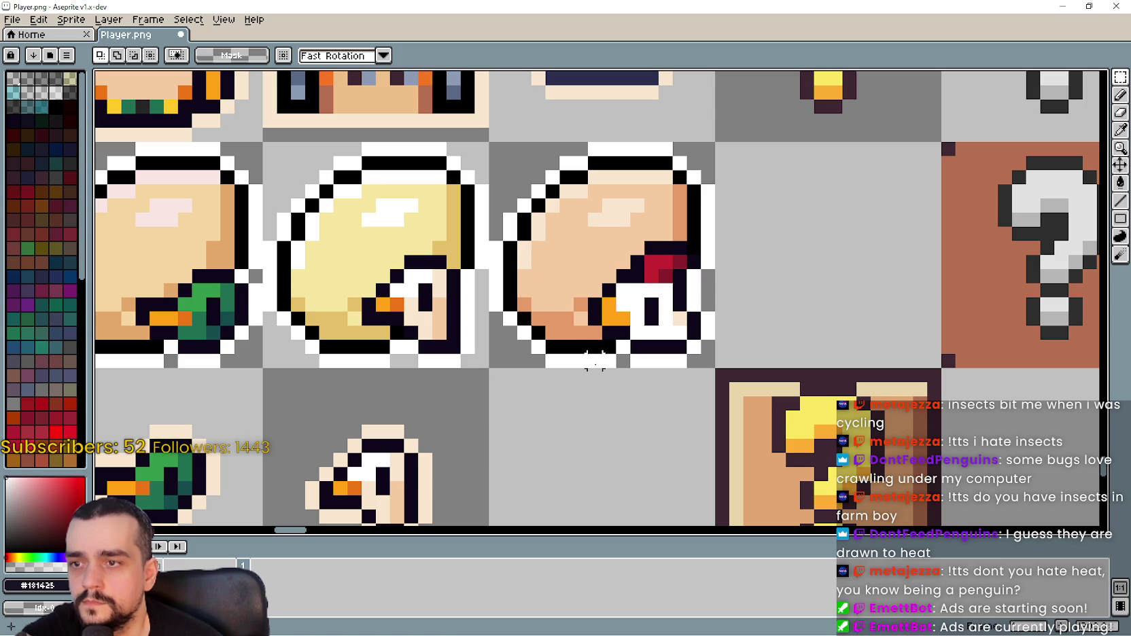
{"action": "mouse_move", "coordinate": [593, 363]}
{"action": "left_mouse_down"}
{"action": "mouse_move", "coordinate": [653, 286]}
{"action": "mouse_move", "coordinate": [707, 263]}
{"action": "mouse_move", "coordinate": [716, 240]}
{"action": "left_mouse_up"}
Erase the chicken from the copied egg and redraw its black outline with the Line tool.
{"action": "key", "text": "Delete"}
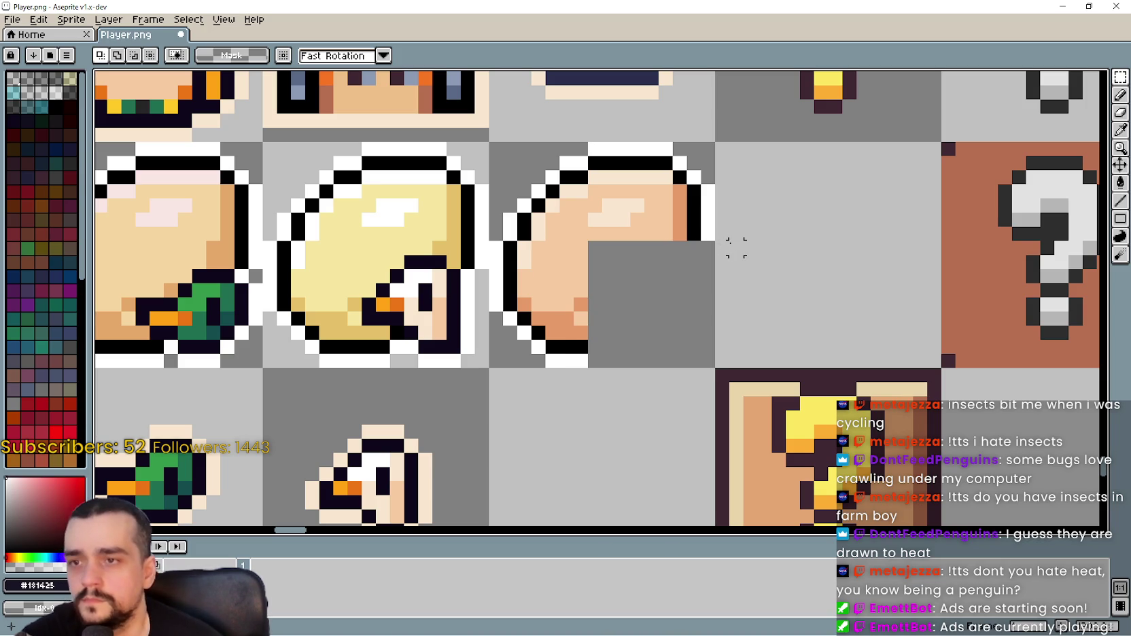
{"action": "left_click", "coordinate": [1120, 133]}
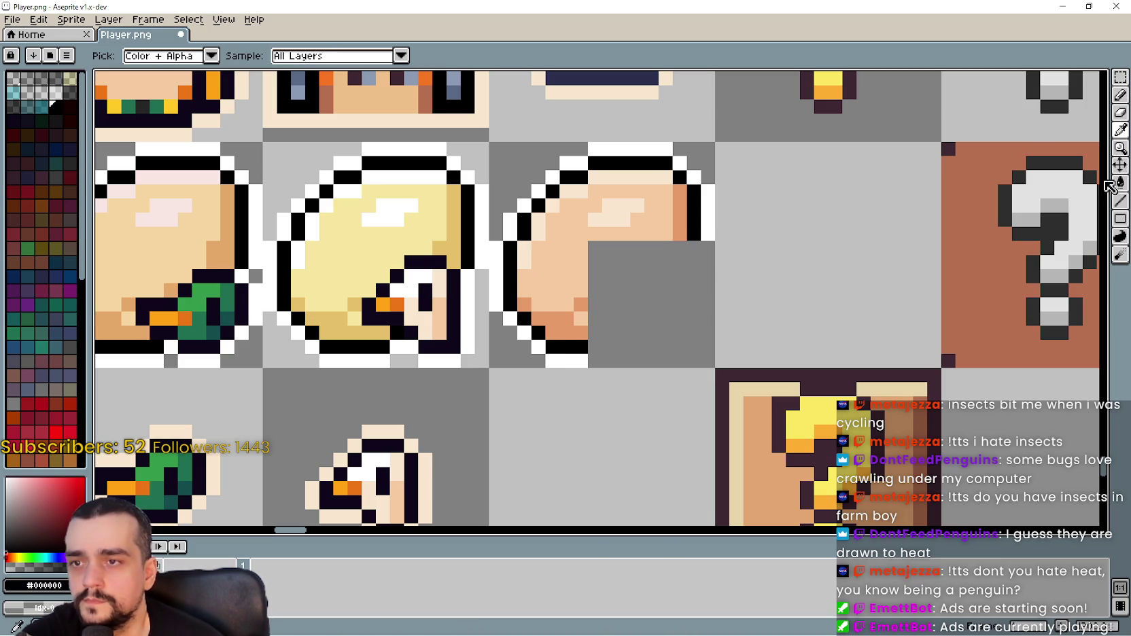
{"action": "left_click", "coordinate": [1120, 202]}
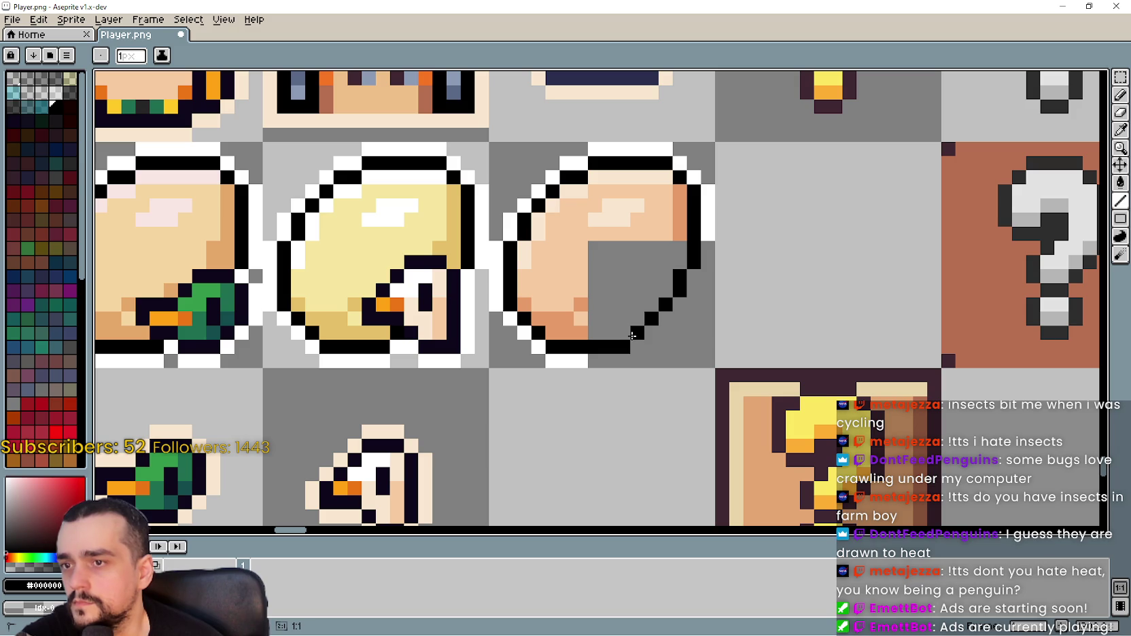
{"action": "scroll", "coordinate": [632, 335], "scroll_direction": "down", "scroll_amount": 2}
{"action": "scroll", "coordinate": [663, 343], "scroll_direction": "up", "scroll_amount": 2}
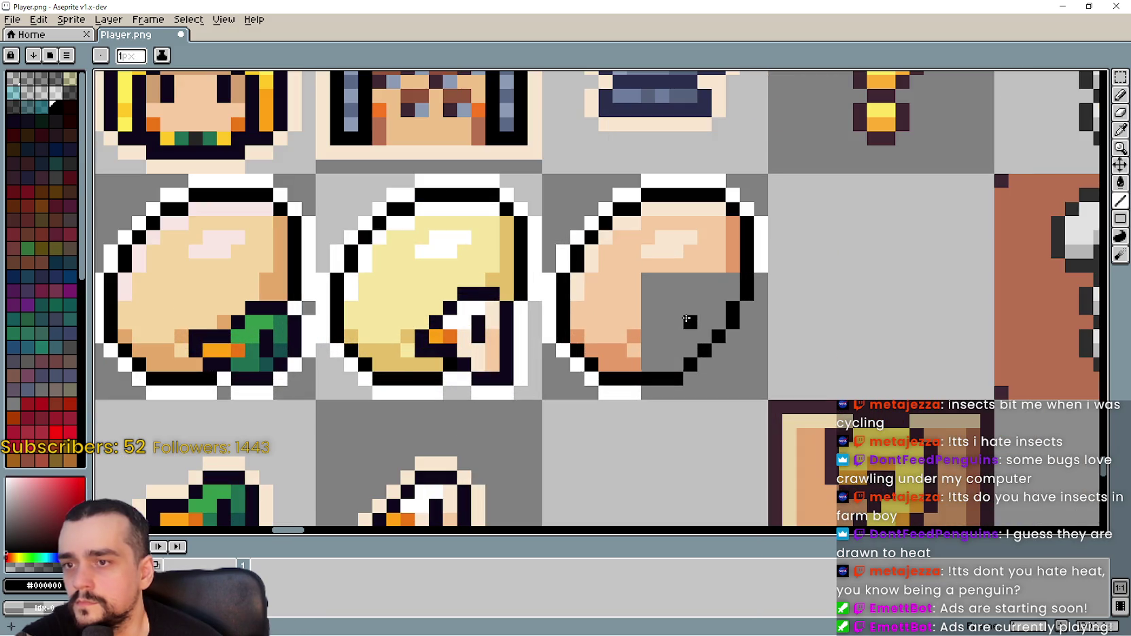
Fill the grey pixels in the egg's hole with the egg's darker peach shade.
{"action": "left_click", "coordinate": [1121, 129]}
{"action": "left_click", "coordinate": [734, 245]}
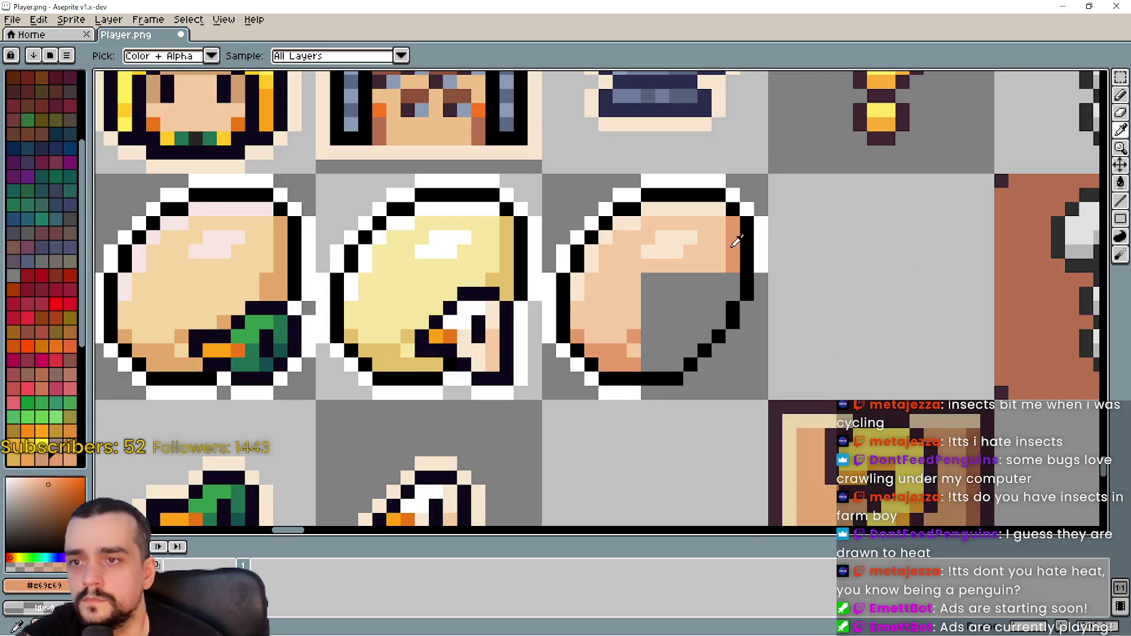
{"action": "left_click", "coordinate": [1121, 201]}
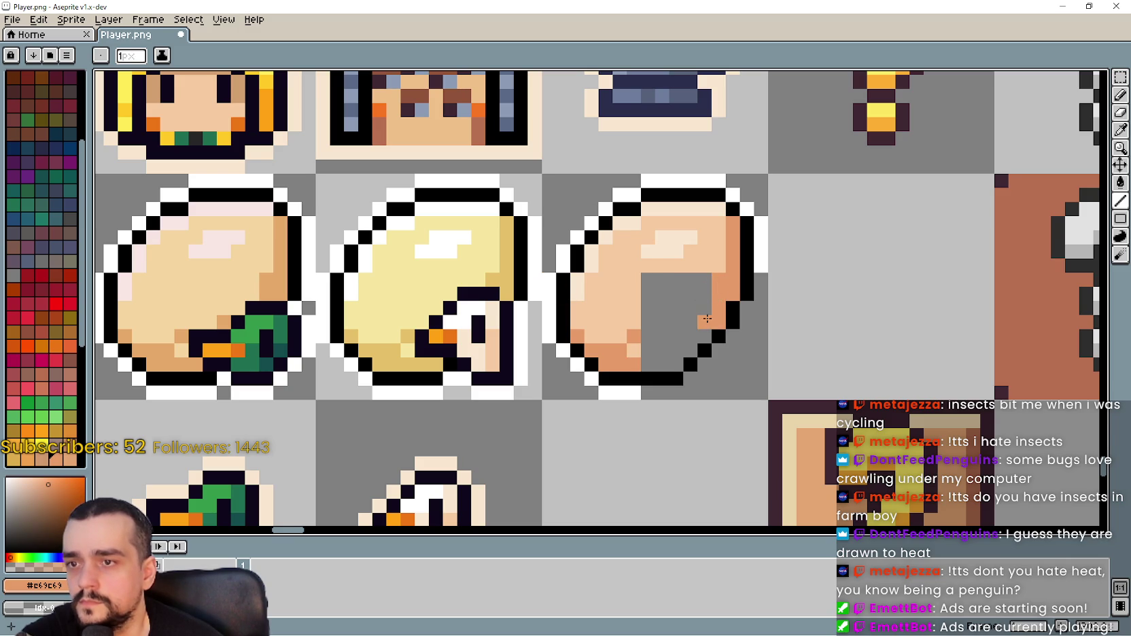
{"action": "left_click", "coordinate": [675, 359]}
{"action": "left_click", "coordinate": [662, 365]}
{"action": "left_click", "coordinate": [647, 337]}
{"action": "left_click", "coordinate": [662, 336]}
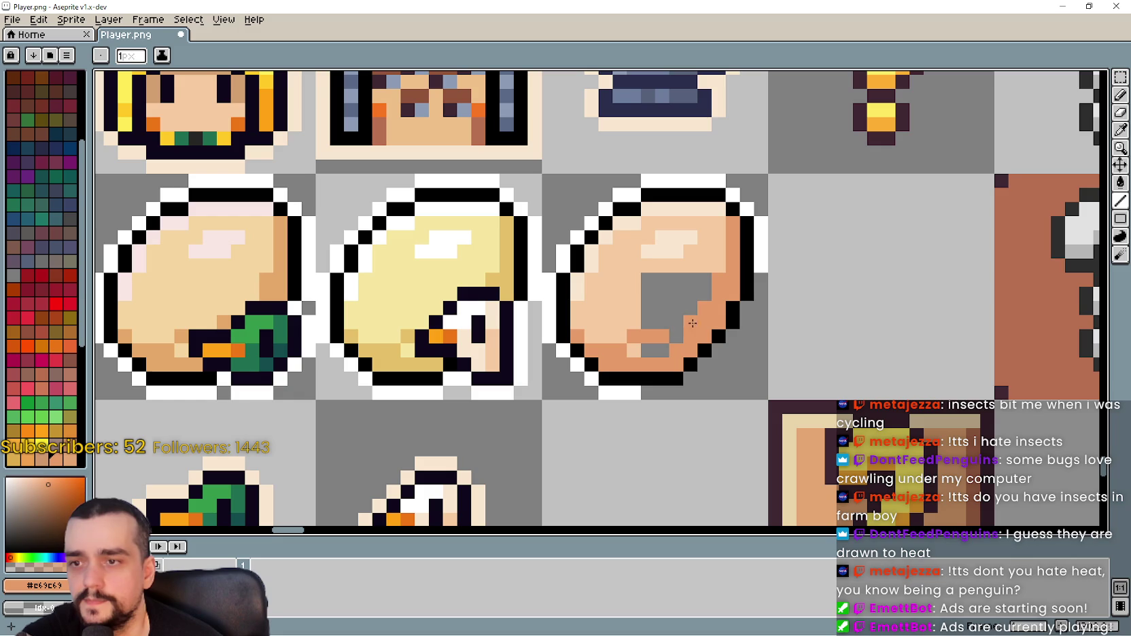
{"action": "left_click_drag", "start_coordinate": [680, 317], "coordinate": [704, 272]}
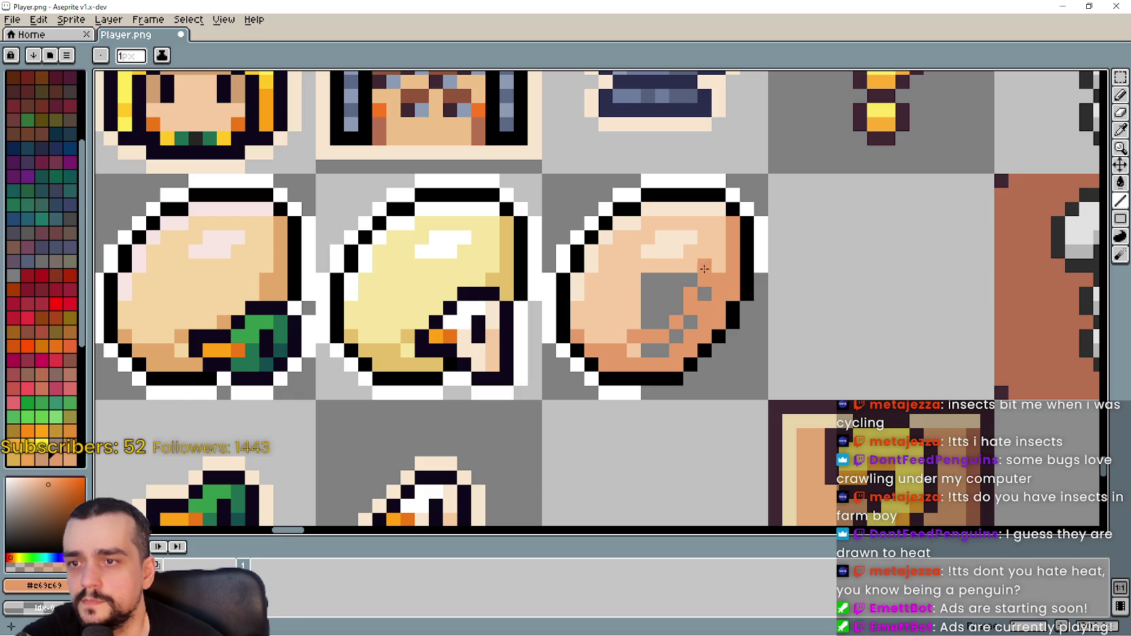
Paint light peach sampled from the egg into the remaining gap of the hole.
{"action": "key", "text": "i"}
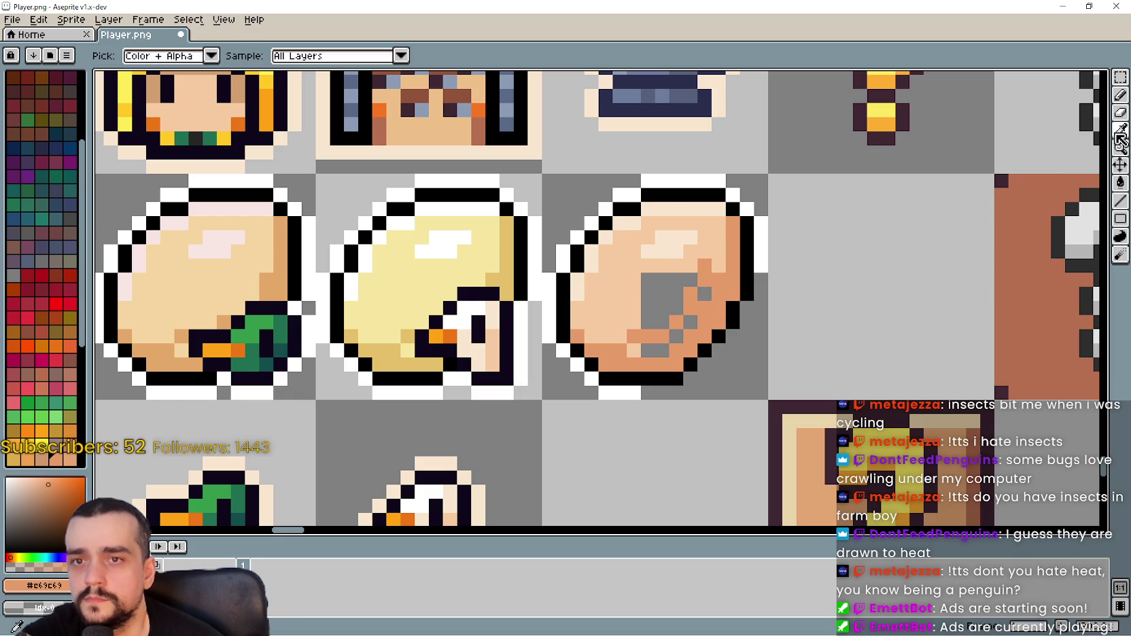
{"action": "left_click", "coordinate": [712, 236]}
{"action": "left_click", "coordinate": [1121, 95]}
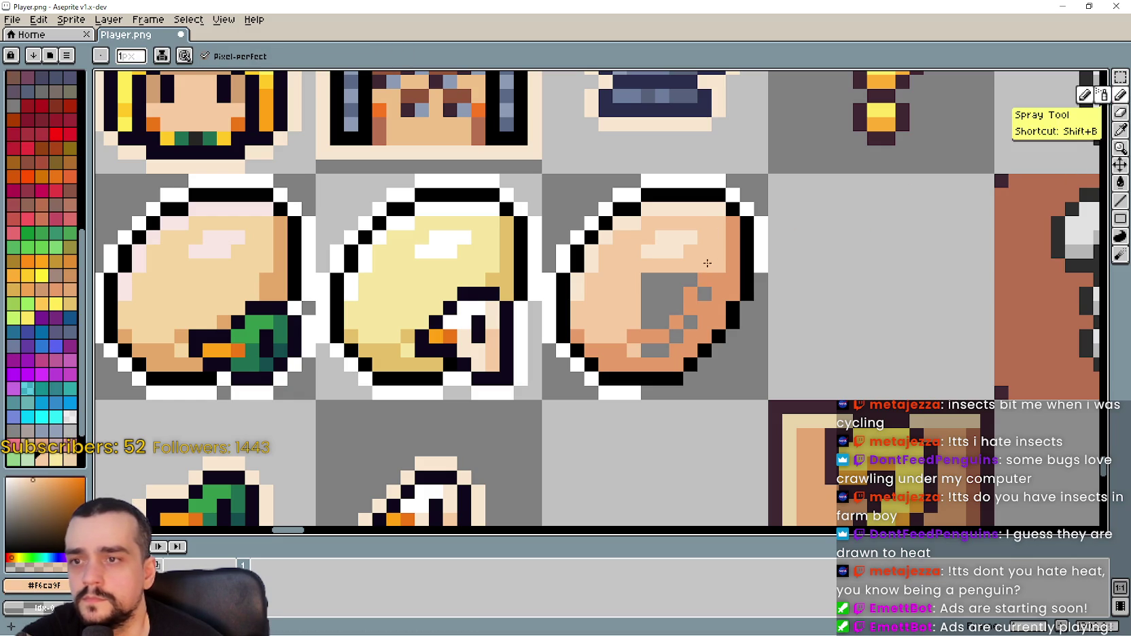
{"action": "left_click_drag", "start_coordinate": [704, 279], "coordinate": [707, 294]}
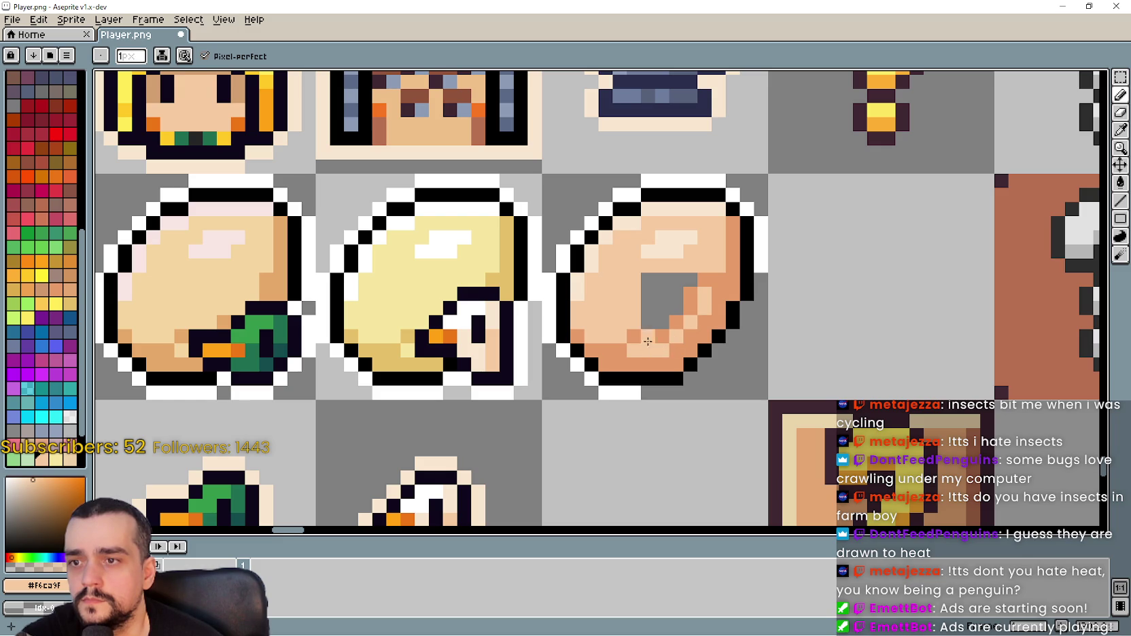
{"action": "left_click", "coordinate": [691, 280]}
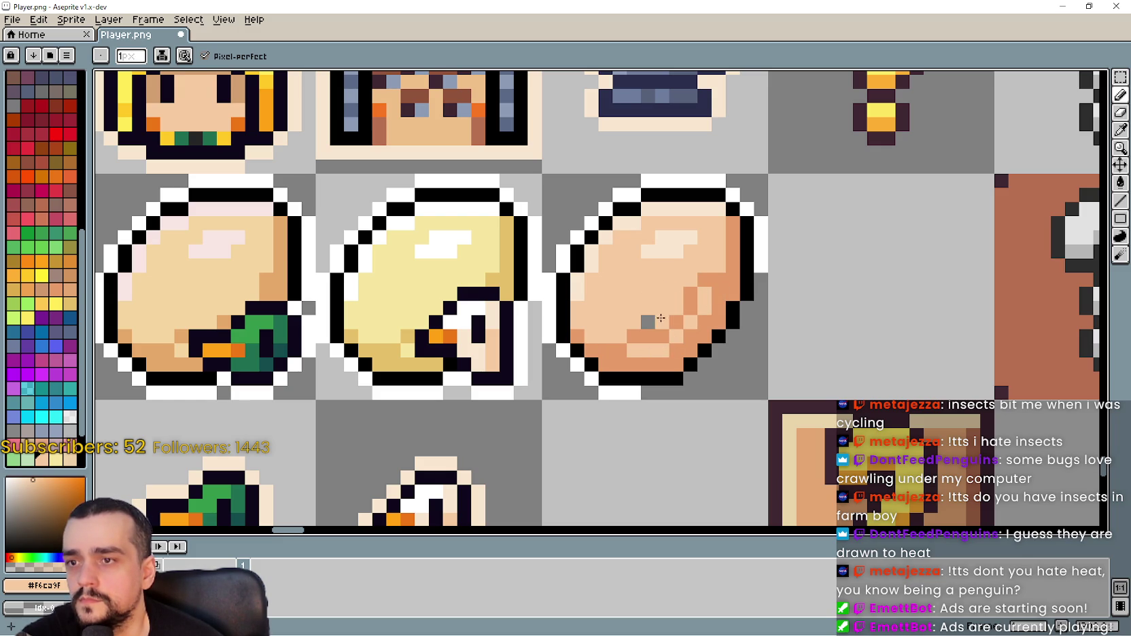
{"action": "scroll", "coordinate": [621, 325], "scroll_direction": "down", "scroll_amount": 2}
{"action": "scroll", "coordinate": [642, 395], "scroll_direction": "down", "scroll_amount": 1}
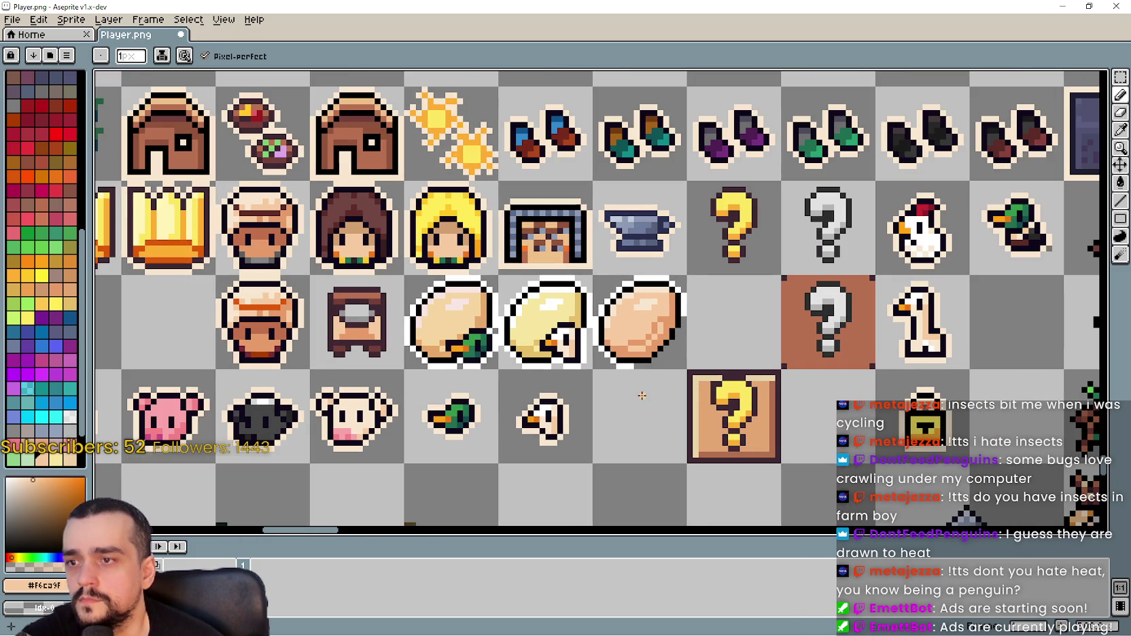
{"action": "scroll", "coordinate": [642, 389], "scroll_direction": "up", "scroll_amount": 1}
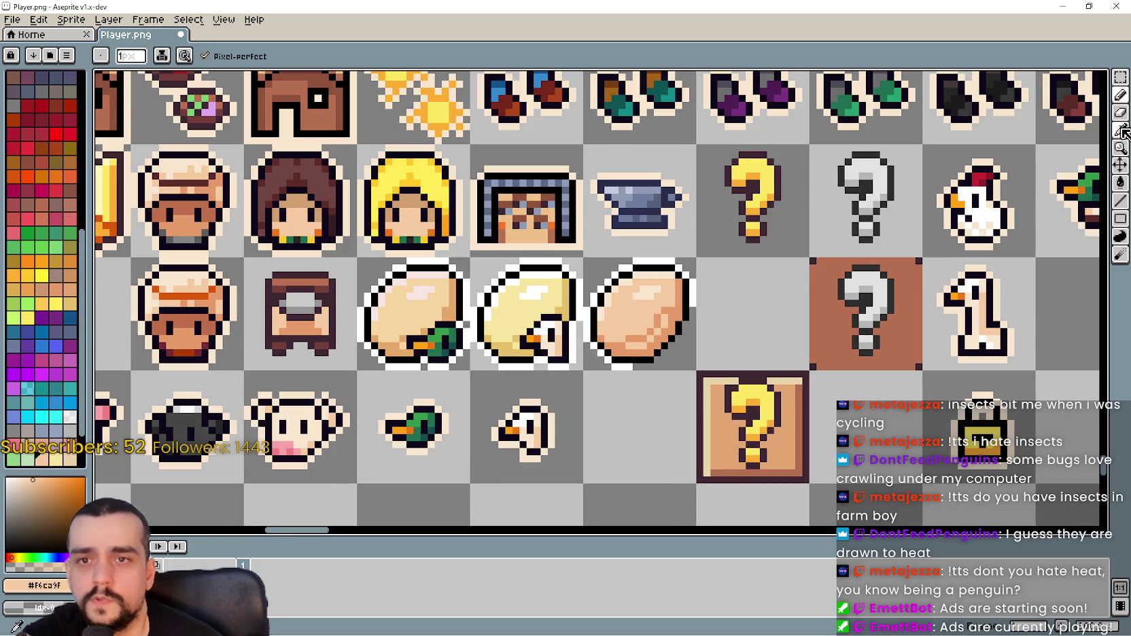
Add white pixels along the egg's lower-right edge to complete the white rim.
{"action": "key", "text": "i"}
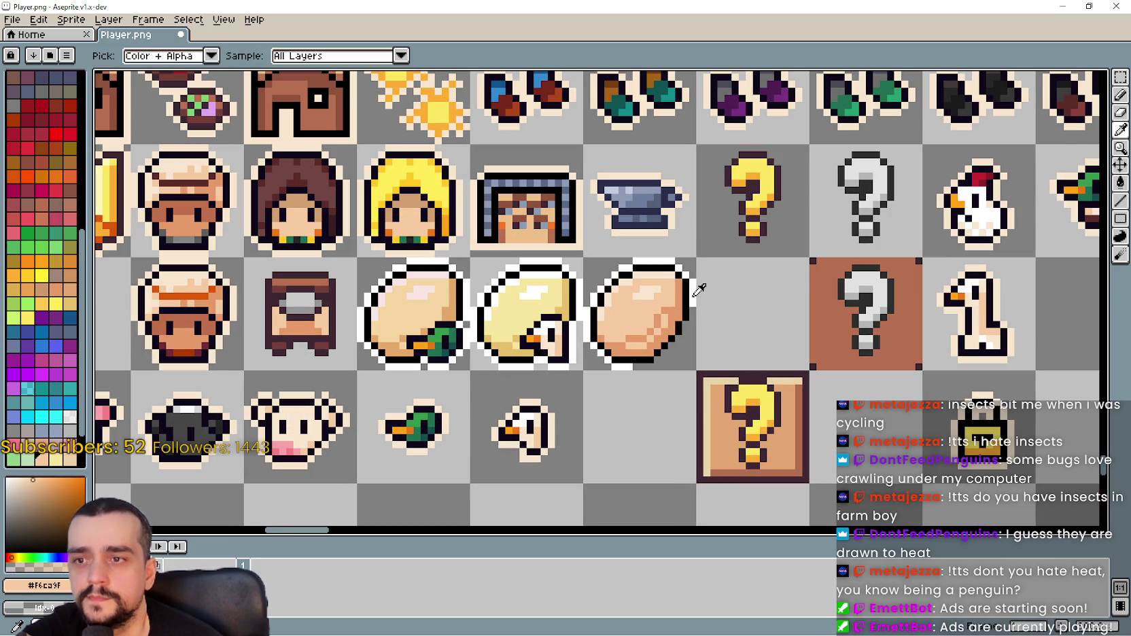
{"action": "left_click", "coordinate": [694, 296]}
{"action": "key", "text": "b"}
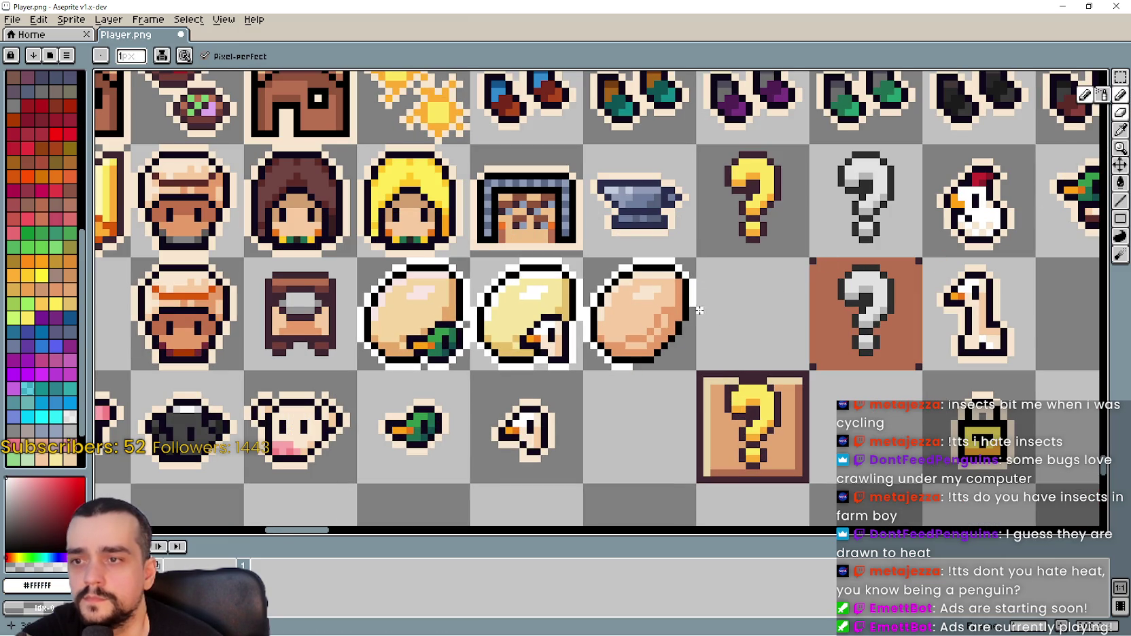
{"action": "scroll", "coordinate": [659, 367], "scroll_direction": "up", "scroll_amount": 4}
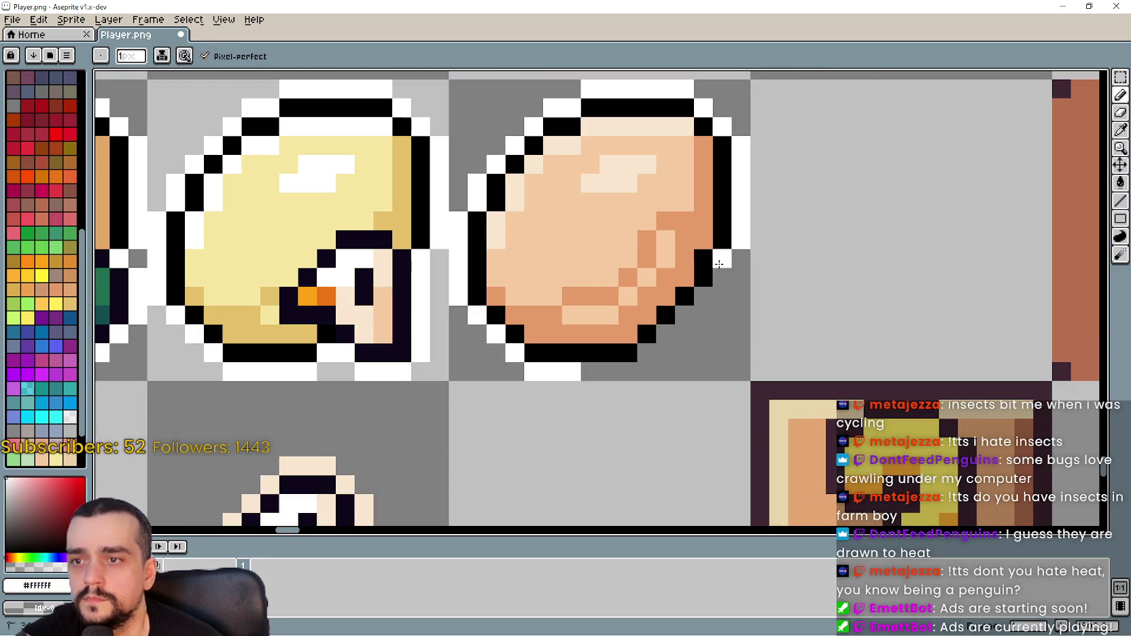
{"action": "left_click", "coordinate": [671, 333]}
{"action": "left_click", "coordinate": [653, 352]}
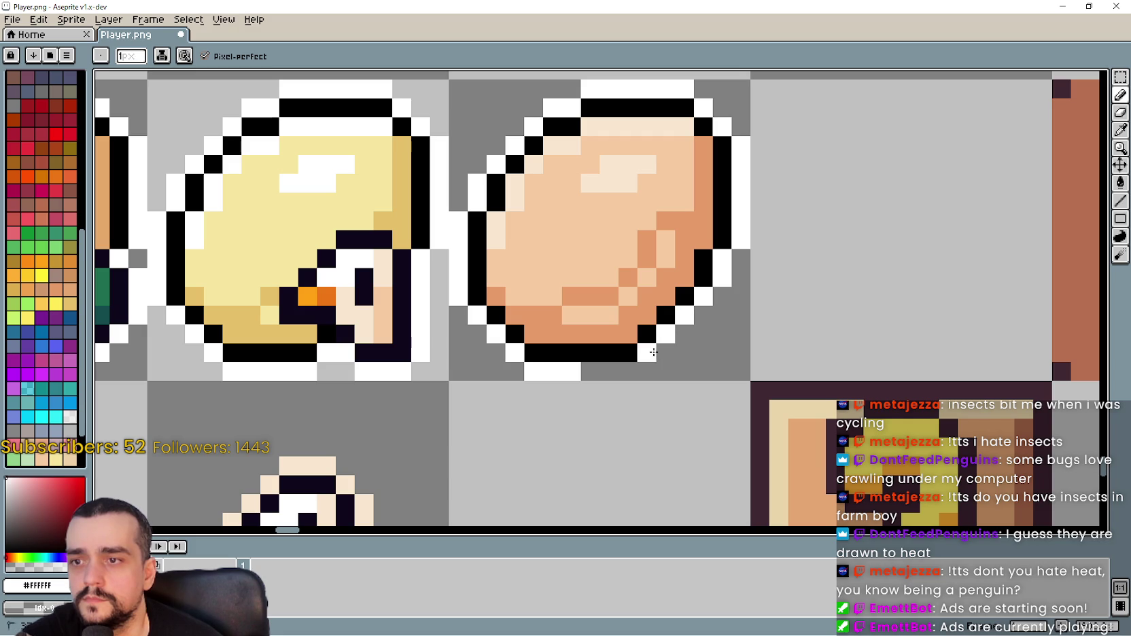
{"action": "left_click_drag", "start_coordinate": [626, 368], "coordinate": [583, 372]}
{"action": "scroll", "coordinate": [583, 371], "scroll_direction": "down", "scroll_amount": 3}
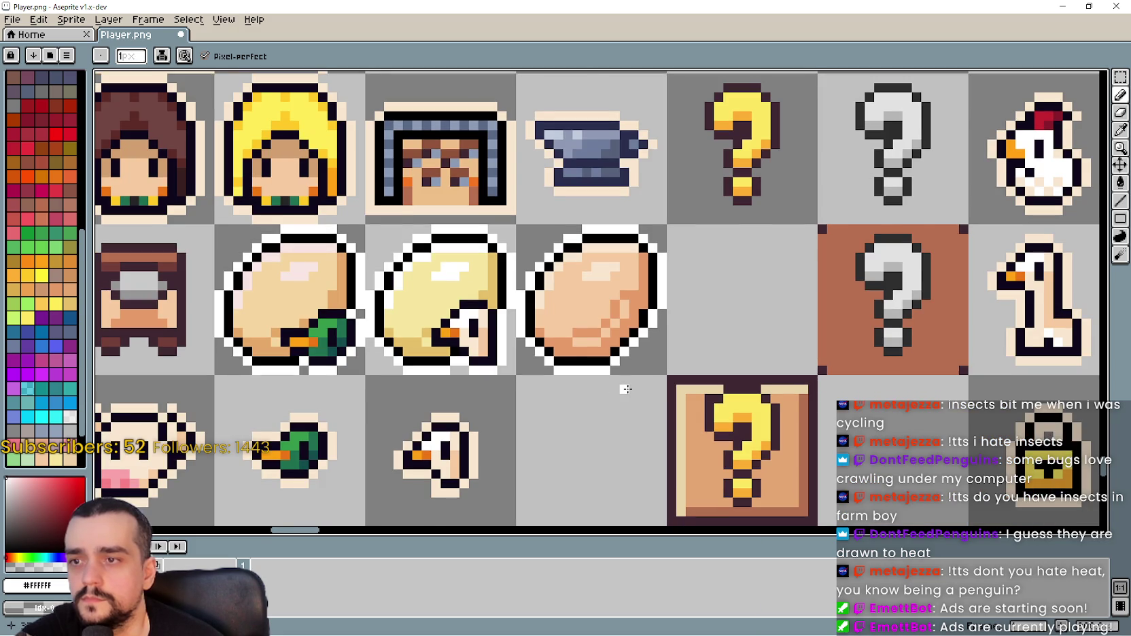
{"action": "scroll", "coordinate": [626, 389], "scroll_direction": "down", "scroll_amount": 3}
{"action": "left_click_drag", "start_coordinate": [646, 395], "coordinate": [699, 374]}
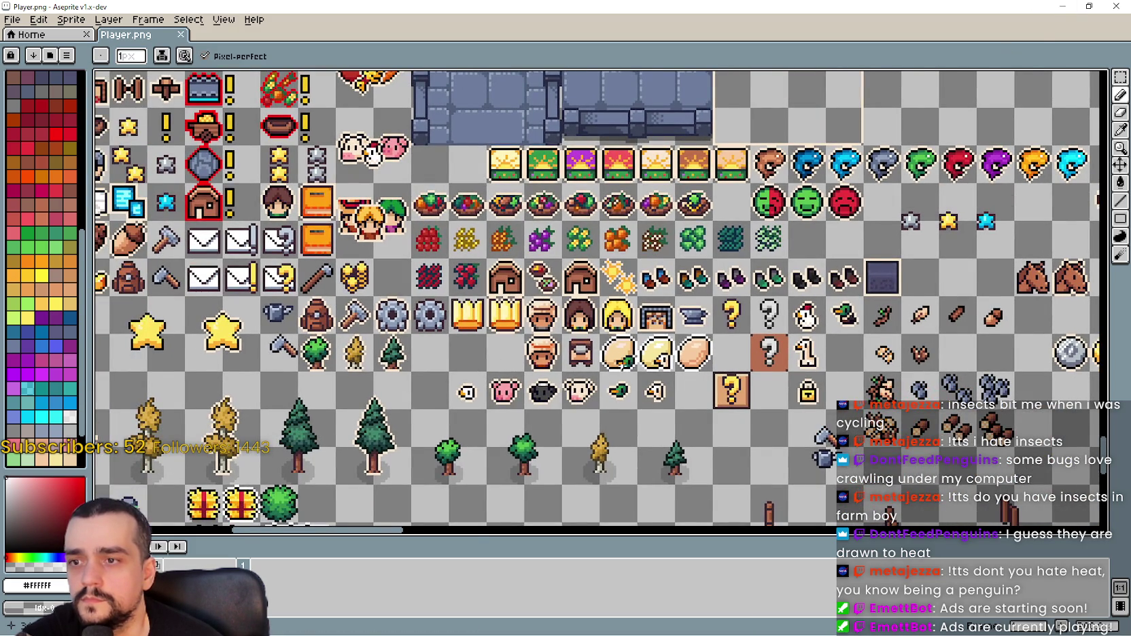
Select the leaf tile and move it beside the eggs, then undo that move.
{"action": "scroll", "coordinate": [923, 335], "scroll_direction": "up", "scroll_amount": 1}
{"action": "key", "text": "m"}
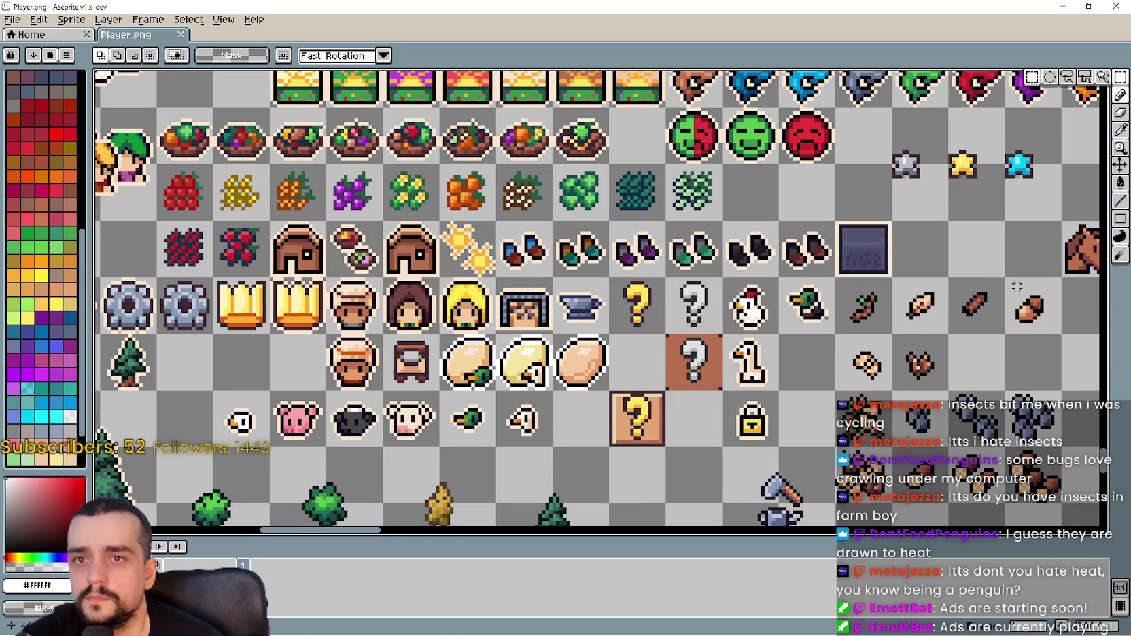
{"action": "left_click_drag", "start_coordinate": [1053, 223], "coordinate": [883, 272]}
{"action": "scroll", "coordinate": [741, 293], "scroll_direction": "up", "scroll_amount": 1}
{"action": "left_click_drag", "start_coordinate": [707, 242], "coordinate": [782, 316]}
{"action": "mouse_move", "coordinate": [554, 398]}
{"action": "left_mouse_down"}
{"action": "mouse_move", "coordinate": [690, 398]}
{"action": "mouse_move", "coordinate": [880, 368]}
{"action": "left_mouse_up"}
{"action": "key", "text": "ctrl+t"}
{"action": "mouse_move", "coordinate": [1040, 276]}
{"action": "left_mouse_down"}
{"action": "mouse_move", "coordinate": [587, 351]}
{"action": "mouse_move", "coordinate": [632, 361]}
{"action": "mouse_move", "coordinate": [610, 361]}
{"action": "mouse_move", "coordinate": [647, 353]}
{"action": "mouse_move", "coordinate": [626, 227]}
{"action": "mouse_move", "coordinate": [634, 359]}
{"action": "left_mouse_up"}
{"action": "scroll", "coordinate": [624, 345], "scroll_direction": "up", "scroll_amount": 1}
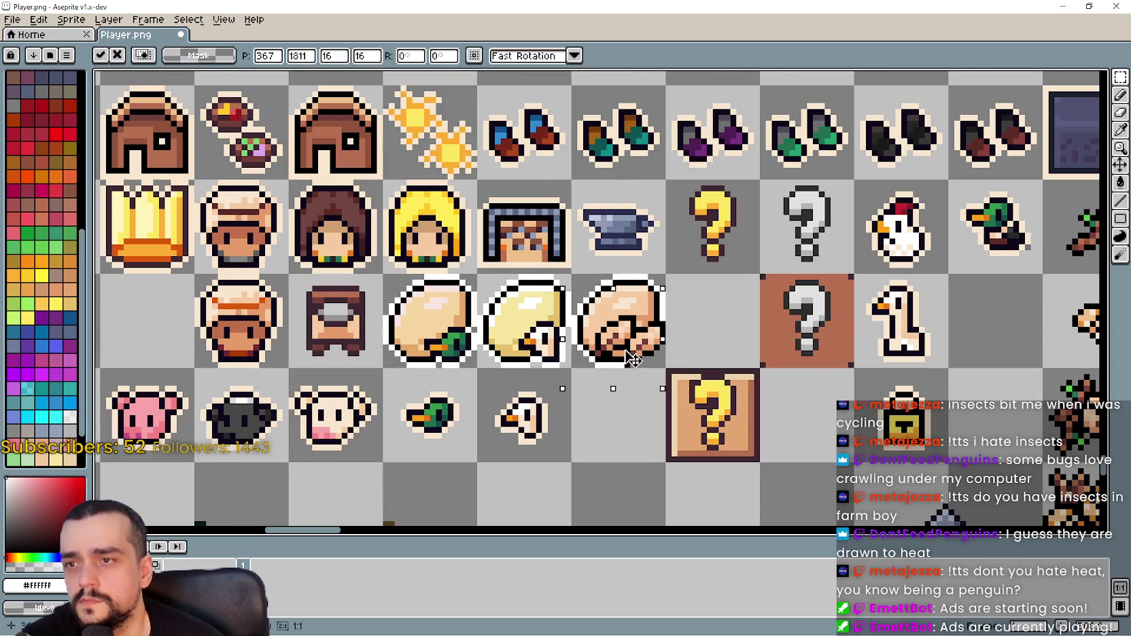
{"action": "key", "text": "shift+g"}
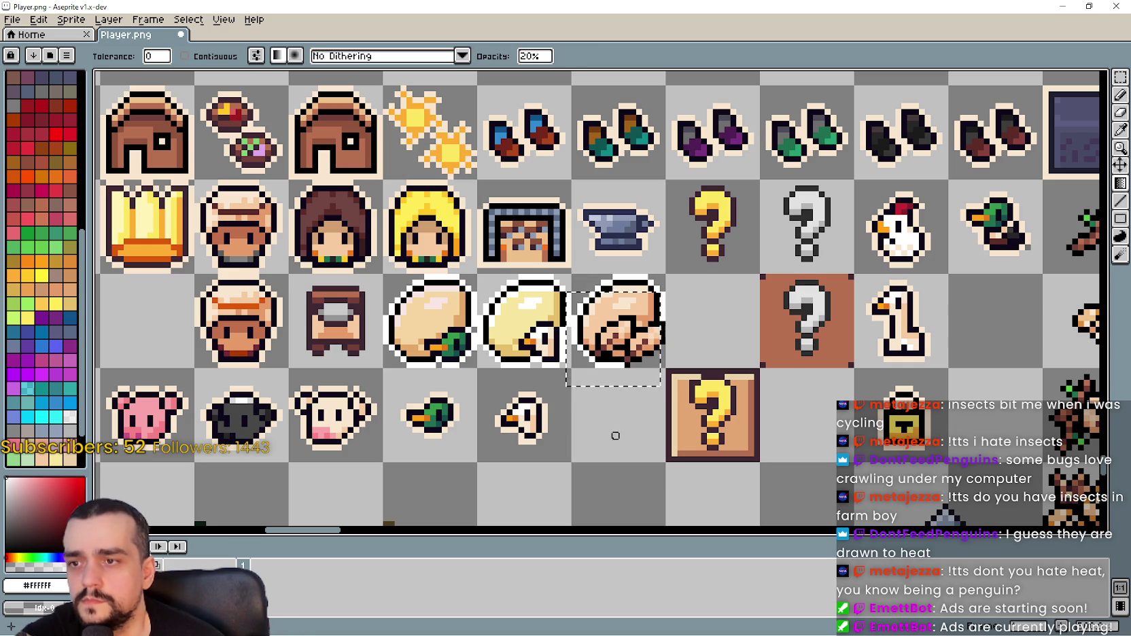
{"action": "key", "text": "ctrl+z"}
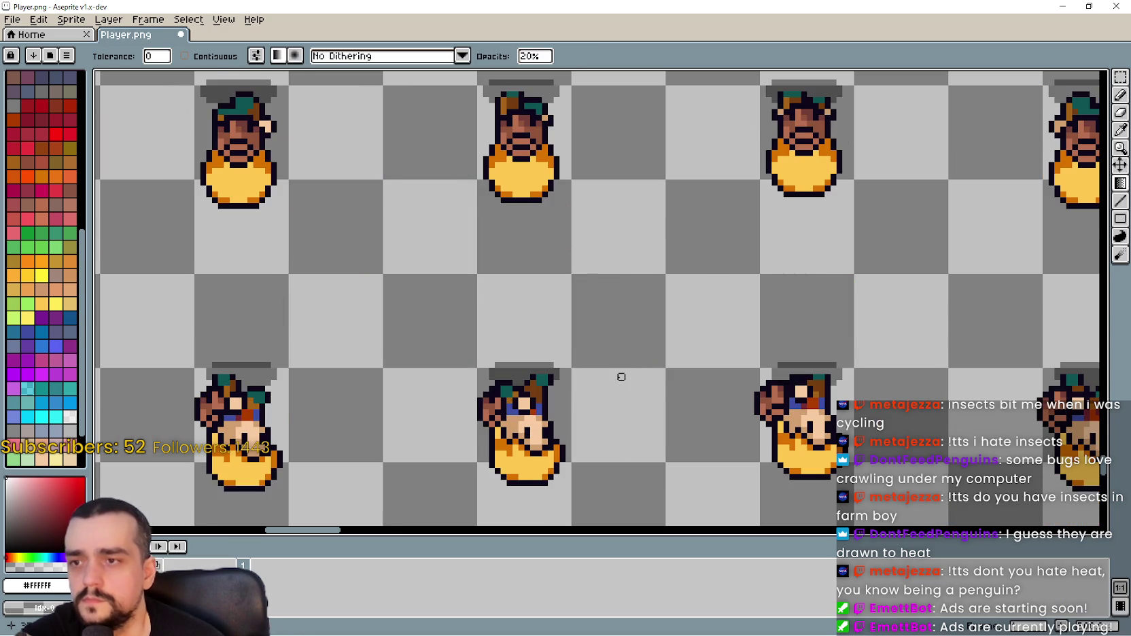
Paste the copied hand tile and position it onto the brown egg.
{"action": "scroll", "coordinate": [619, 373], "scroll_direction": "down", "scroll_amount": 1}
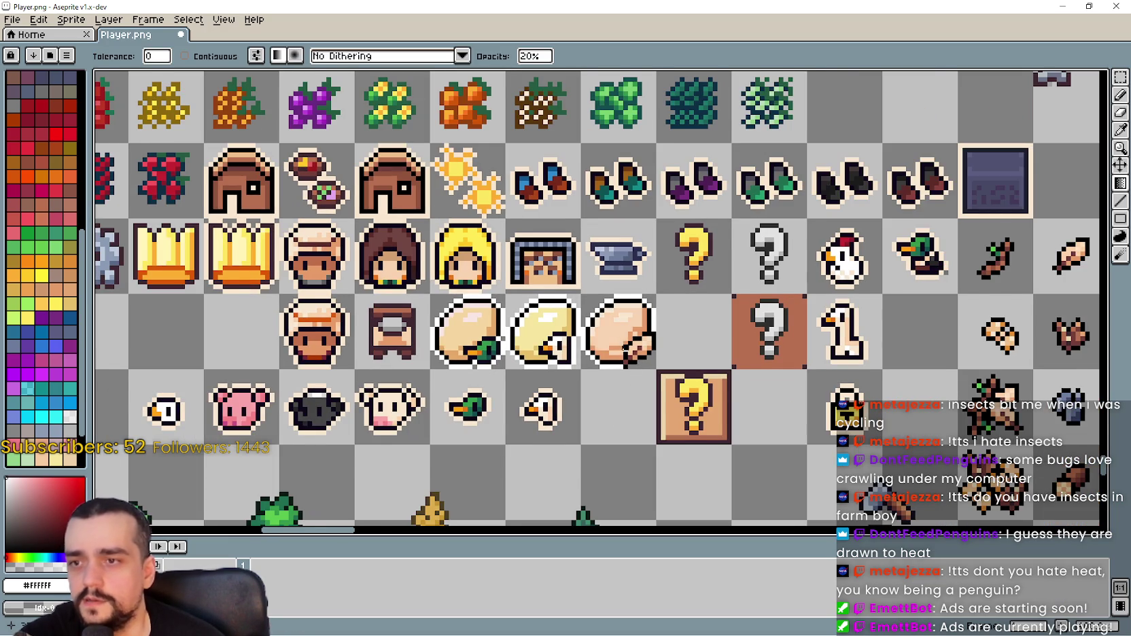
{"action": "scroll", "coordinate": [624, 348], "scroll_direction": "up", "scroll_amount": 1}
{"action": "key", "text": "ctrl+v"}
{"action": "left_click_drag", "start_coordinate": [607, 257], "coordinate": [631, 417]}
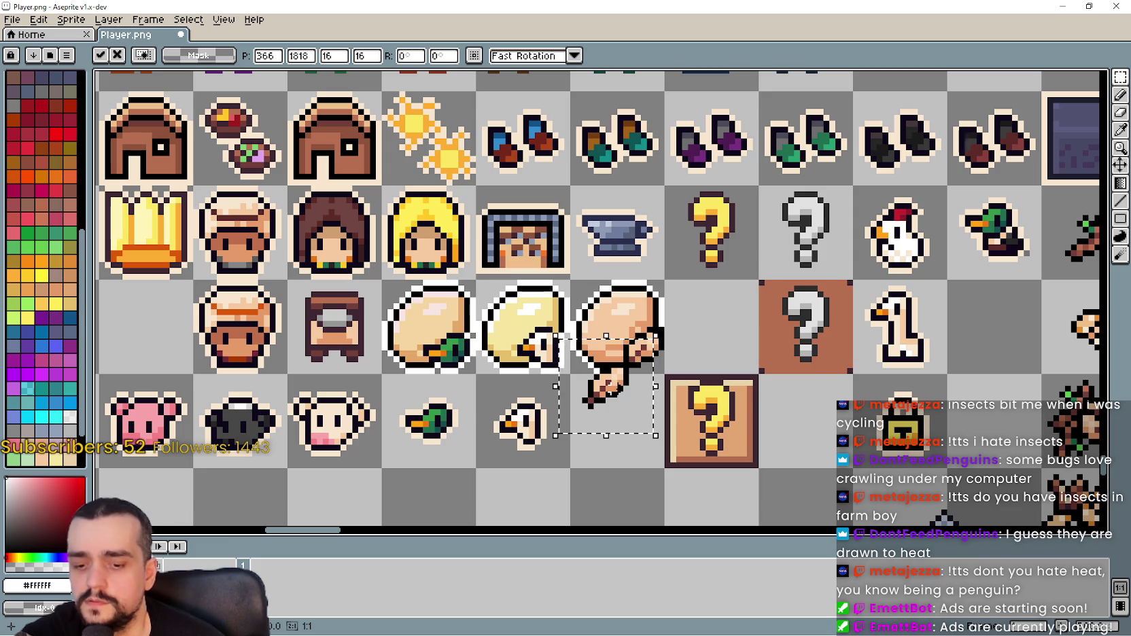
{"action": "key", "text": "g"}
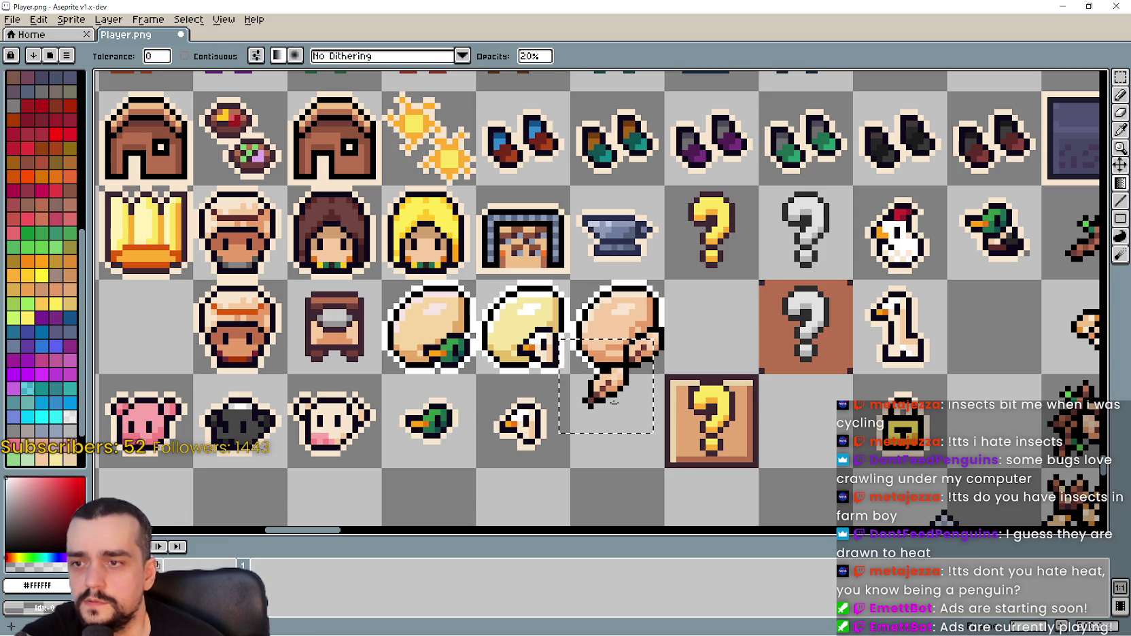
{"action": "left_click_drag", "start_coordinate": [620, 412], "coordinate": [620, 407]}
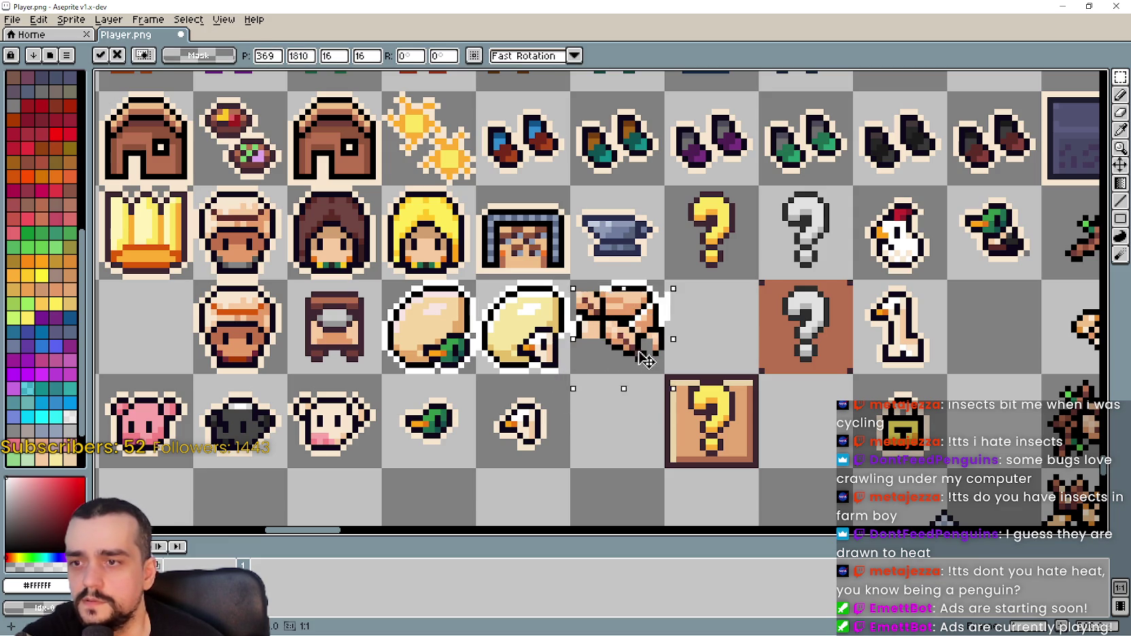
{"action": "left_click_drag", "start_coordinate": [636, 371], "coordinate": [631, 333]}
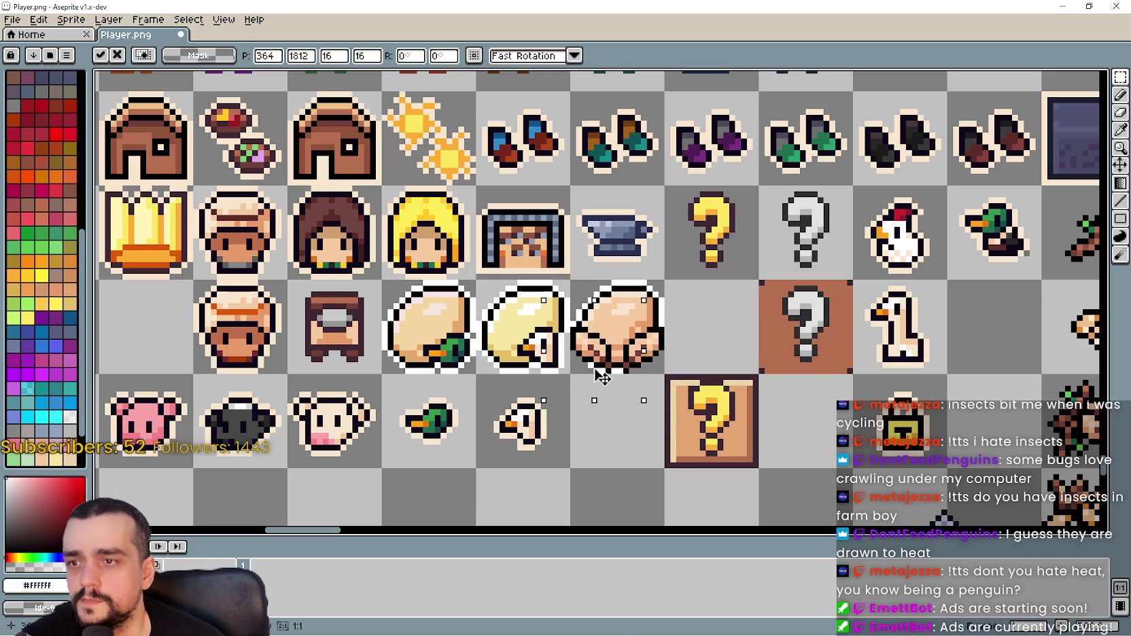
{"action": "mouse_move", "coordinate": [611, 378]}
{"action": "left_mouse_down"}
{"action": "mouse_move", "coordinate": [610, 262]}
{"action": "mouse_move", "coordinate": [623, 369]}
{"action": "mouse_move", "coordinate": [627, 349]}
{"action": "left_mouse_up"}
{"action": "scroll", "coordinate": [632, 453], "scroll_direction": "up", "scroll_amount": 1}
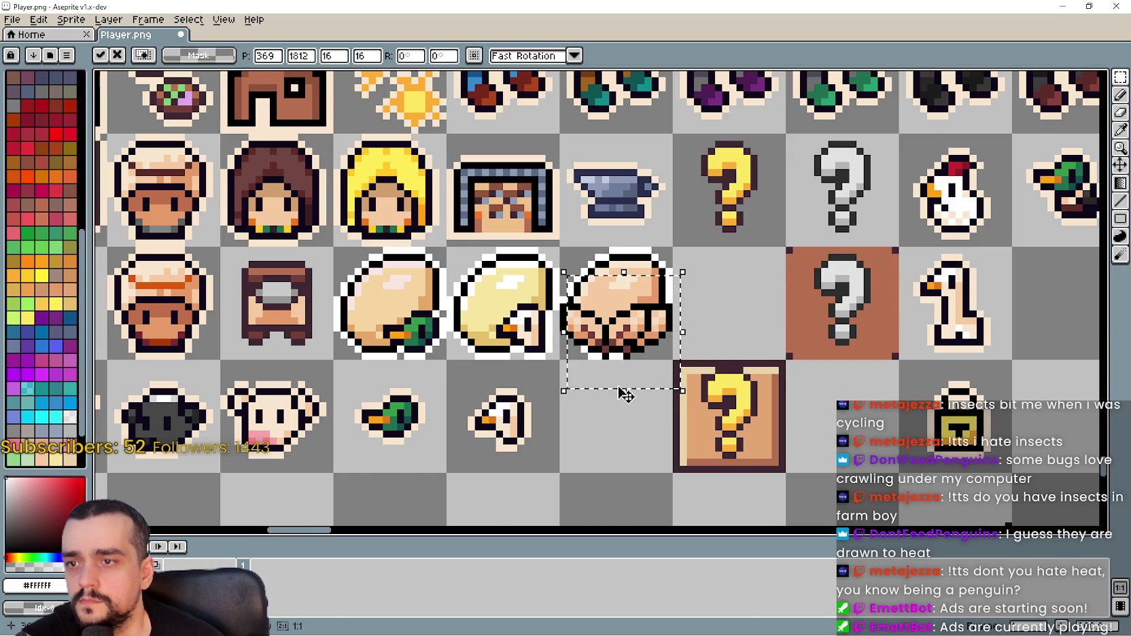
{"action": "scroll", "coordinate": [623, 392], "scroll_direction": "down", "scroll_amount": 2}
{"action": "scroll", "coordinate": [619, 439], "scroll_direction": "up", "scroll_amount": 1}
Deselect and undo the hand paste so the egg stays plain, then minimize Aseprite.
{"action": "left_click", "coordinate": [616, 434]}
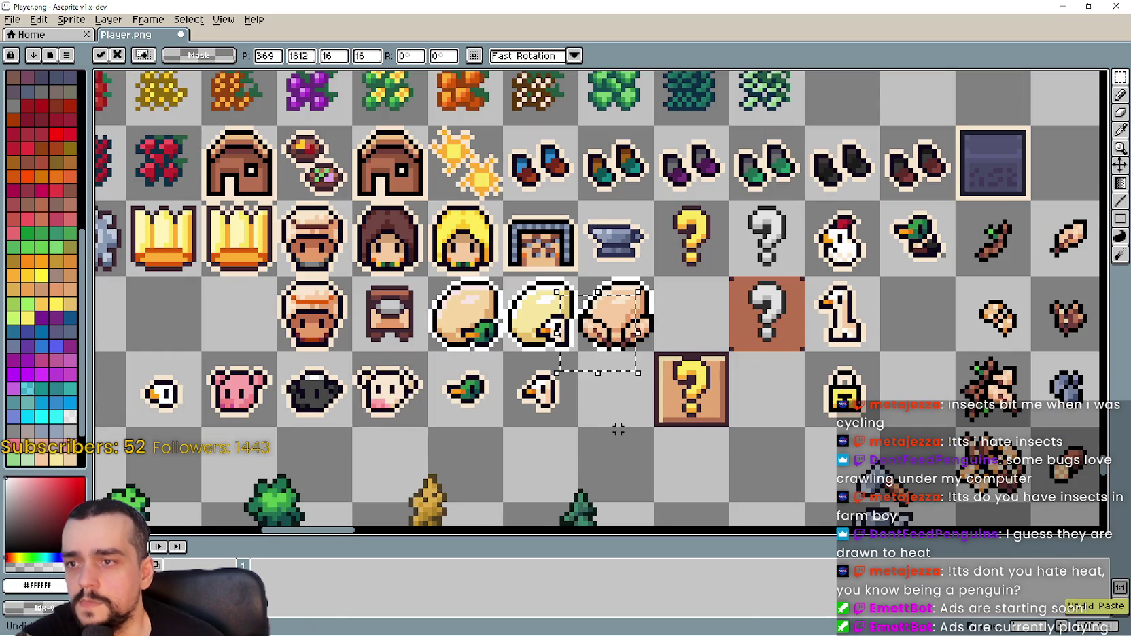
{"action": "key", "text": "ctrl+z"}
{"action": "scroll", "coordinate": [628, 358], "scroll_direction": "up", "scroll_amount": 3}
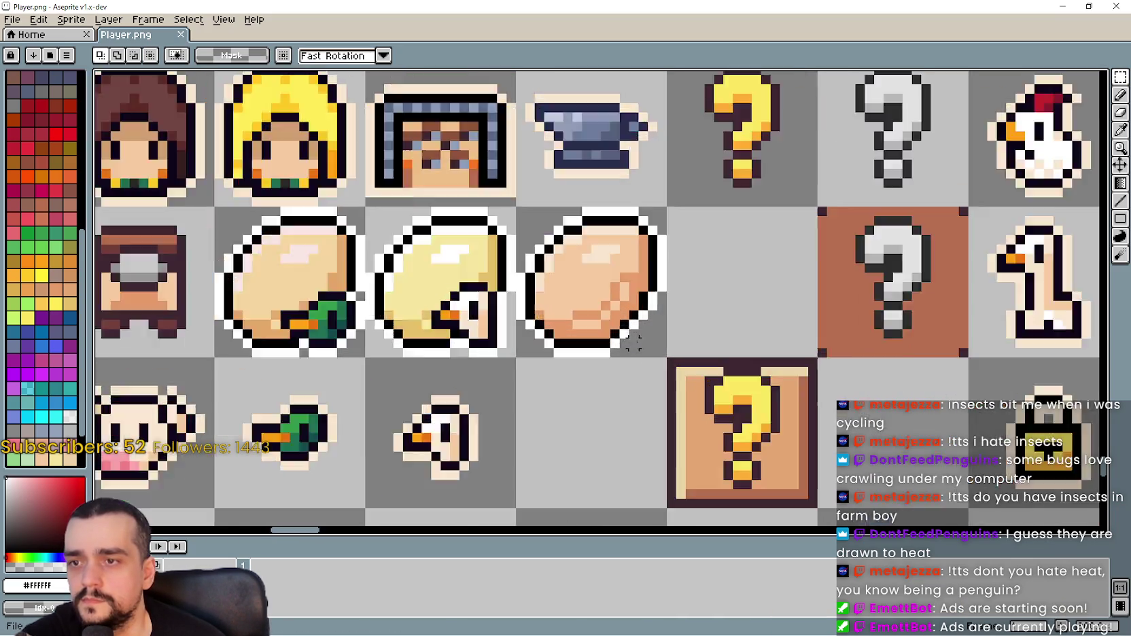
{"action": "scroll", "coordinate": [635, 344], "scroll_direction": "down", "scroll_amount": 2}
{"action": "scroll", "coordinate": [635, 344], "scroll_direction": "down", "scroll_amount": 2}
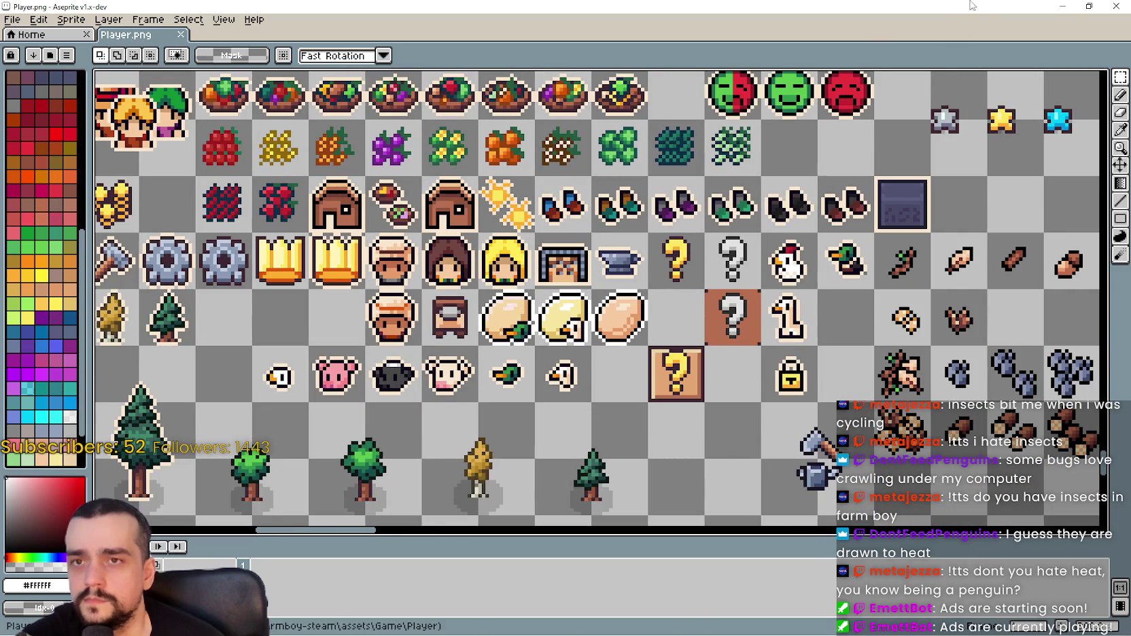
{"action": "left_click", "coordinate": [1061, 6]}
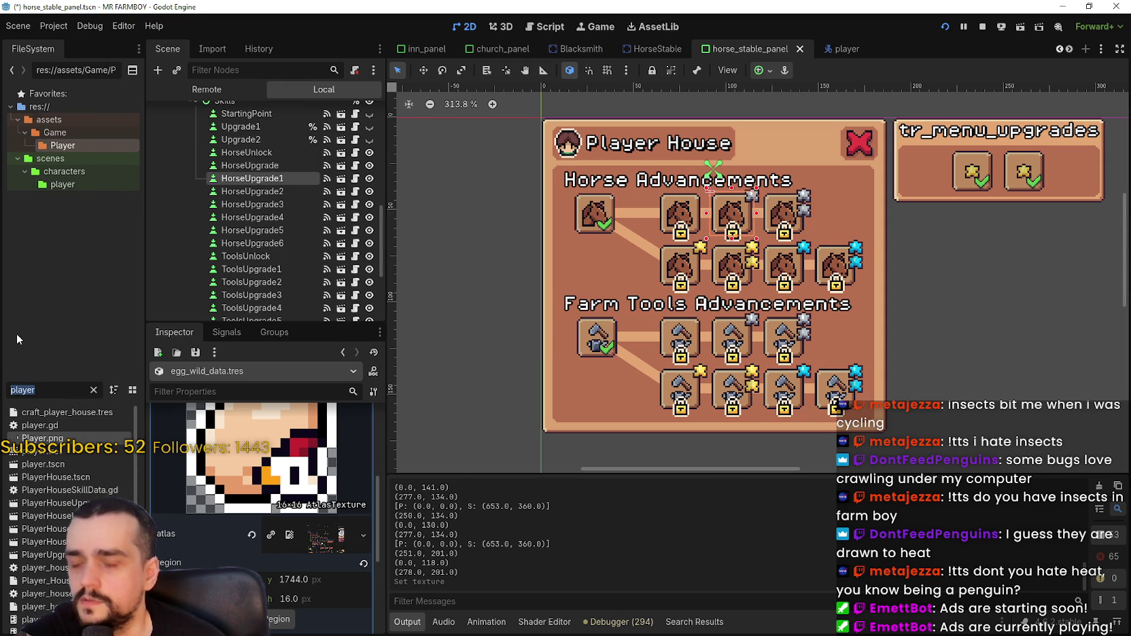
Set egg_wild_data.tres's texture region to the new egg tile using 16-pixel grid snap, then save.
{"action": "type", "text": "wild"}
{"action": "left_click", "coordinate": [67, 413]}
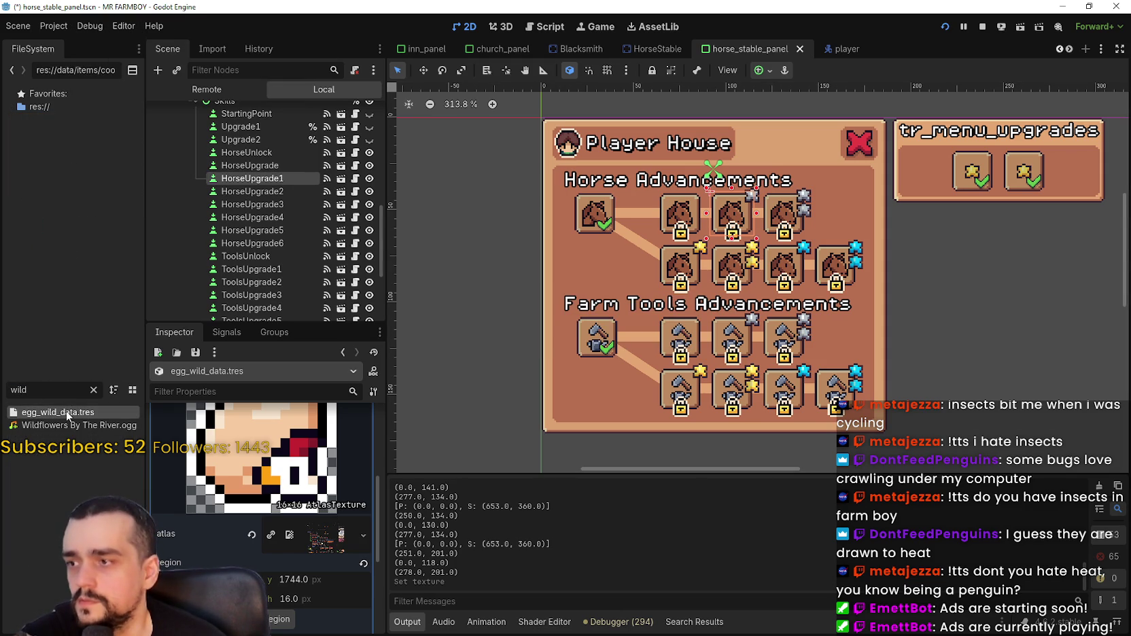
{"action": "left_click", "coordinate": [279, 620]}
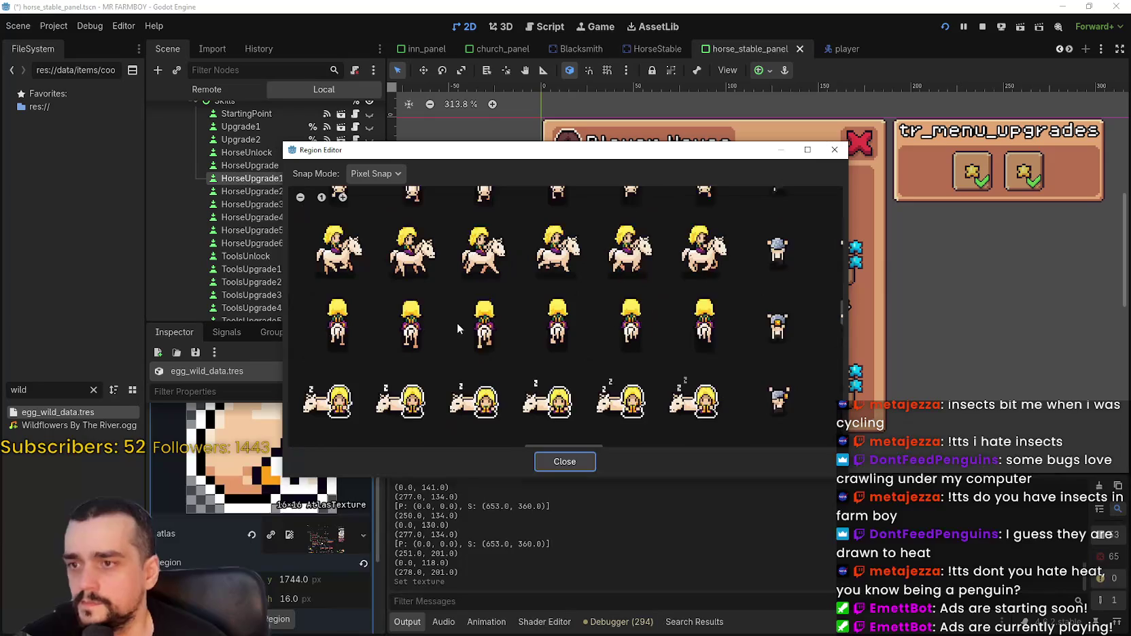
{"action": "left_click", "coordinate": [376, 173]}
{"action": "left_click", "coordinate": [389, 223]}
{"action": "scroll", "coordinate": [564, 370], "scroll_direction": "down", "scroll_amount": 4}
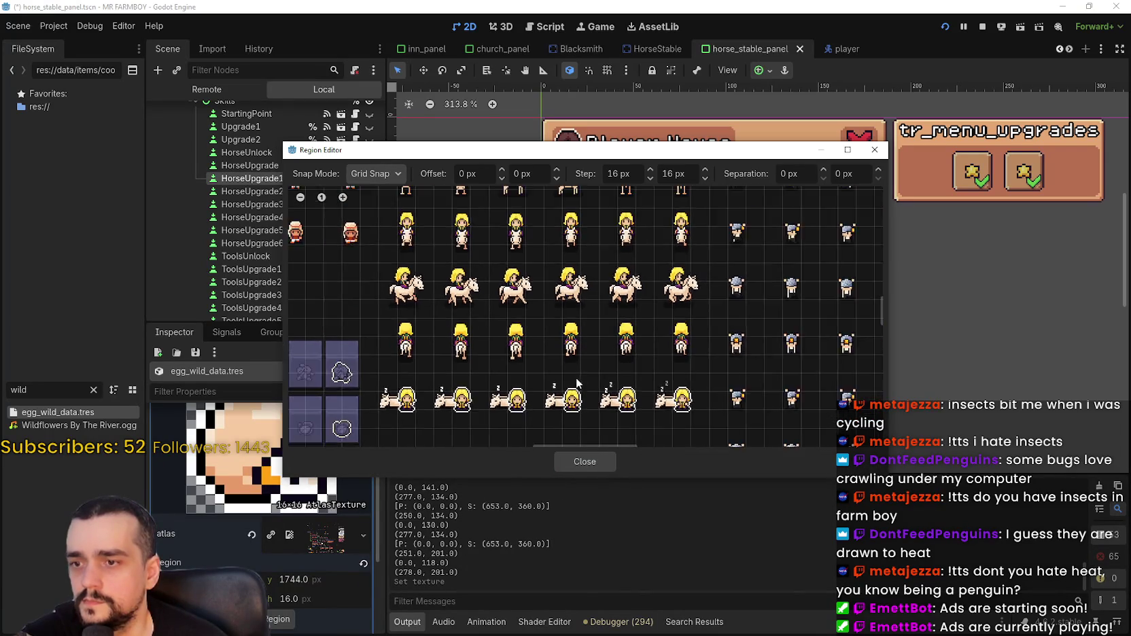
{"action": "scroll", "coordinate": [484, 413], "scroll_direction": "down", "scroll_amount": 3}
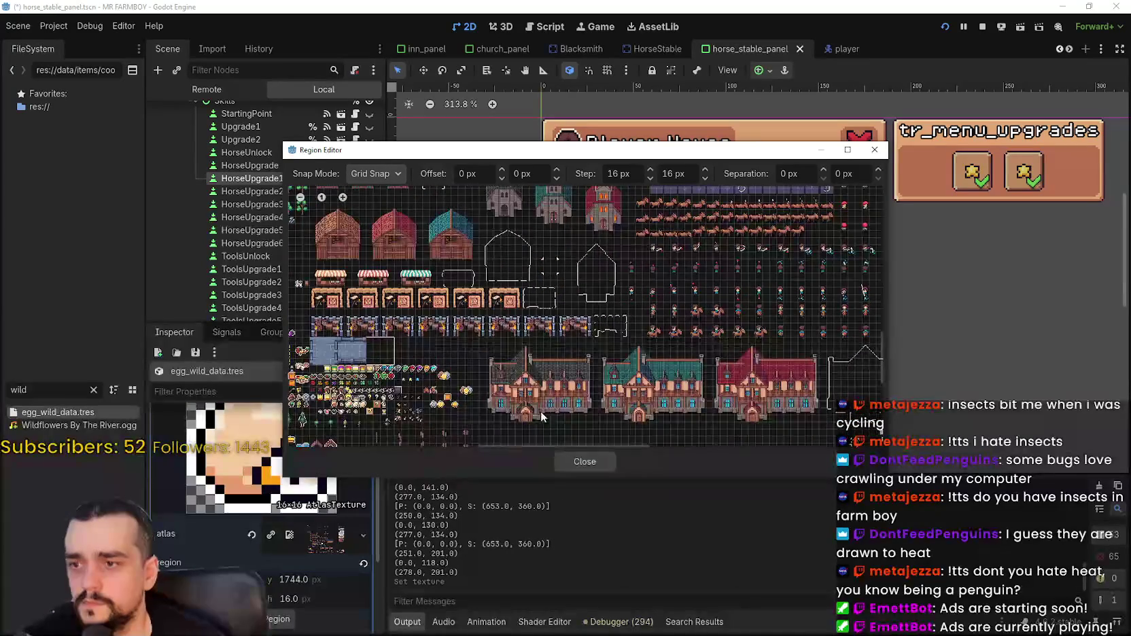
{"action": "scroll", "coordinate": [468, 292], "scroll_direction": "left", "scroll_amount": 5}
{"action": "scroll", "coordinate": [447, 270], "scroll_direction": "up", "scroll_amount": 4}
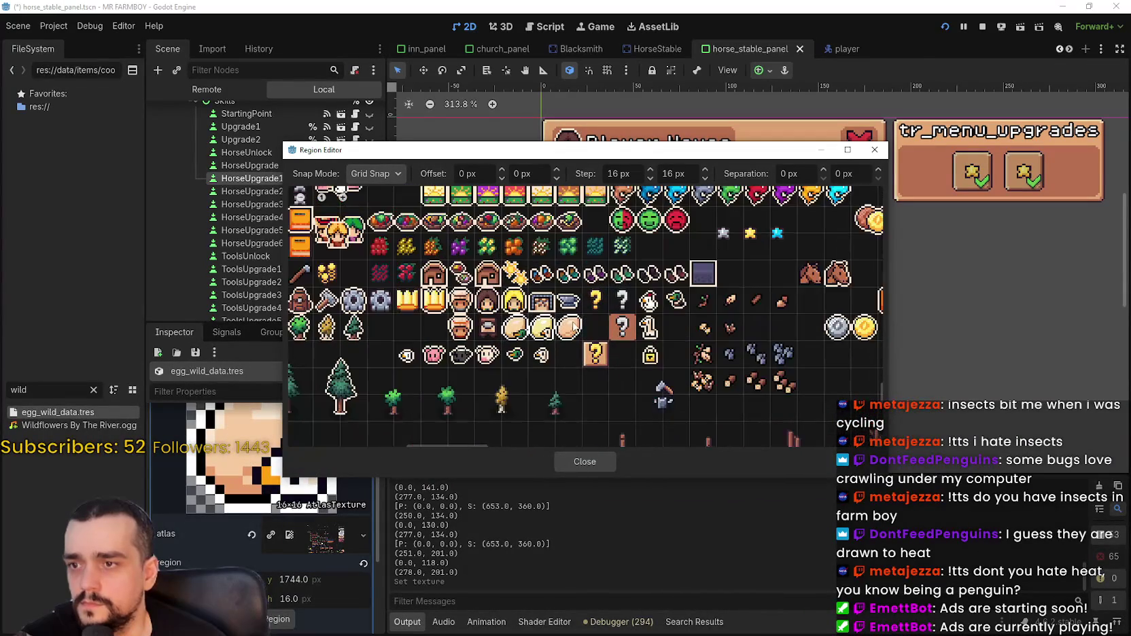
{"action": "left_click", "coordinate": [569, 328]}
{"action": "left_click", "coordinate": [585, 462]}
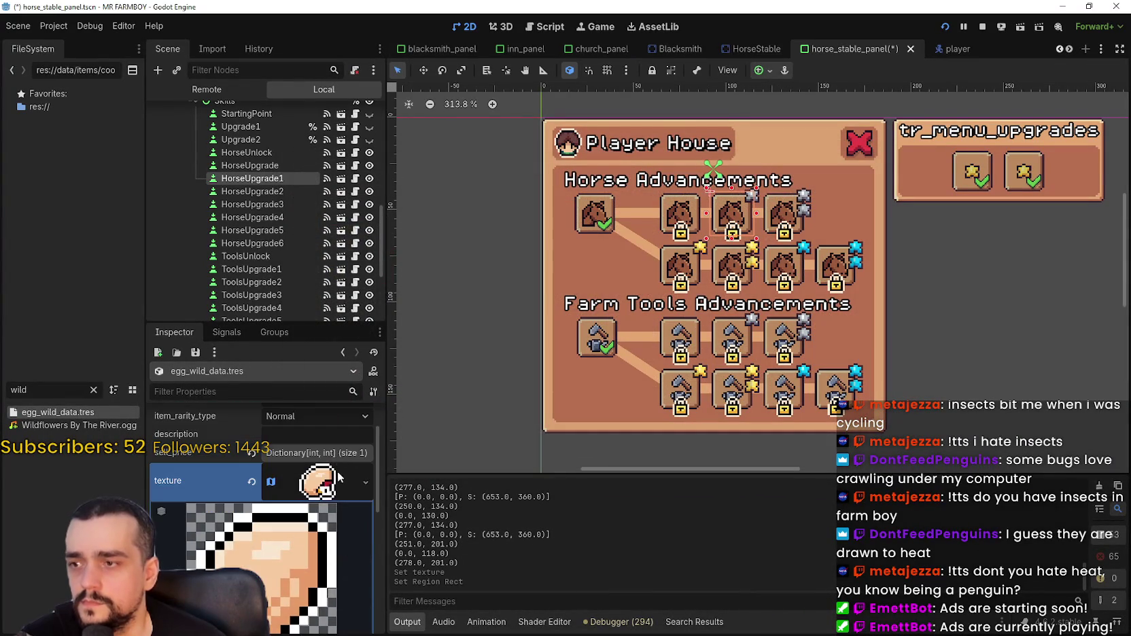
{"action": "key", "text": "ctrl+s"}
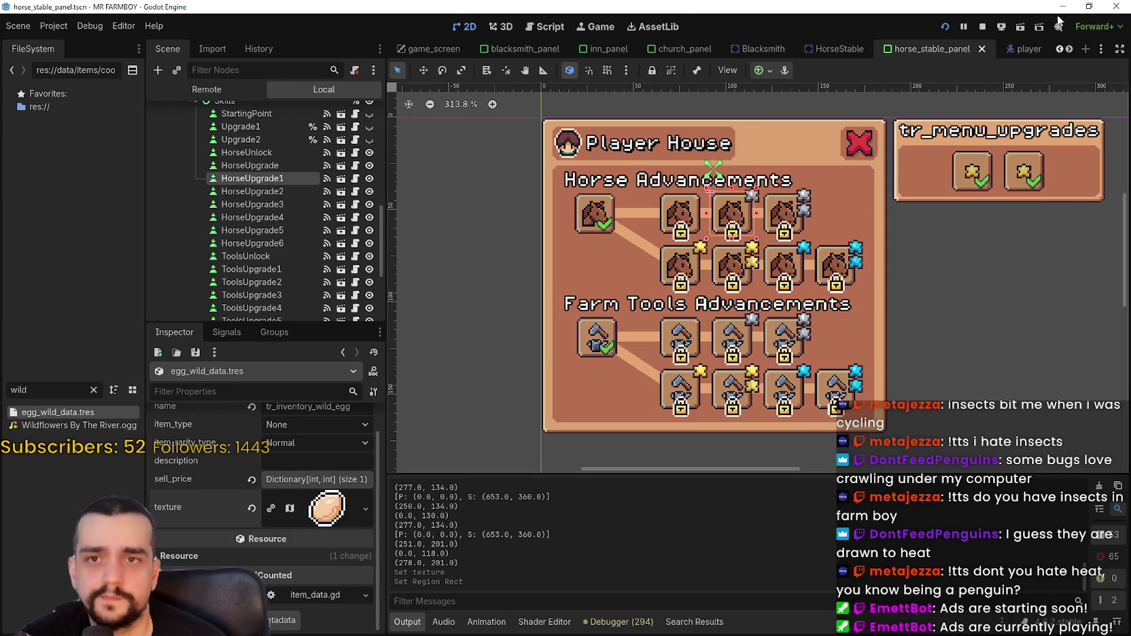
Resume the game and open the inventory to see the Wild Egg's new icon.
{"action": "left_click", "coordinate": [1059, 26]}
{"action": "left_click", "coordinate": [587, 202]}
{"action": "key", "text": "s"}
{"action": "key", "text": "b"}
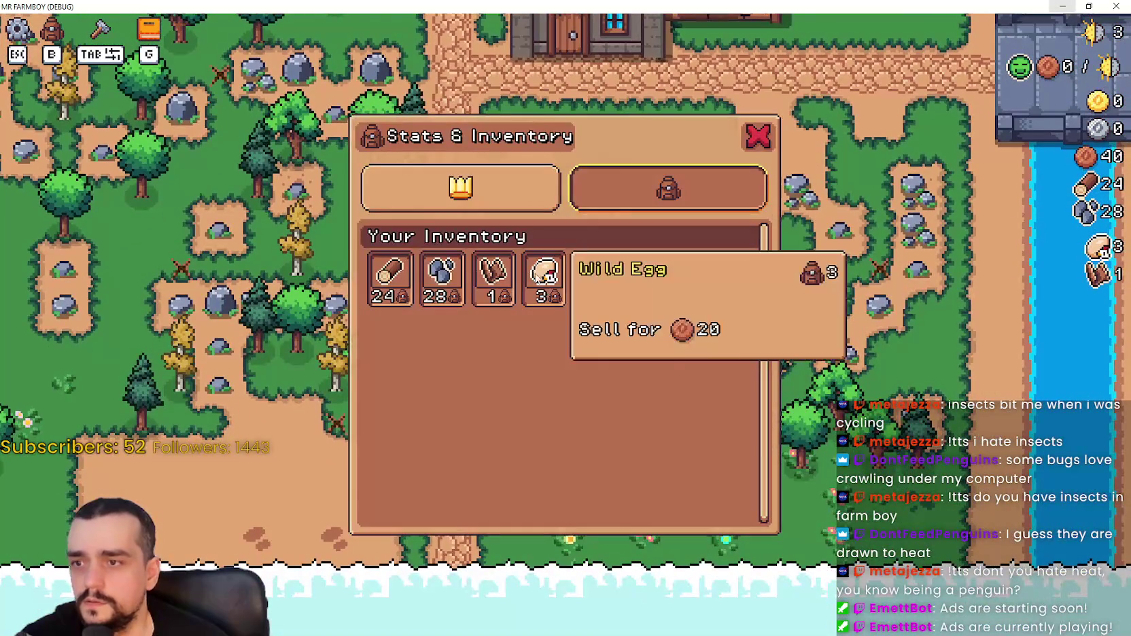
{"action": "key", "text": "b"}
Close the Player House panel and achievements overlay, shrink the game, and return to Godot.
{"action": "key", "text": "w"}
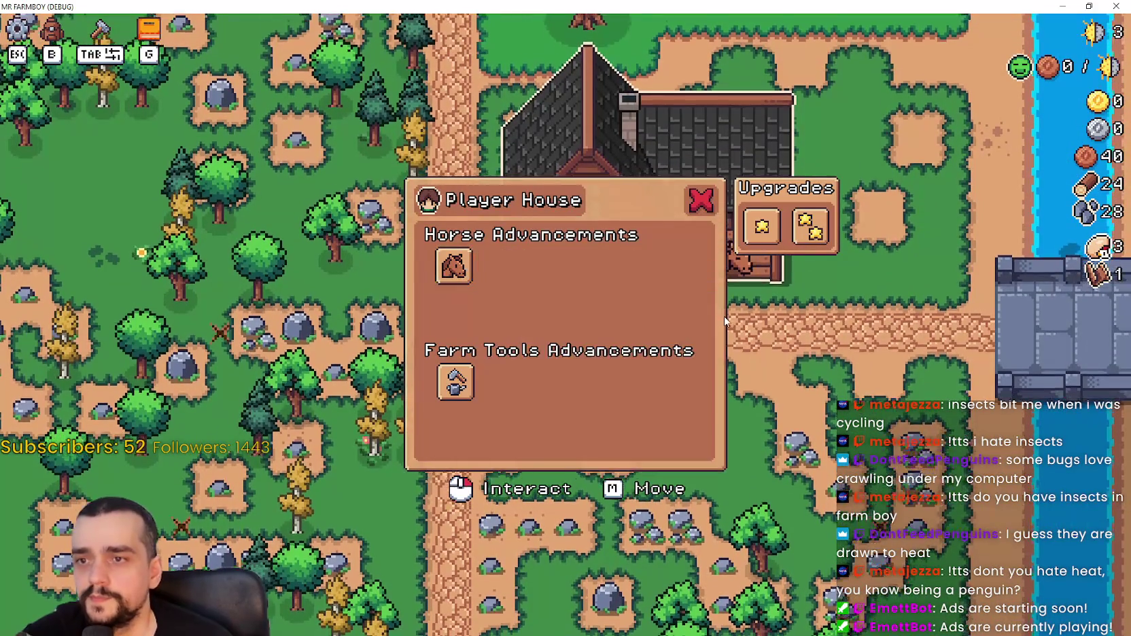
{"action": "key", "text": "Escape"}
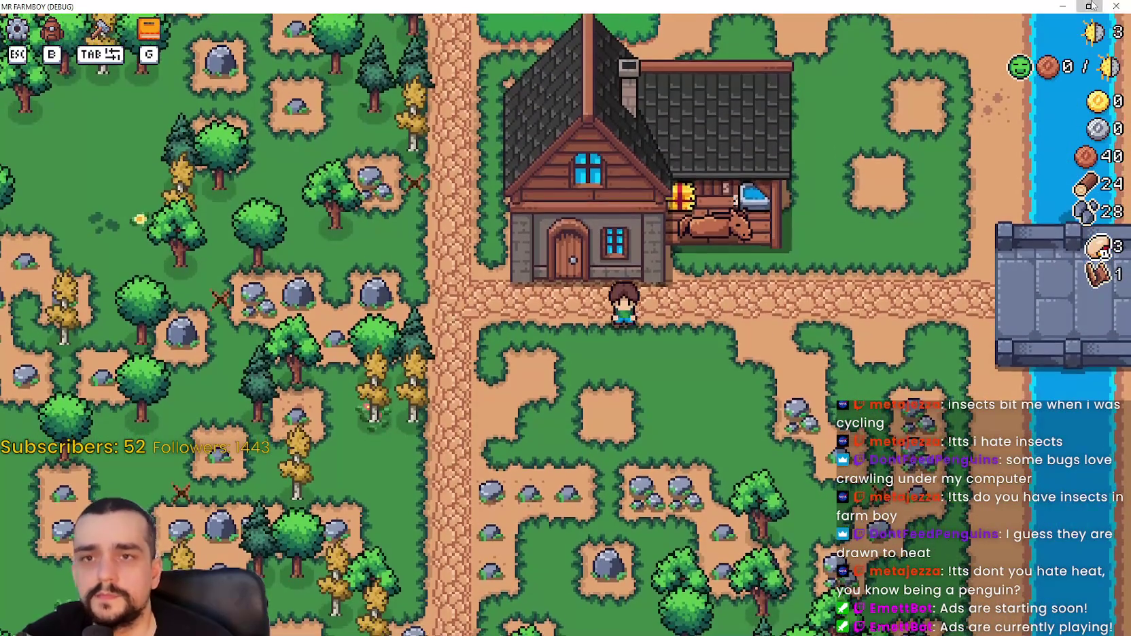
{"action": "left_click", "coordinate": [1090, 6]}
{"action": "left_click", "coordinate": [954, 111]}
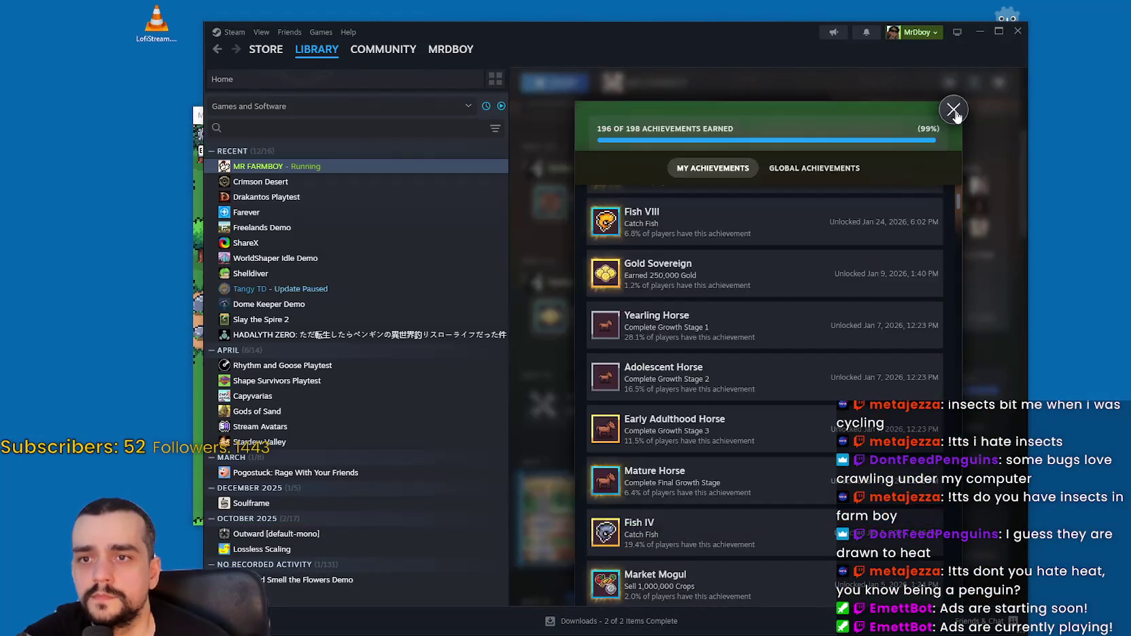
{"action": "left_click", "coordinate": [954, 110]}
{"action": "key", "text": "alt+Tab"}
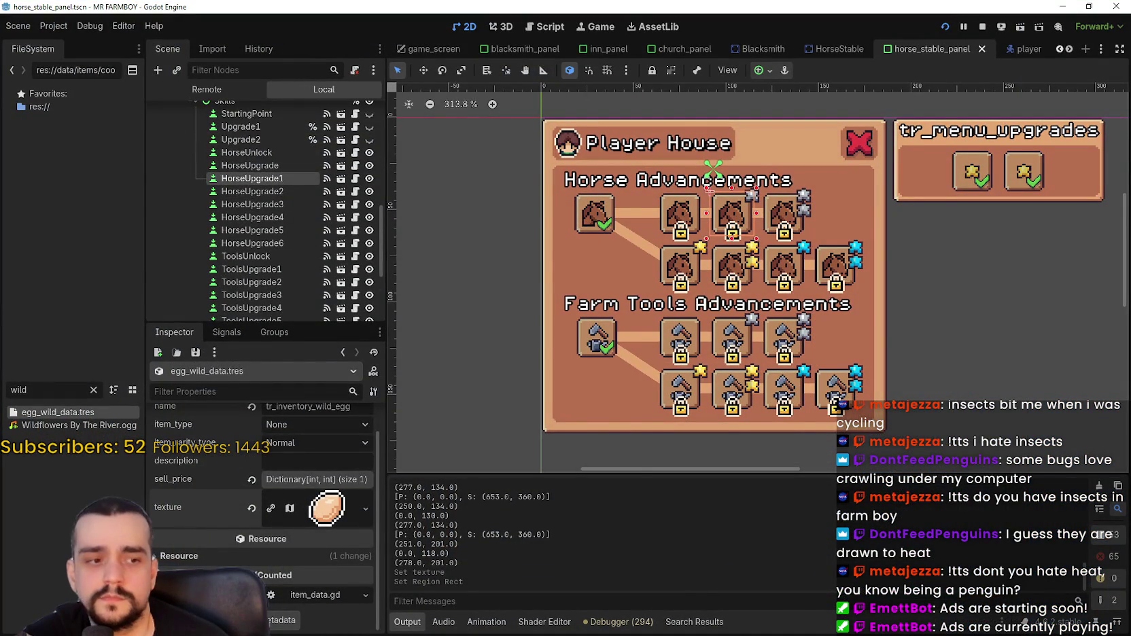
Stop the running debug session and launch the project again from the toolbar.
{"action": "key", "text": "alt+Tab"}
{"action": "key", "text": "Escape"}
{"action": "key", "text": "Escape"}
{"action": "left_click", "coordinate": [961, 28]}
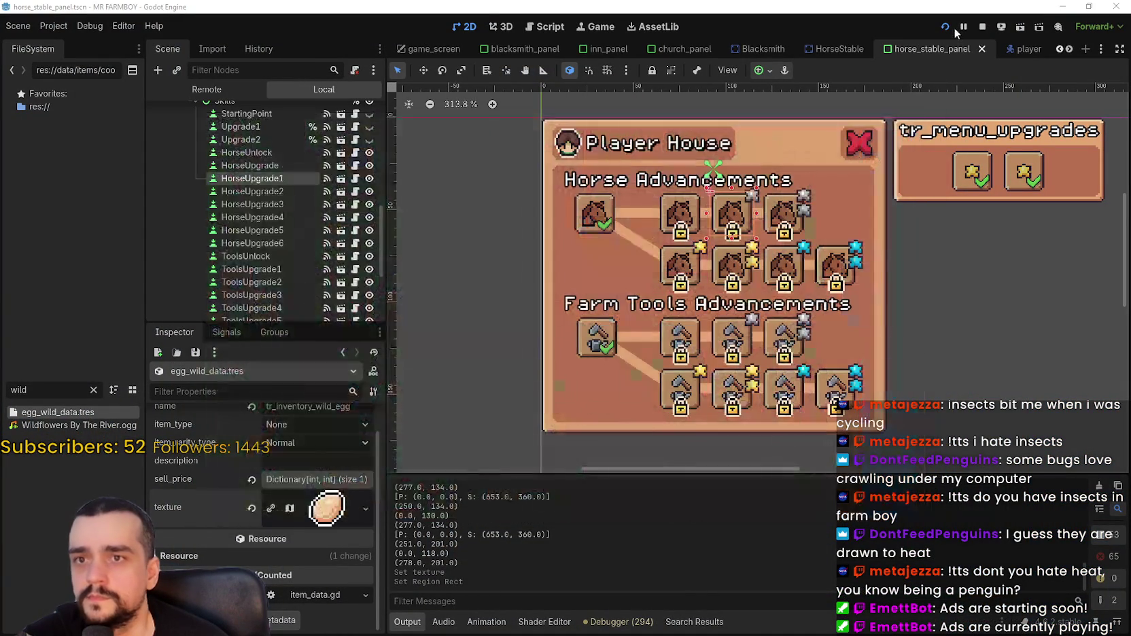
{"action": "left_click", "coordinate": [51, 27]}
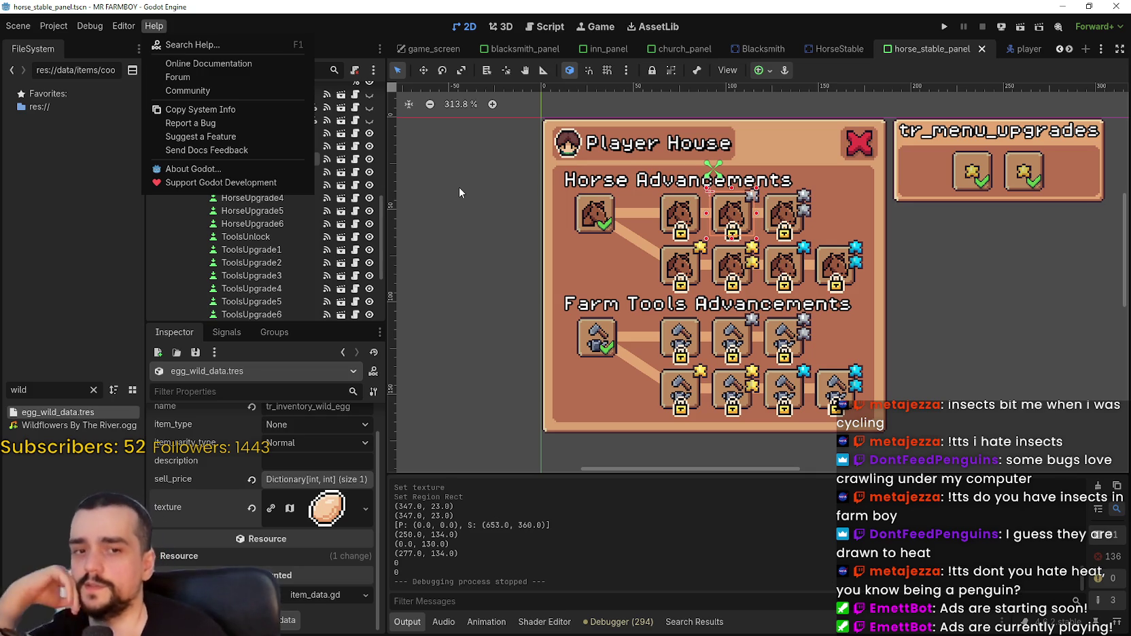
{"action": "left_click", "coordinate": [943, 27]}
{"action": "left_click", "coordinate": [944, 29]}
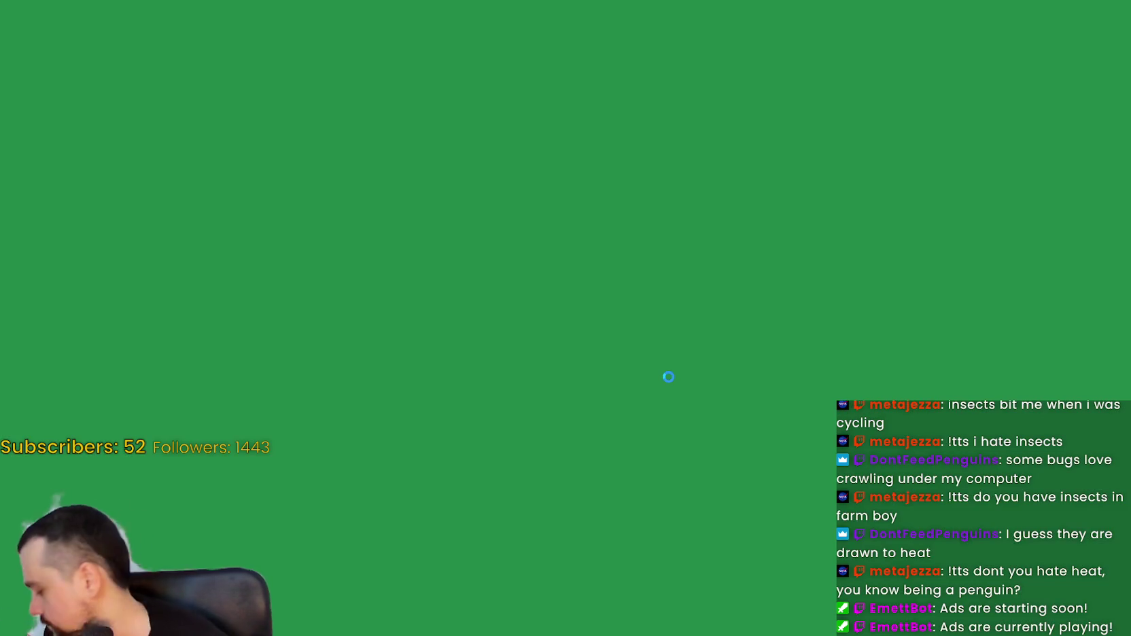
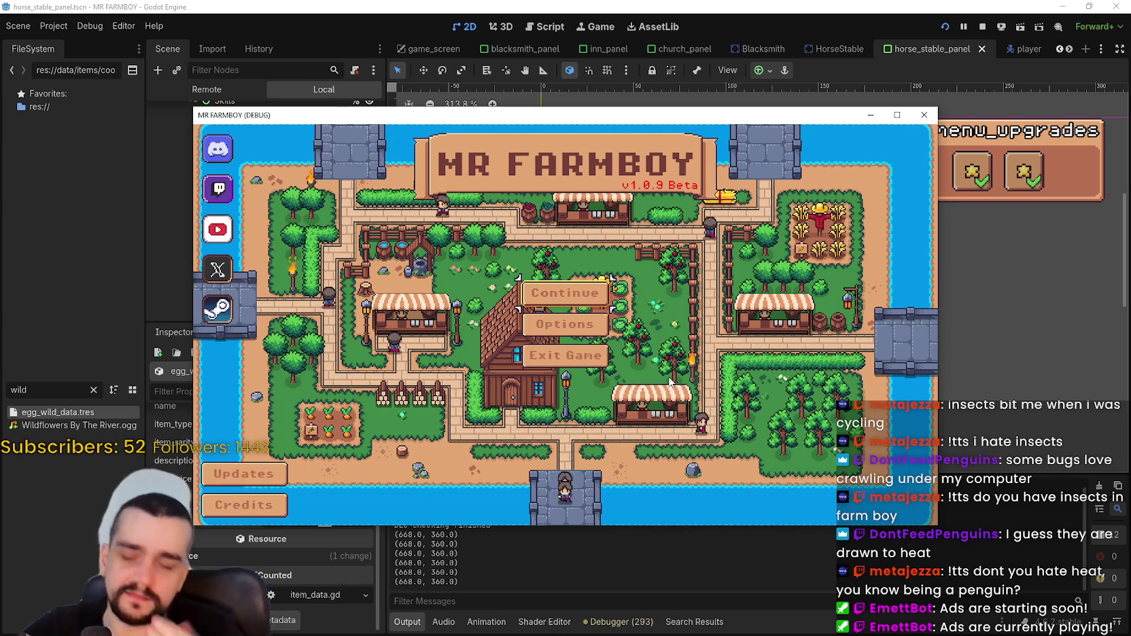
Load Save 8 from the Continue save list and enlarge the game window.
{"action": "left_click", "coordinate": [548, 292]}
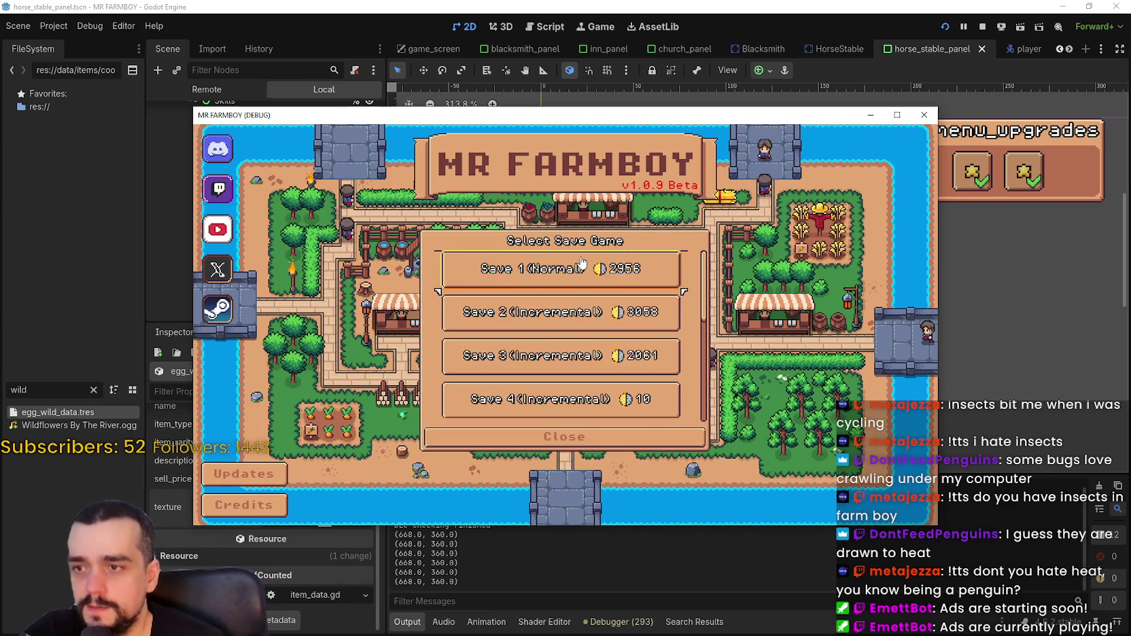
{"action": "scroll", "coordinate": [578, 359], "scroll_direction": "down", "scroll_amount": 2}
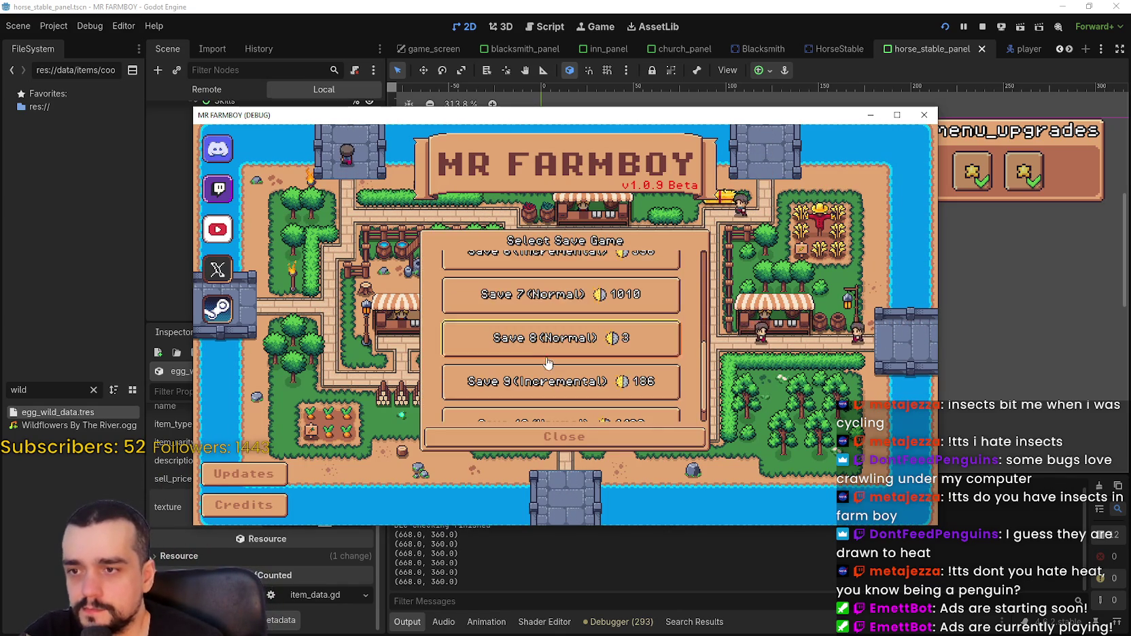
{"action": "left_click", "coordinate": [595, 338]}
{"action": "left_click", "coordinate": [603, 325]}
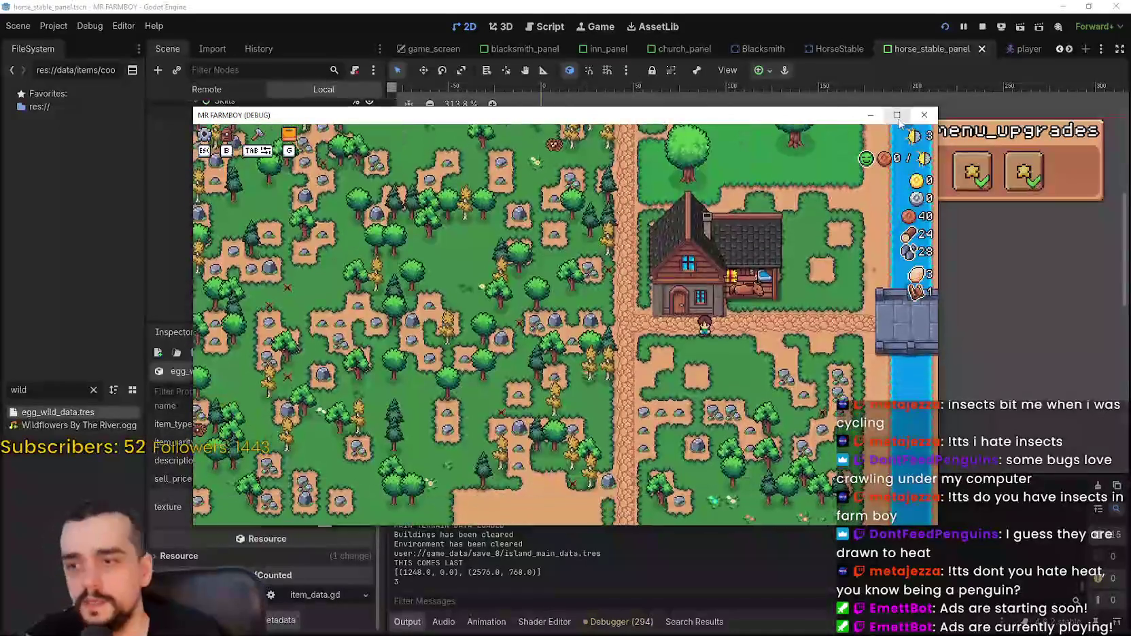
{"action": "left_click", "coordinate": [897, 115]}
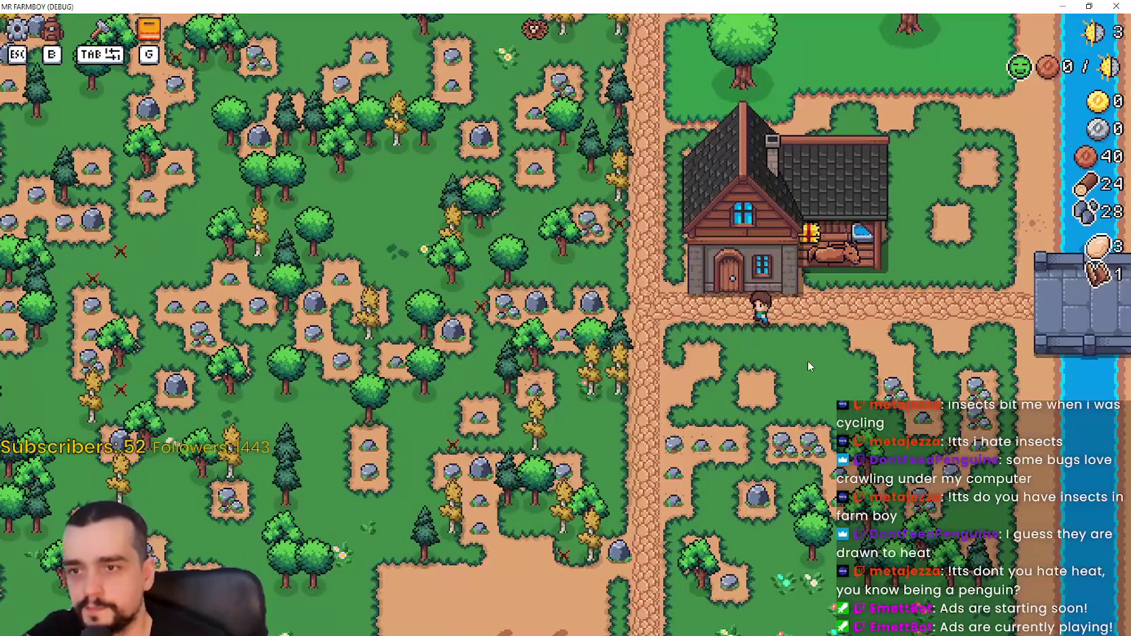
Walk the farmer to a tree, chop it for wood, and return to the road.
{"action": "scroll", "coordinate": [809, 359], "scroll_direction": "up", "scroll_amount": 2}
{"action": "key", "text": "a"}
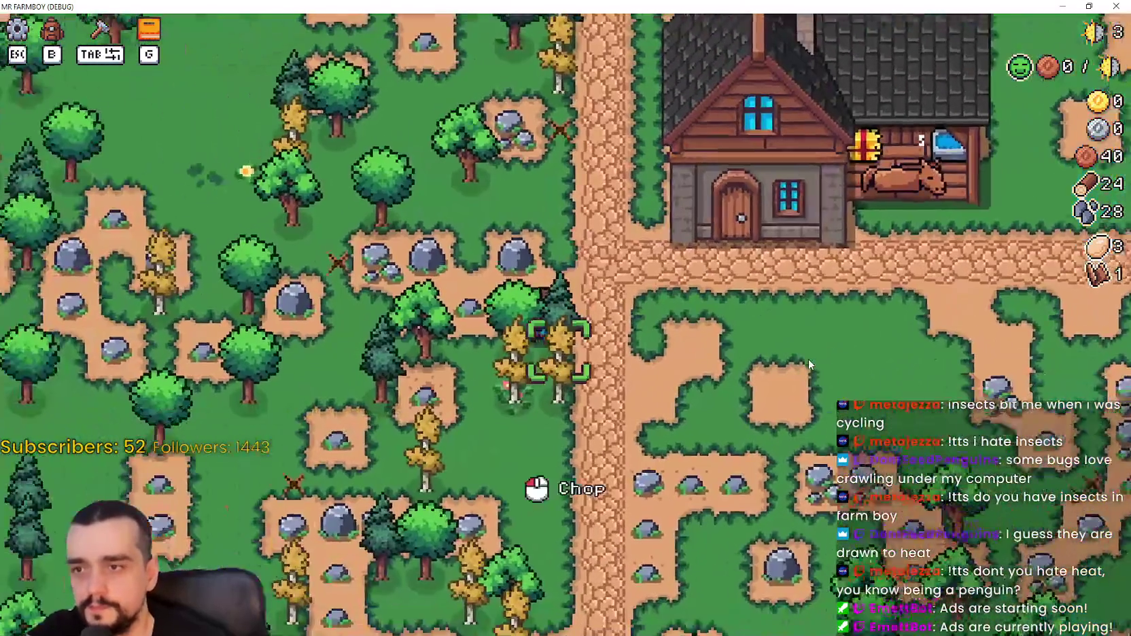
{"action": "left_click", "coordinate": [809, 362]}
{"action": "key", "text": "d"}
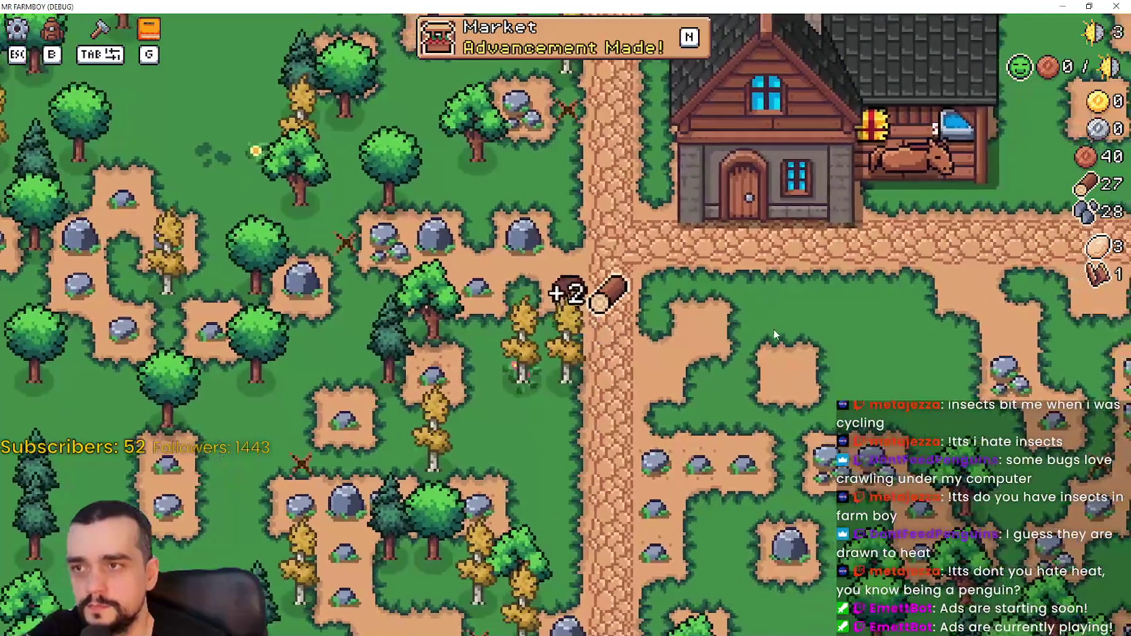
Check the advancements overview, the Player House panel and the stats and inventory window.
{"action": "key", "text": "g"}
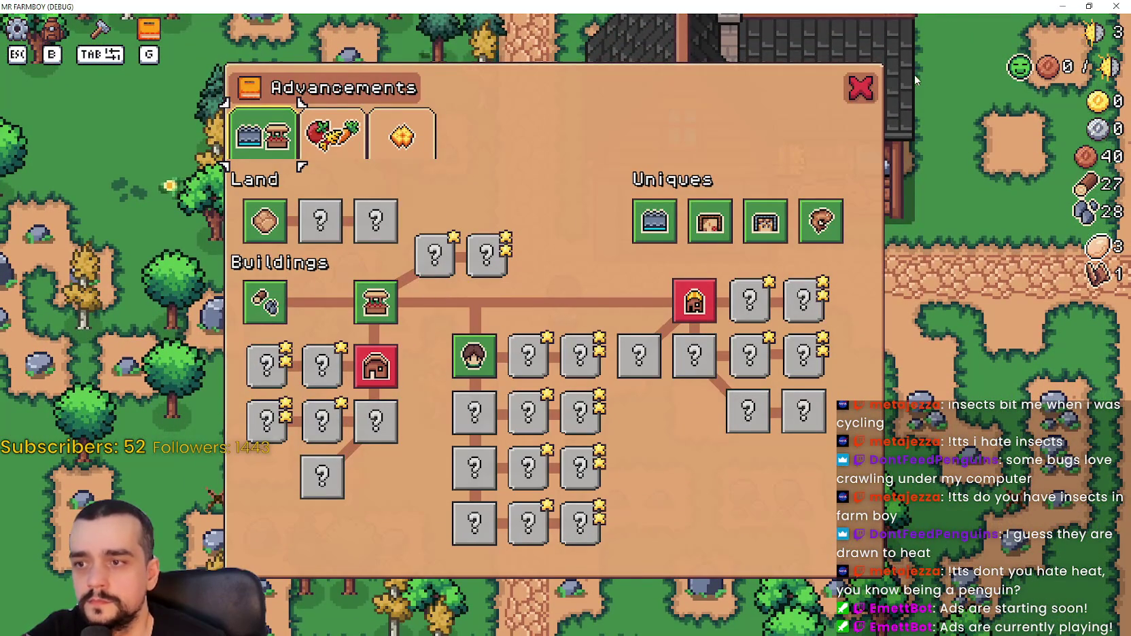
{"action": "key", "text": "Escape"}
{"action": "left_click", "coordinate": [810, 437]}
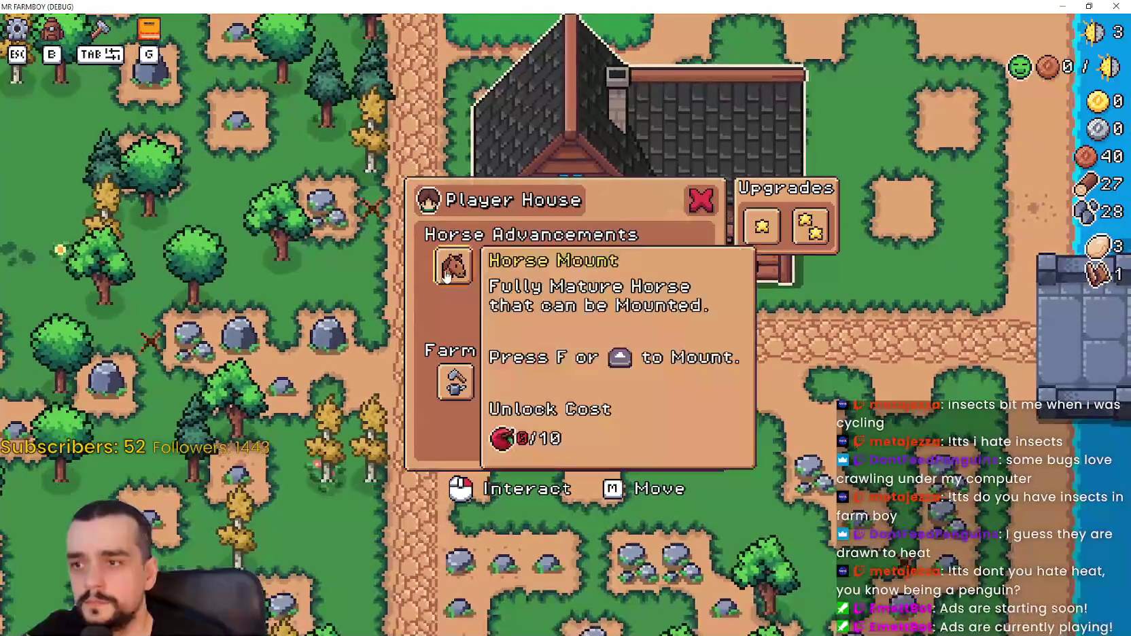
{"action": "mouse_move", "coordinate": [456, 385]}
{"action": "key", "text": "Escape"}
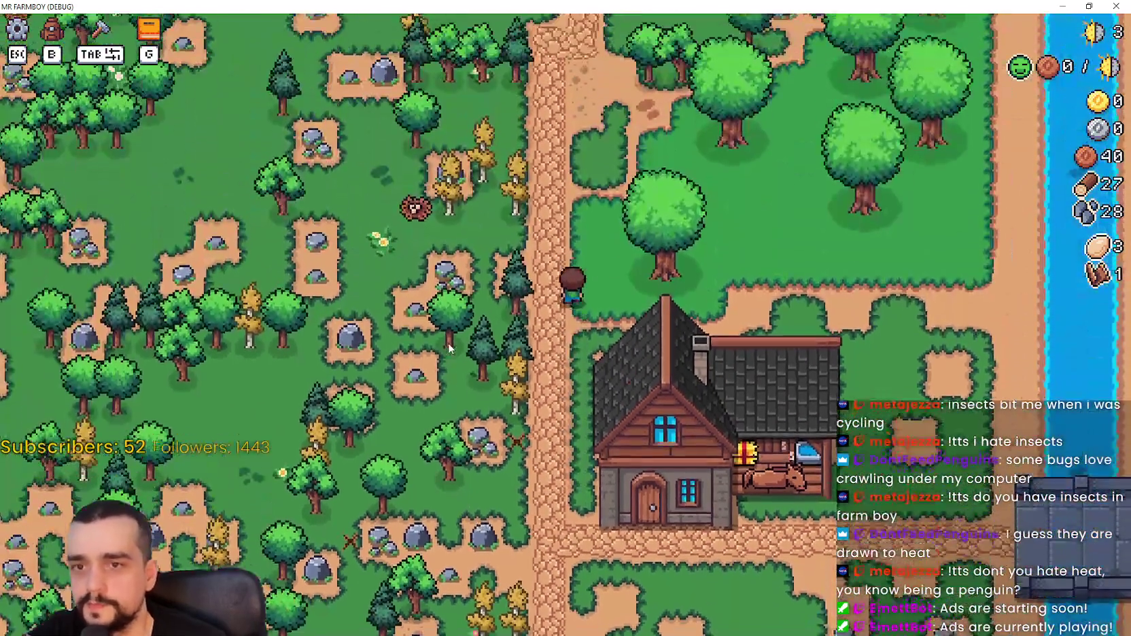
{"action": "key", "text": "b"}
{"action": "mouse_move", "coordinate": [539, 274]}
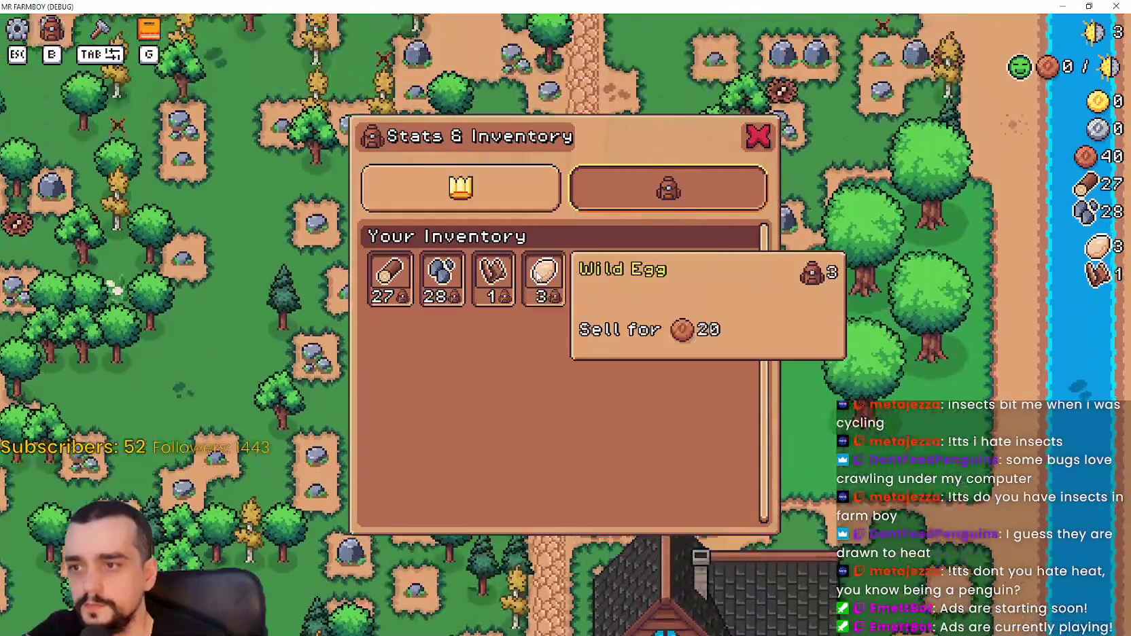
{"action": "key", "text": "Escape"}
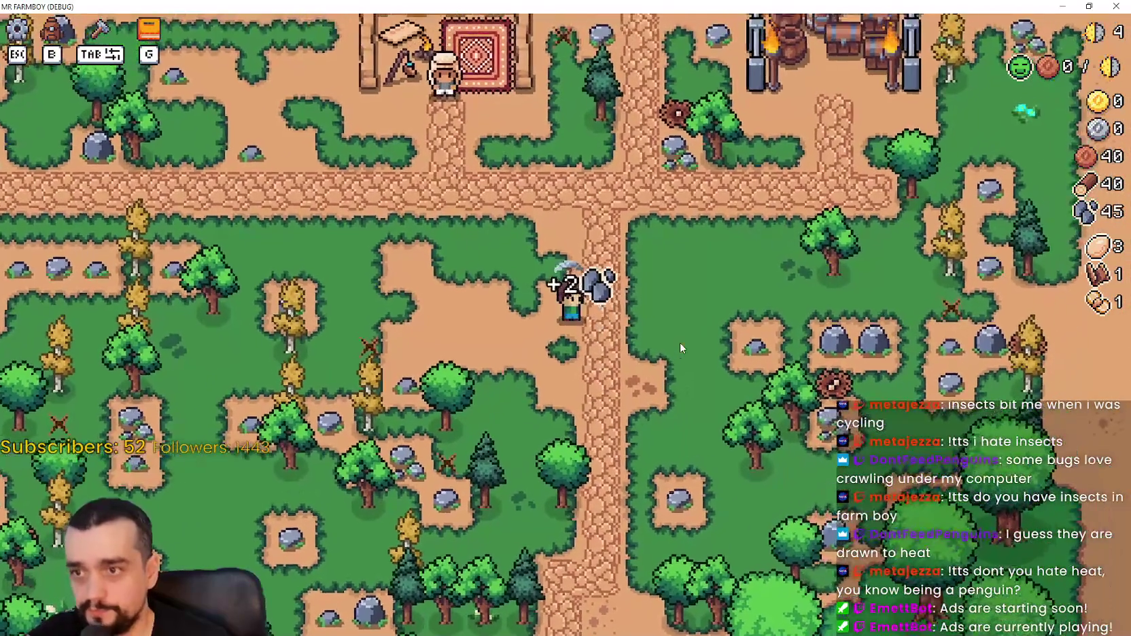
Browse the crops, Decorations and land-and-buildings advancement categories, then close the overview.
{"action": "key", "text": "g"}
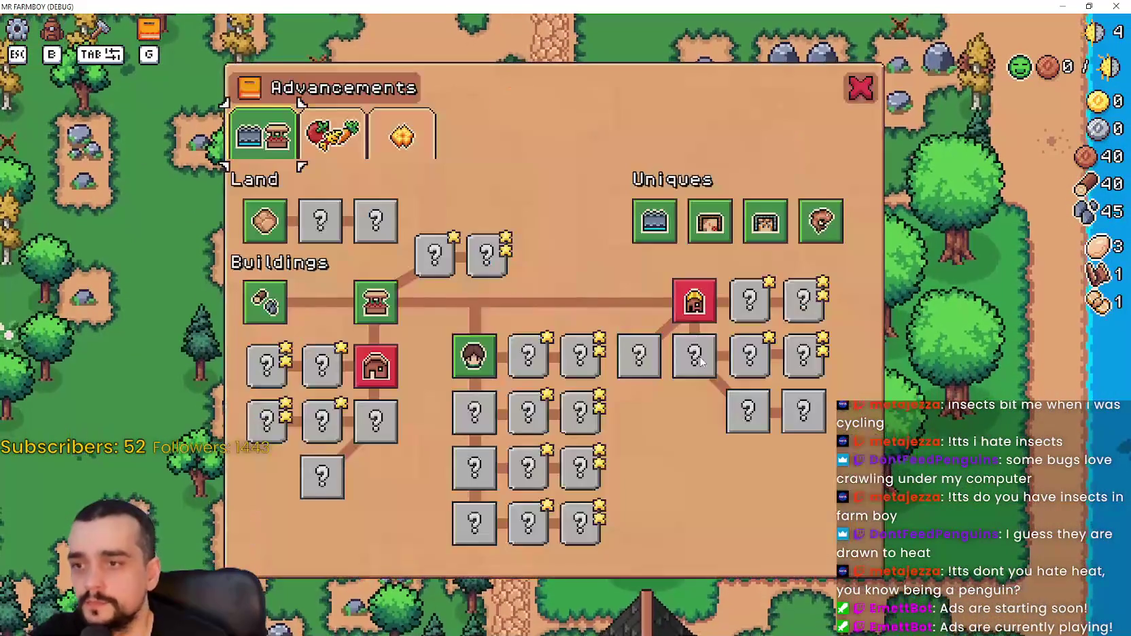
{"action": "left_click", "coordinate": [332, 134]}
{"action": "left_click", "coordinate": [405, 150]}
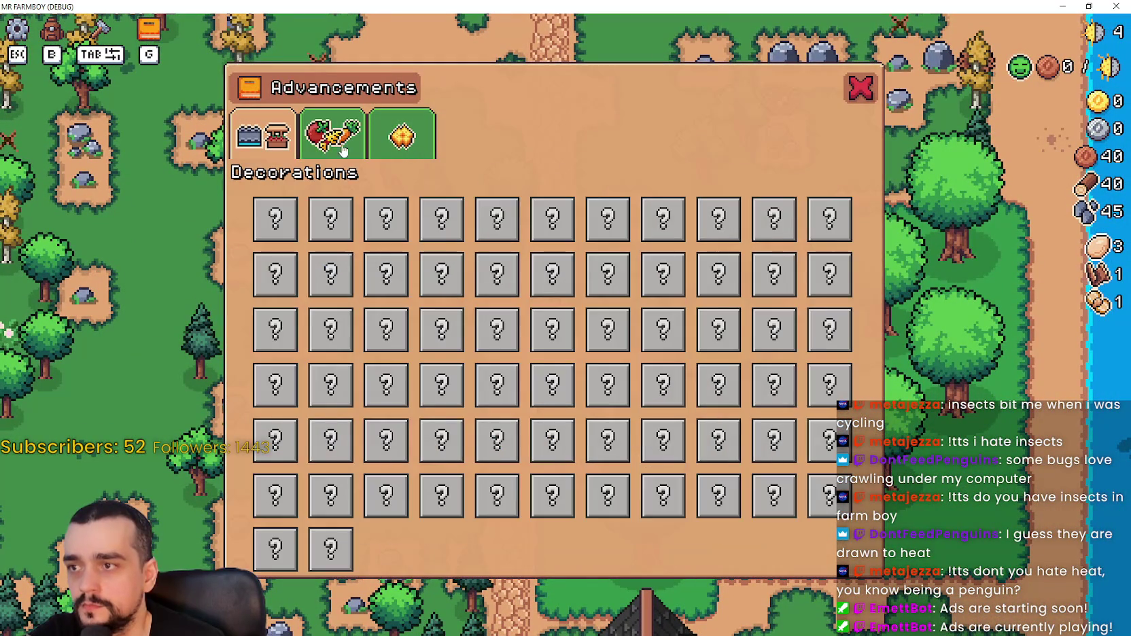
{"action": "left_click", "coordinate": [289, 148]}
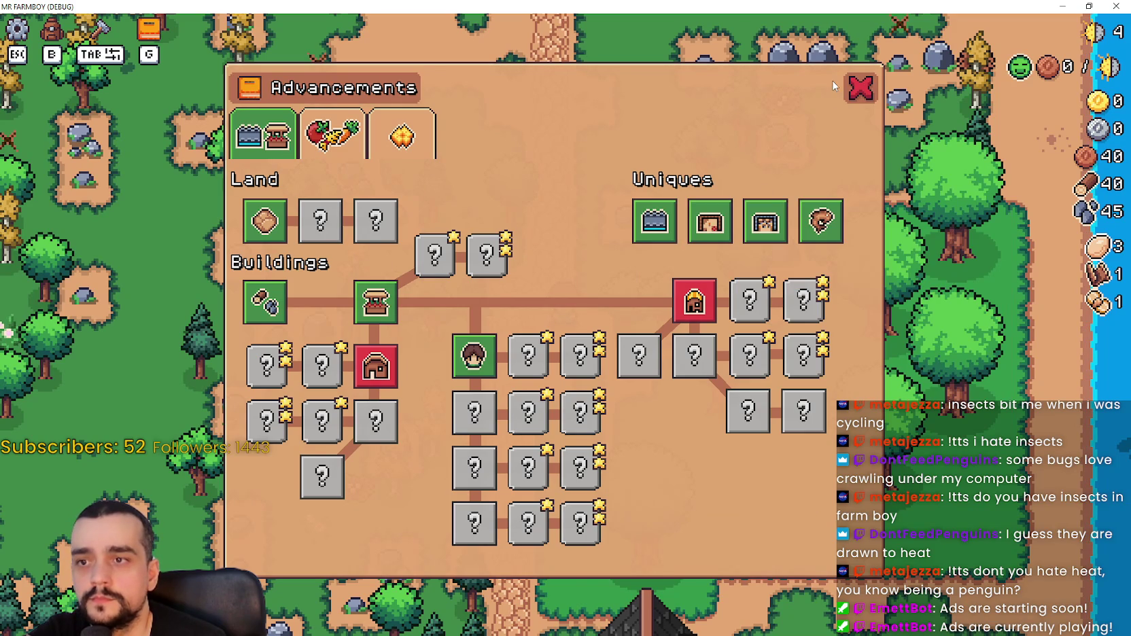
{"action": "left_click", "coordinate": [859, 88]}
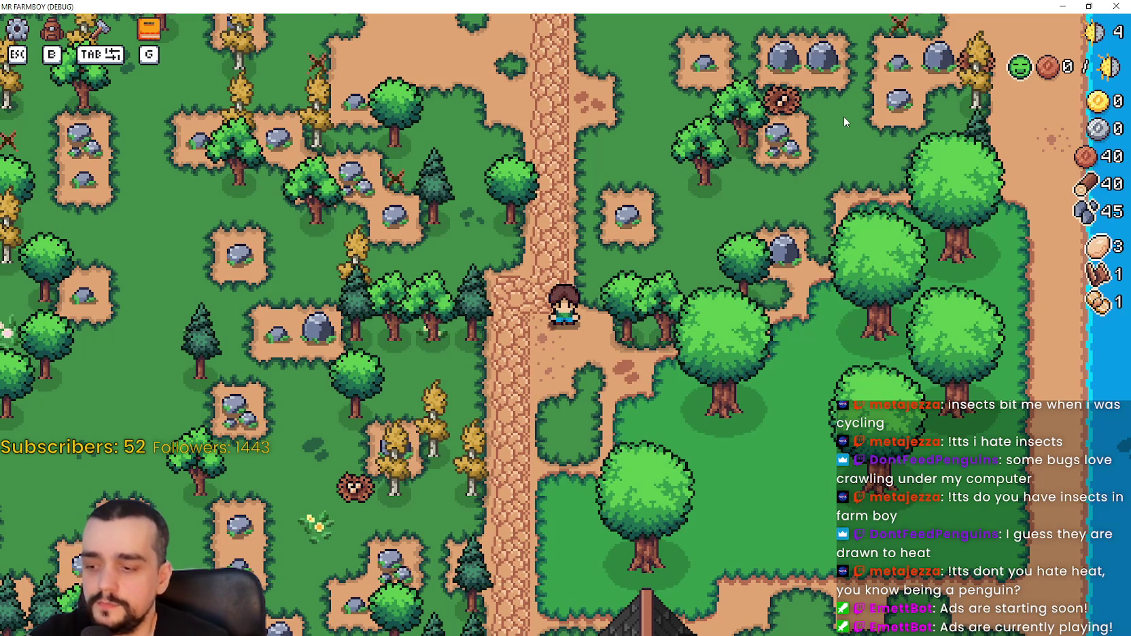
Walk the farmer north toward the bridge and back, shrink the window, and recheck advancements.
{"action": "key", "text": "w"}
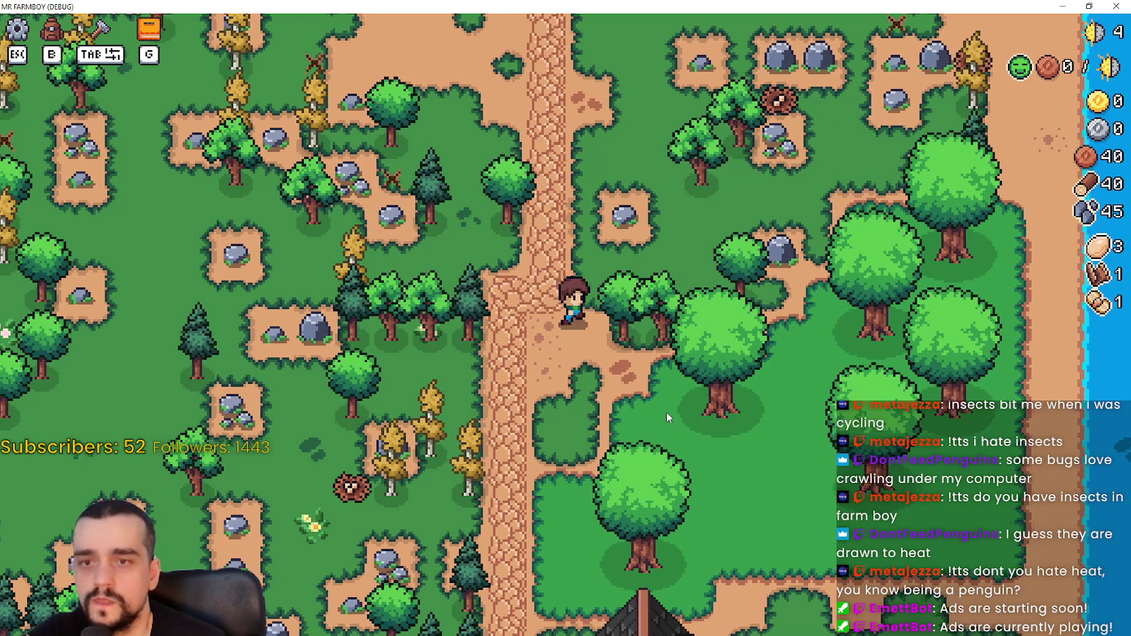
{"action": "key", "text": "w"}
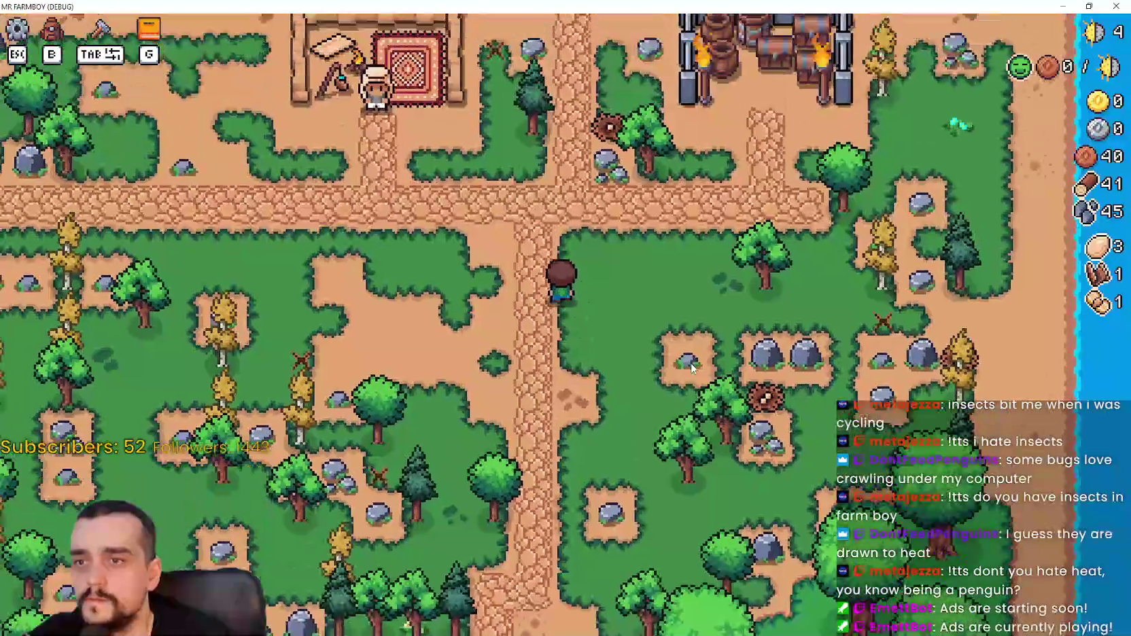
{"action": "key", "text": "s"}
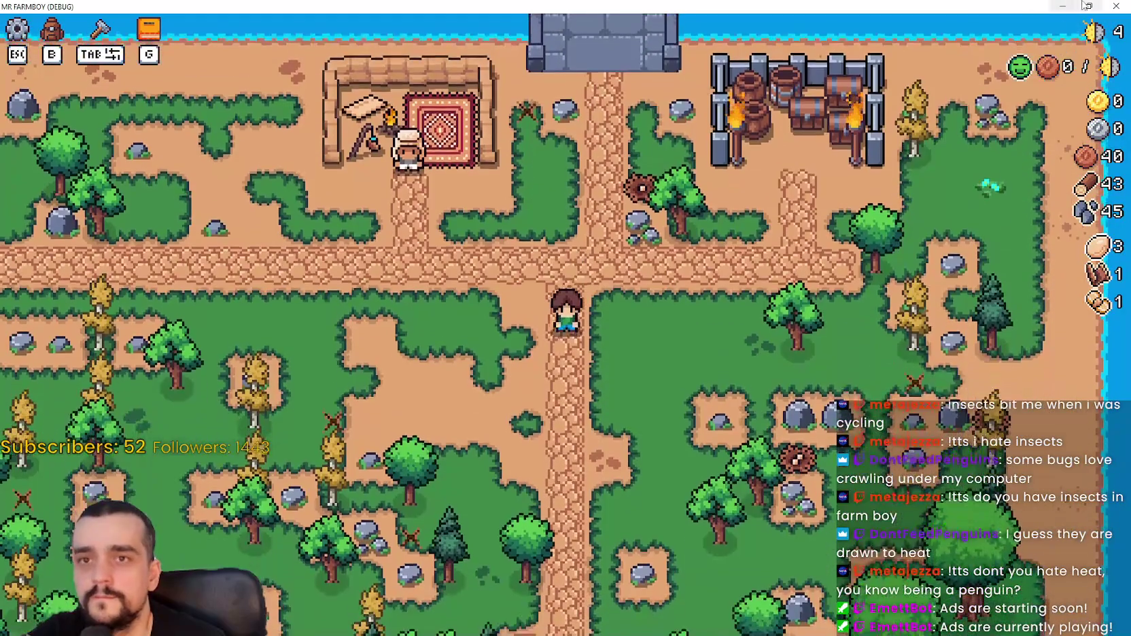
{"action": "left_click", "coordinate": [1089, 6]}
{"action": "key", "text": "g"}
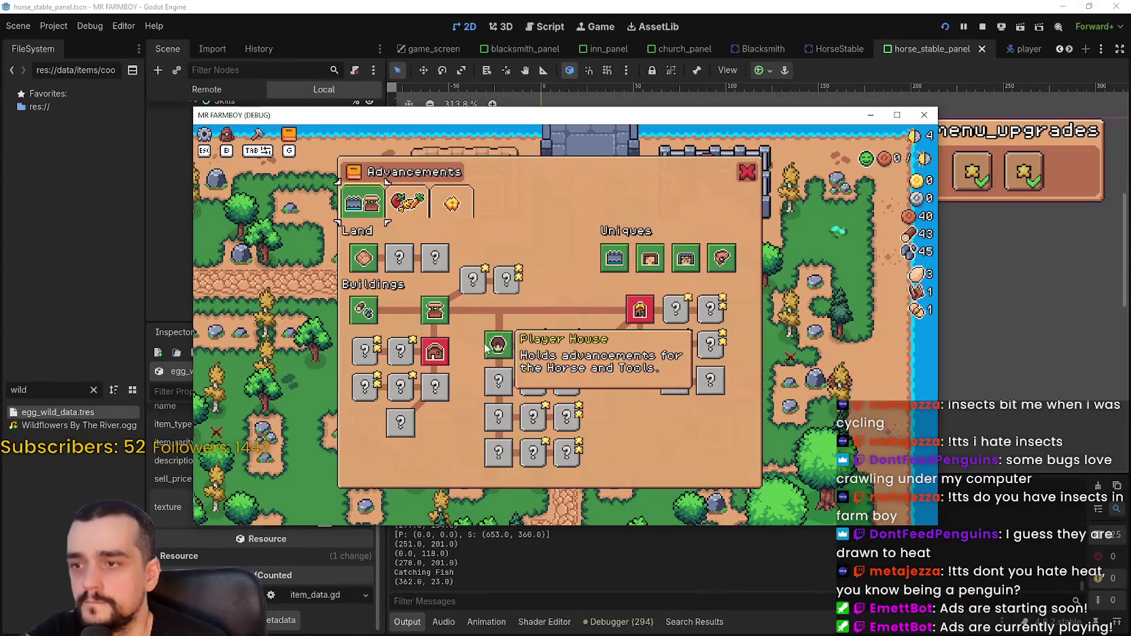
{"action": "mouse_move", "coordinate": [426, 353]}
{"action": "key", "text": "g"}
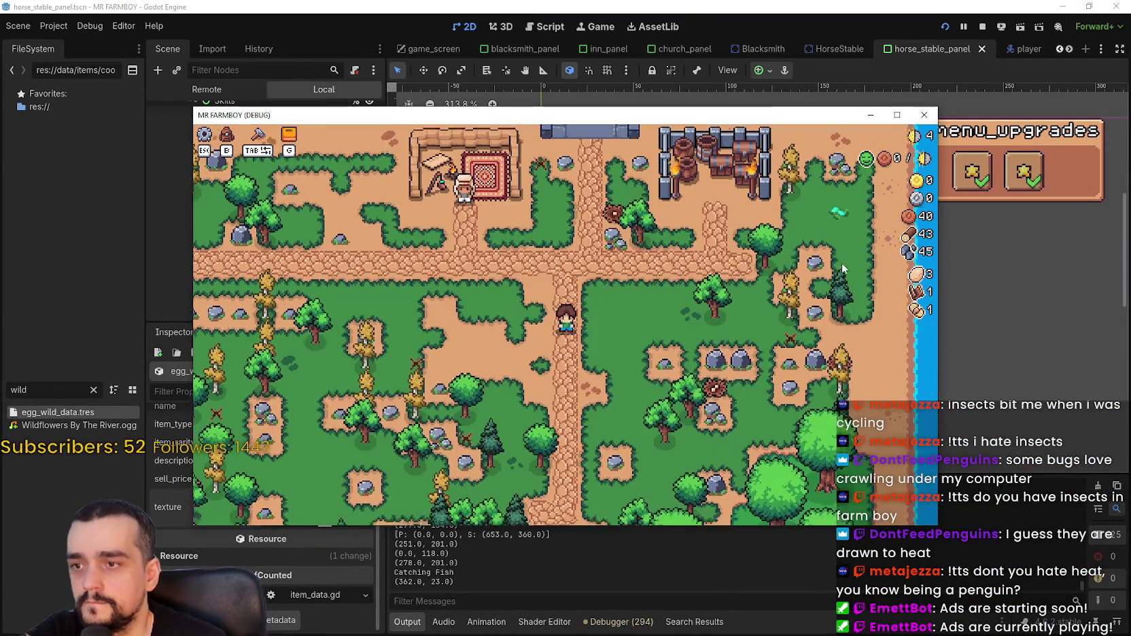
Collect more stone full-screen, then restore the game window and bring the Godot editor forward.
{"action": "left_click", "coordinate": [897, 114]}
{"action": "key", "text": "s"}
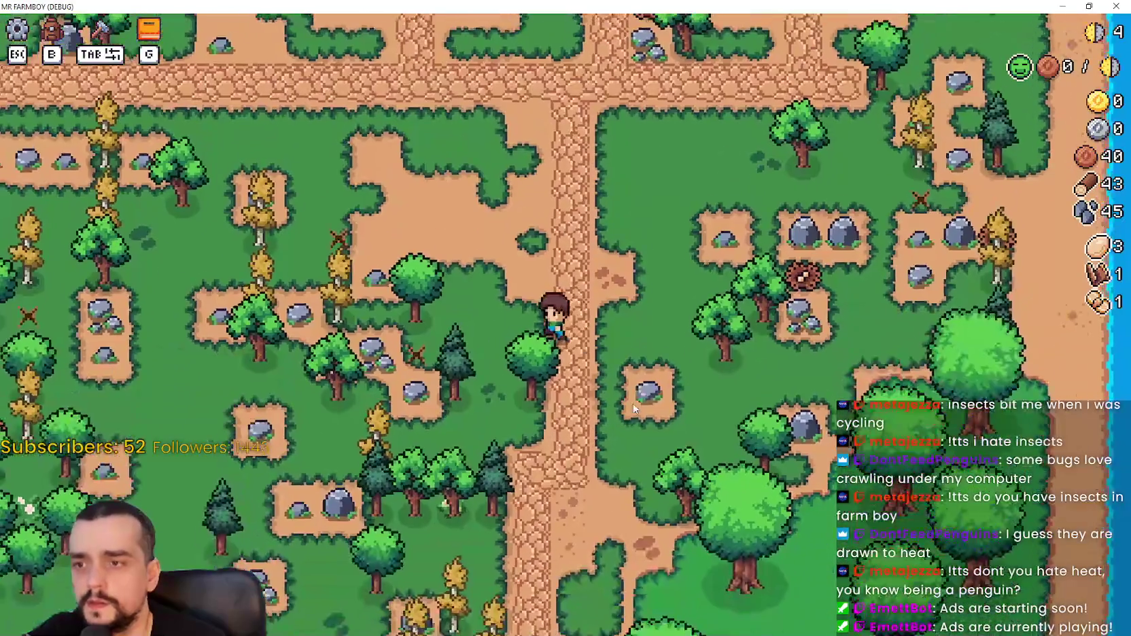
{"action": "key", "text": "d"}
{"action": "key", "text": "w"}
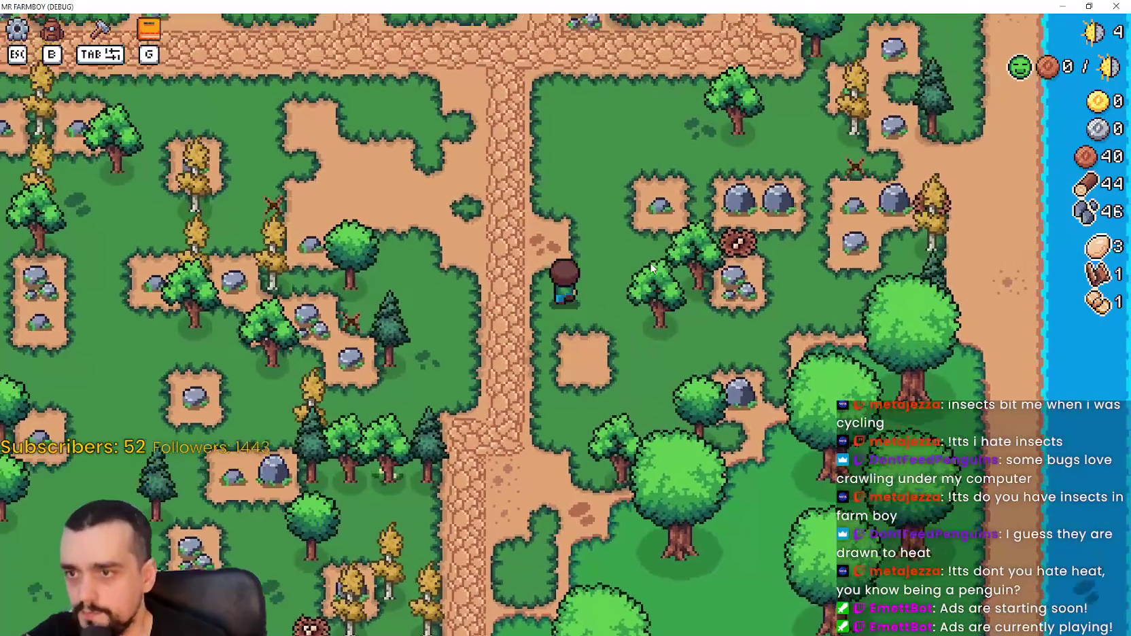
{"action": "key", "text": "a"}
{"action": "double_click", "coordinate": [794, 6]}
{"action": "left_click", "coordinate": [794, 7]}
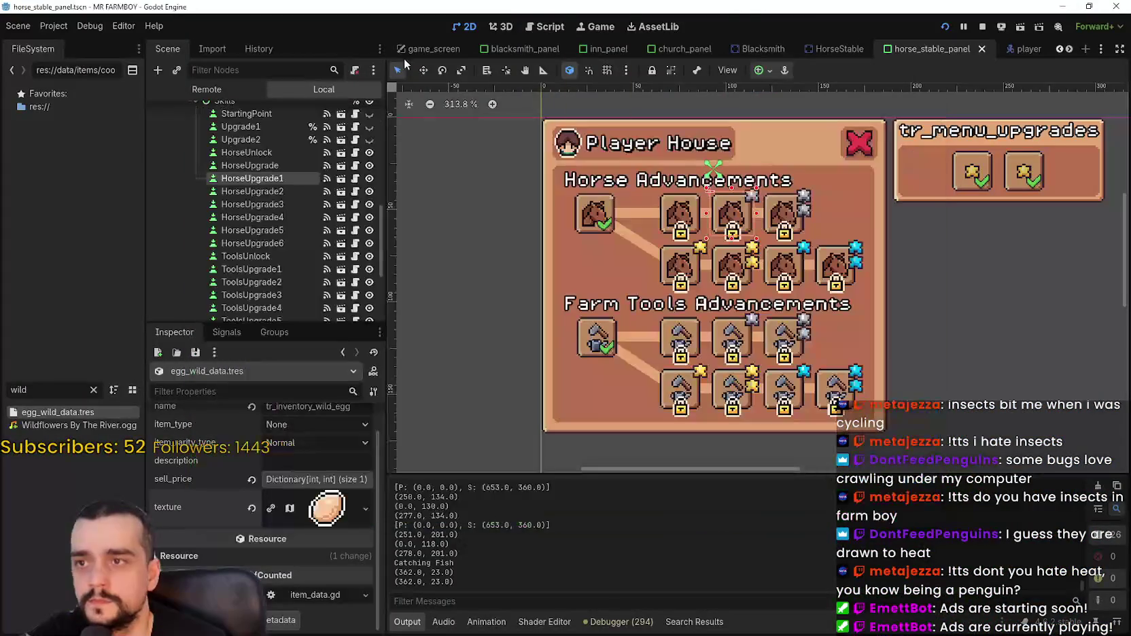
Set the ToolsUnlock button's Copper requirement to 1000.
{"action": "left_click_drag", "start_coordinate": [693, 363], "coordinate": [640, 311]}
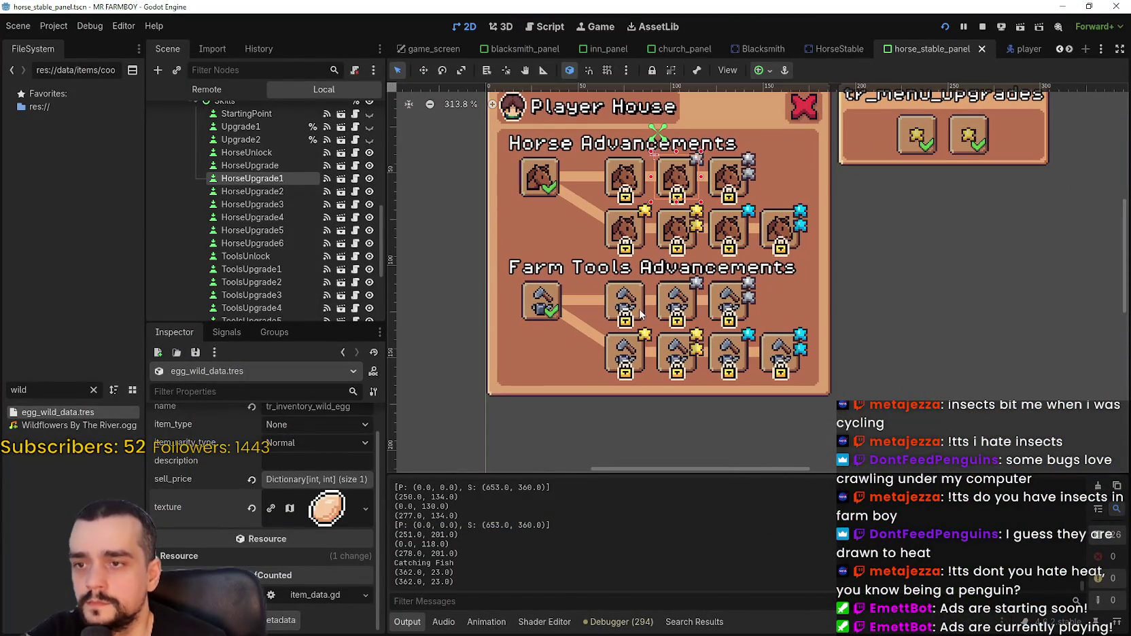
{"action": "left_click", "coordinate": [624, 311]}
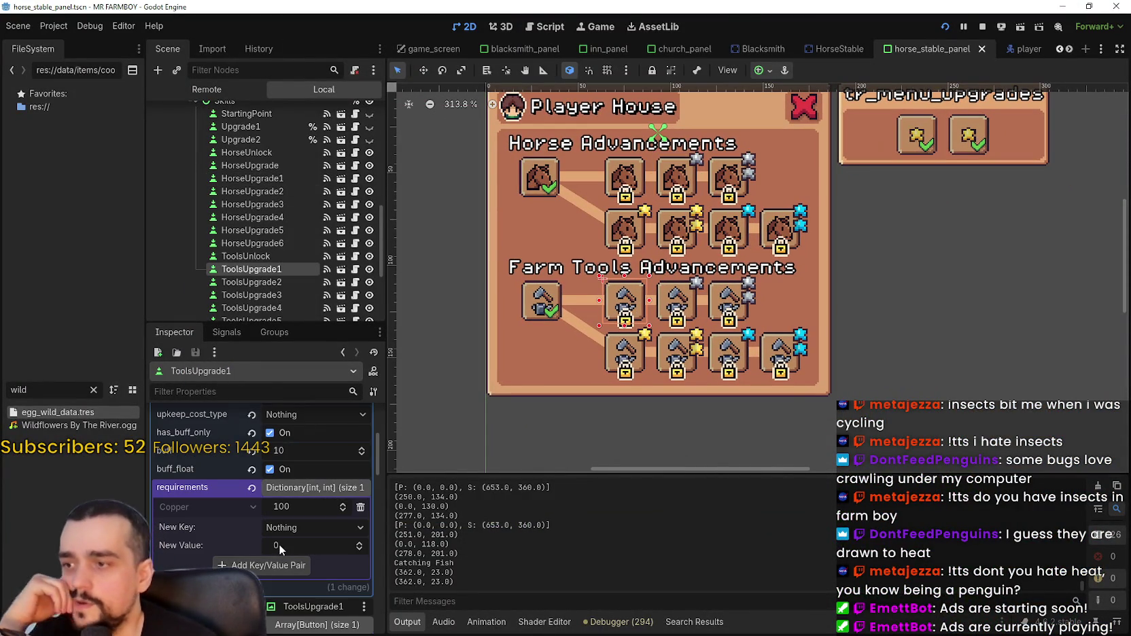
{"action": "scroll", "coordinate": [608, 323], "scroll_direction": "up", "scroll_amount": 1}
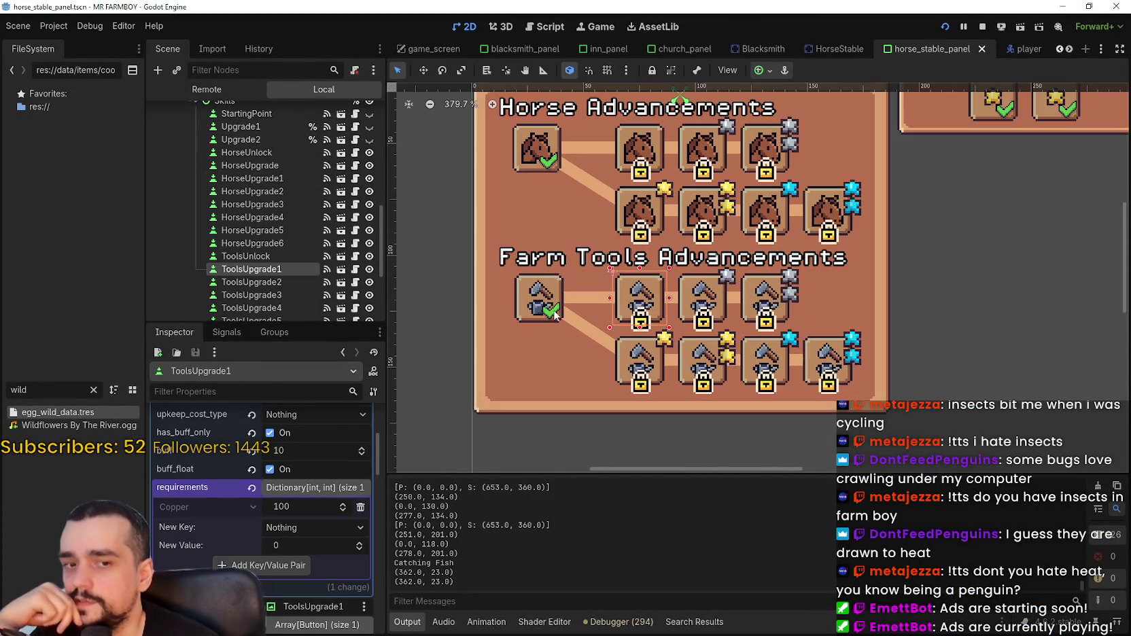
{"action": "left_click", "coordinate": [553, 307]}
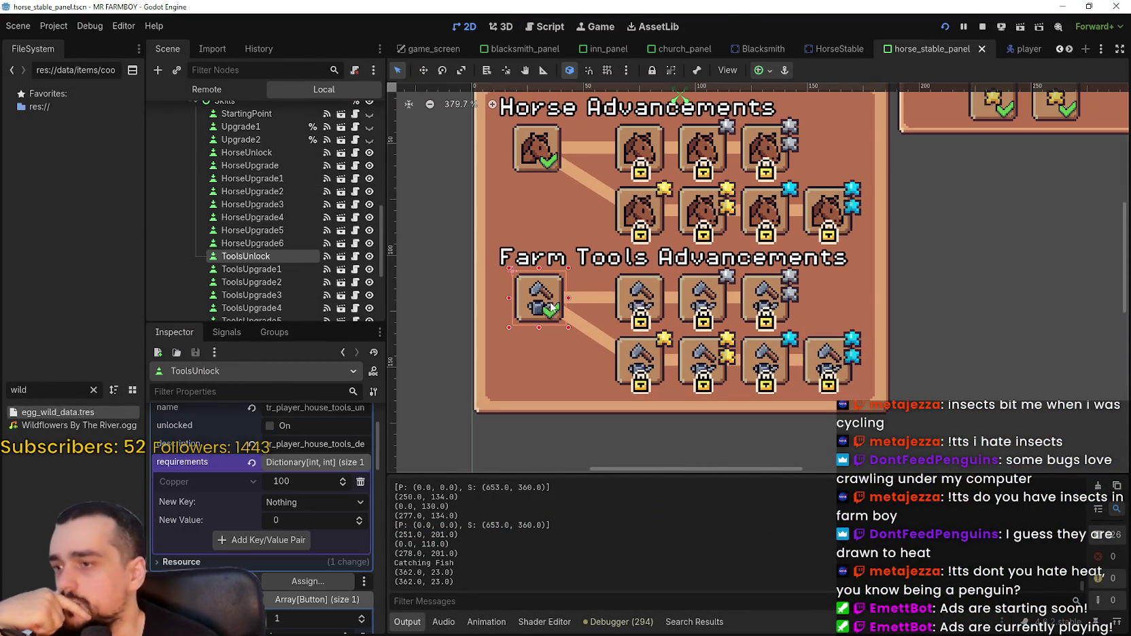
{"action": "left_click", "coordinate": [300, 484]}
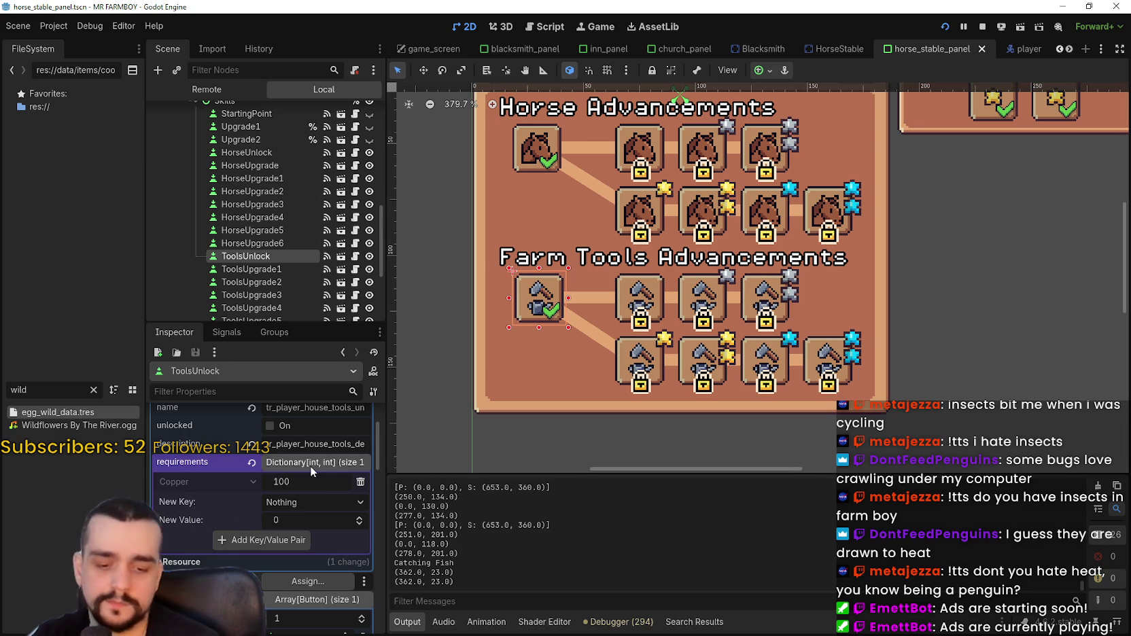
{"action": "type", "text": "0"}
{"action": "key", "text": "Return"}
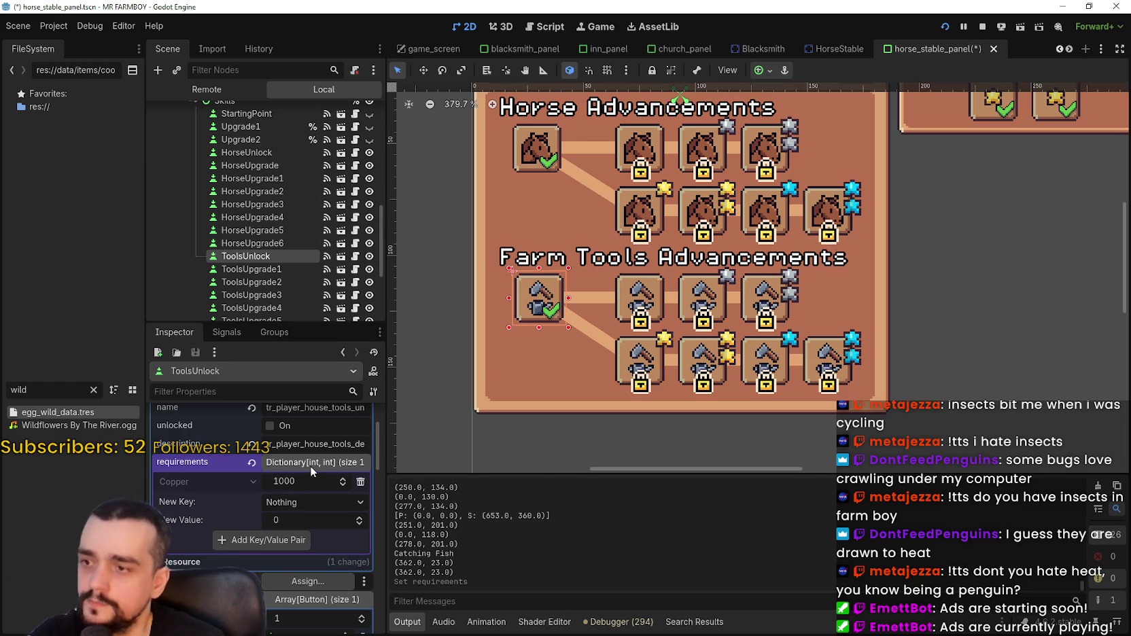
Set ToolsUpgrade1's Copper requirement to 5000.
{"action": "scroll", "coordinate": [303, 469], "scroll_direction": "up", "scroll_amount": 3}
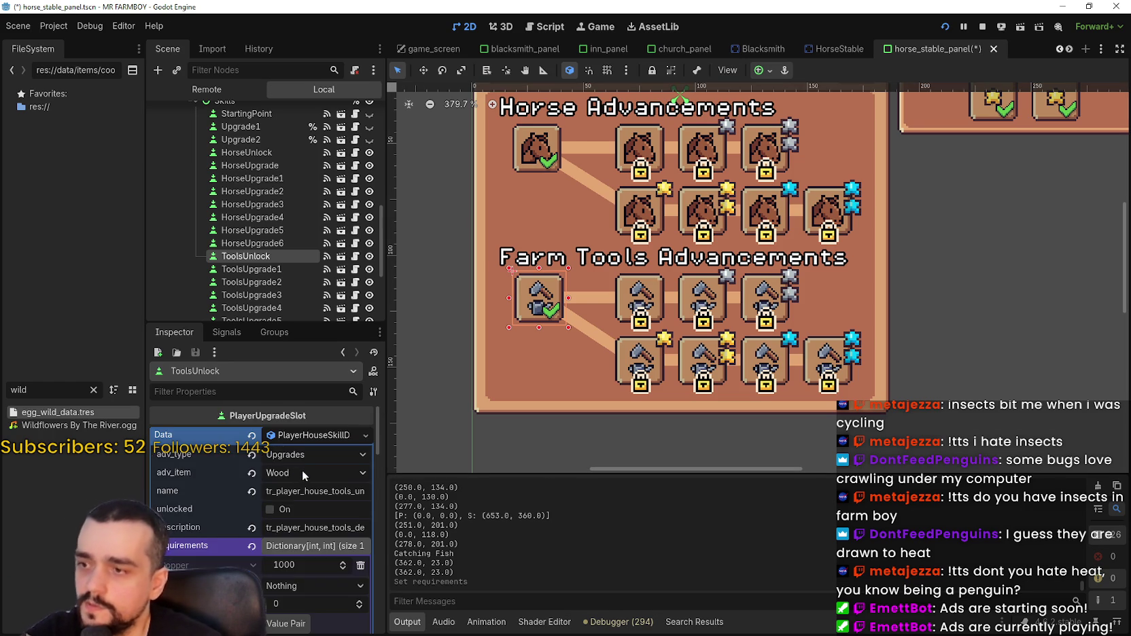
{"action": "left_click", "coordinate": [647, 297]}
{"action": "scroll", "coordinate": [313, 538], "scroll_direction": "down", "scroll_amount": 2}
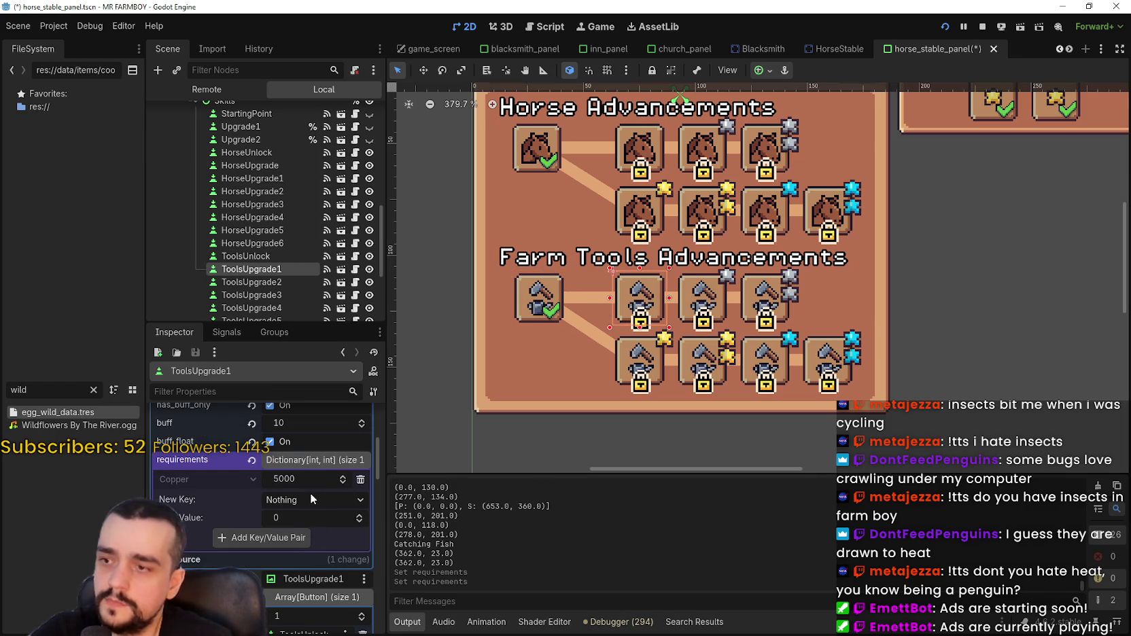
{"action": "key", "text": "Return"}
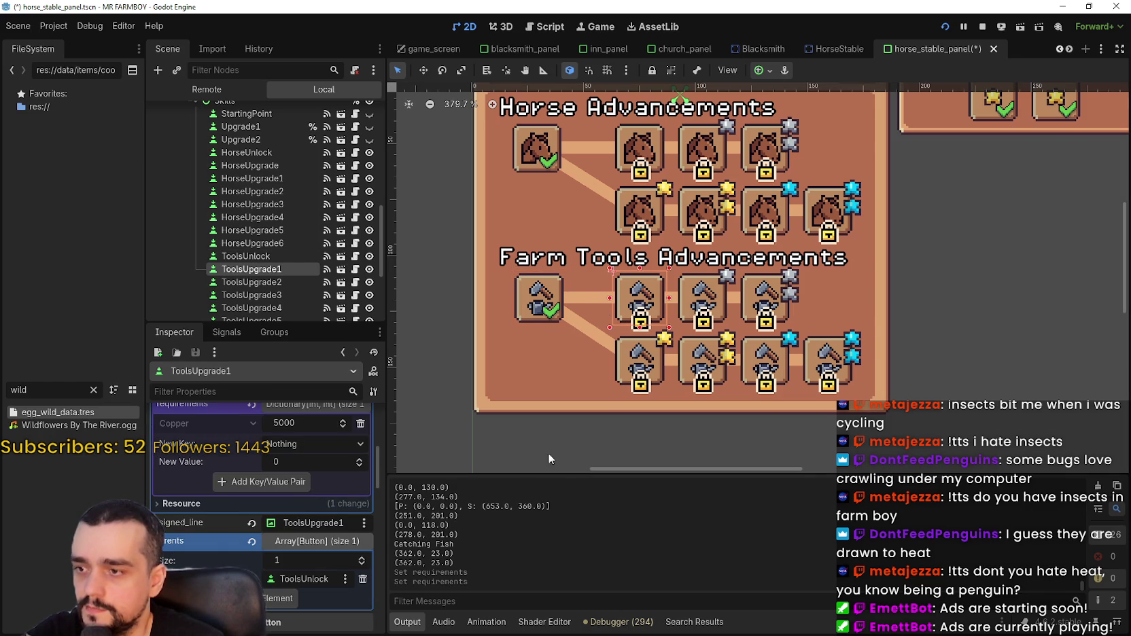
Set ToolsUpgrade2's Copper requirement to 10000 and select ToolsUpgrade3.
{"action": "left_click", "coordinate": [698, 298]}
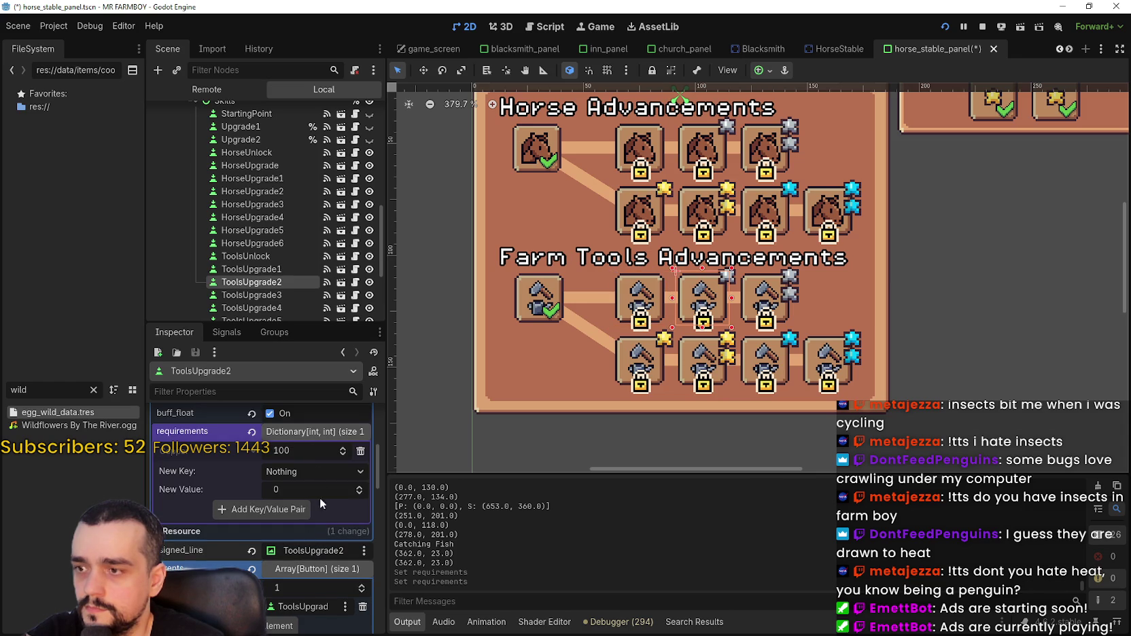
{"action": "left_click", "coordinate": [305, 452]}
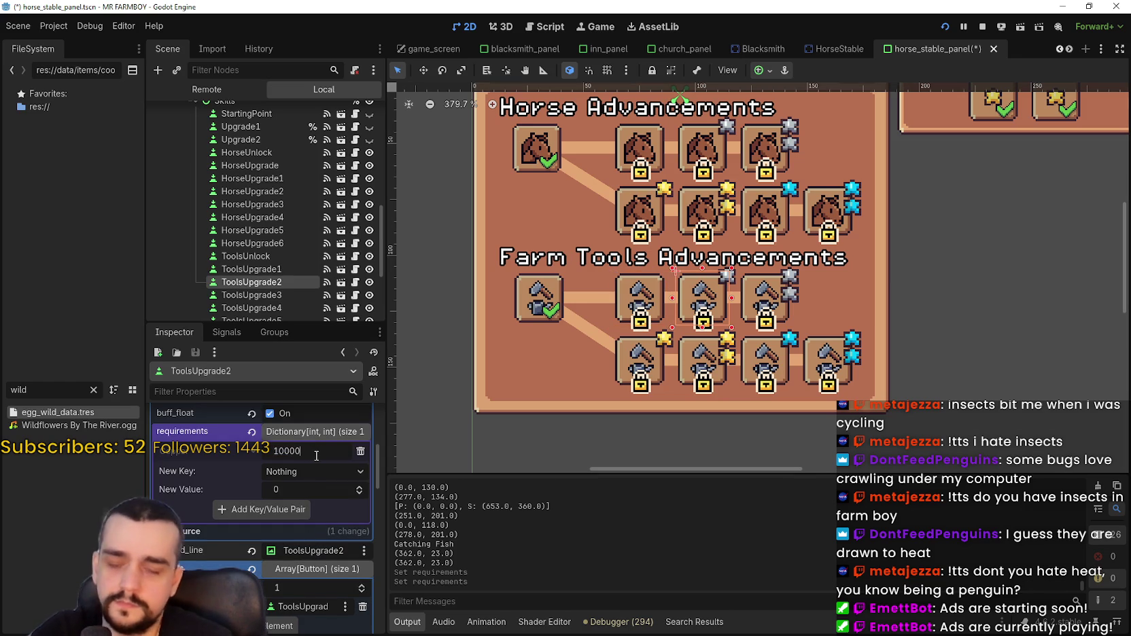
{"action": "key", "text": "Return"}
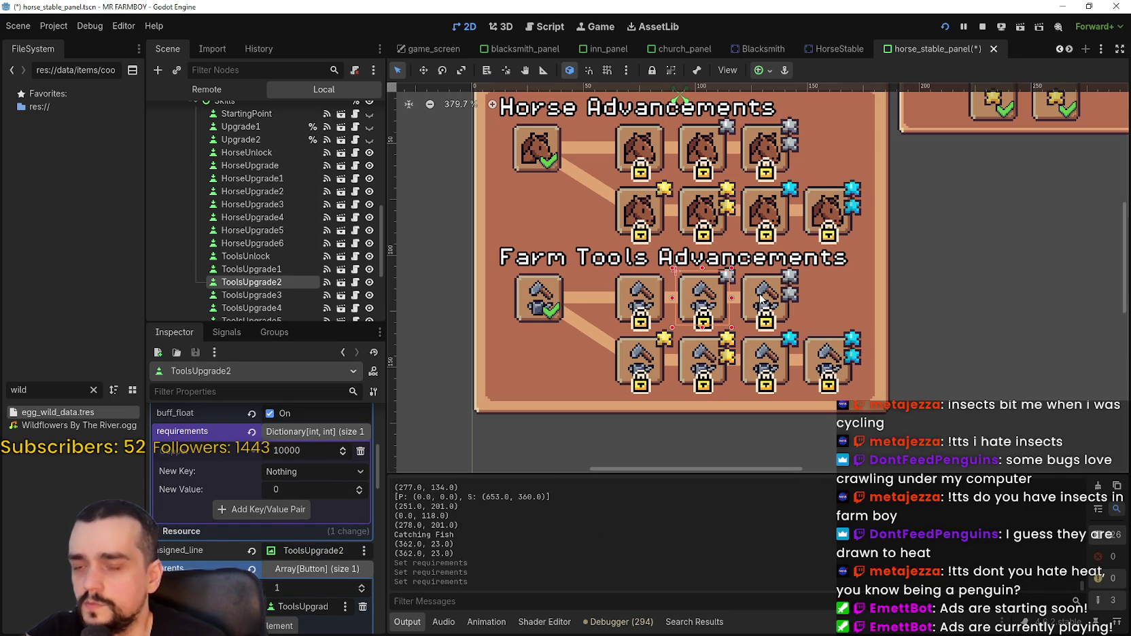
{"action": "left_click", "coordinate": [760, 299]}
{"action": "scroll", "coordinate": [313, 476], "scroll_direction": "down", "scroll_amount": 5}
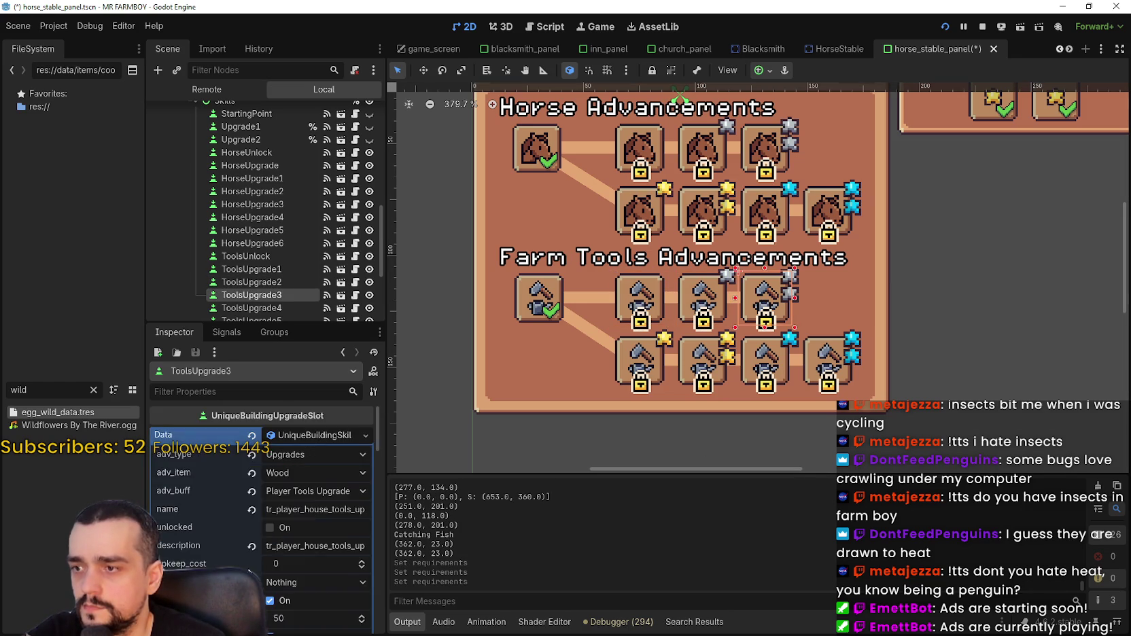
{"action": "scroll", "coordinate": [305, 508], "scroll_direction": "down", "scroll_amount": 1}
Set ToolsUpgrade3's Copper requirement to 20000 and save the scene.
{"action": "left_click", "coordinate": [298, 535]}
{"action": "type", "text": "20000"}
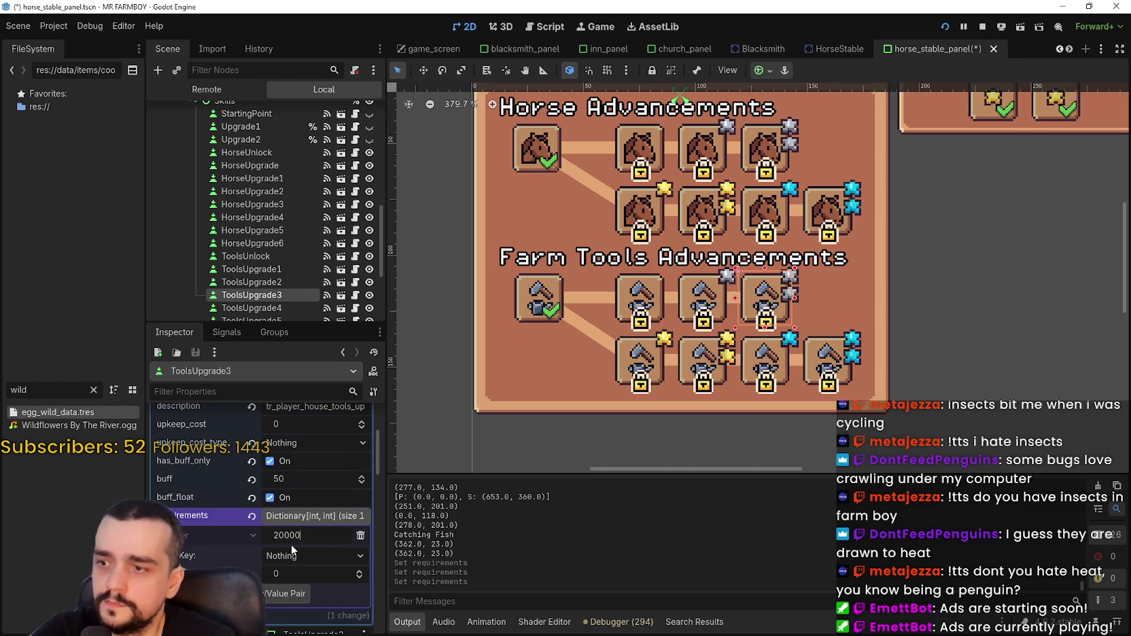
{"action": "key", "text": "Return"}
{"action": "key", "text": "ctrl+s"}
Set the fourth tools upgrade's Copper requirement to 30000.
{"action": "left_click", "coordinate": [656, 368]}
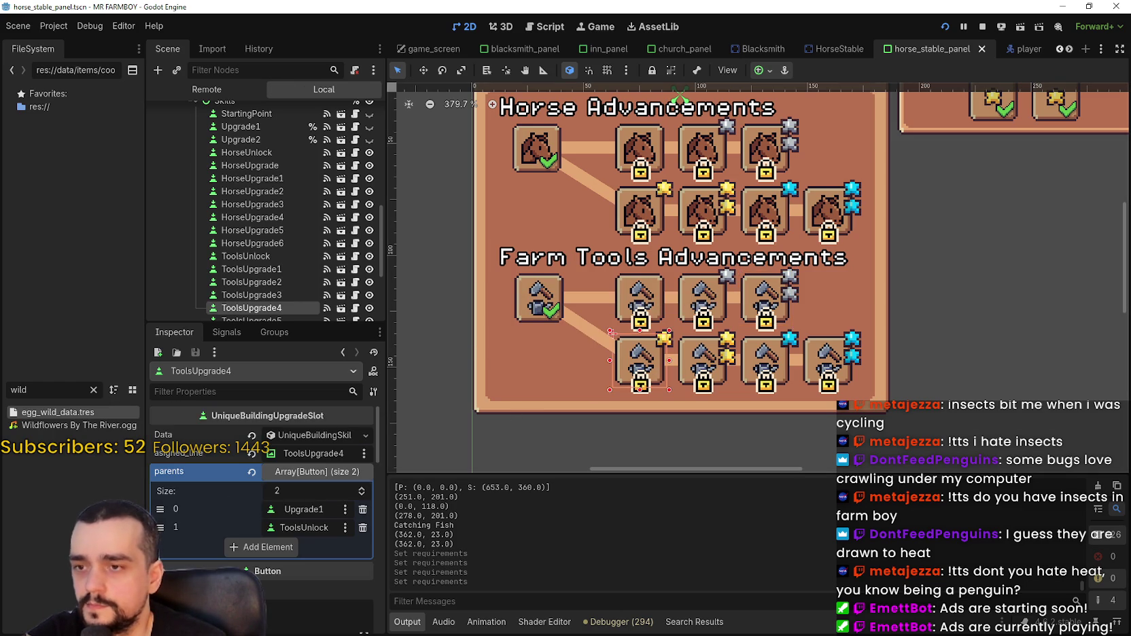
{"action": "scroll", "coordinate": [788, 336], "scroll_direction": "up", "scroll_amount": 2}
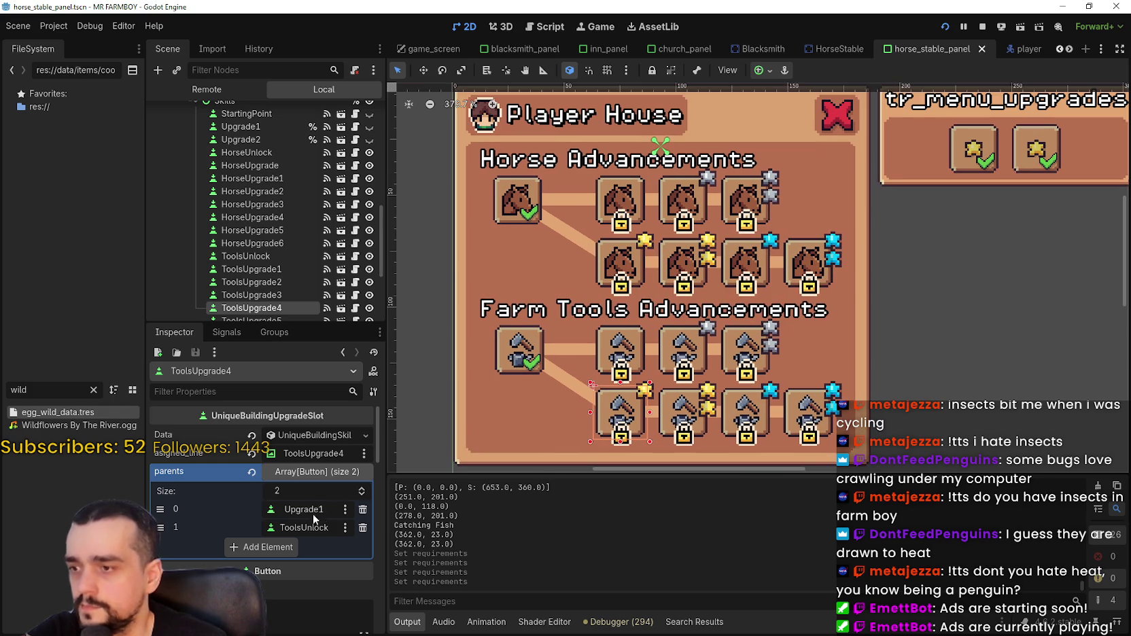
{"action": "scroll", "coordinate": [303, 524], "scroll_direction": "down", "scroll_amount": 5}
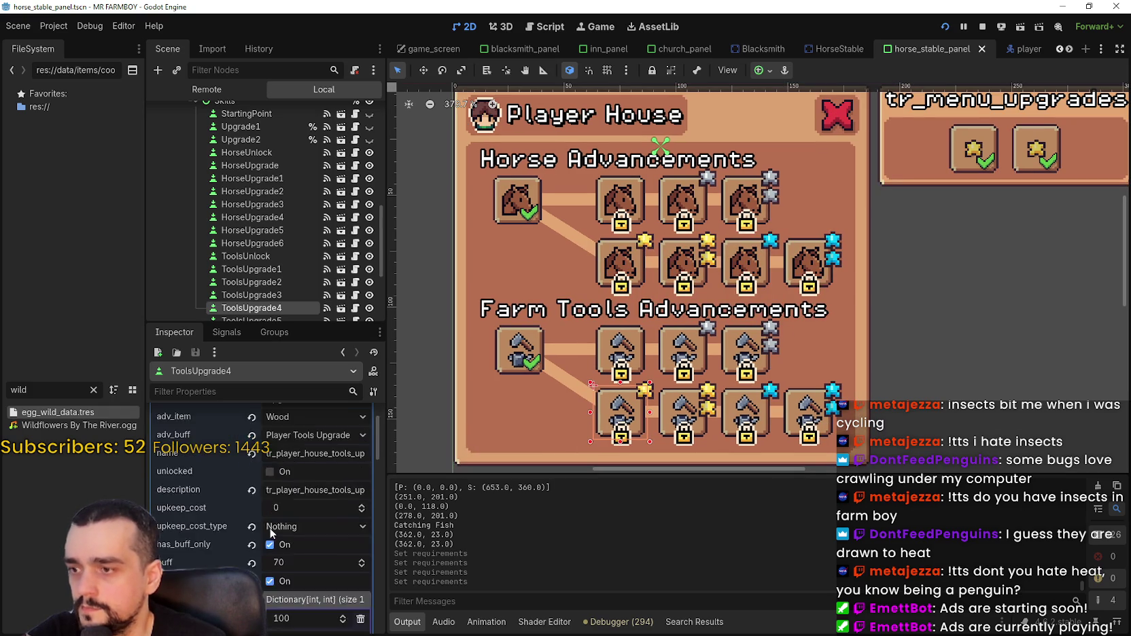
{"action": "left_click", "coordinate": [302, 517]}
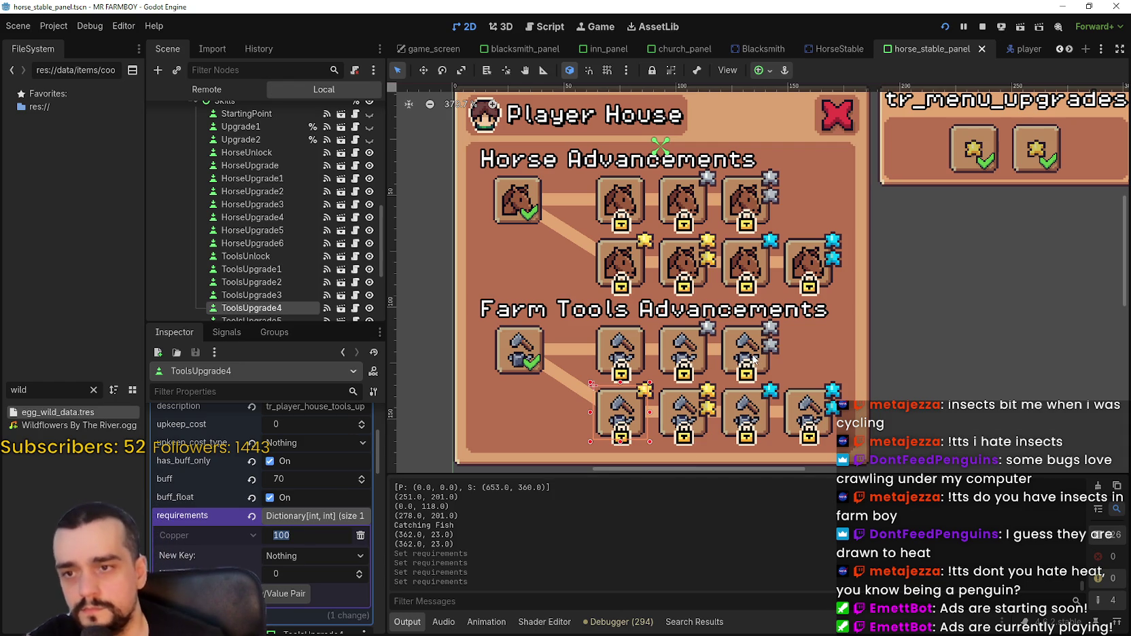
{"action": "left_click", "coordinate": [756, 358]}
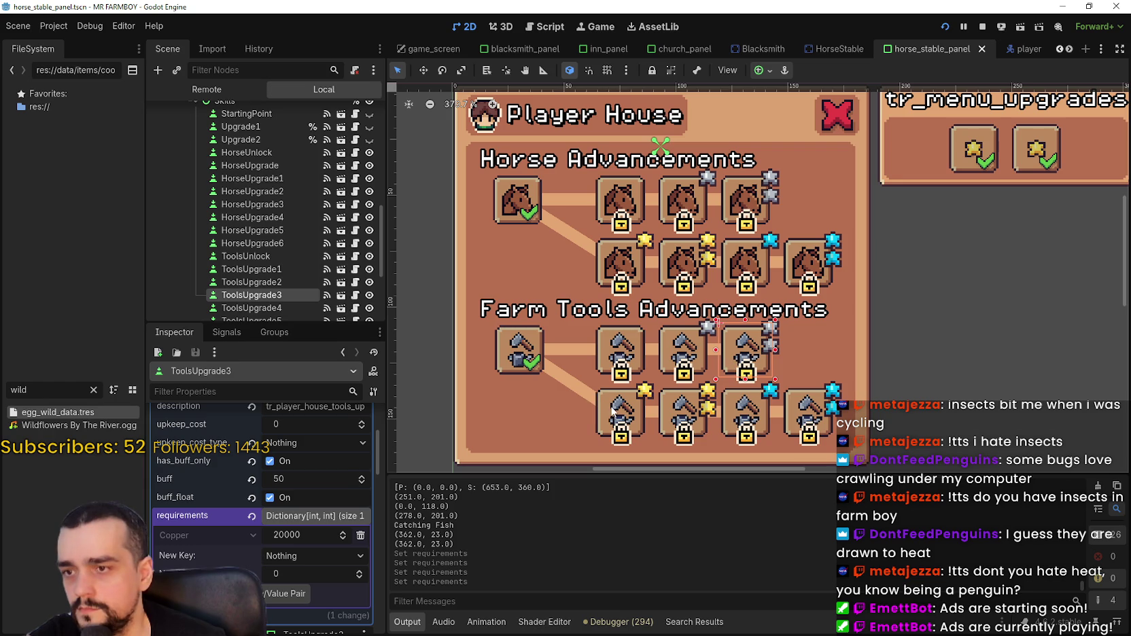
{"action": "key", "text": "Down"}
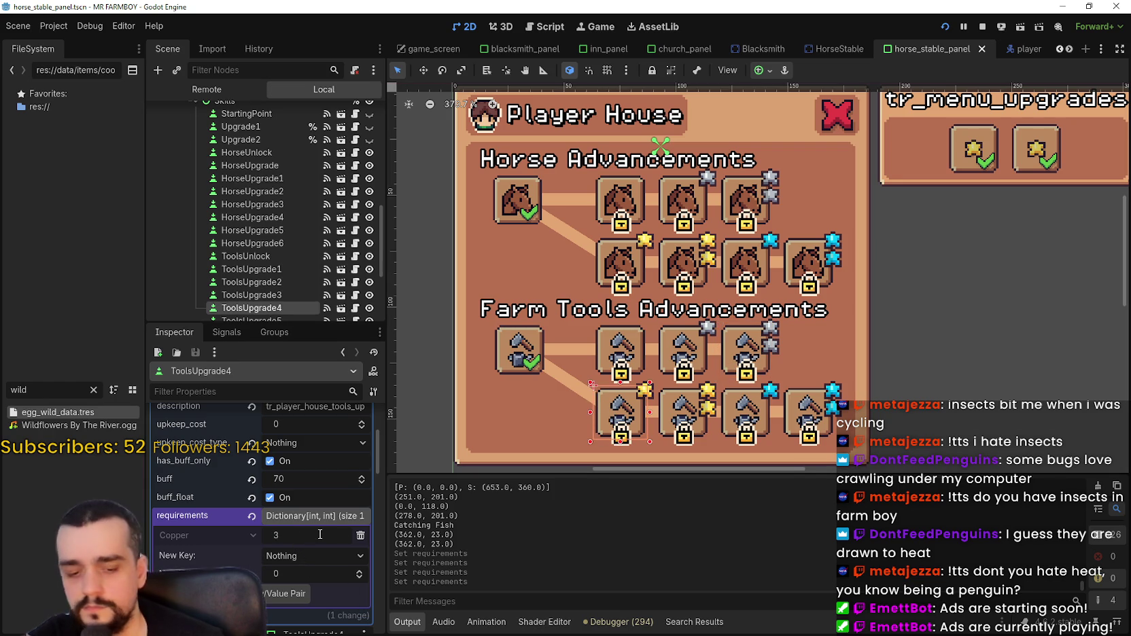
{"action": "type", "text": "000"}
{"action": "key", "text": "Return"}
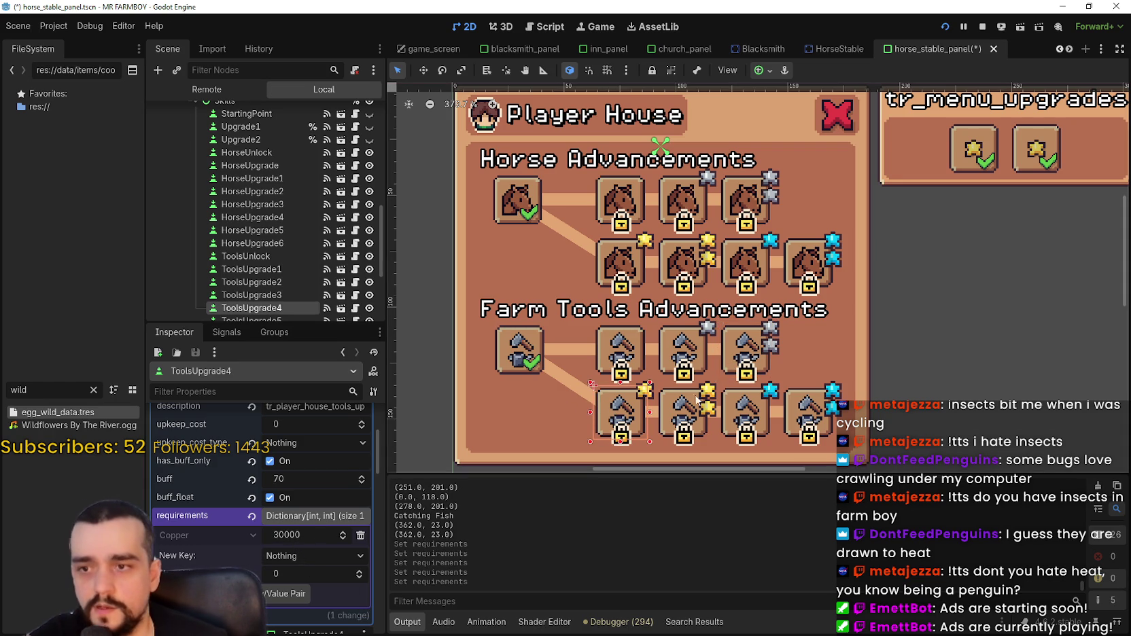
Give the fifth, sixth and seventh upgrades 40000, 50000 and 60000 copper, then save.
{"action": "left_click", "coordinate": [668, 428]}
{"action": "scroll", "coordinate": [299, 494], "scroll_direction": "down", "scroll_amount": 3}
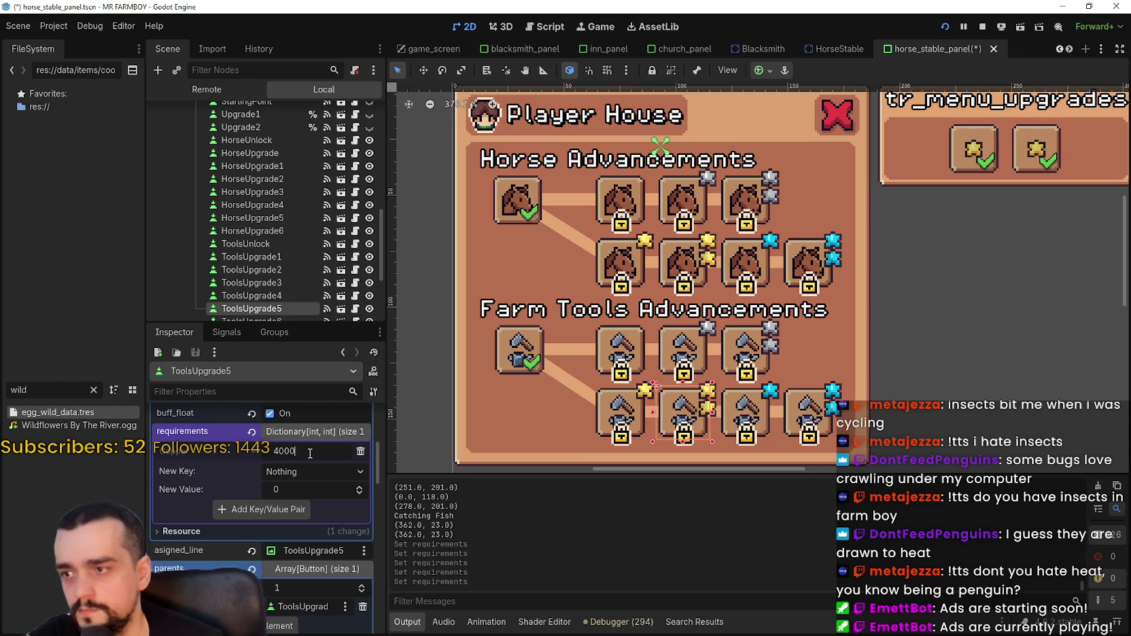
{"action": "left_click", "coordinate": [764, 418]}
{"action": "scroll", "coordinate": [289, 552], "scroll_direction": "down", "scroll_amount": 5}
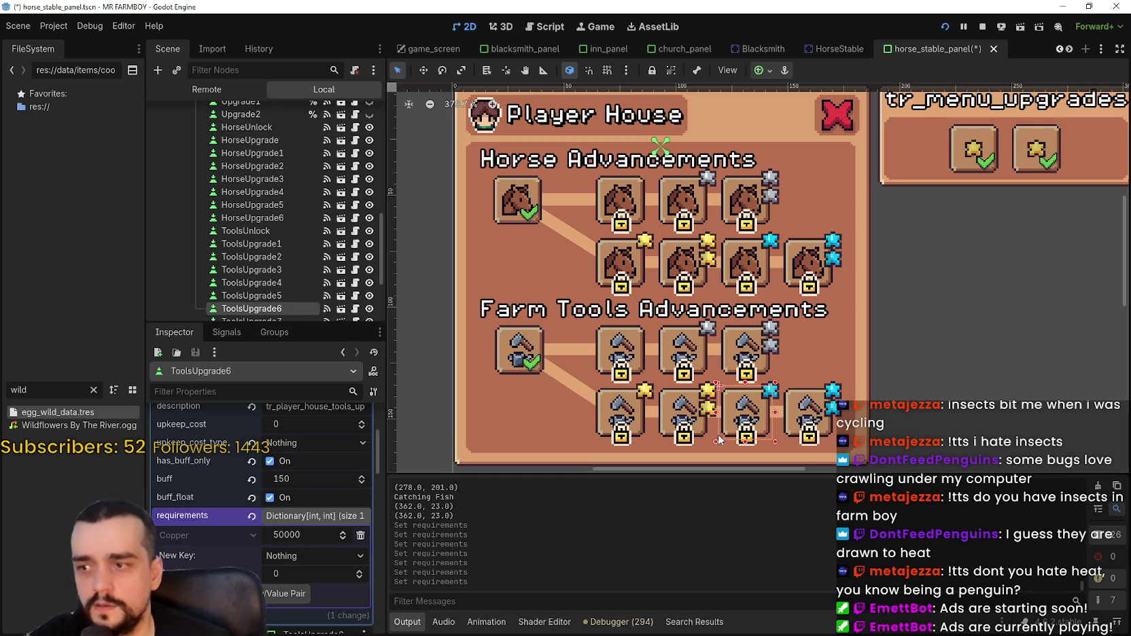
{"action": "left_click", "coordinate": [808, 422]}
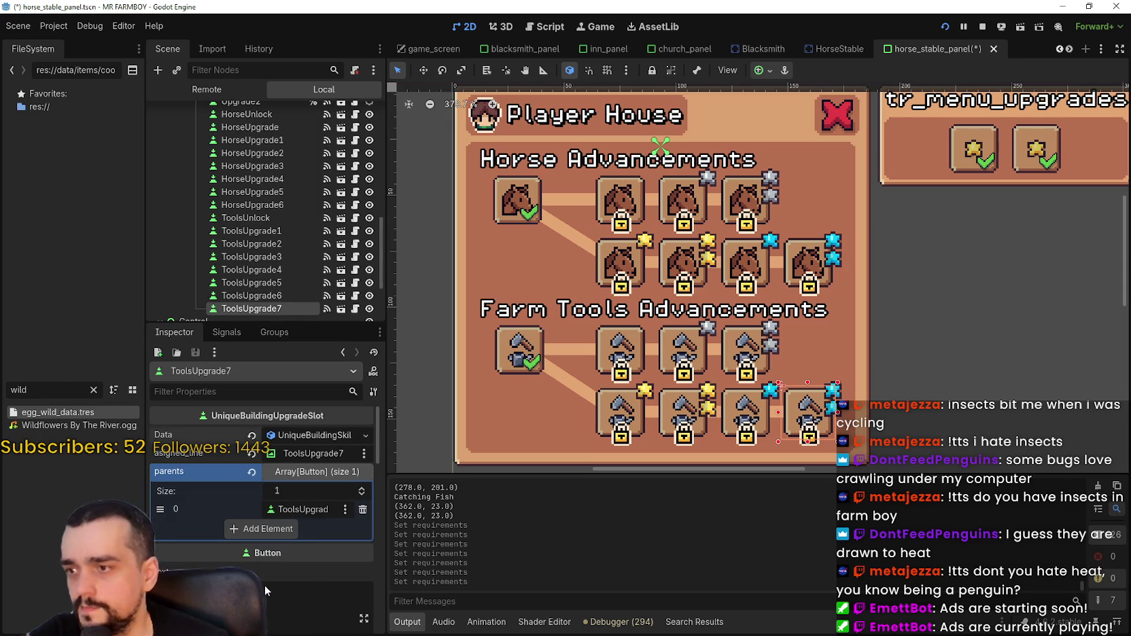
{"action": "scroll", "coordinate": [303, 548], "scroll_direction": "down", "scroll_amount": 5}
{"action": "scroll", "coordinate": [302, 548], "scroll_direction": "down", "scroll_amount": 1}
{"action": "left_click", "coordinate": [329, 536]}
{"action": "type", "text": "60000"}
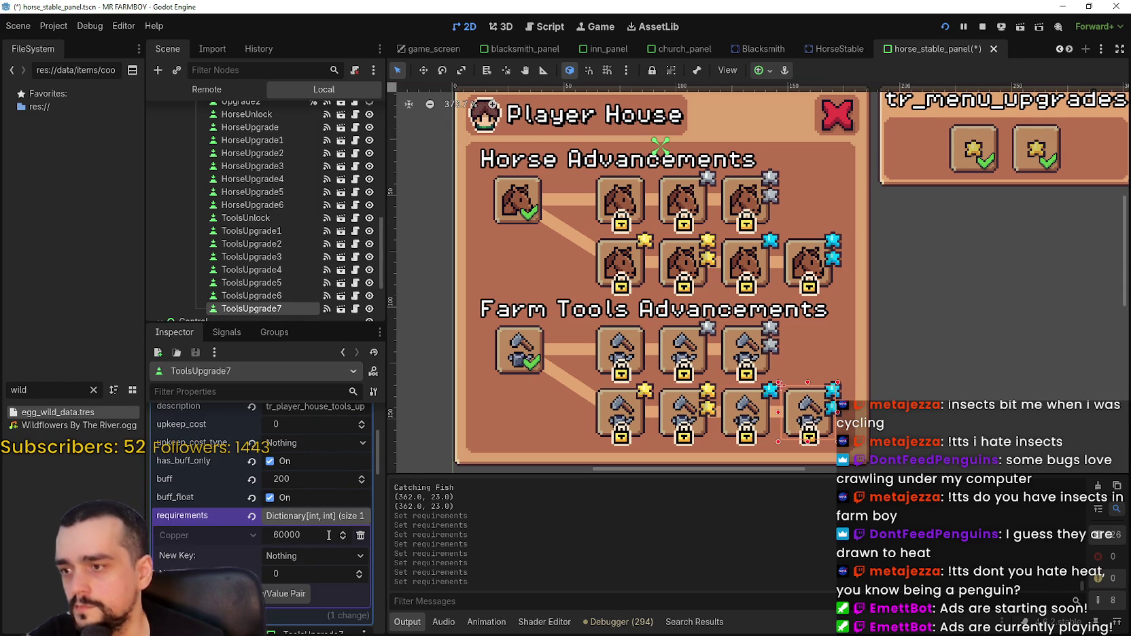
{"action": "key", "text": "ctrl+s"}
Inspect the HorseUpgrade1 slot, then bring the relaunched game full-screen.
{"action": "scroll", "coordinate": [717, 305], "scroll_direction": "down", "scroll_amount": 2}
{"action": "scroll", "coordinate": [717, 306], "scroll_direction": "up", "scroll_amount": 2}
{"action": "scroll", "coordinate": [718, 306], "scroll_direction": "down", "scroll_amount": 1}
{"action": "scroll", "coordinate": [714, 299], "scroll_direction": "down", "scroll_amount": 2}
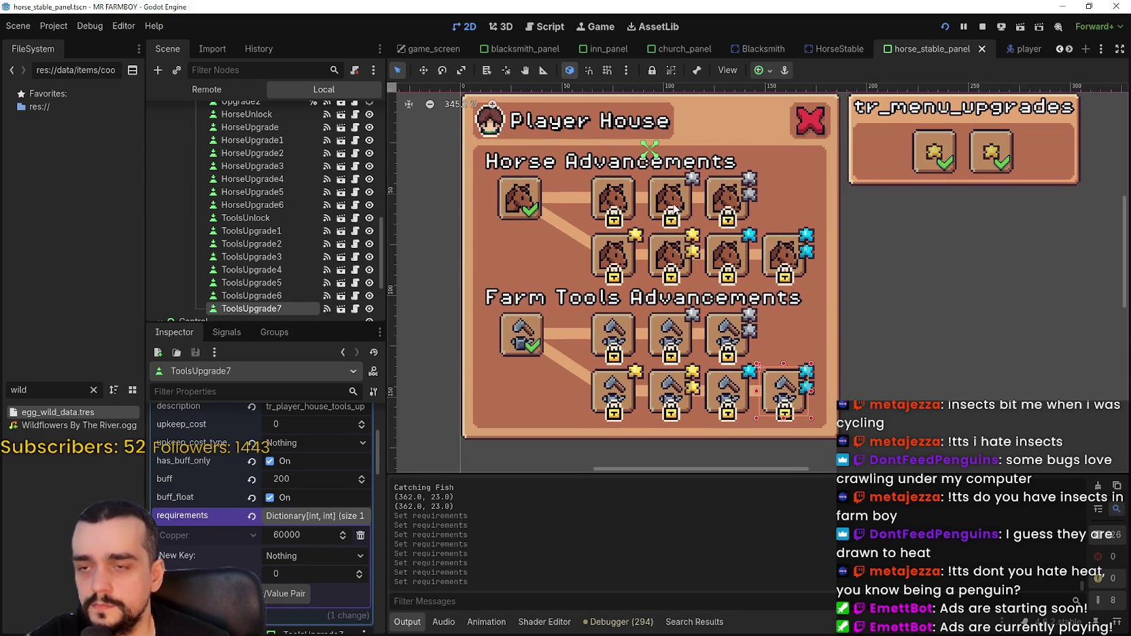
{"action": "left_click", "coordinate": [685, 206]}
{"action": "scroll", "coordinate": [741, 272], "scroll_direction": "down", "scroll_amount": 1}
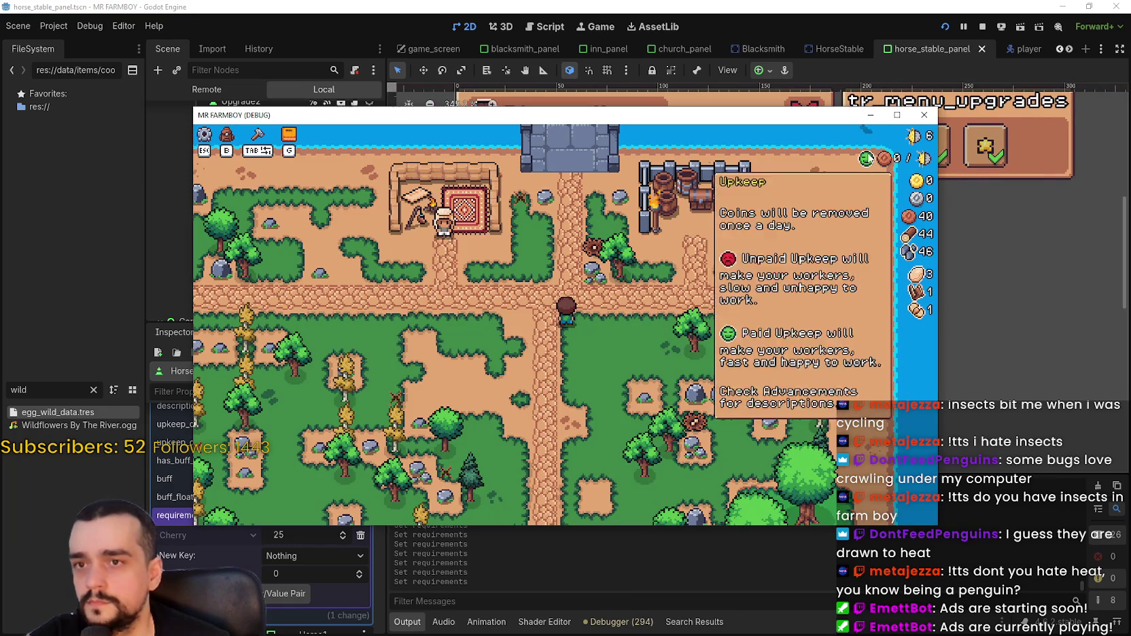
{"action": "left_click", "coordinate": [894, 115]}
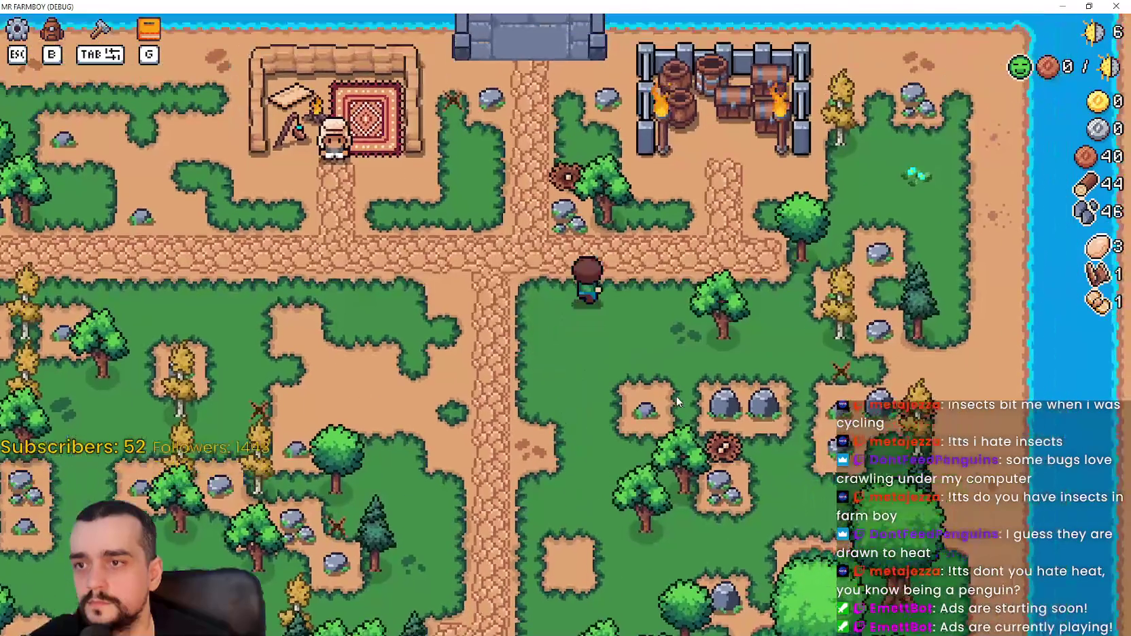
Chop a tree and mine a rock, then walk the farmer up the road.
{"action": "key", "text": "s"}
{"action": "key", "text": "d"}
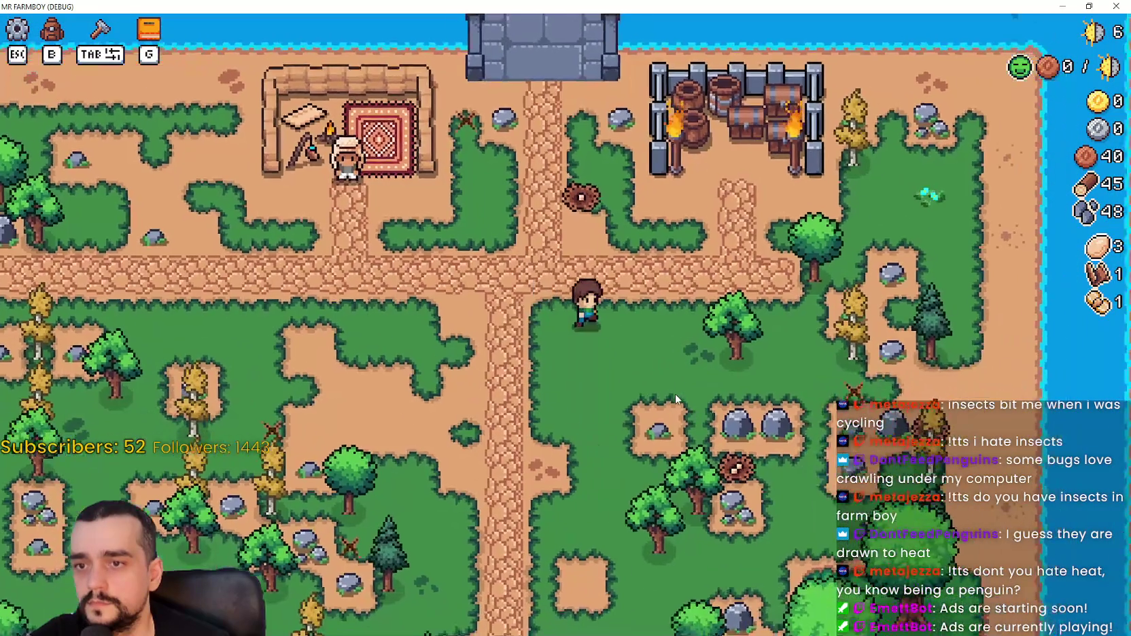
{"action": "key", "text": "a"}
{"action": "key", "text": "s"}
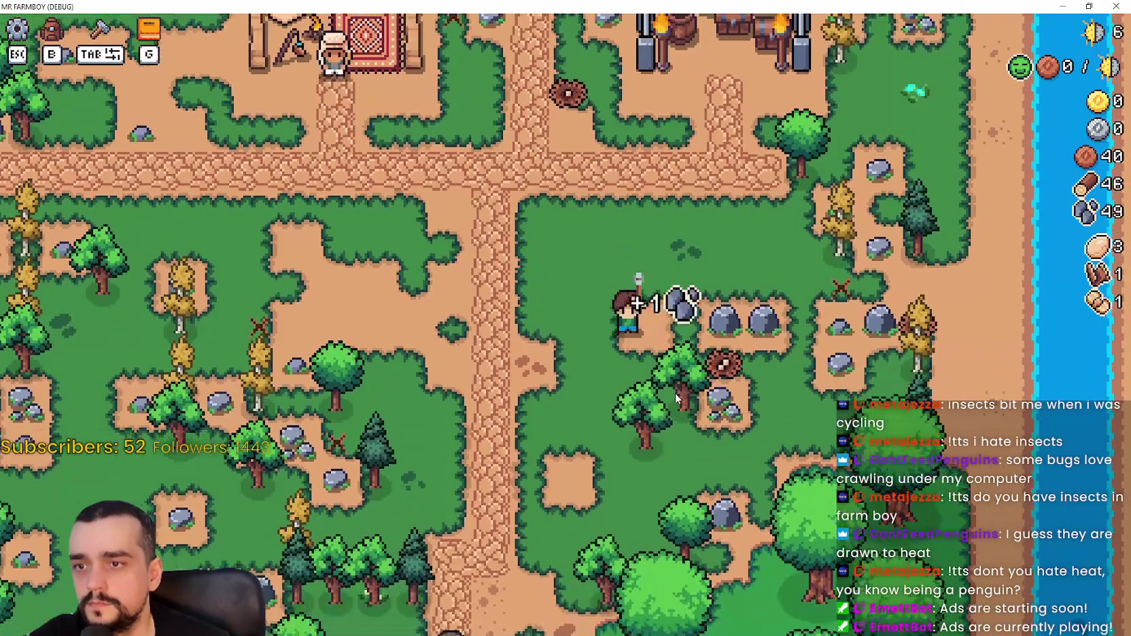
{"action": "key", "text": "d"}
{"action": "key", "text": "s"}
{"action": "key", "text": "a"}
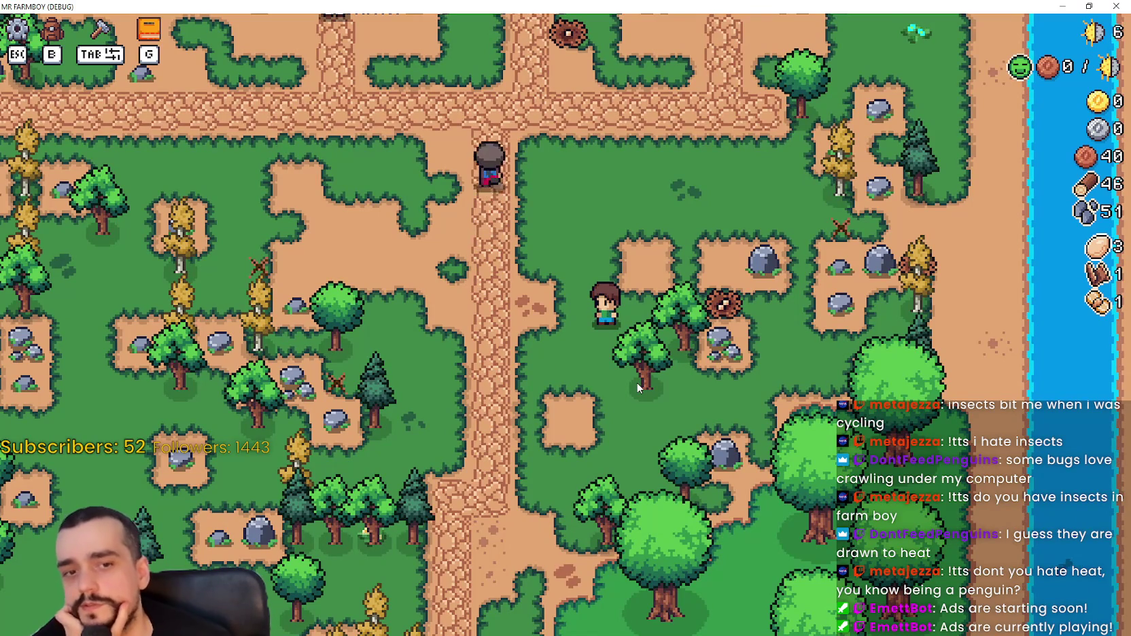
{"action": "key", "text": "a"}
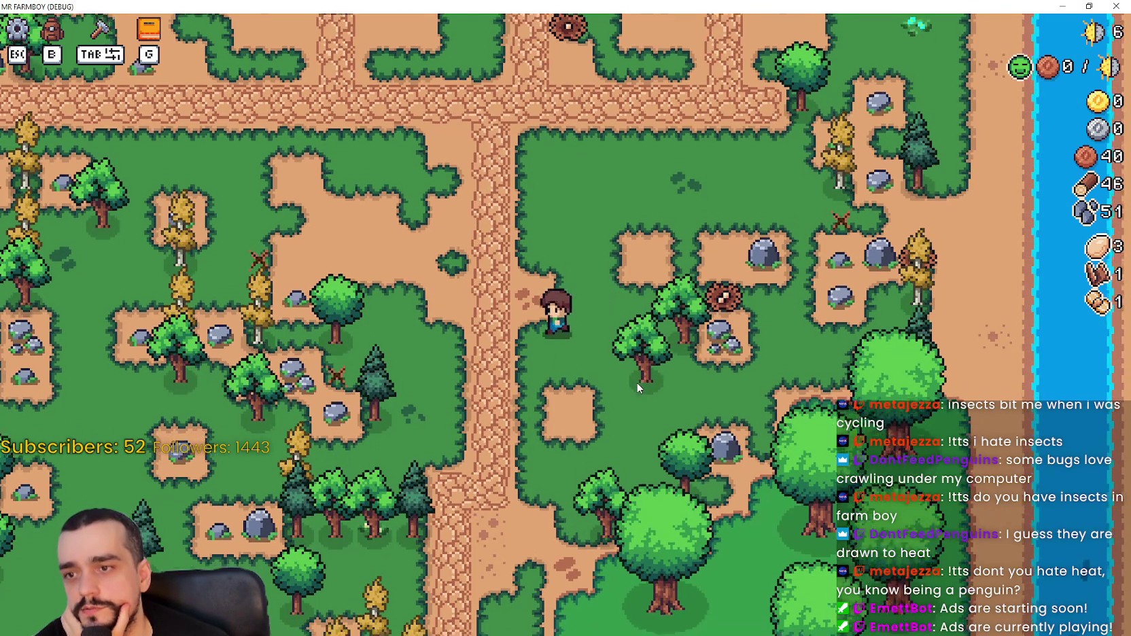
{"action": "key", "text": "s"}
{"action": "key", "text": "s"}
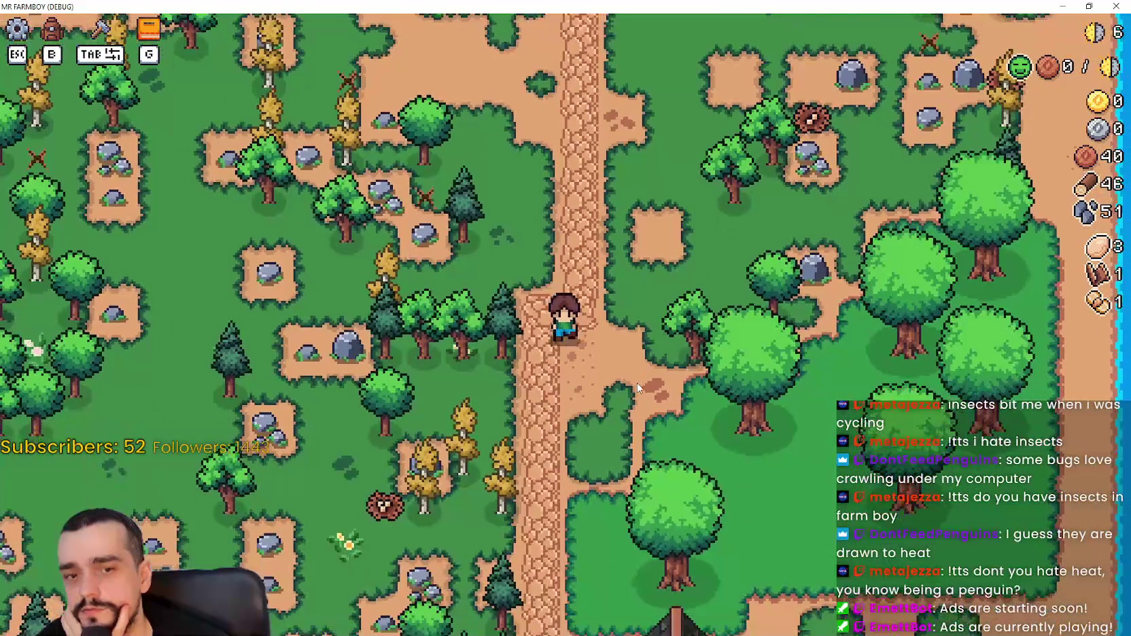
{"action": "key", "text": "w"}
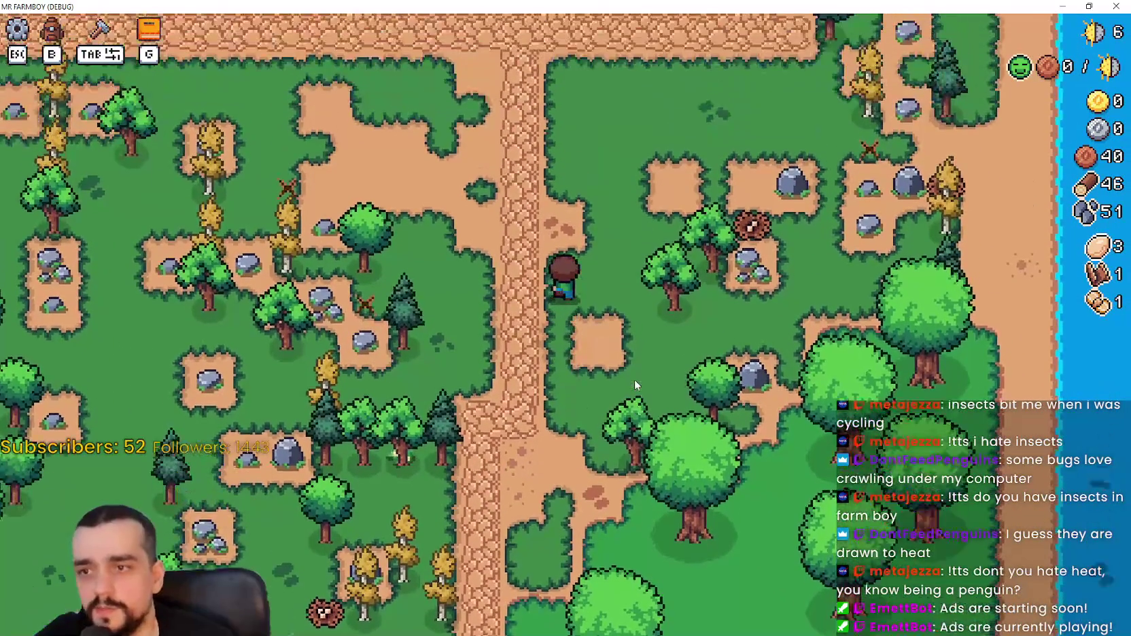
Select the Market from the crafting menu and position its preview.
{"action": "key", "text": "Tab"}
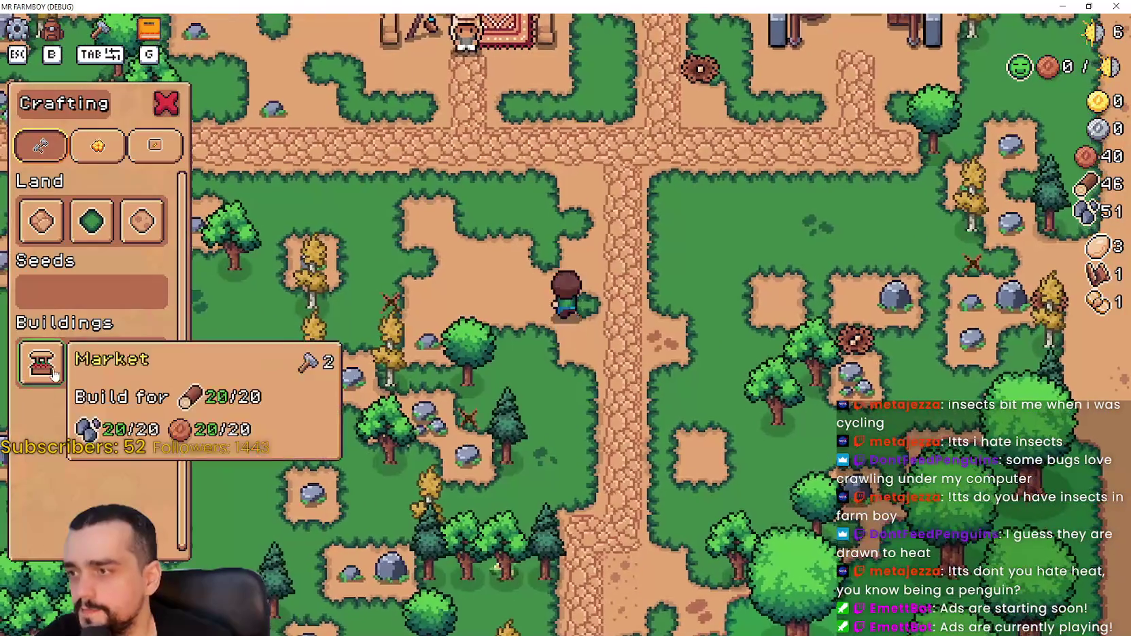
{"action": "left_click", "coordinate": [41, 362]}
{"action": "key", "text": "a"}
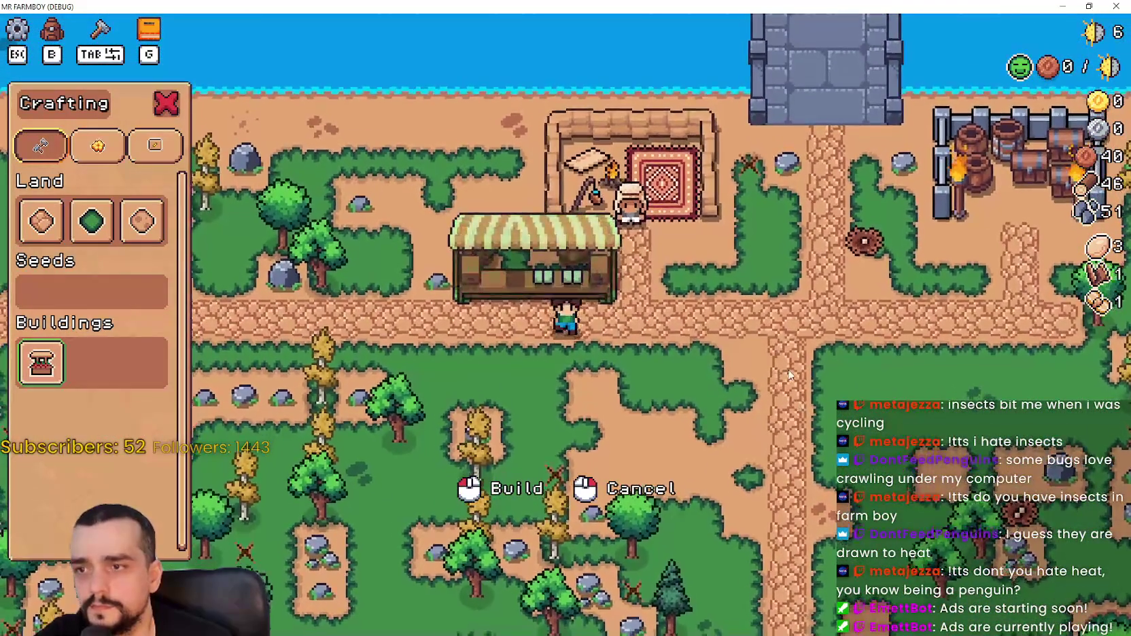
{"action": "key", "text": "d"}
Set the game speed to 2.0x in the editor, then place the Market.
{"action": "left_click", "coordinate": [1061, 6]}
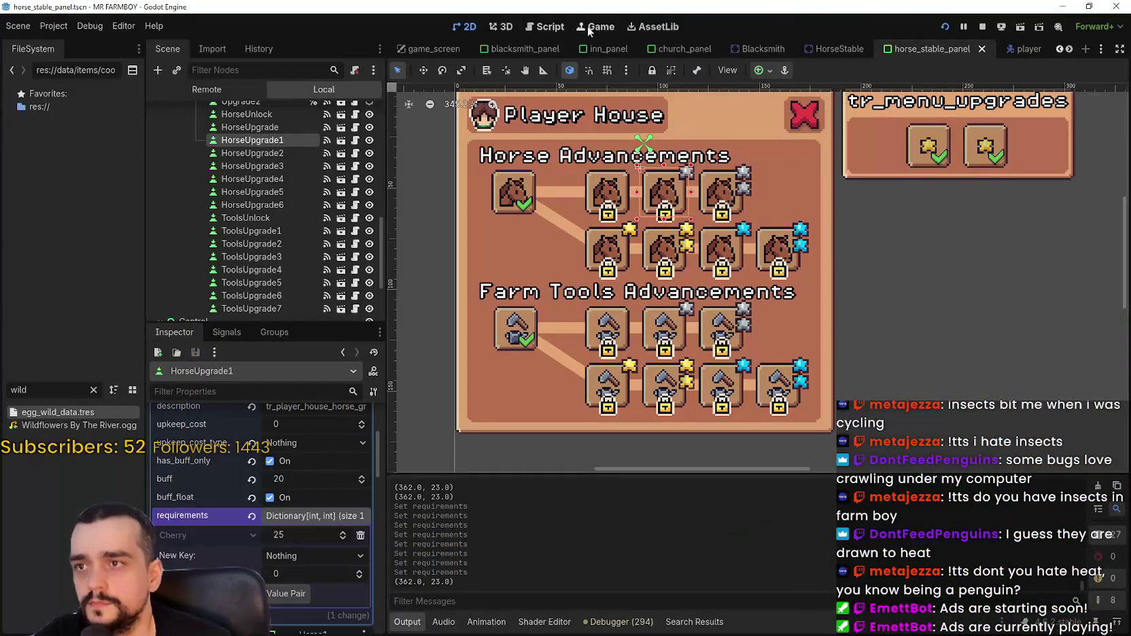
{"action": "left_click", "coordinate": [590, 27]}
{"action": "left_click", "coordinate": [443, 70]}
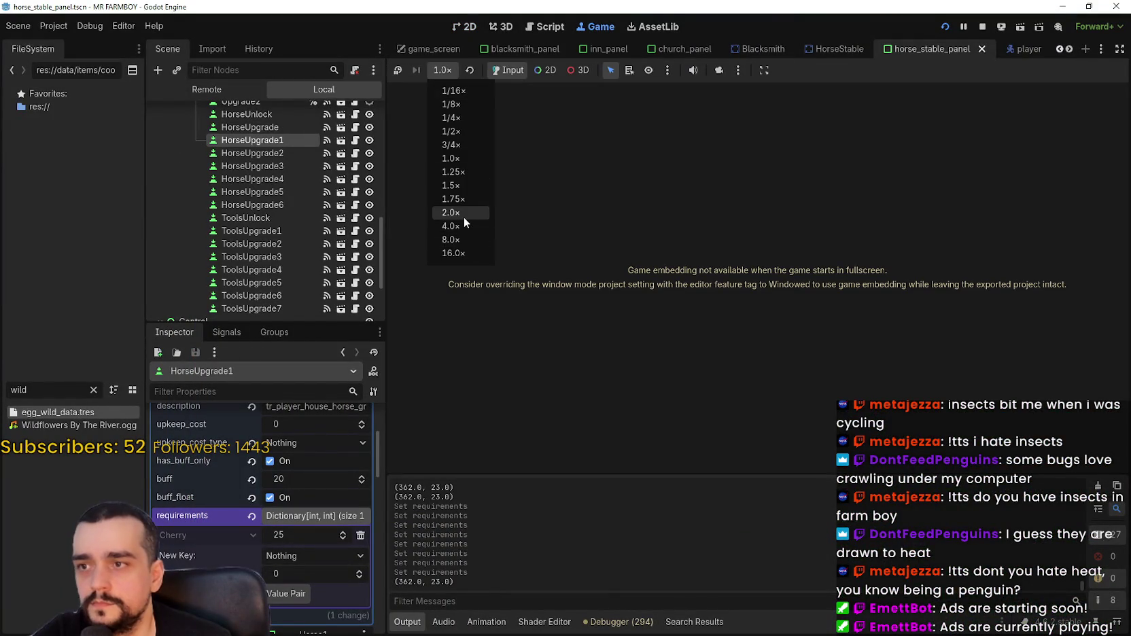
{"action": "left_click", "coordinate": [464, 216]}
{"action": "left_click", "coordinate": [904, 112]}
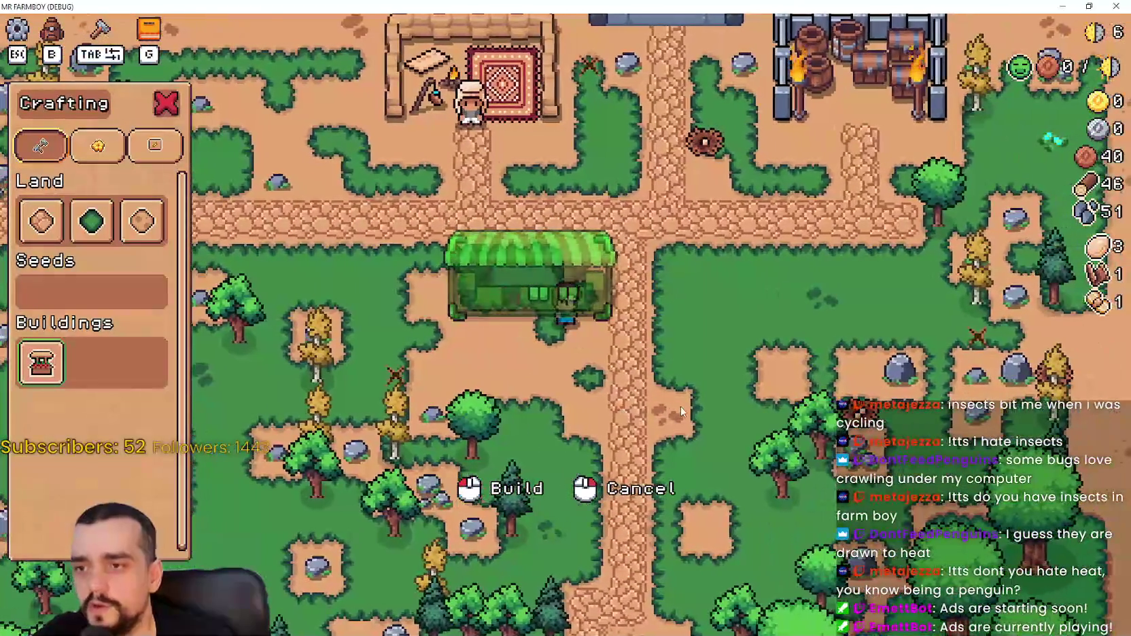
{"action": "left_click", "coordinate": [680, 407]}
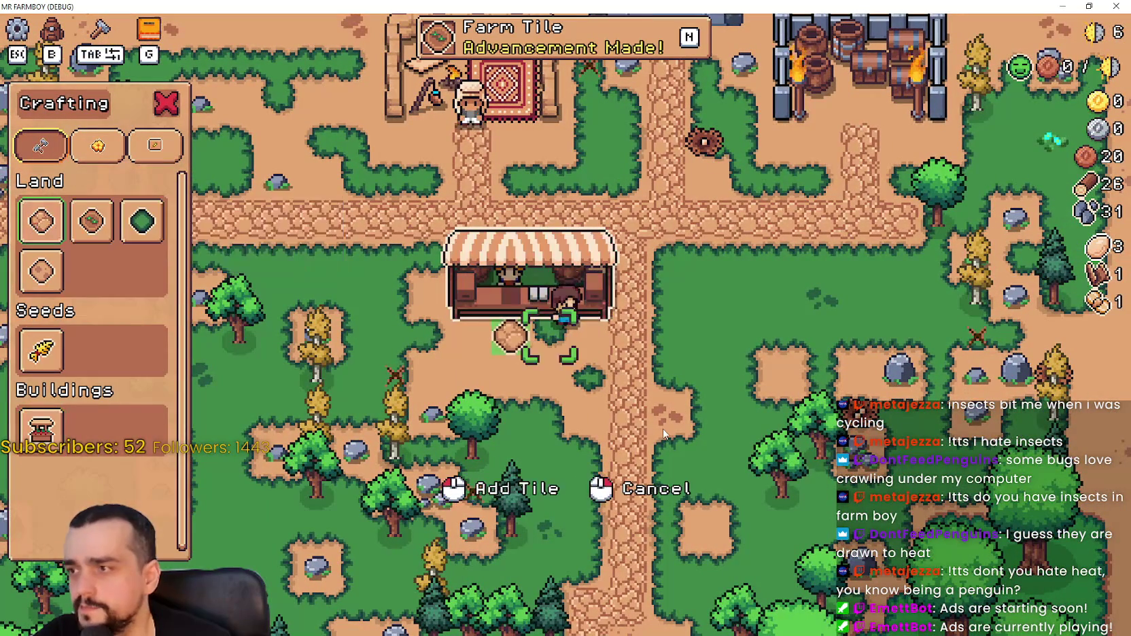
Walk past the new market and lay a first strip of farm tiles.
{"action": "key", "text": "a"}
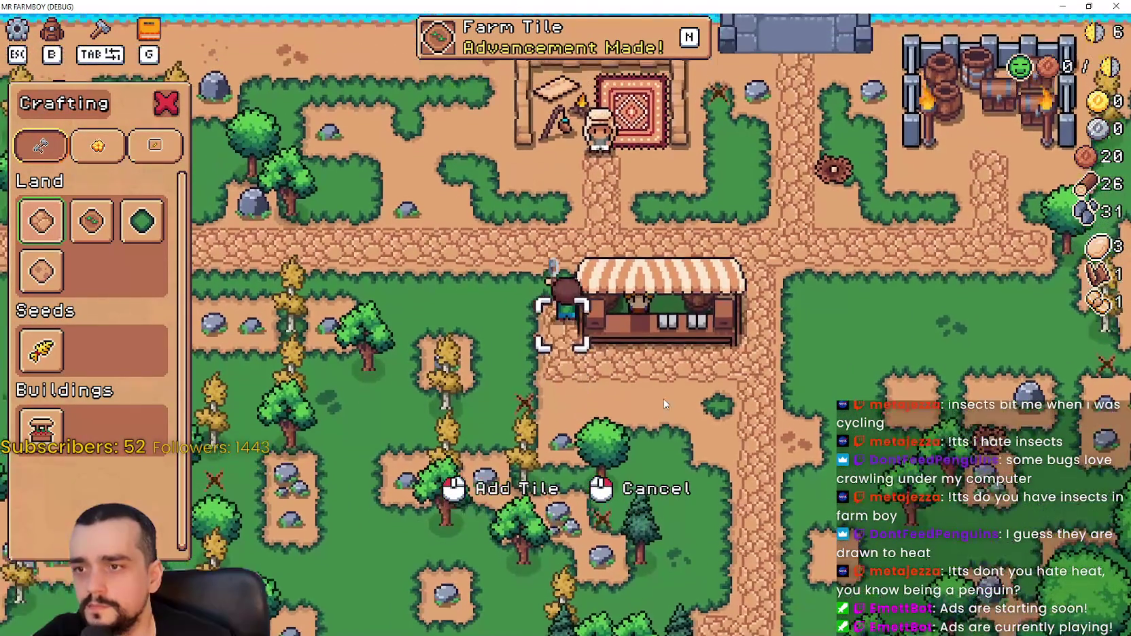
{"action": "key", "text": "d"}
{"action": "key", "text": "s"}
{"action": "key", "text": "d"}
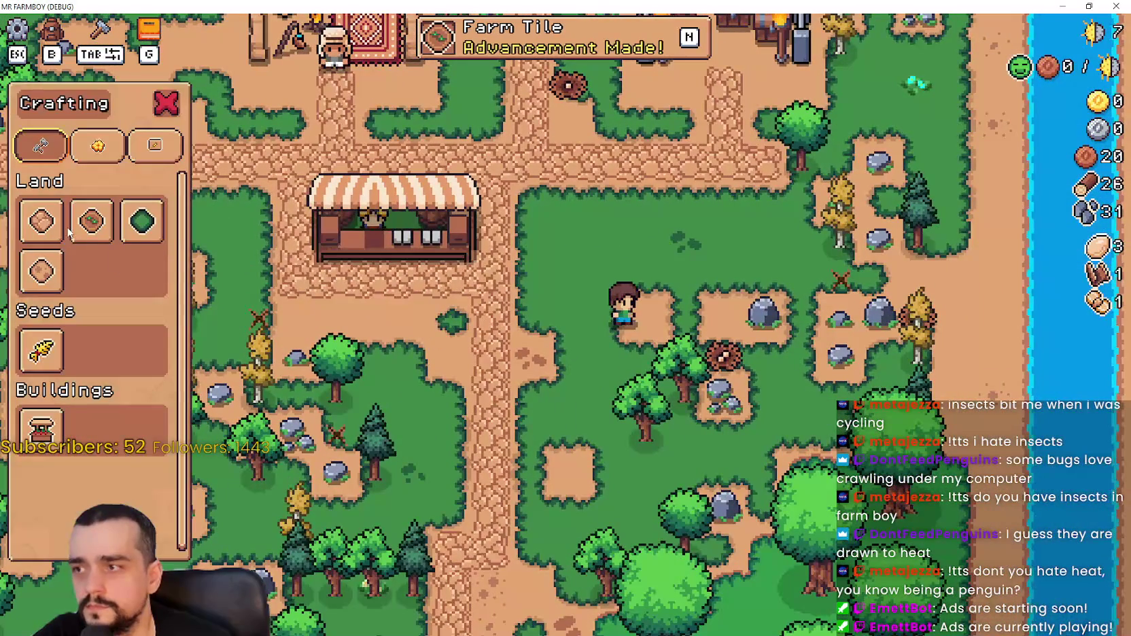
{"action": "key", "text": "w"}
{"action": "key", "text": "d"}
{"action": "left_click", "coordinate": [733, 355]}
Add further rows of farm tiles to extend the field downward.
{"action": "key", "text": "s"}
{"action": "key", "text": "a"}
{"action": "left_click", "coordinate": [733, 356]}
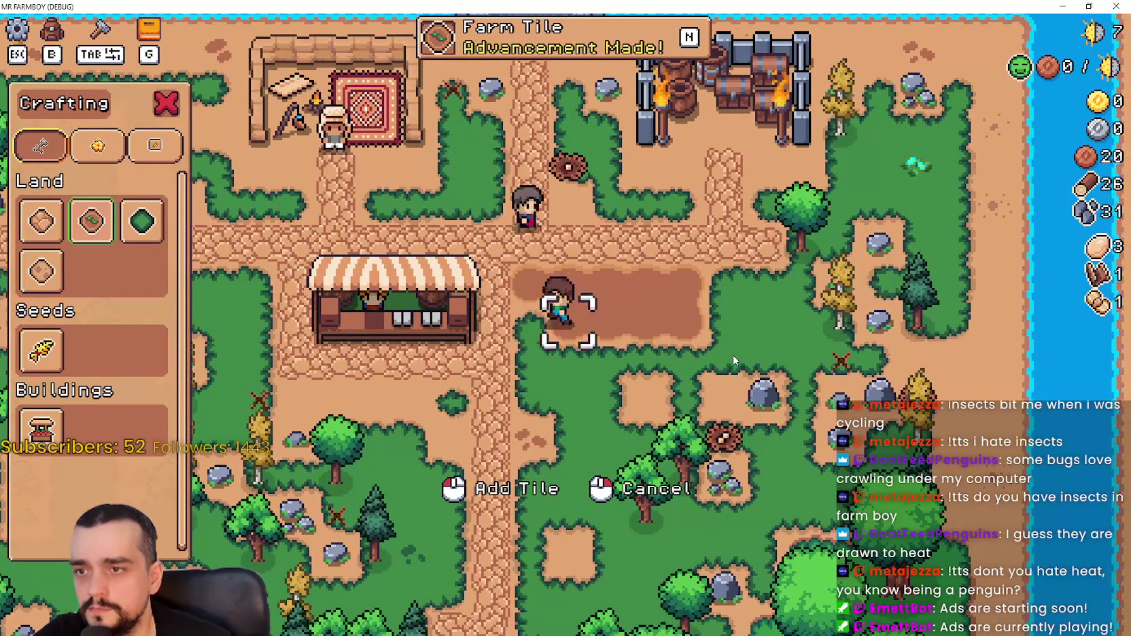
{"action": "key", "text": "d"}
{"action": "key", "text": "a"}
{"action": "key", "text": "s"}
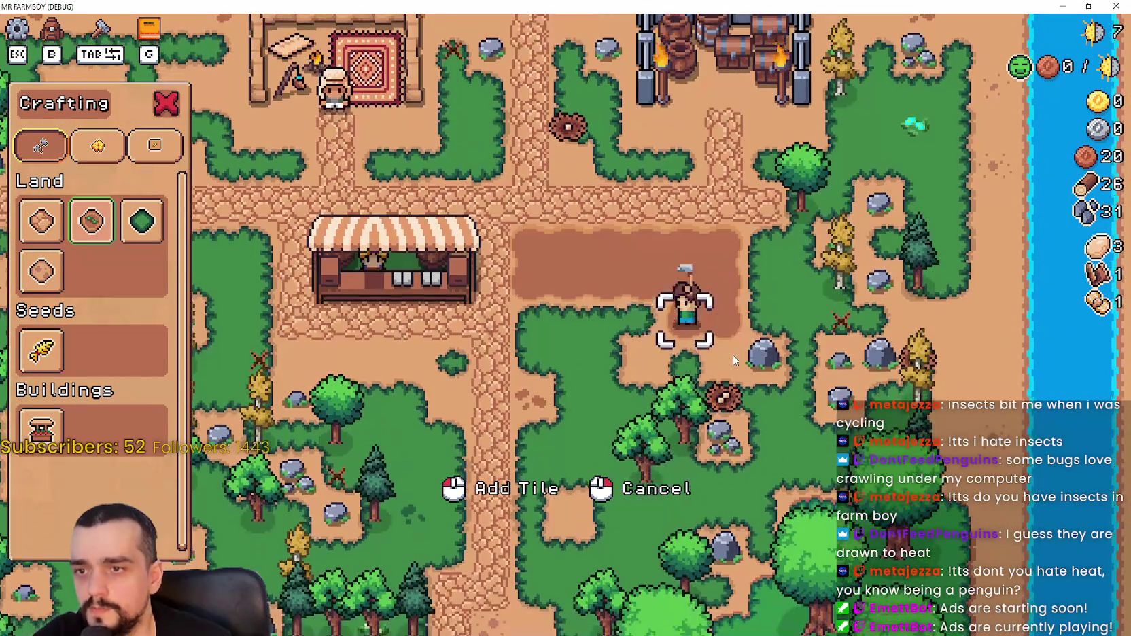
{"action": "key", "text": "d"}
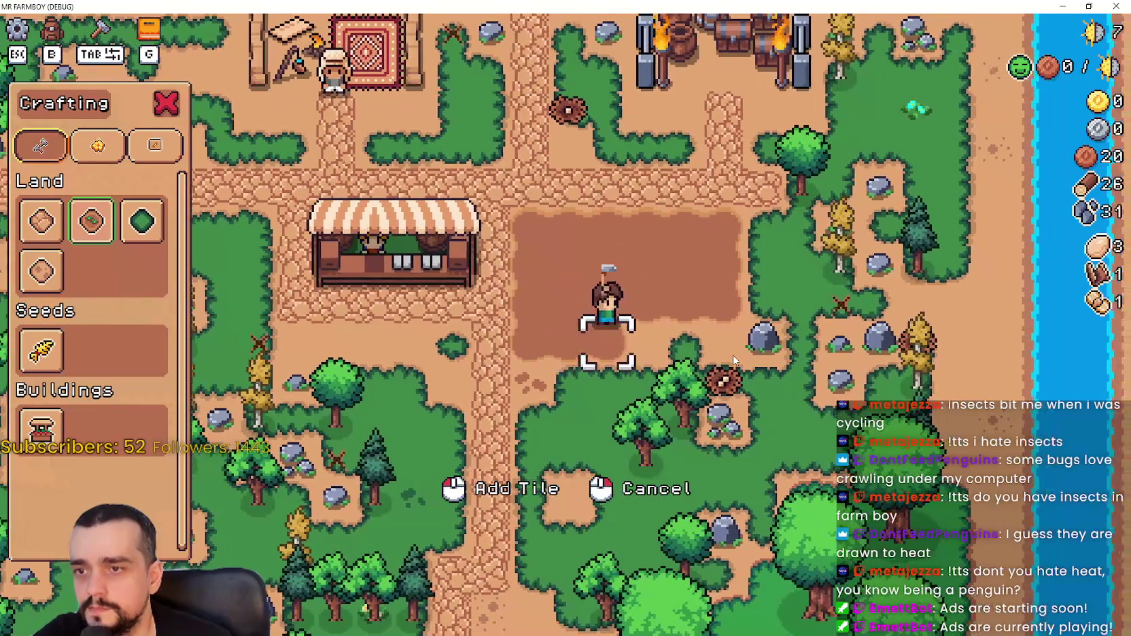
{"action": "key", "text": "a"}
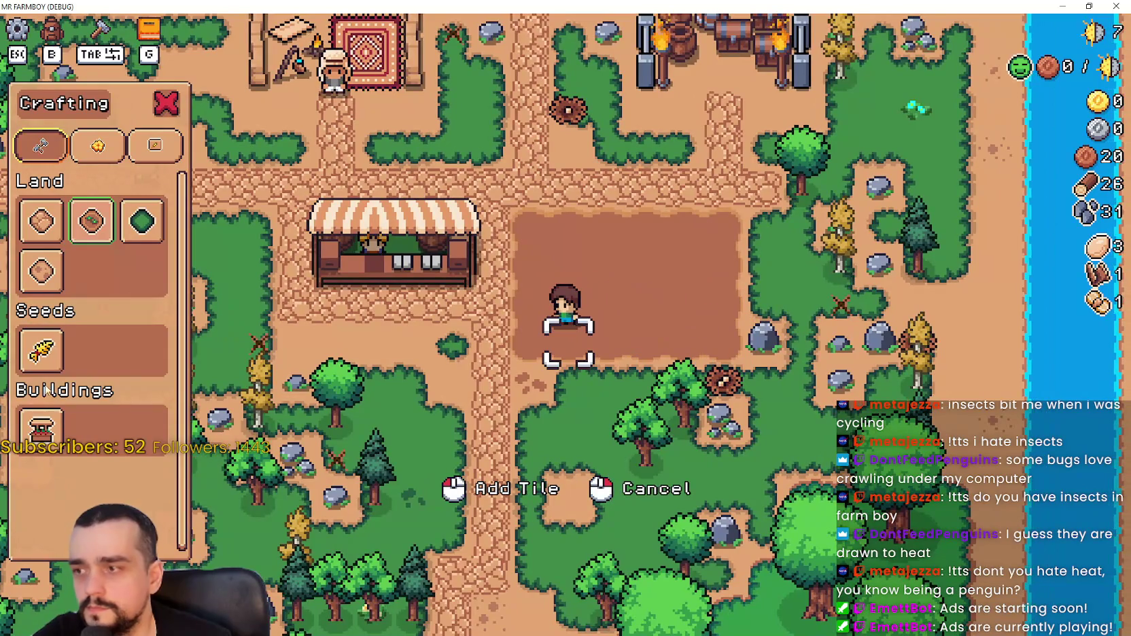
Plant wheat seeds along the field's top, middle and bottom rows.
{"action": "key", "text": "w"}
{"action": "key", "text": "d"}
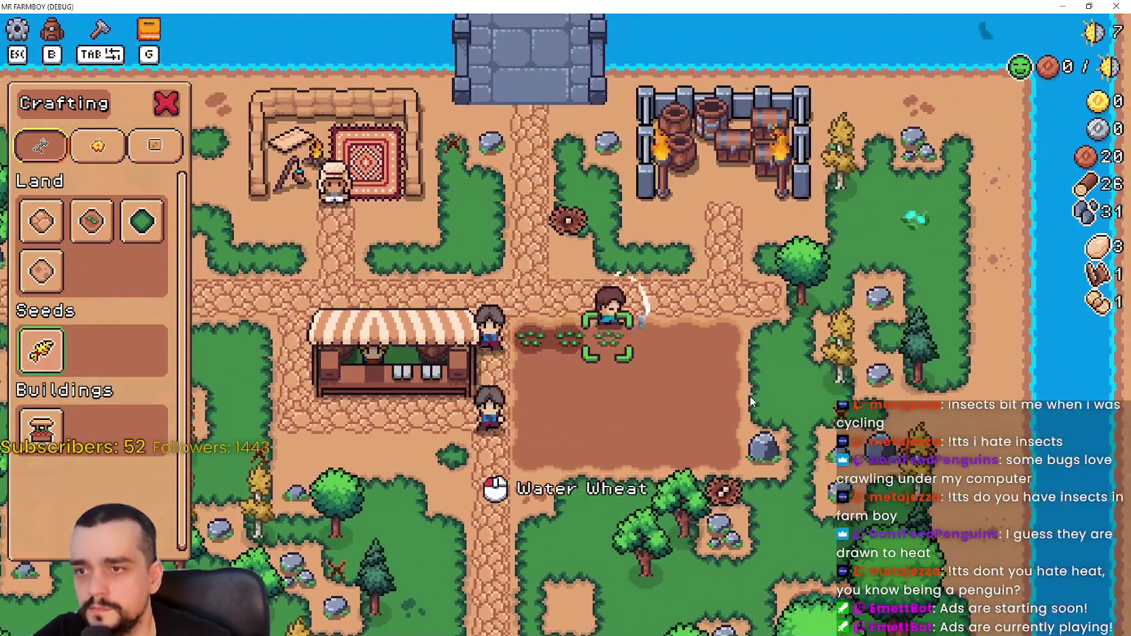
{"action": "key", "text": "d"}
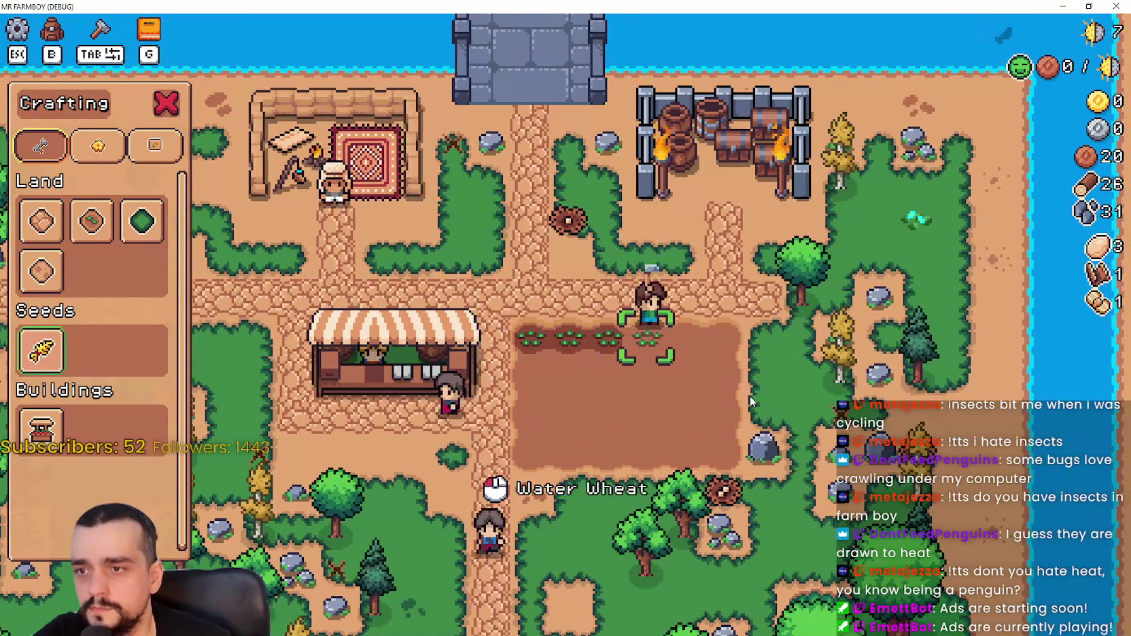
{"action": "key", "text": "s"}
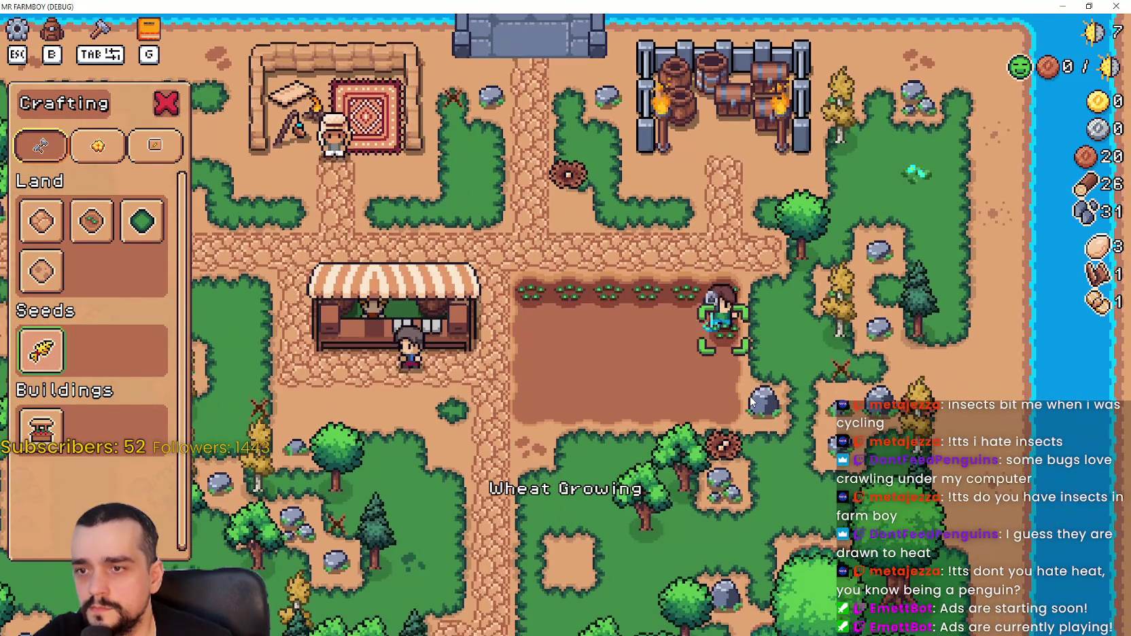
{"action": "key", "text": "a"}
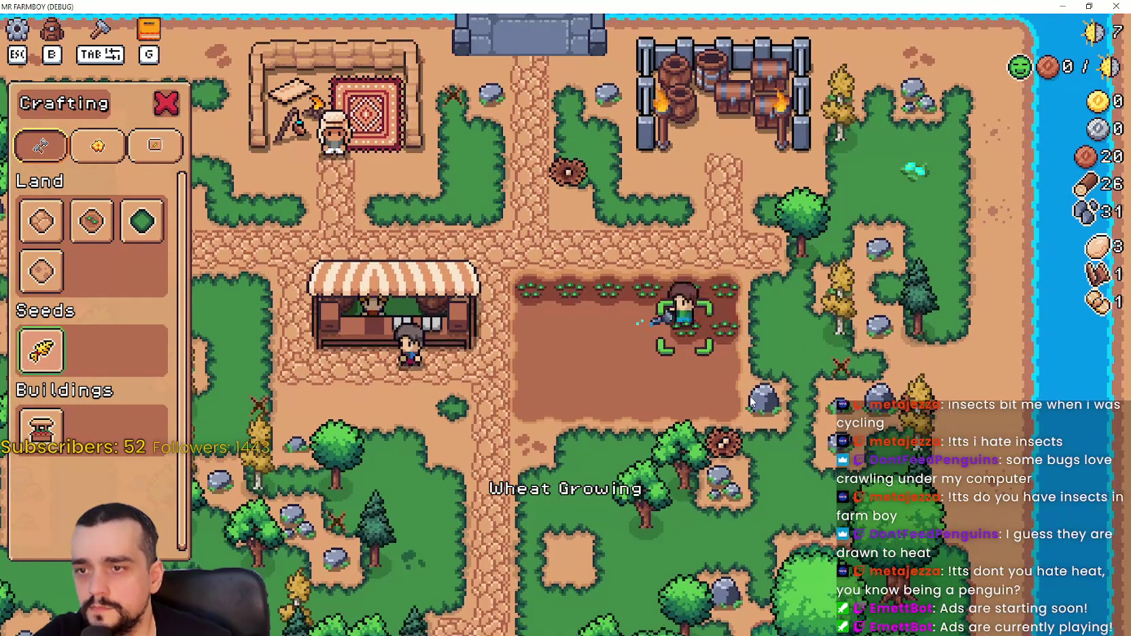
{"action": "key", "text": "s"}
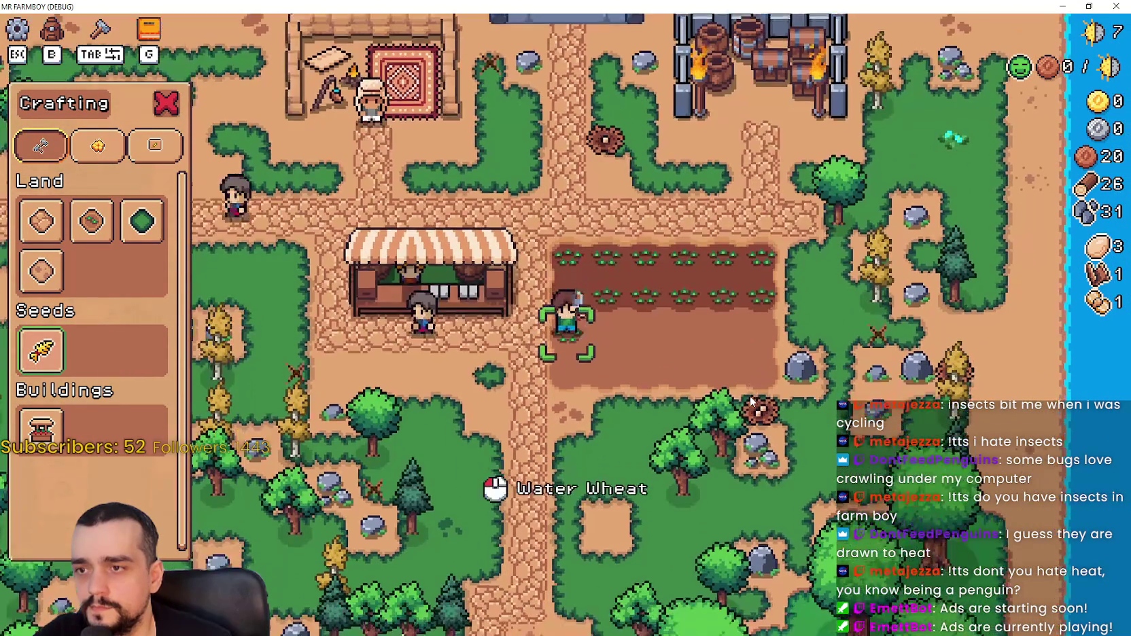
{"action": "key", "text": "d"}
{"action": "key", "text": "d"}
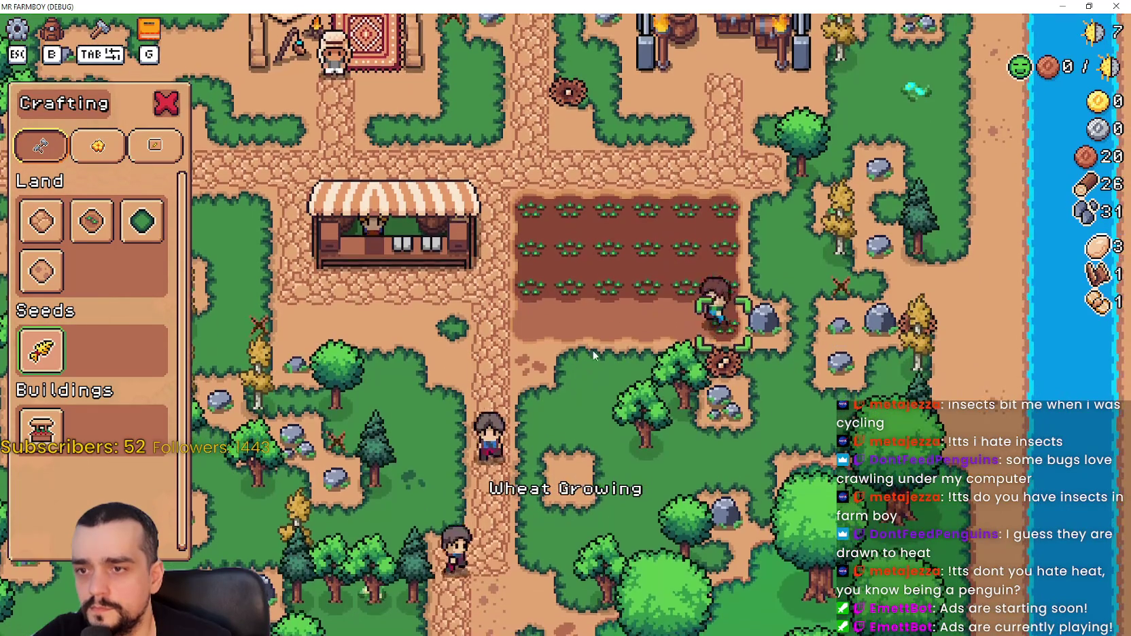
{"action": "key", "text": "a"}
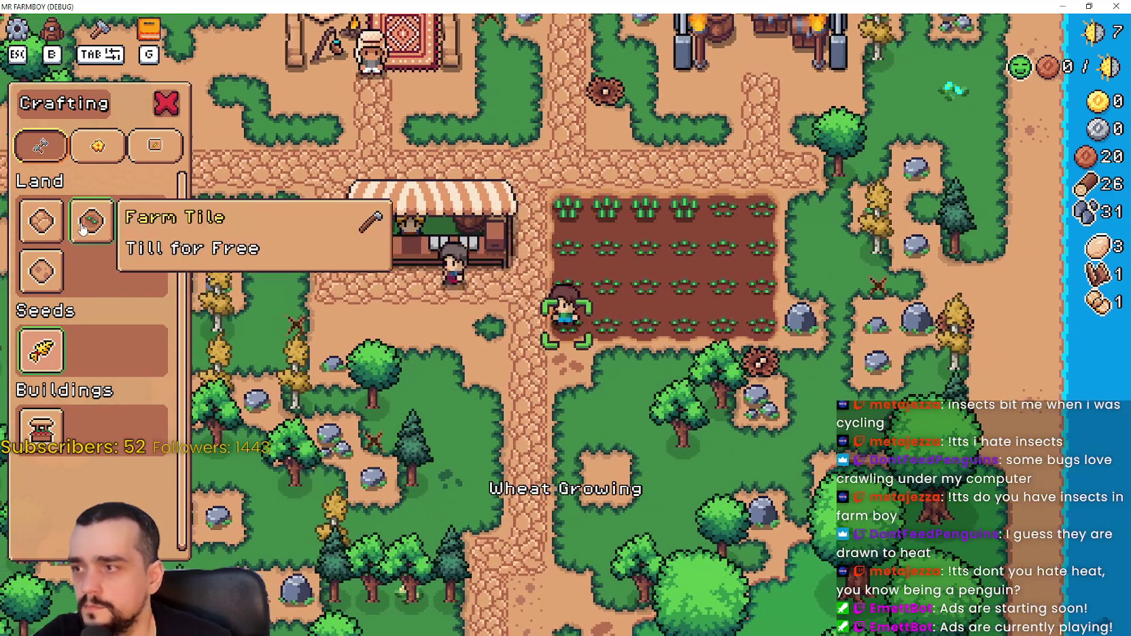
Add farm tiles below the field and plant and water its last row.
{"action": "left_click", "coordinate": [91, 221]}
{"action": "key", "text": "s"}
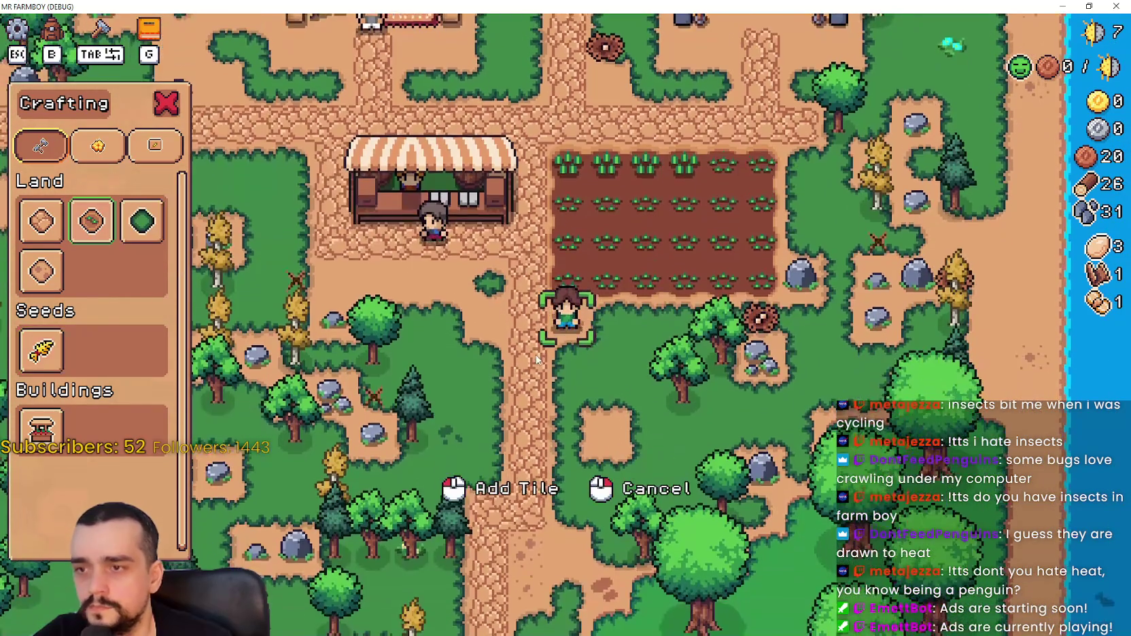
{"action": "key", "text": "d"}
{"action": "left_click", "coordinate": [40, 350]}
{"action": "key", "text": "a"}
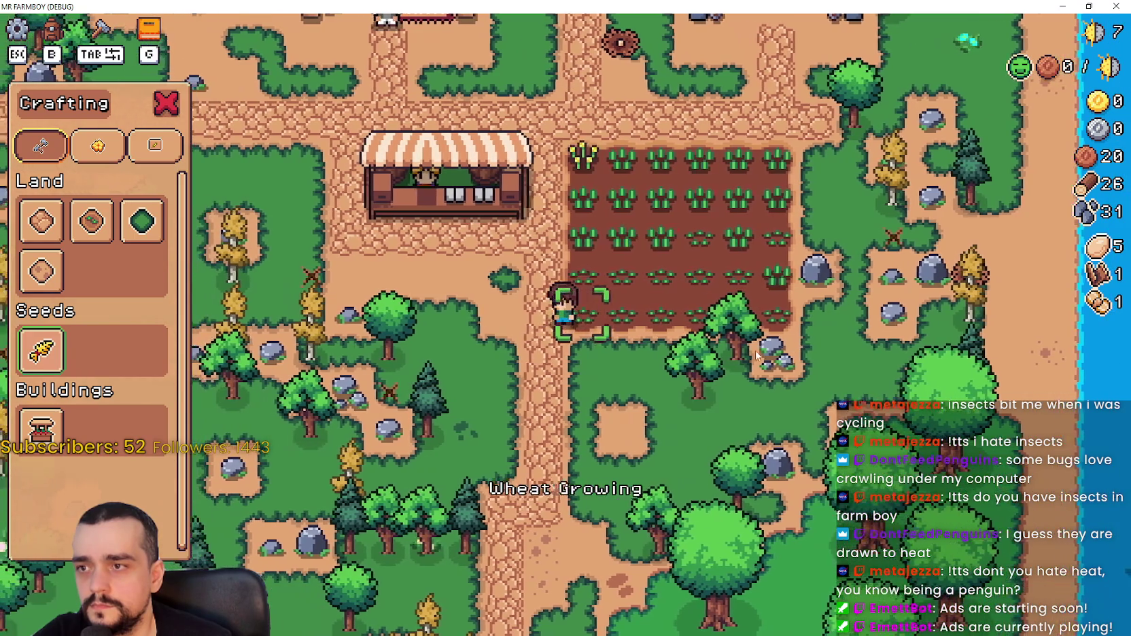
Close the crafting and advancement windows, pause the game, and open Options.
{"action": "key", "text": "Tab"}
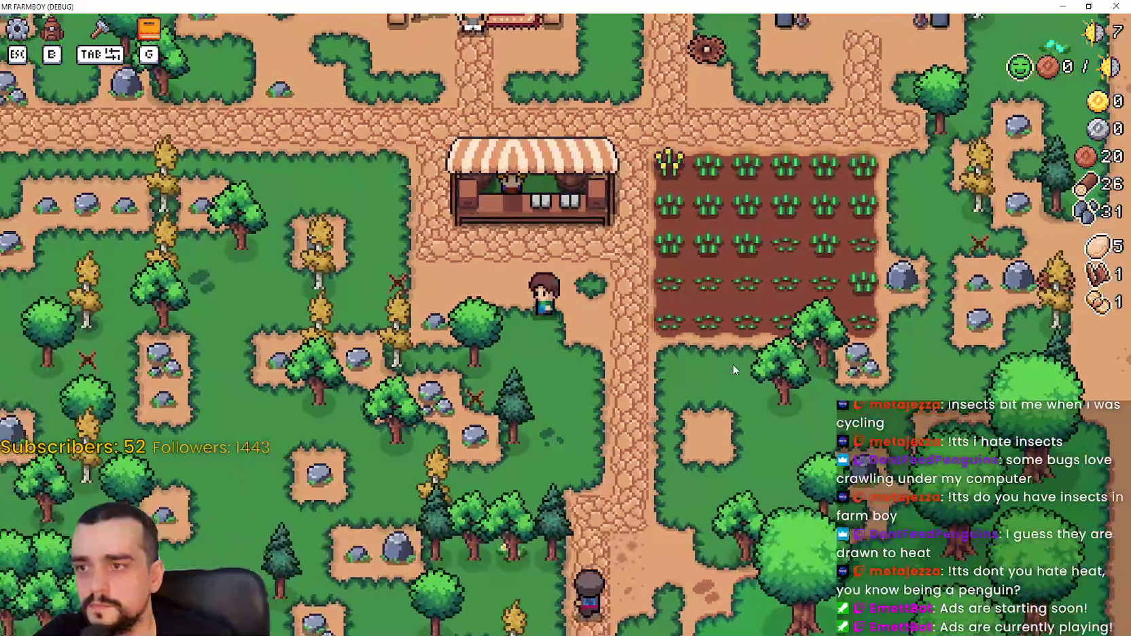
{"action": "key", "text": "g"}
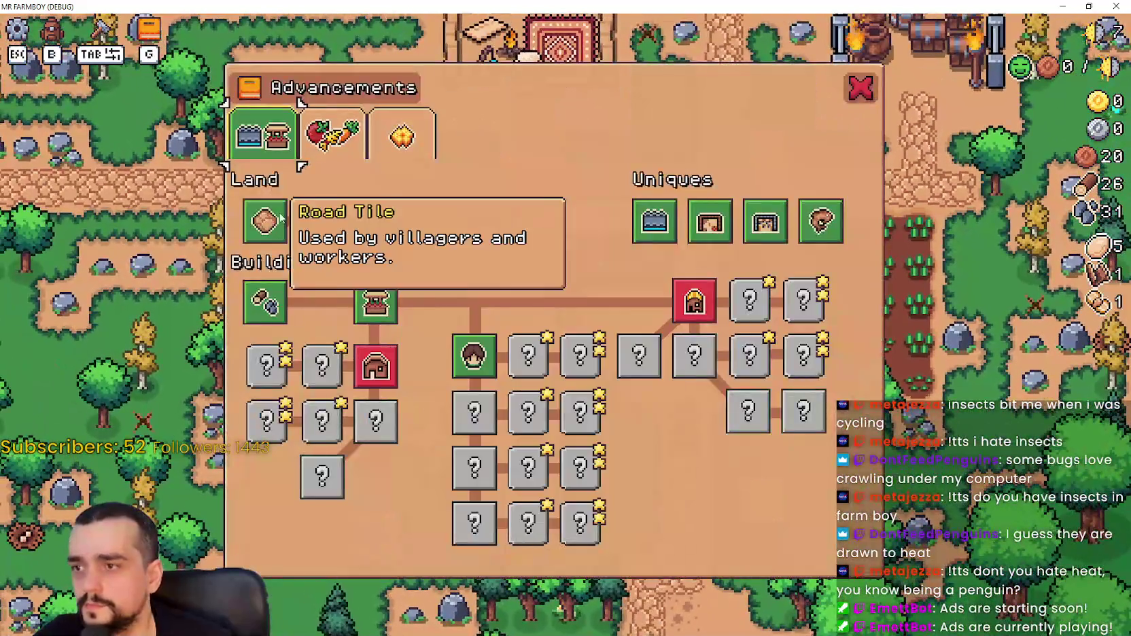
{"action": "key", "text": "Escape"}
{"action": "key", "text": "b"}
{"action": "key", "text": "Escape"}
{"action": "key", "text": "Escape"}
{"action": "left_click", "coordinate": [535, 259]}
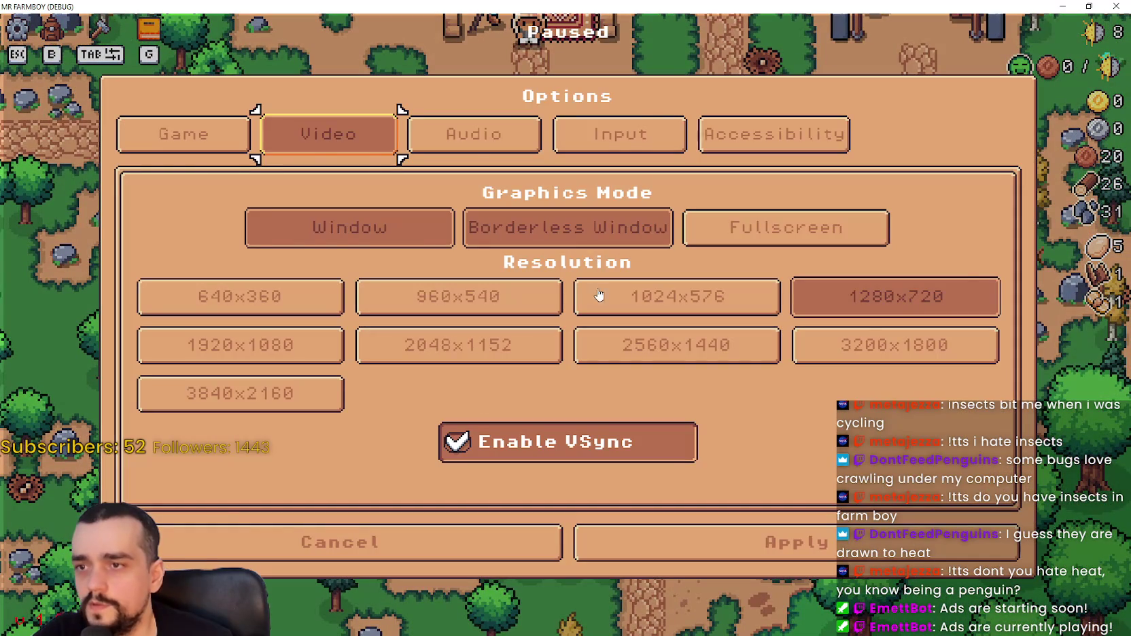
Enable the To-Do-List tutorial under the Game settings, apply it, and resume play.
{"action": "left_click", "coordinate": [196, 124]}
{"action": "left_click", "coordinate": [562, 271]}
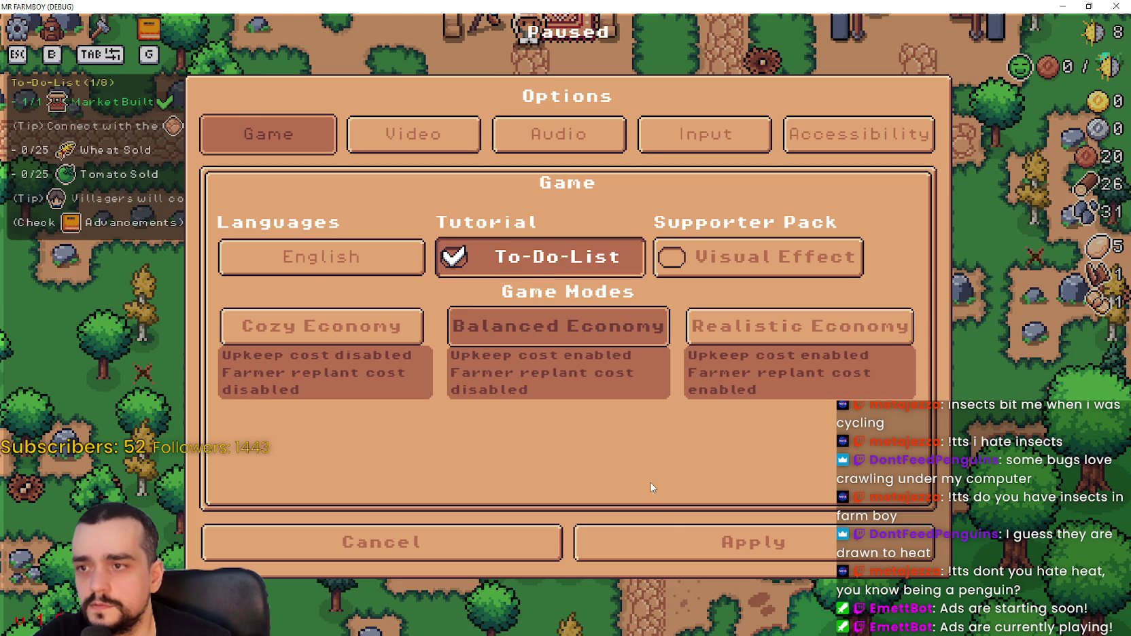
{"action": "left_click", "coordinate": [689, 542]}
{"action": "key", "text": "Escape"}
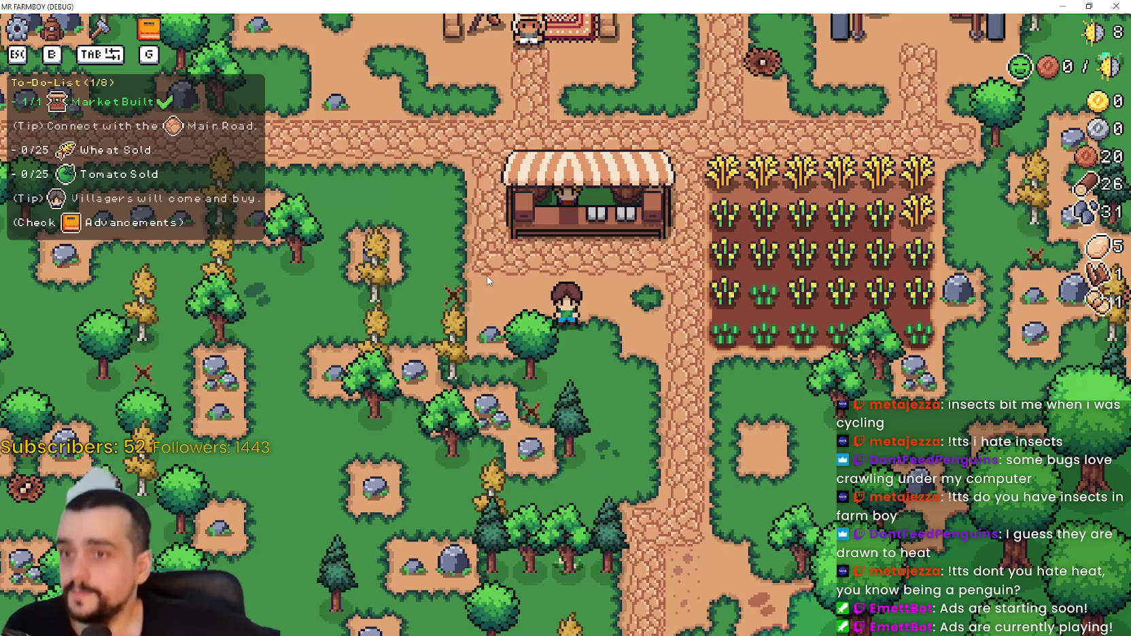
Harvest all the ripe wheat rows across the field.
{"action": "key", "text": "w"}
{"action": "key", "text": "d"}
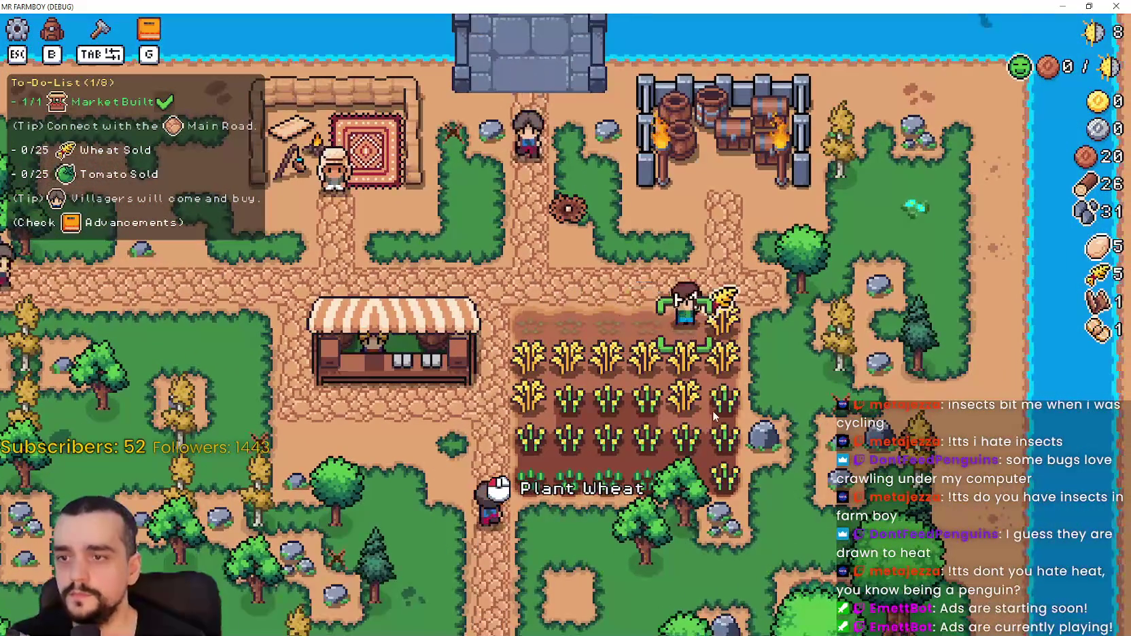
{"action": "key", "text": "s"}
{"action": "key", "text": "a"}
{"action": "key", "text": "s"}
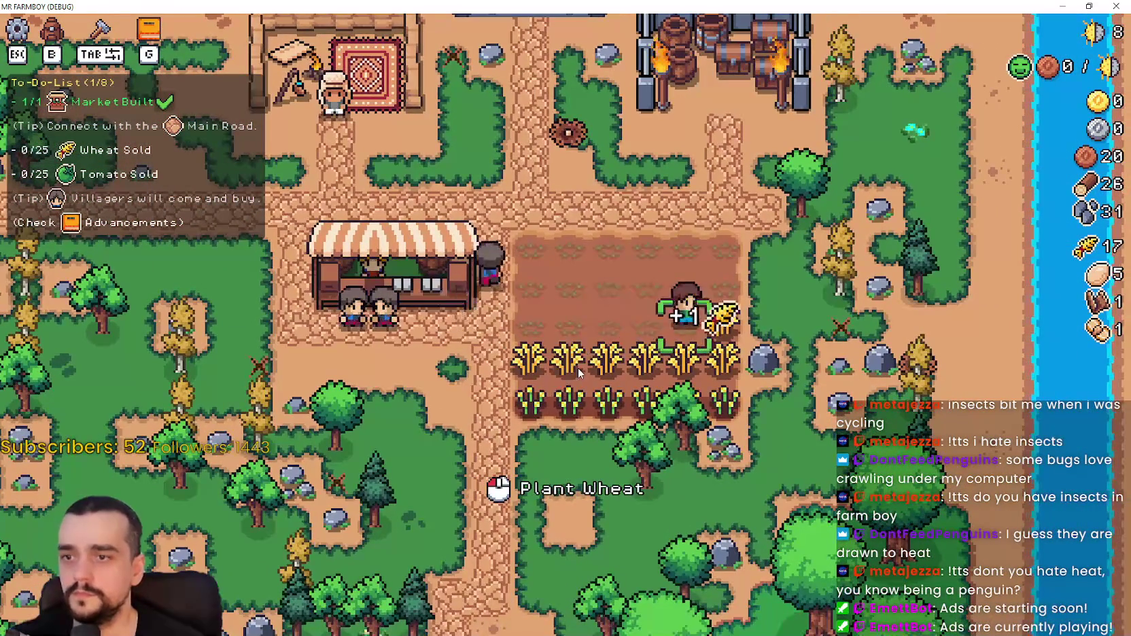
{"action": "key", "text": "a"}
{"action": "key", "text": "s"}
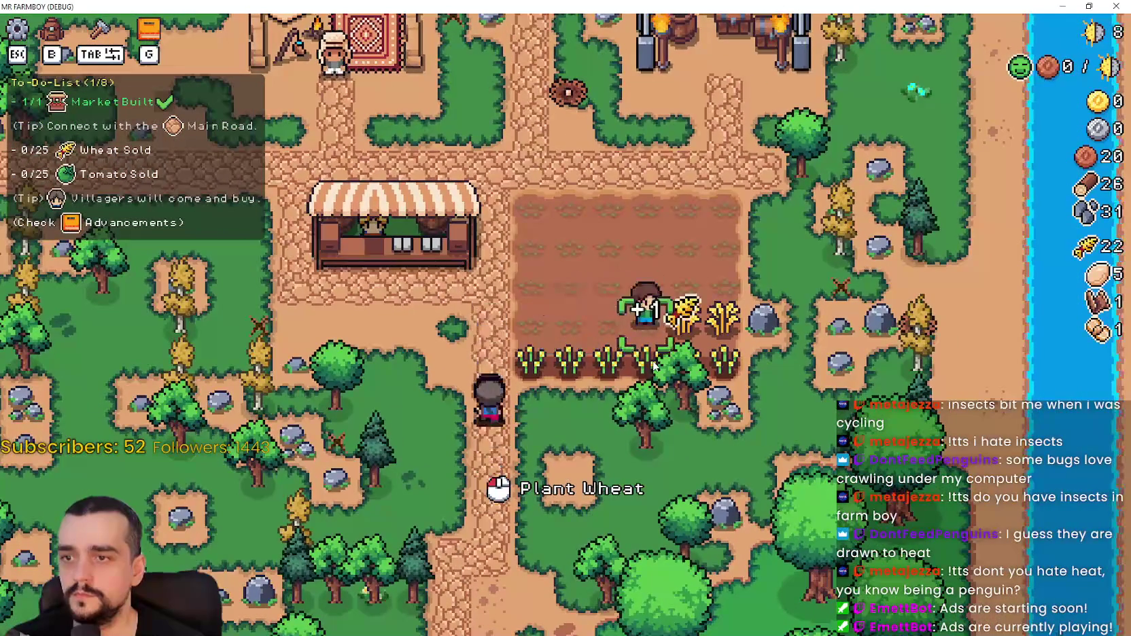
{"action": "key", "text": "s"}
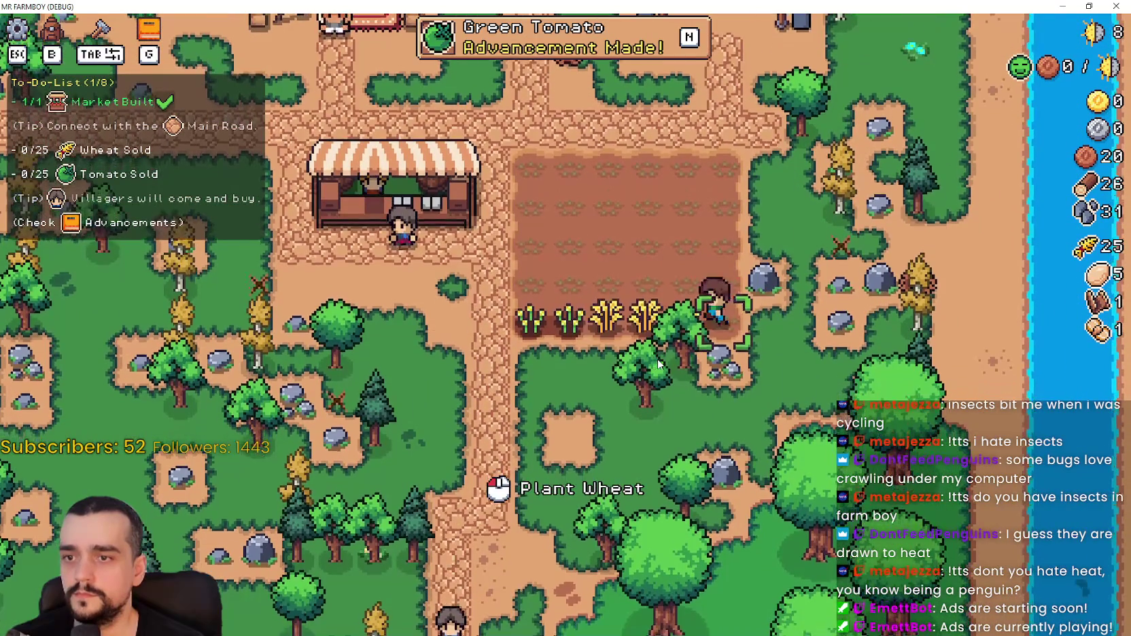
{"action": "key", "text": "a"}
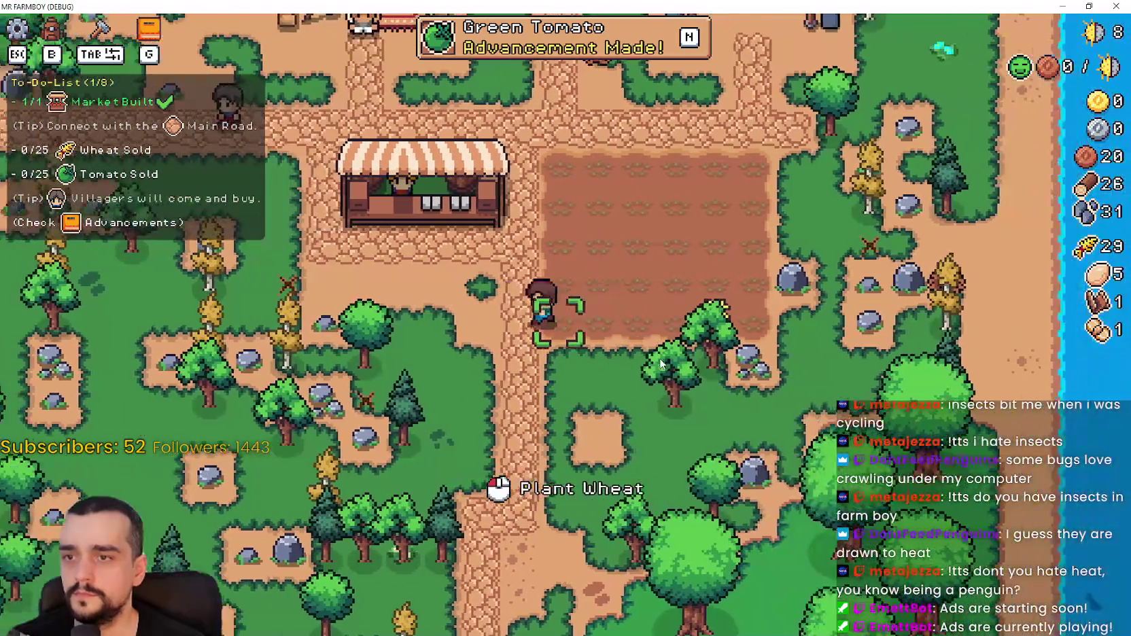
Walk to the Market and put the harvested wheat up for sale.
{"action": "key", "text": "w"}
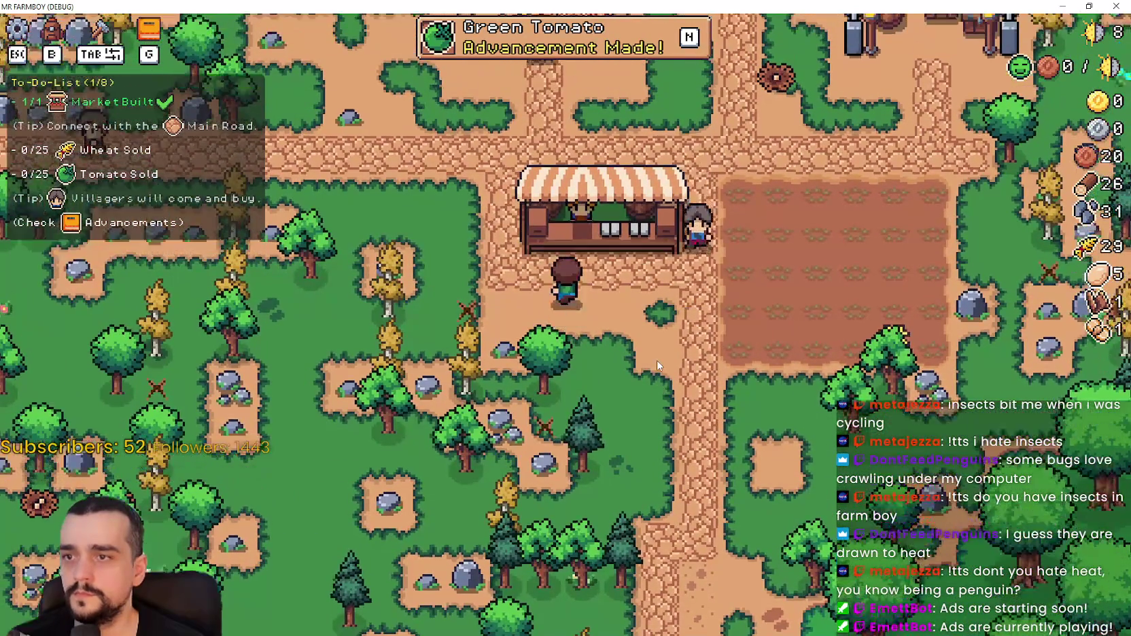
{"action": "key", "text": "e"}
{"action": "left_click", "coordinate": [484, 314], "text": "shift"}
{"action": "left_click", "coordinate": [536, 269], "text": "shift"}
Confirm the wheat sale and select the farm tile in Crafting.
{"action": "key", "text": "e"}
{"action": "key", "text": "a"}
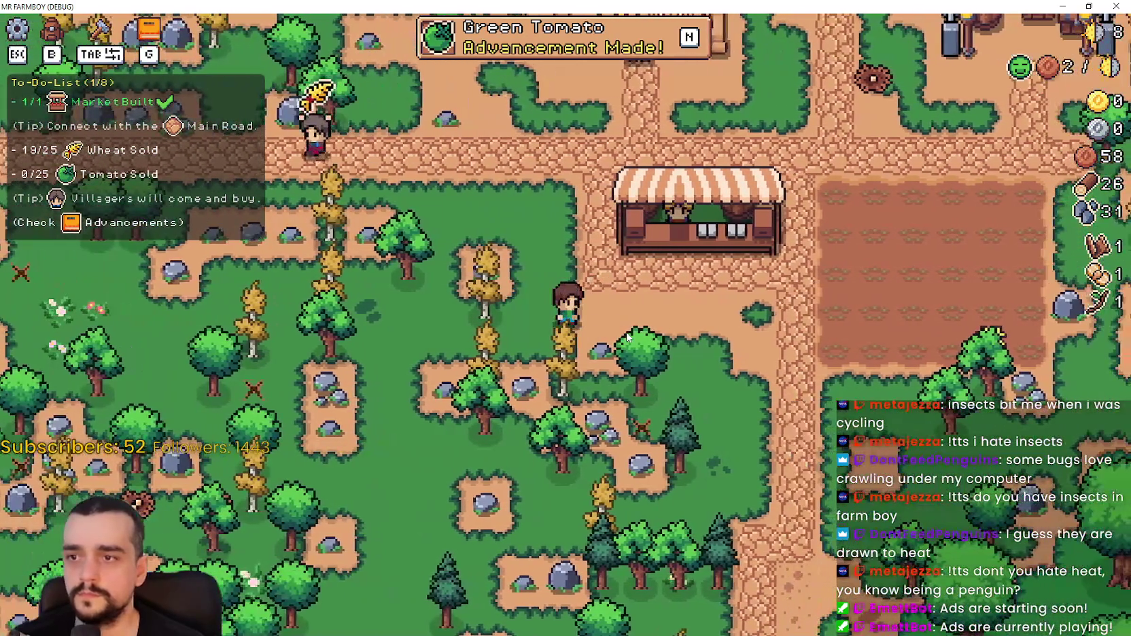
{"action": "key", "text": "b"}
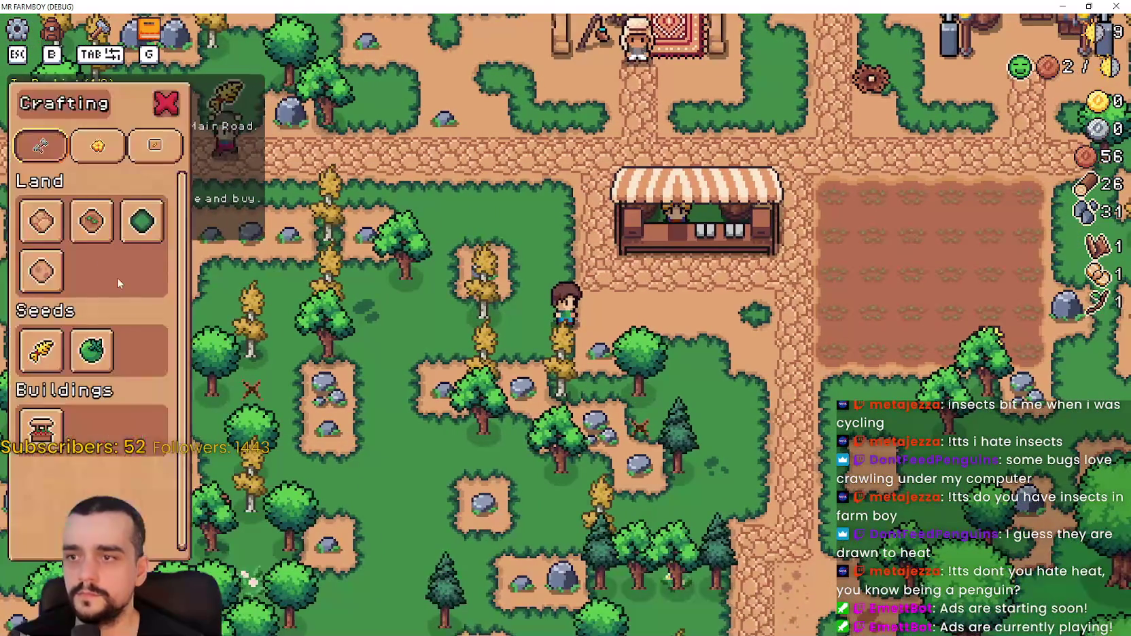
{"action": "left_click", "coordinate": [77, 227]}
Lay out the new farm field tiles beside the market.
{"action": "key", "text": "w"}
{"action": "key", "text": "a"}
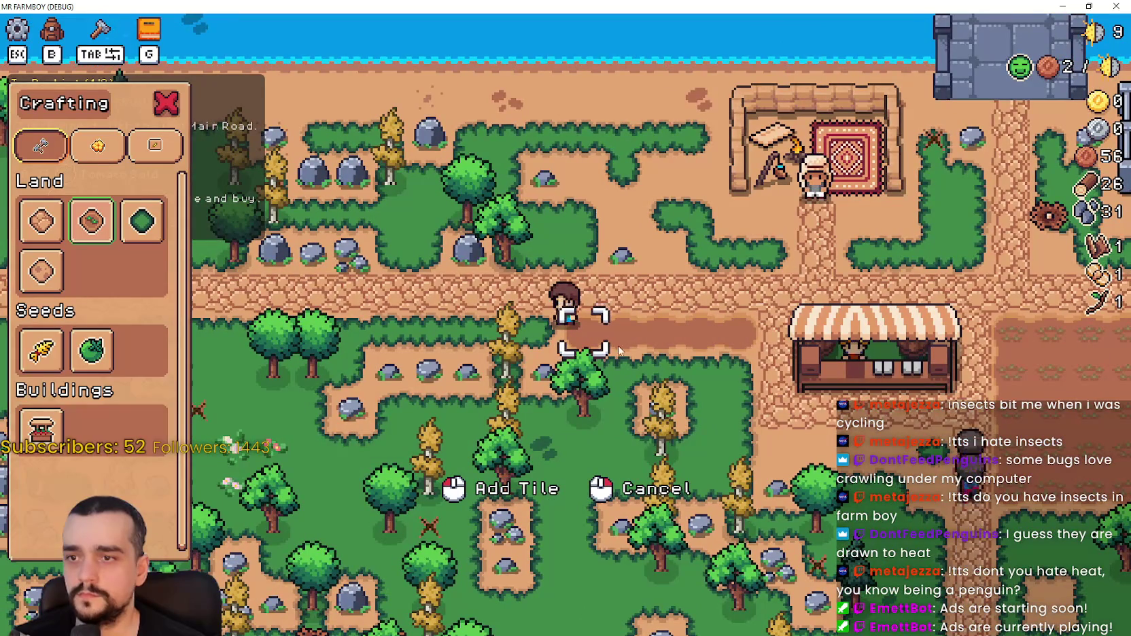
{"action": "key", "text": "s"}
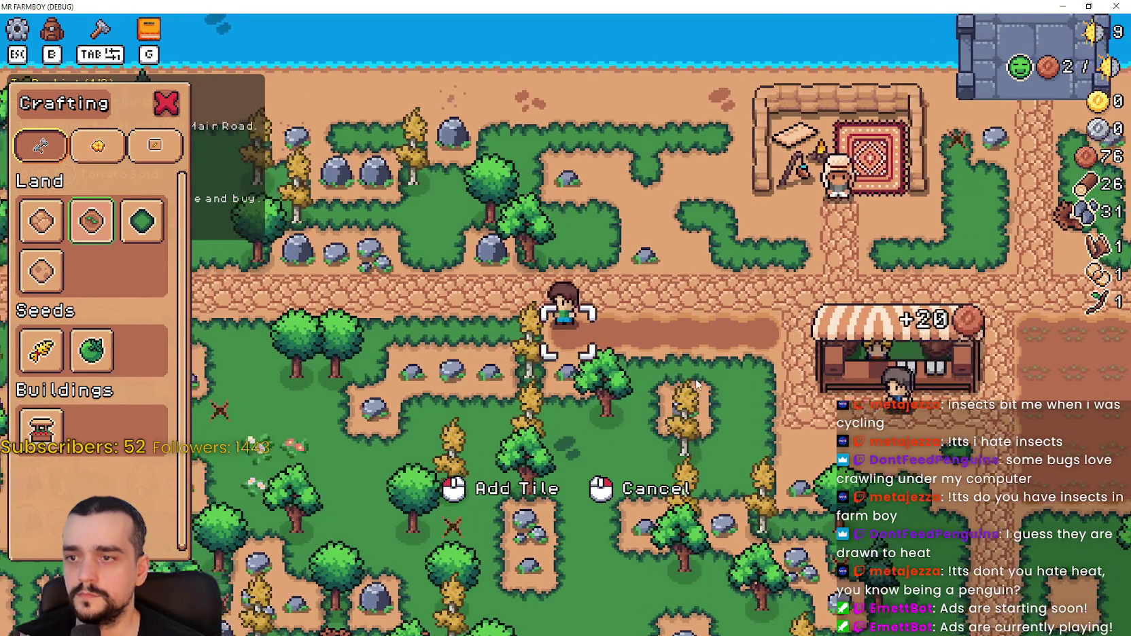
{"action": "key", "text": "d"}
{"action": "key", "text": "s"}
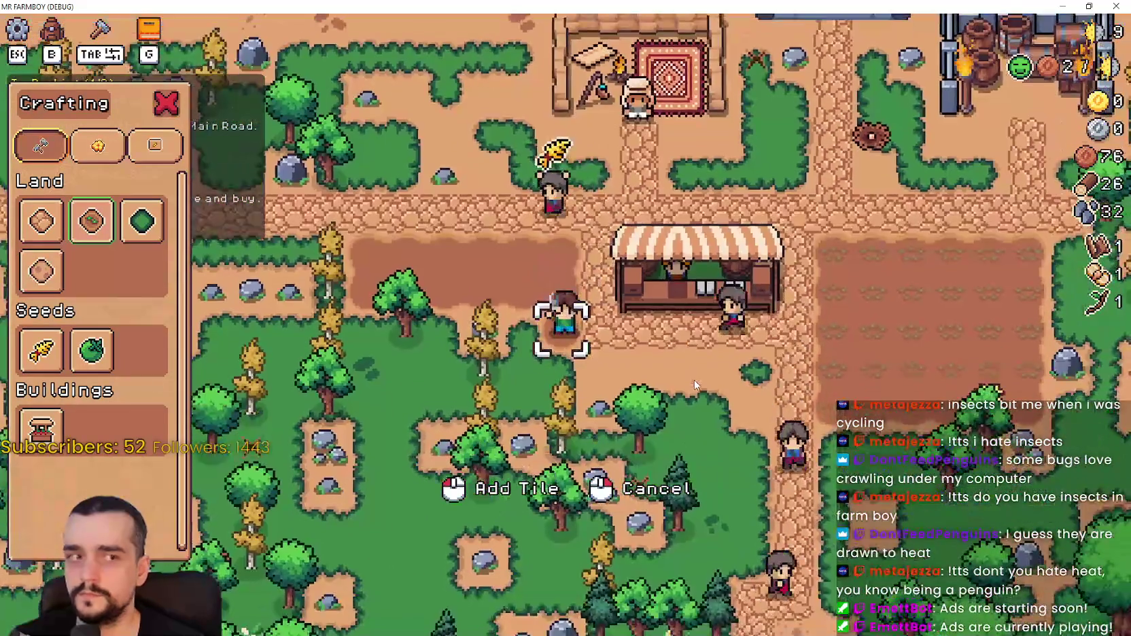
{"action": "key", "text": "a"}
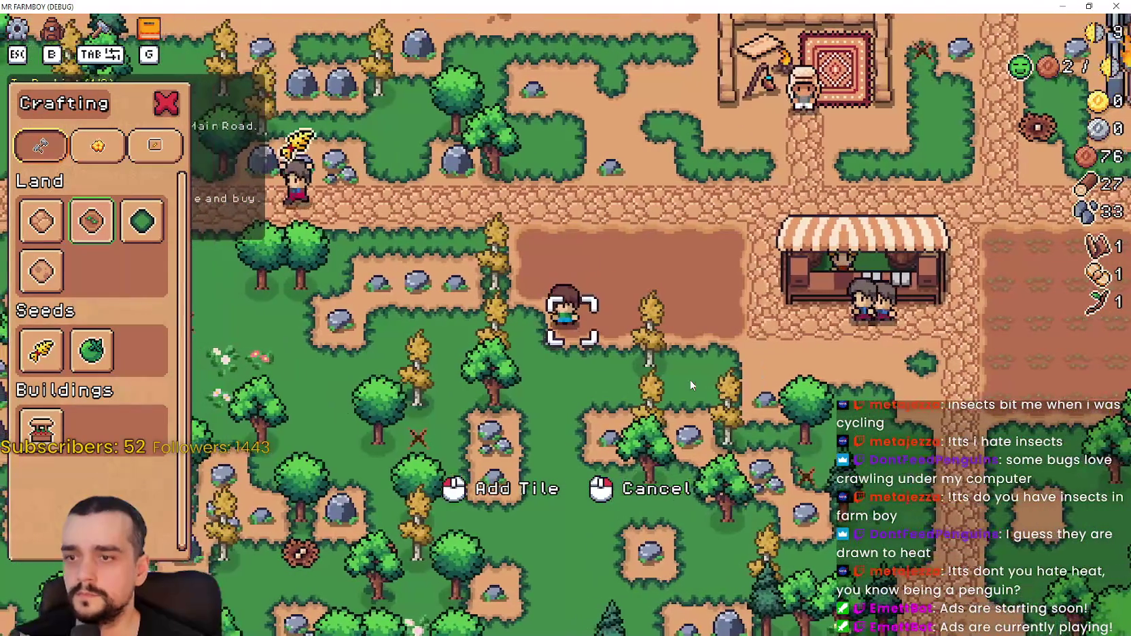
{"action": "key", "text": "a"}
{"action": "key", "text": "d"}
{"action": "key", "text": "s"}
{"action": "key", "text": "d"}
{"action": "key", "text": "s"}
{"action": "key", "text": "w"}
{"action": "key", "text": "a"}
{"action": "key", "text": "a"}
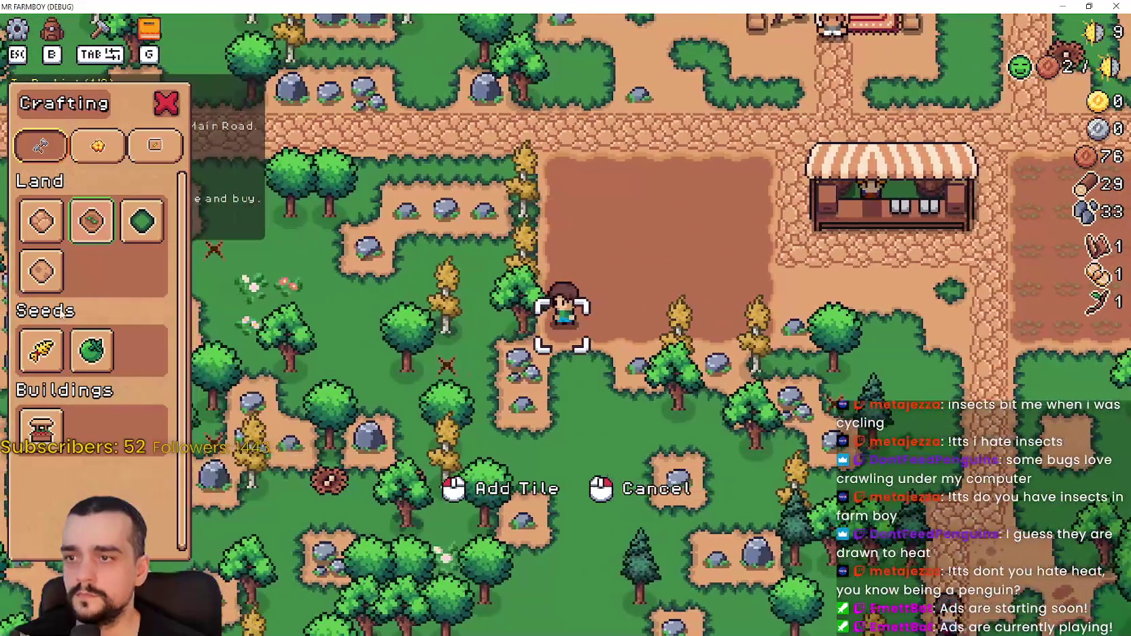
{"action": "key", "text": "w"}
Choose Green Tomato seeds, then plant and water the field's top row.
{"action": "left_click", "coordinate": [643, 363]}
{"action": "key", "text": "d"}
{"action": "left_click", "coordinate": [628, 350]}
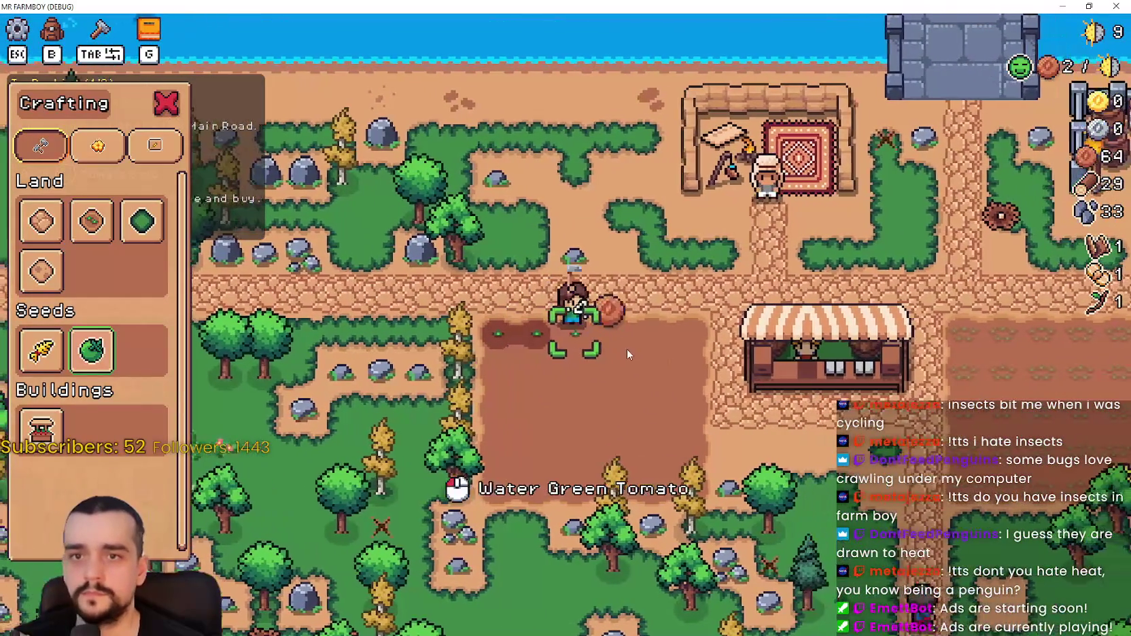
{"action": "left_click", "coordinate": [604, 333]}
{"action": "key", "text": "d"}
{"action": "left_click", "coordinate": [601, 333]}
{"action": "key", "text": "d"}
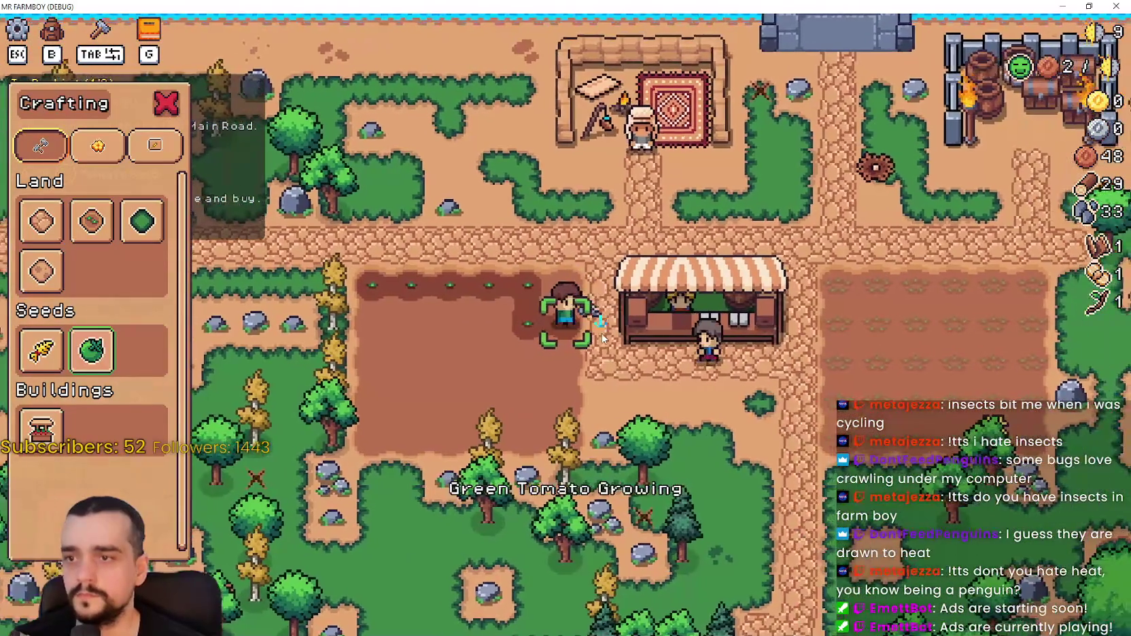
{"action": "left_click", "coordinate": [601, 332]}
{"action": "key", "text": "s"}
Plant and water green tomato seeds in the lower rows and left column.
{"action": "left_click", "coordinate": [569, 352]}
{"action": "key", "text": "a"}
{"action": "left_click", "coordinate": [569, 352]}
{"action": "key", "text": "w"}
{"action": "left_click", "coordinate": [568, 352]}
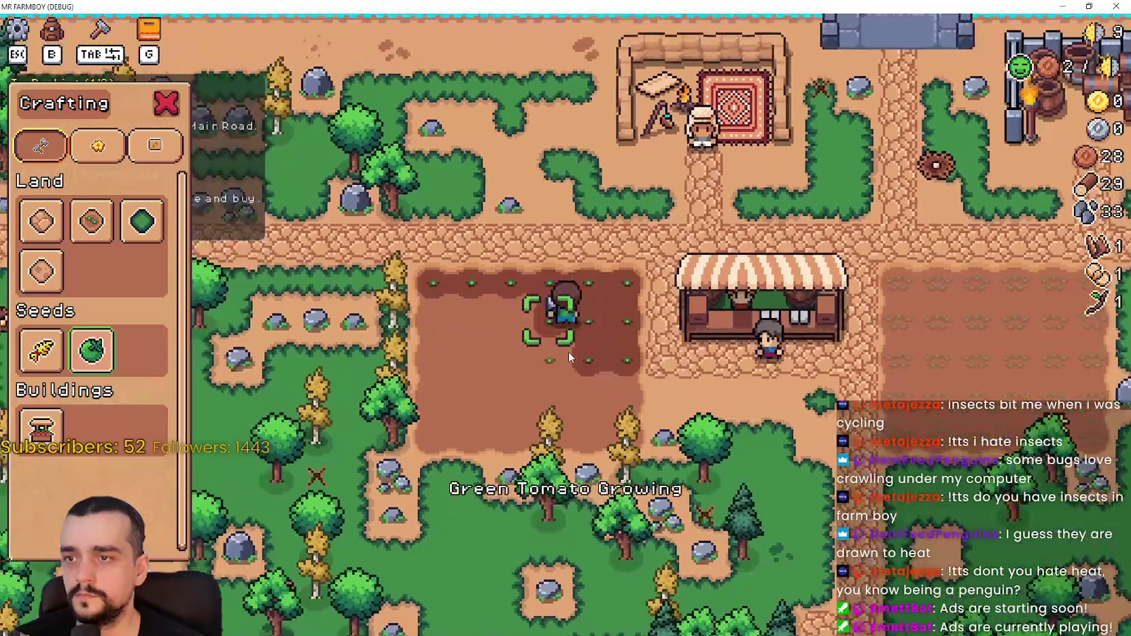
{"action": "key", "text": "a"}
{"action": "left_click", "coordinate": [569, 351]}
{"action": "key", "text": "s"}
{"action": "left_click", "coordinate": [569, 352]}
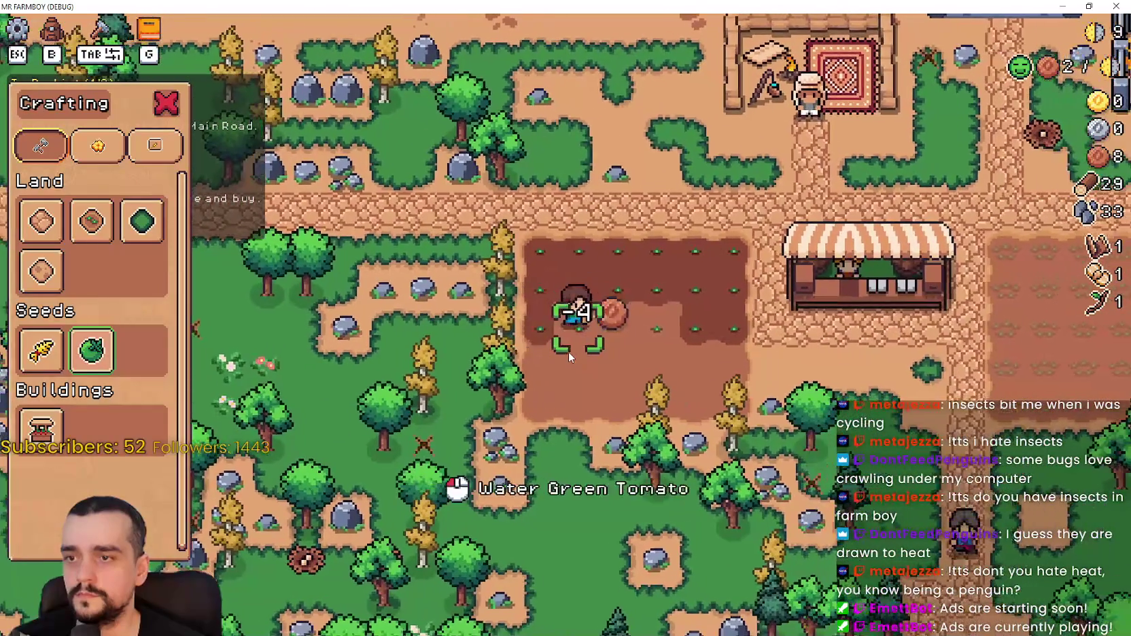
{"action": "key", "text": "d"}
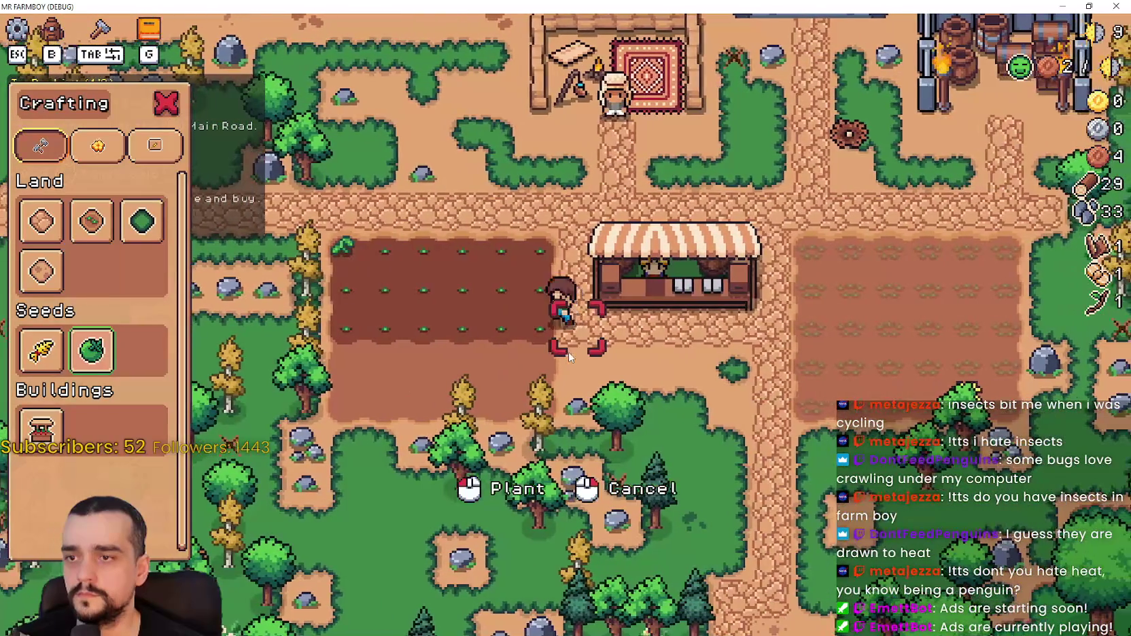
{"action": "key", "text": "a"}
{"action": "key", "text": "s"}
{"action": "left_click", "coordinate": [568, 352]}
{"action": "left_click", "coordinate": [569, 351]}
{"action": "left_click", "coordinate": [569, 351]}
Open the Market at the stall and remove the empty wheat from the sell list.
{"action": "key", "text": "b"}
{"action": "key", "text": "w"}
{"action": "left_click", "coordinate": [577, 343]}
{"action": "left_click", "coordinate": [438, 446]}
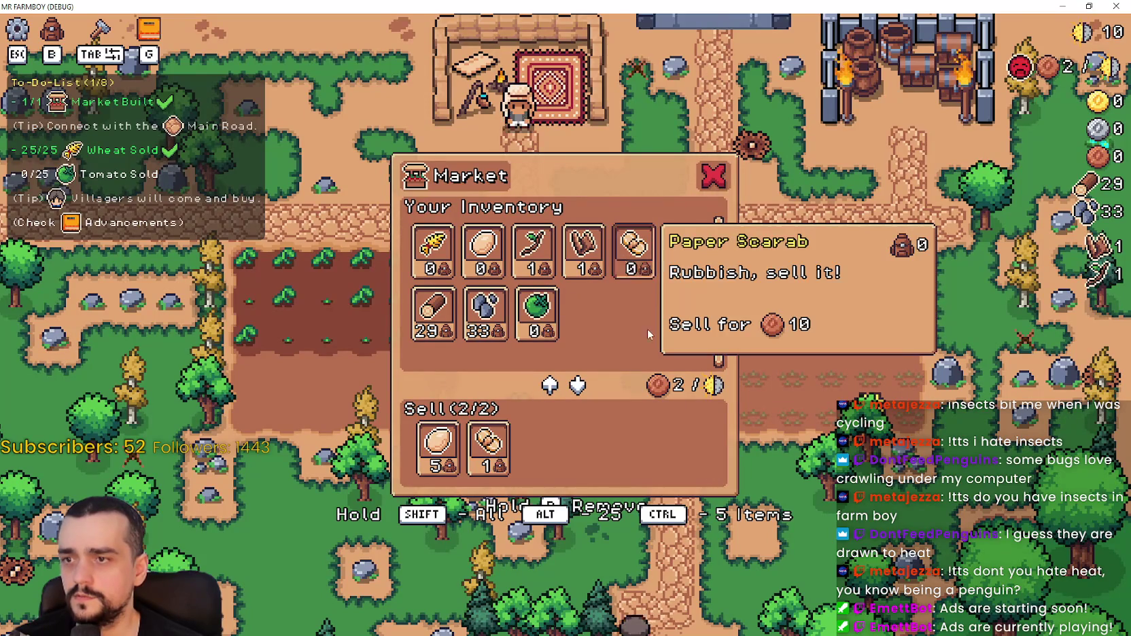
Chop down the yellow tree for wood and return to the market.
{"action": "key", "text": "Escape"}
{"action": "key", "text": "d"}
{"action": "key", "text": "w"}
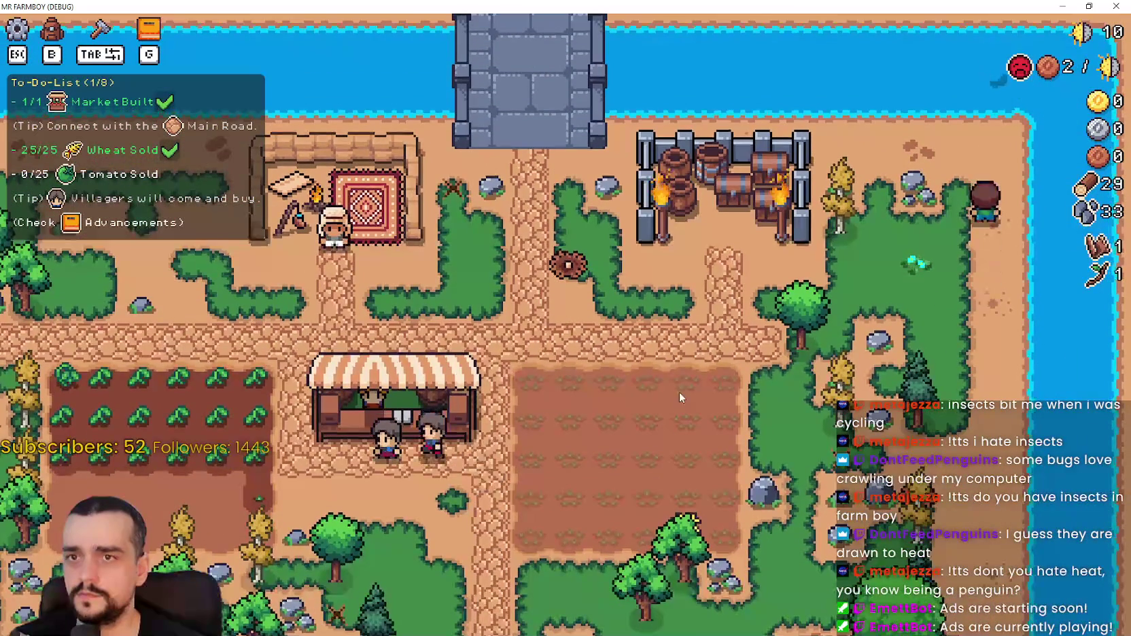
{"action": "key", "text": "a"}
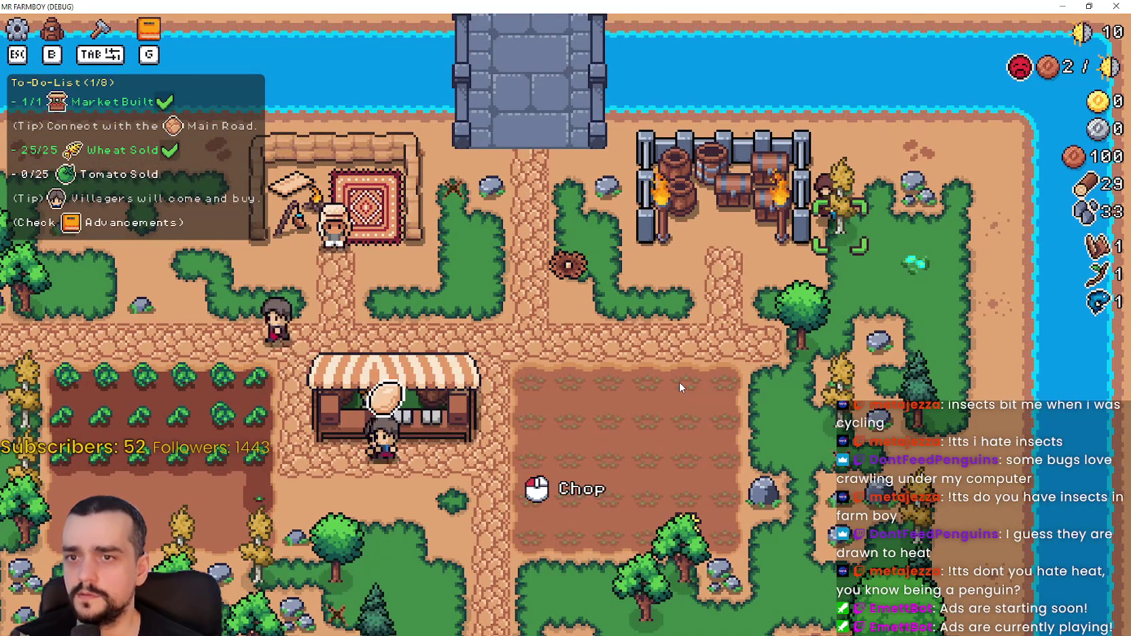
{"action": "left_click", "coordinate": [678, 387]}
{"action": "key", "text": "s"}
{"action": "key", "text": "a"}
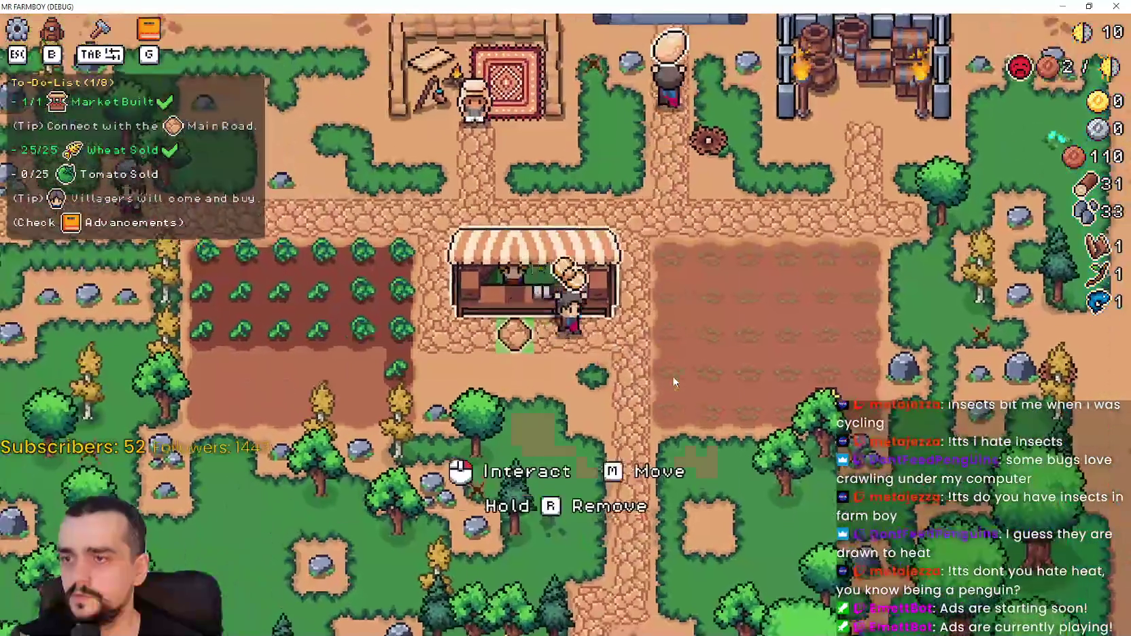
{"action": "left_click", "coordinate": [674, 382]}
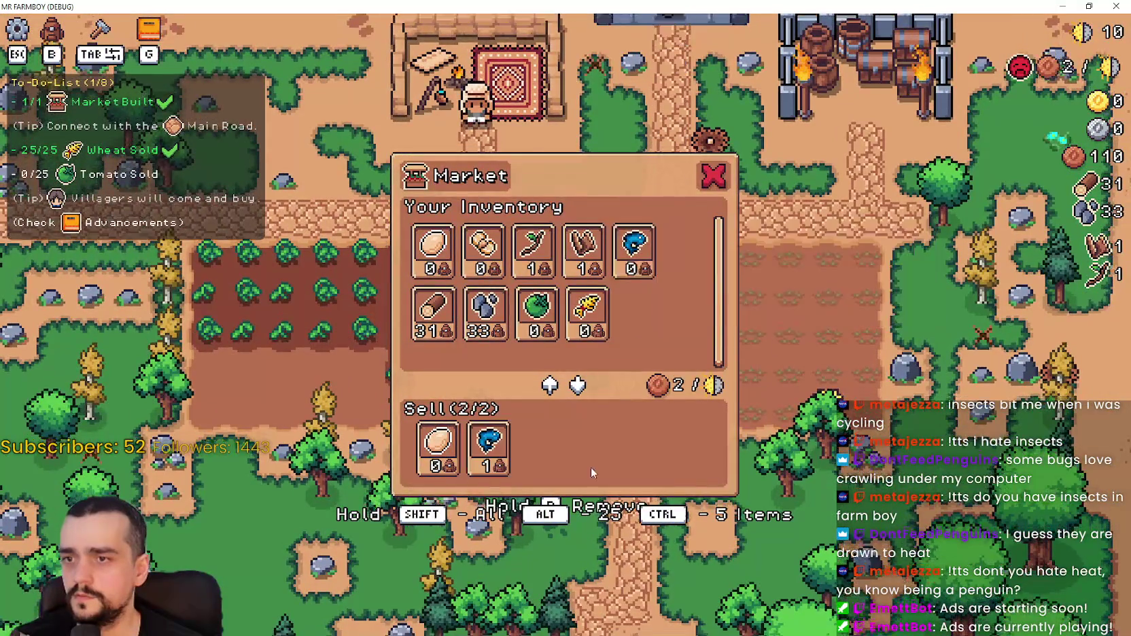
Plant more rows of green tomato seeds from Crafting.
{"action": "key", "text": "s"}
{"action": "key", "text": "e"}
{"action": "key", "text": "s"}
{"action": "key", "text": "a"}
{"action": "key", "text": "b"}
{"action": "key", "text": "w"}
{"action": "left_click", "coordinate": [653, 336]}
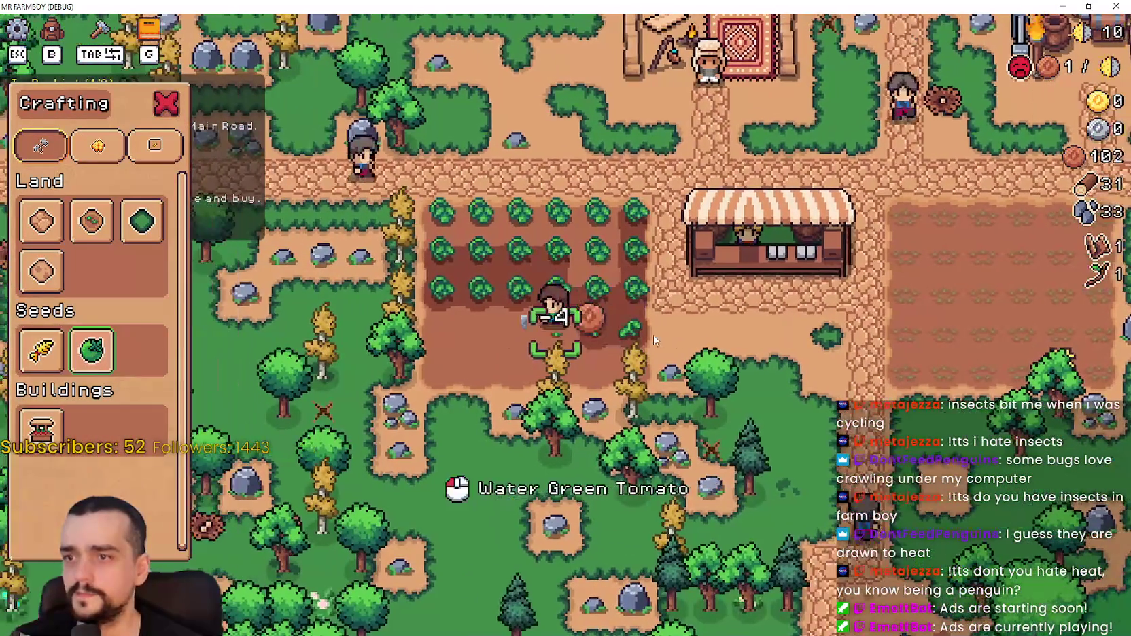
{"action": "key", "text": "a"}
{"action": "key", "text": "s"}
{"action": "left_click", "coordinate": [653, 334]}
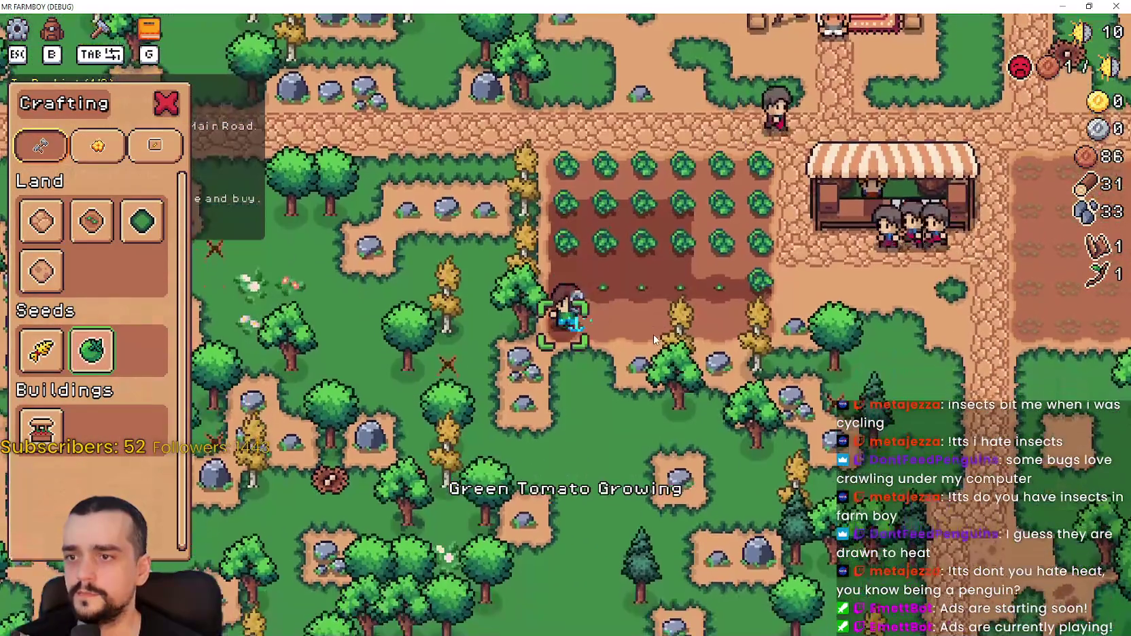
{"action": "key", "text": "d"}
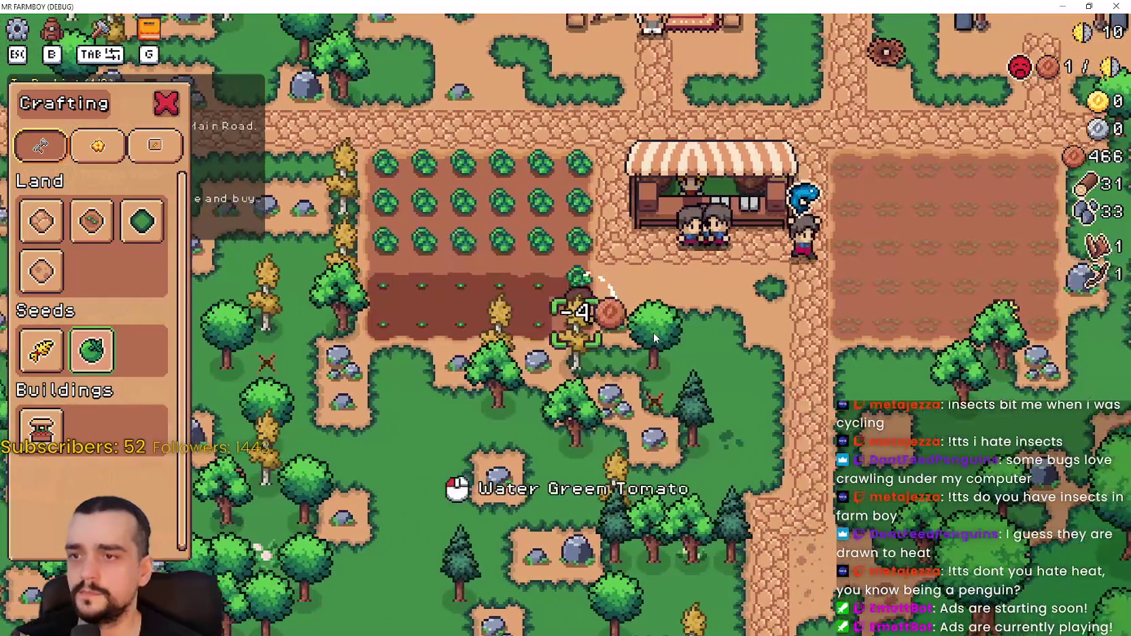
Harvest the ripe tomato rows and replant the lower row.
{"action": "key", "text": "w"}
{"action": "key", "text": "b"}
{"action": "key", "text": "w"}
{"action": "key", "text": "a"}
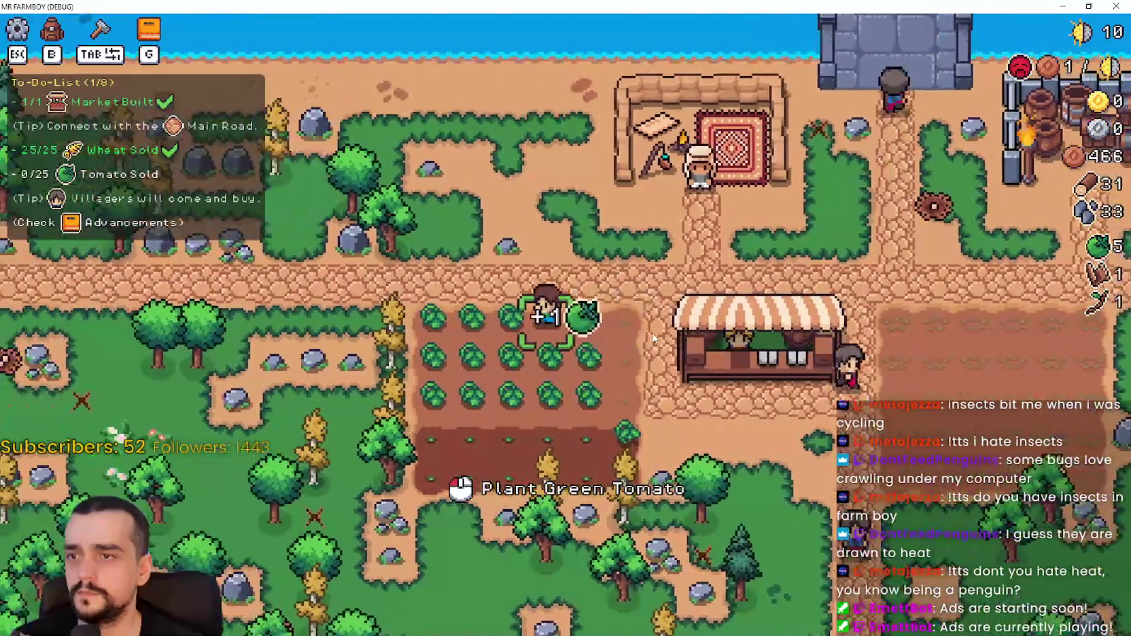
{"action": "key", "text": "d"}
{"action": "key", "text": "s"}
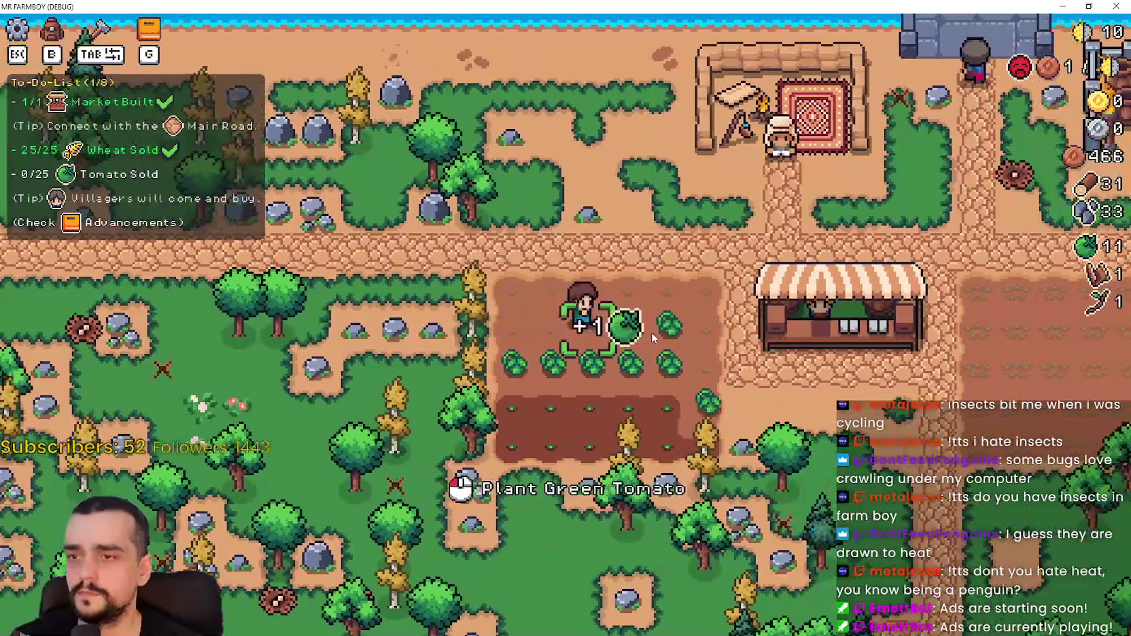
{"action": "key", "text": "a"}
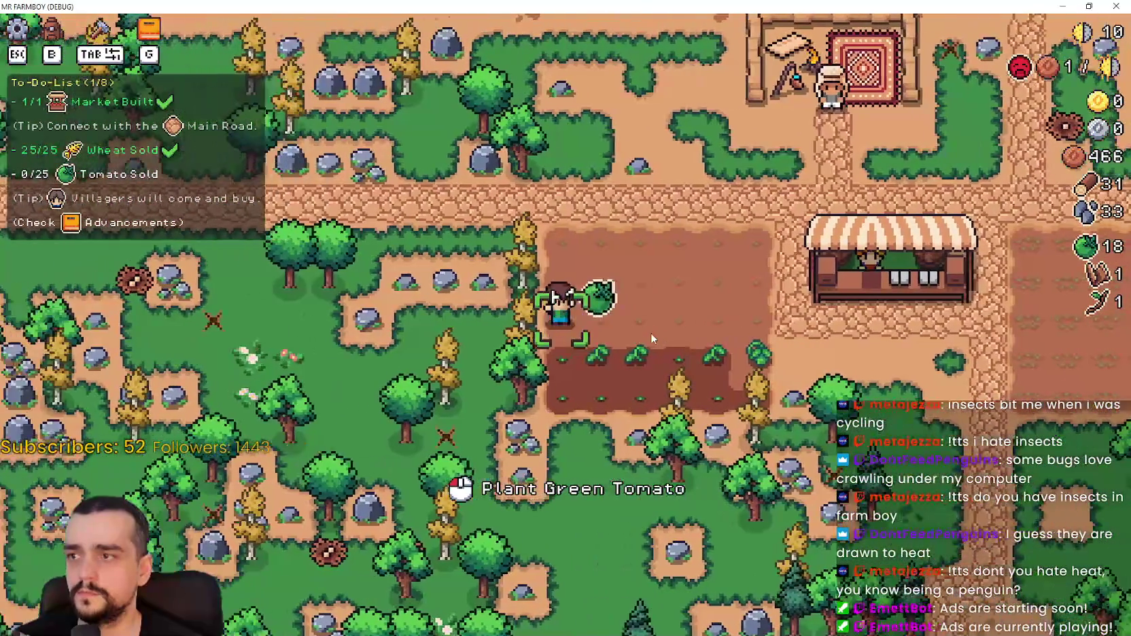
{"action": "key", "text": "d"}
{"action": "key", "text": "s"}
{"action": "left_click", "coordinate": [652, 338]}
{"action": "key", "text": "a"}
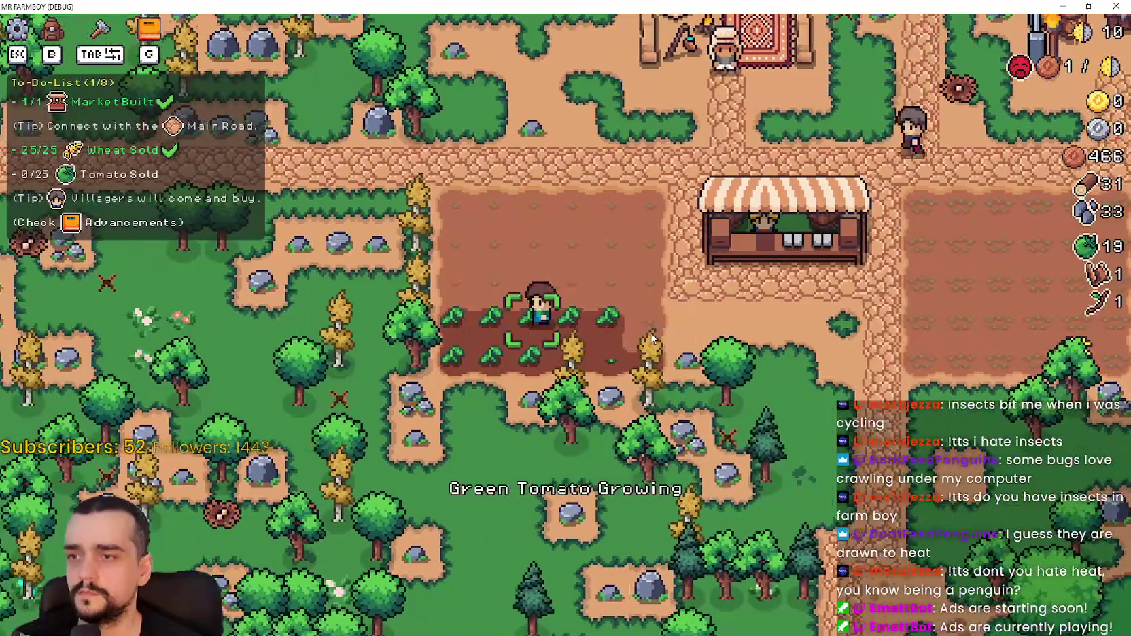
Gather wood and stone from the trees and rocks past the market.
{"action": "key", "text": "a"}
{"action": "key", "text": "w"}
{"action": "key", "text": "s"}
{"action": "key", "text": "d"}
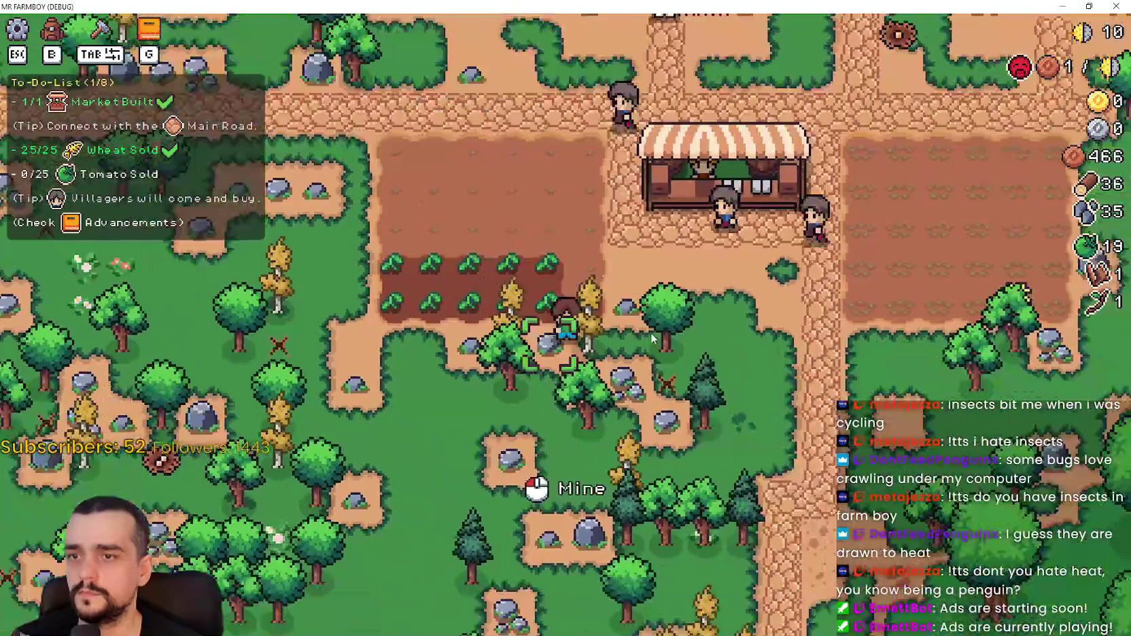
{"action": "key", "text": "s"}
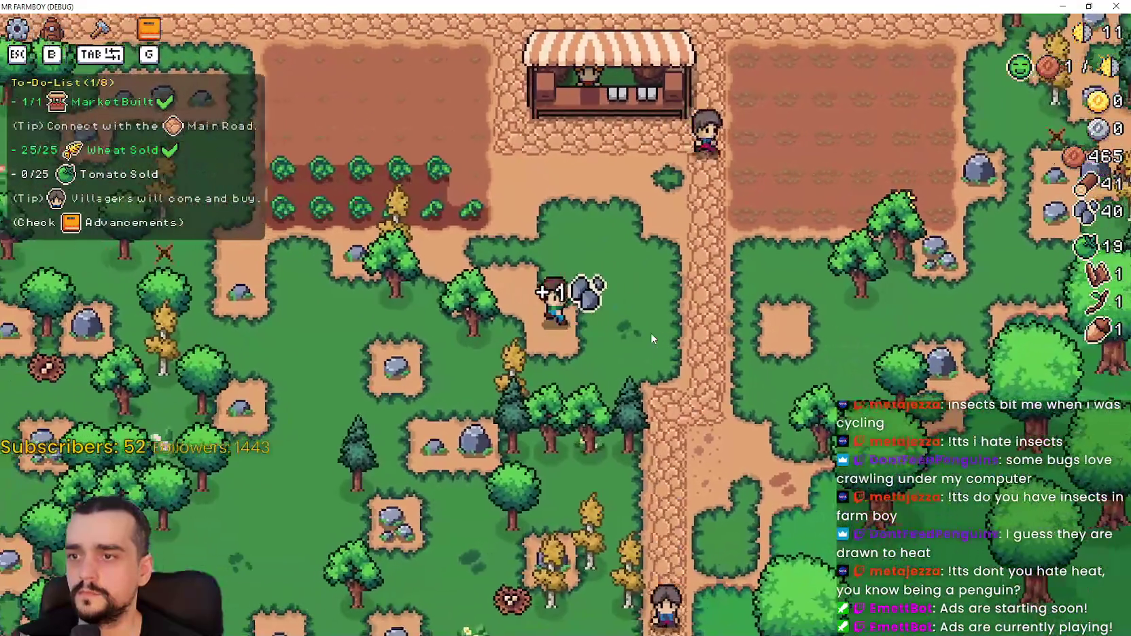
{"action": "key", "text": "a"}
{"action": "key", "text": "w"}
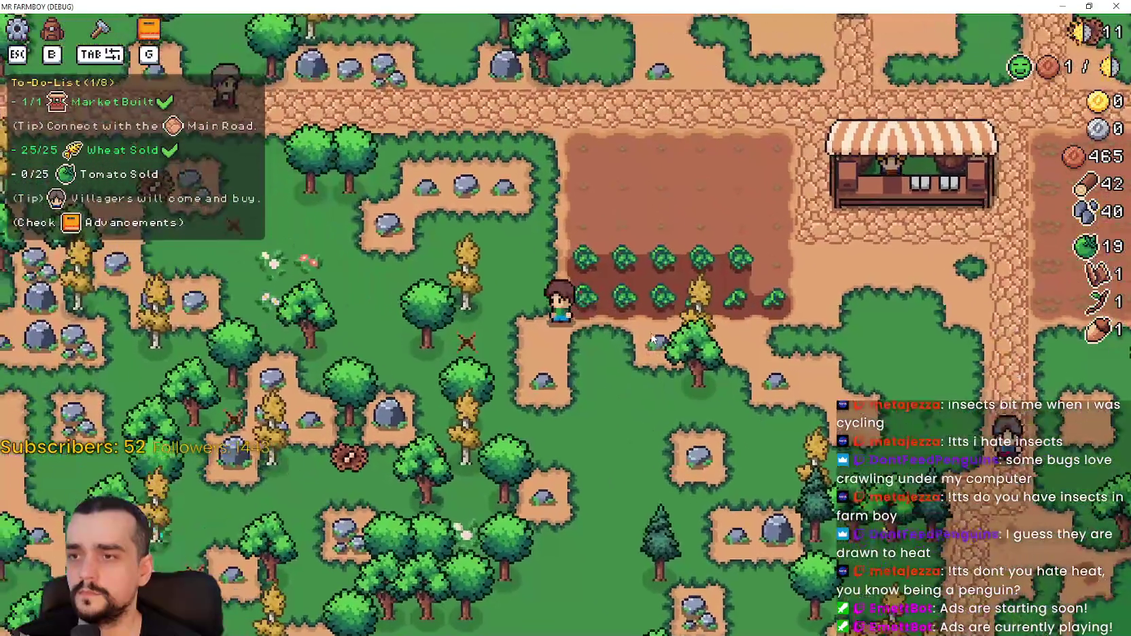
{"action": "key", "text": "d"}
{"action": "key", "text": "s"}
Harvest the remaining tomatoes to reach 30 and open the Market.
{"action": "key", "text": "a"}
{"action": "key", "text": "w"}
{"action": "key", "text": "d"}
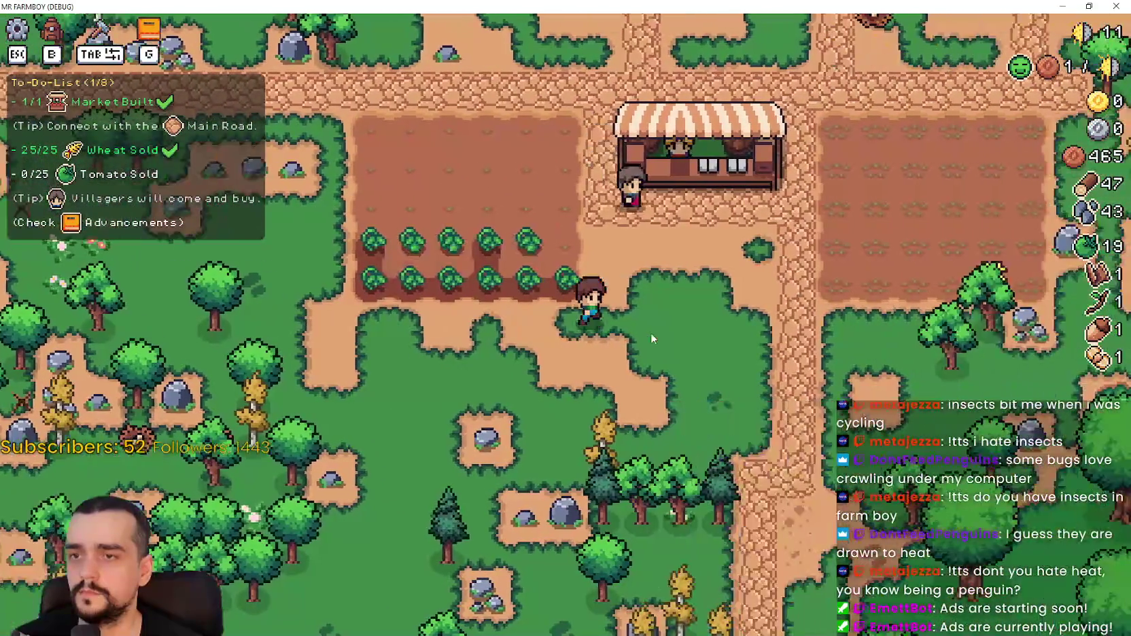
{"action": "key", "text": "a"}
{"action": "key", "text": "w"}
{"action": "key", "text": "a"}
{"action": "key", "text": "d"}
{"action": "key", "text": "a"}
{"action": "key", "text": "d"}
{"action": "key", "text": "a"}
{"action": "key", "text": "d"}
{"action": "key", "text": "d"}
{"action": "key", "text": "w"}
{"action": "key", "text": "e"}
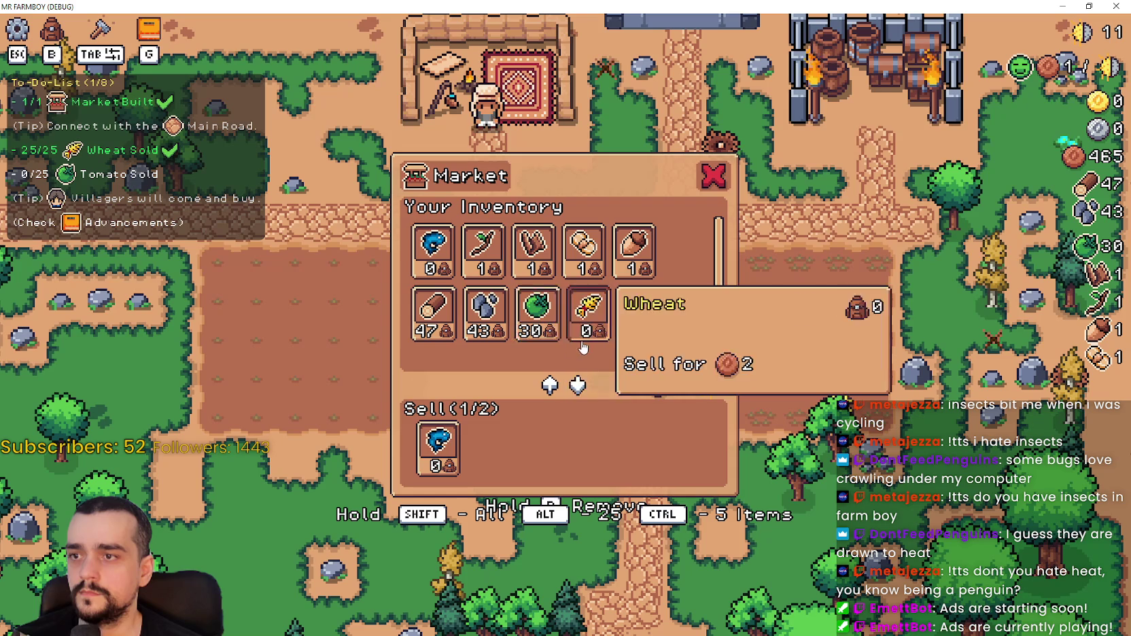
Sell all 30 green tomatoes at the Market, raising copper to 644.
{"action": "left_click", "coordinate": [438, 449]}
{"action": "left_click", "coordinate": [537, 312], "text": "shift"}
{"action": "key", "text": "Escape"}
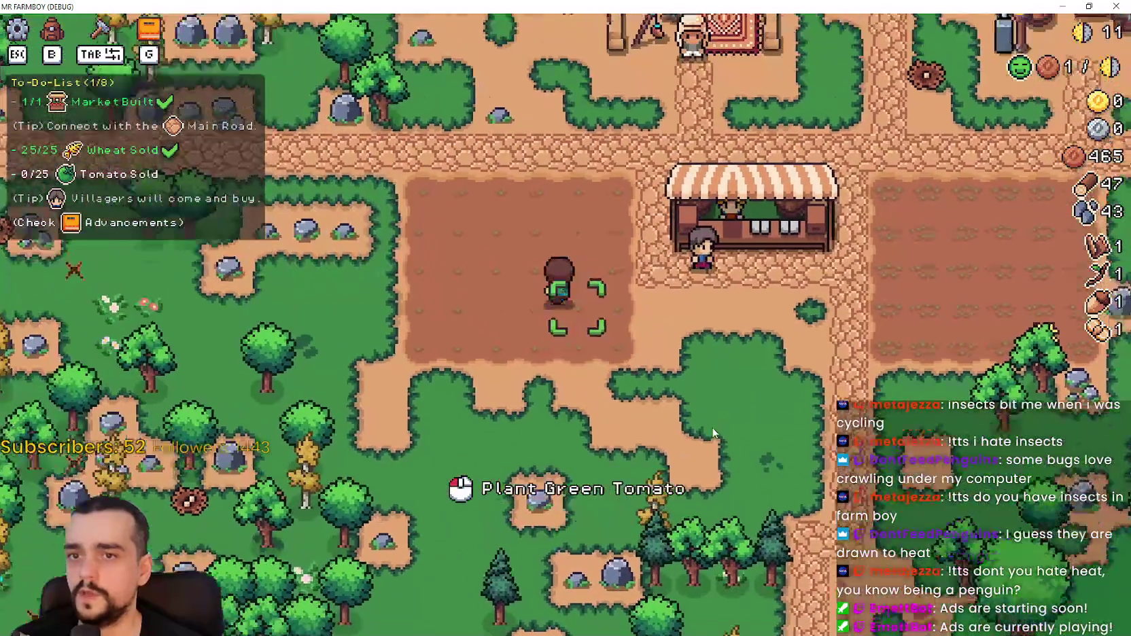
{"action": "key", "text": "e"}
{"action": "key", "text": "Escape"}
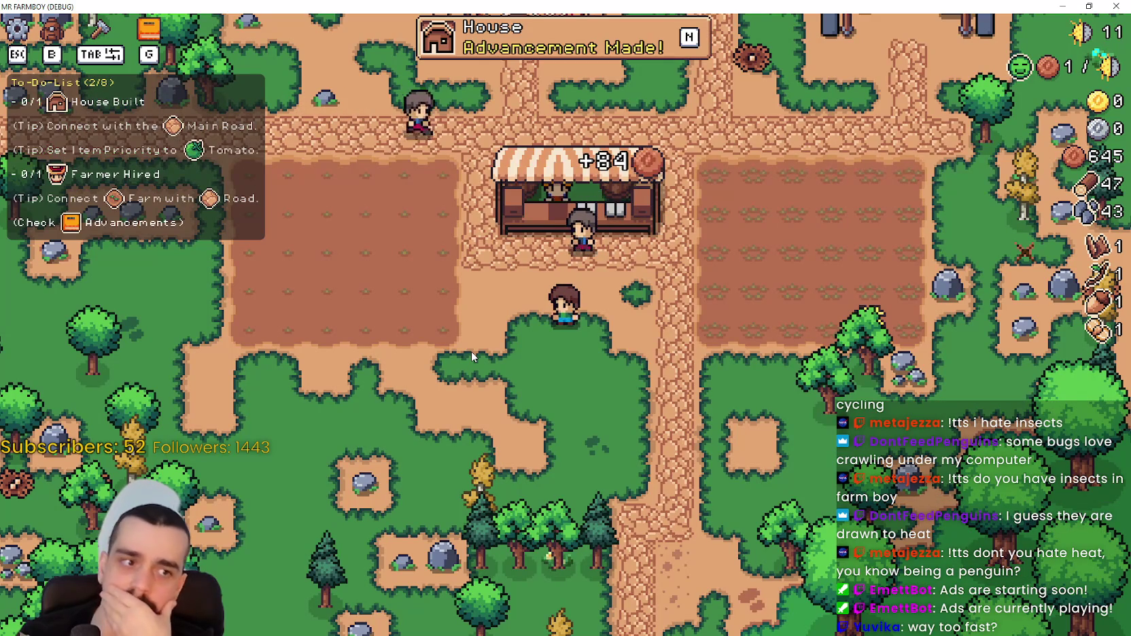
Walk past the fields to the main road and bring up crafting at the House.
{"action": "key", "text": "a"}
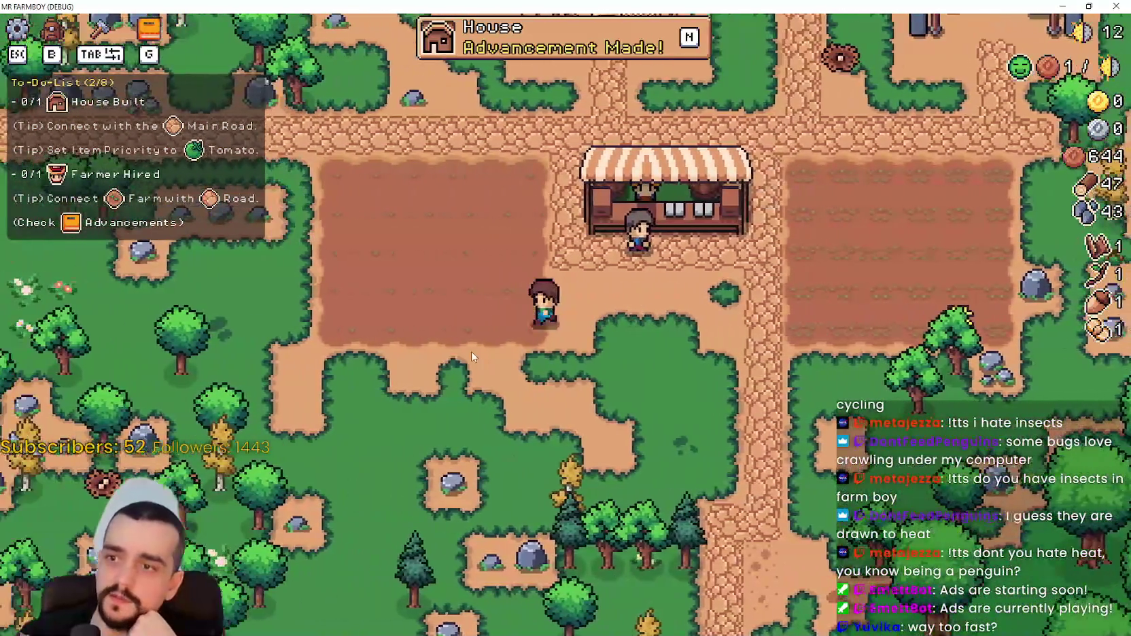
{"action": "key", "text": "d"}
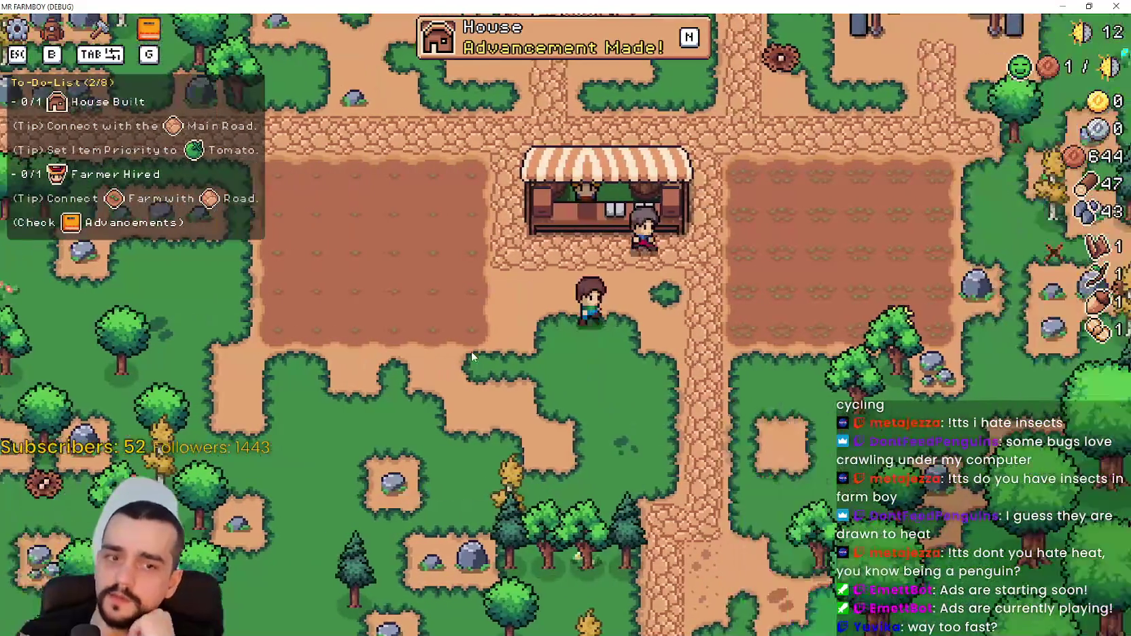
{"action": "key", "text": "a"}
{"action": "key", "text": "d"}
{"action": "key", "text": "a"}
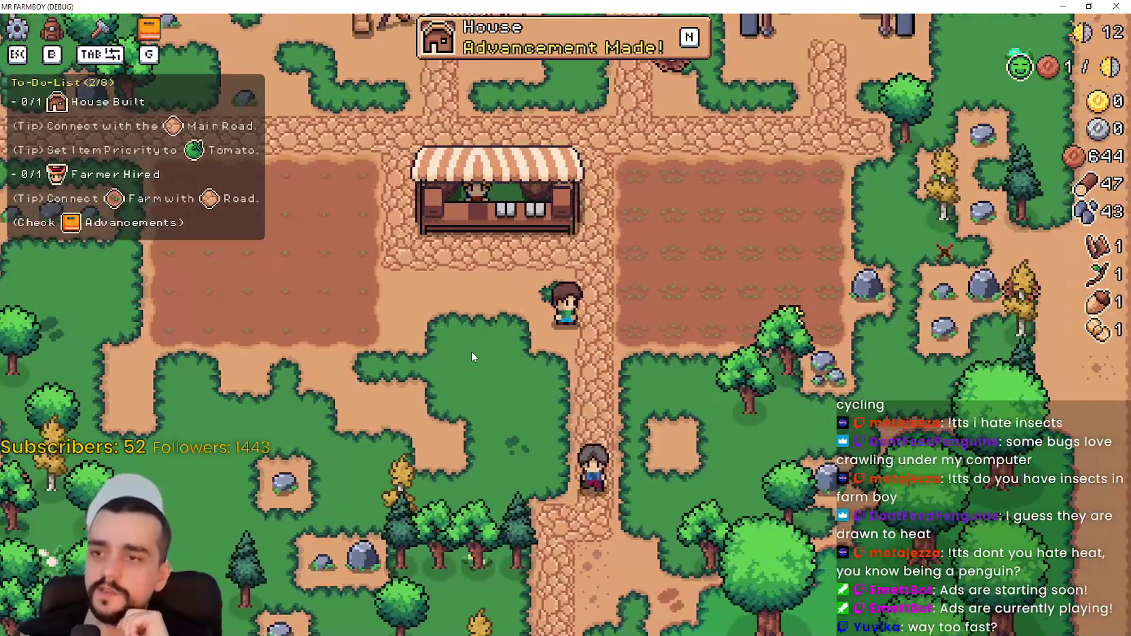
{"action": "key", "text": "s"}
{"action": "key", "text": "w"}
{"action": "key", "text": "a"}
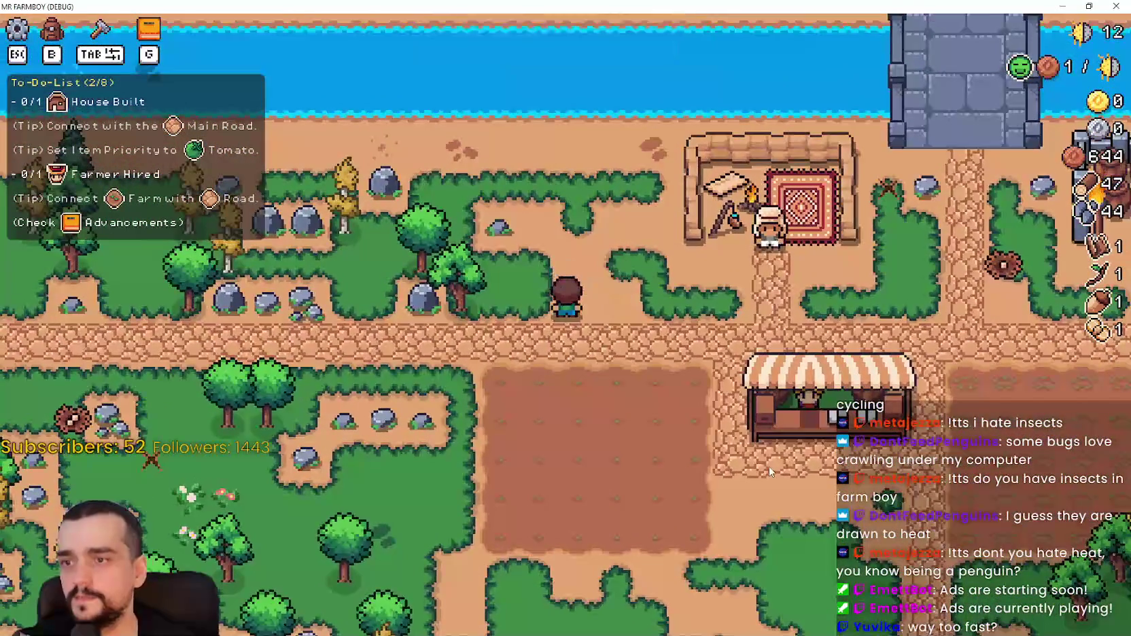
{"action": "key", "text": "s"}
{"action": "key", "text": "Tab"}
Place the House beside the road and hire a Farmer into it, leaving 424 copper.
{"action": "key", "text": "w"}
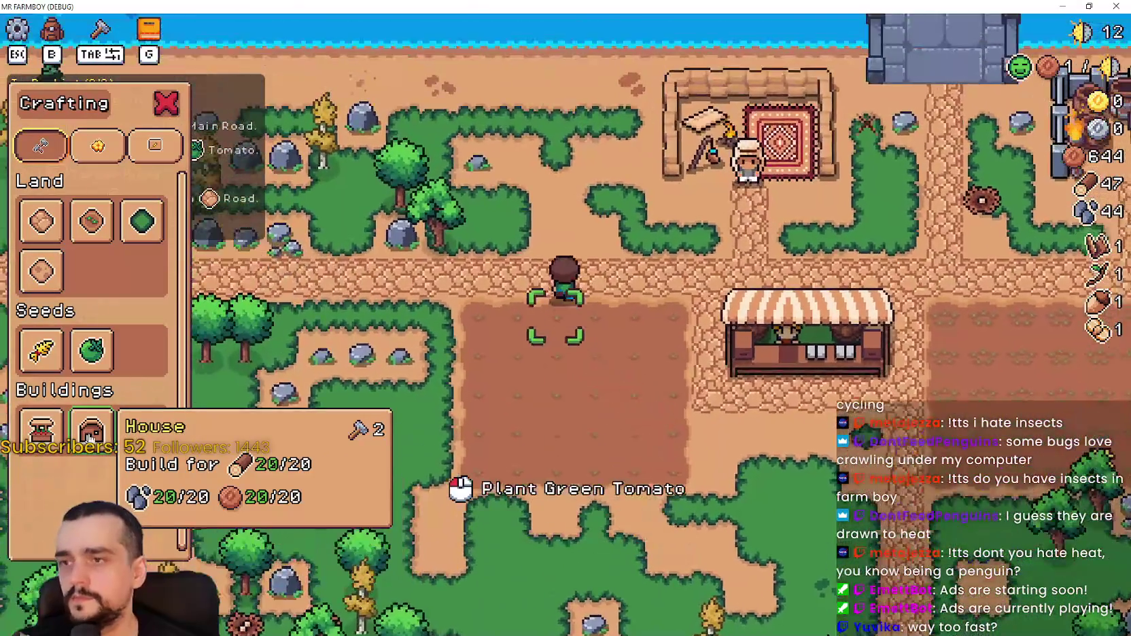
{"action": "key", "text": "space"}
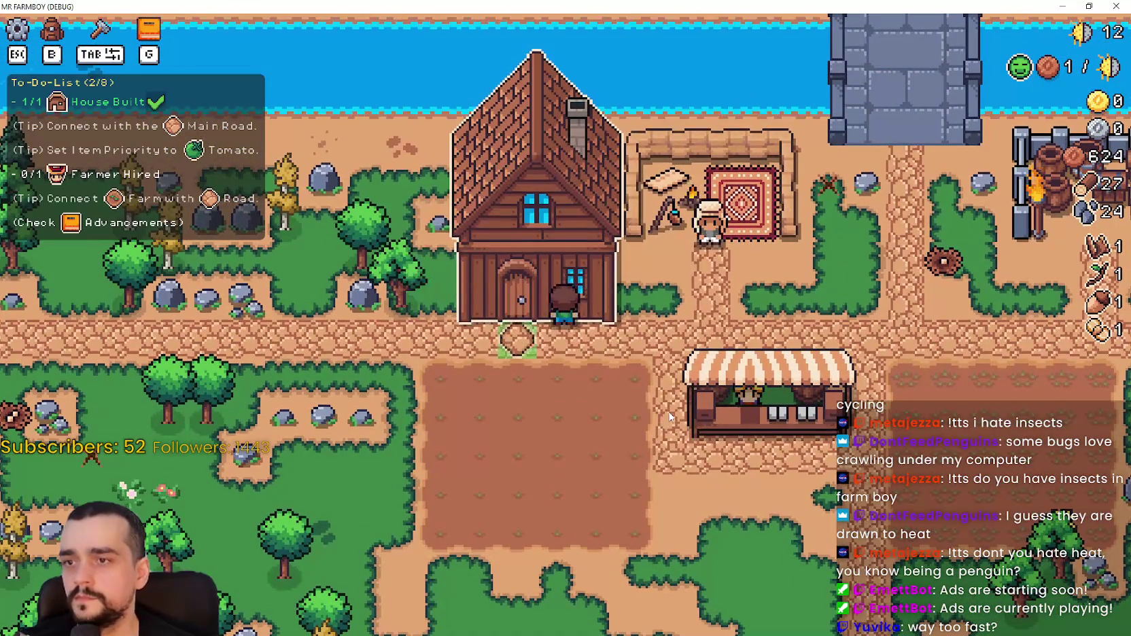
{"action": "left_click", "coordinate": [531, 224]}
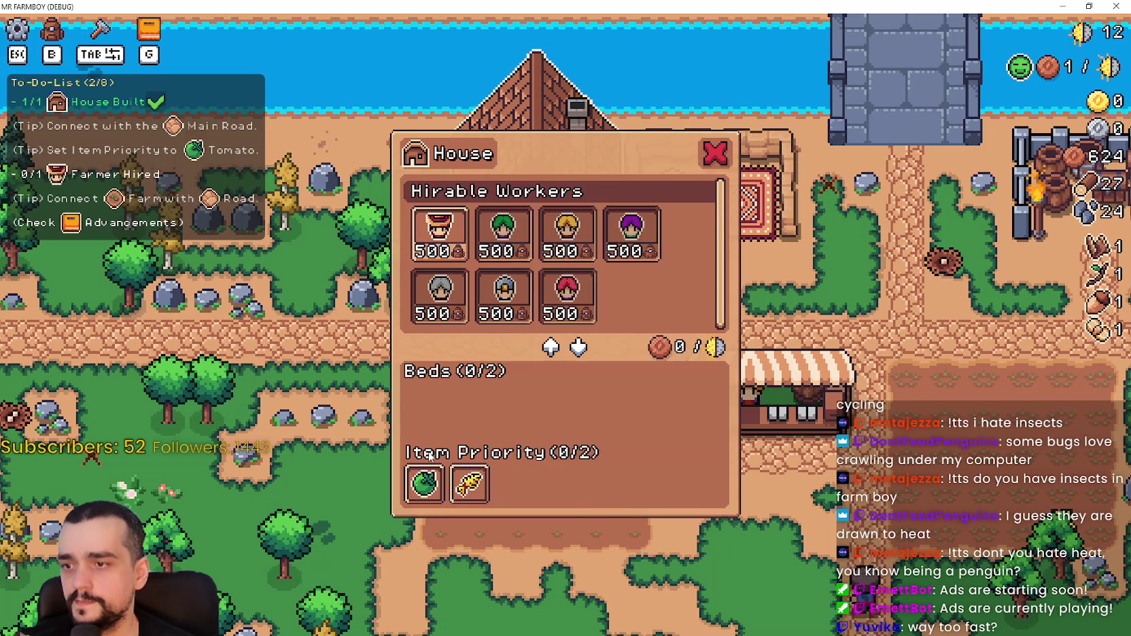
{"action": "left_click", "coordinate": [415, 235]}
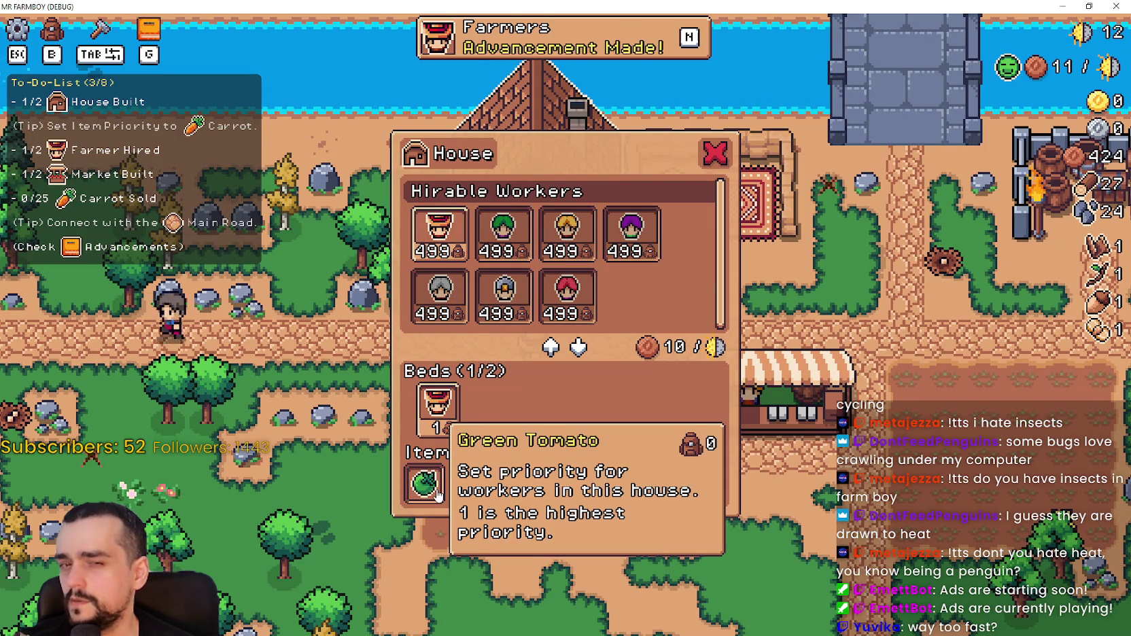
{"action": "key", "text": "Escape"}
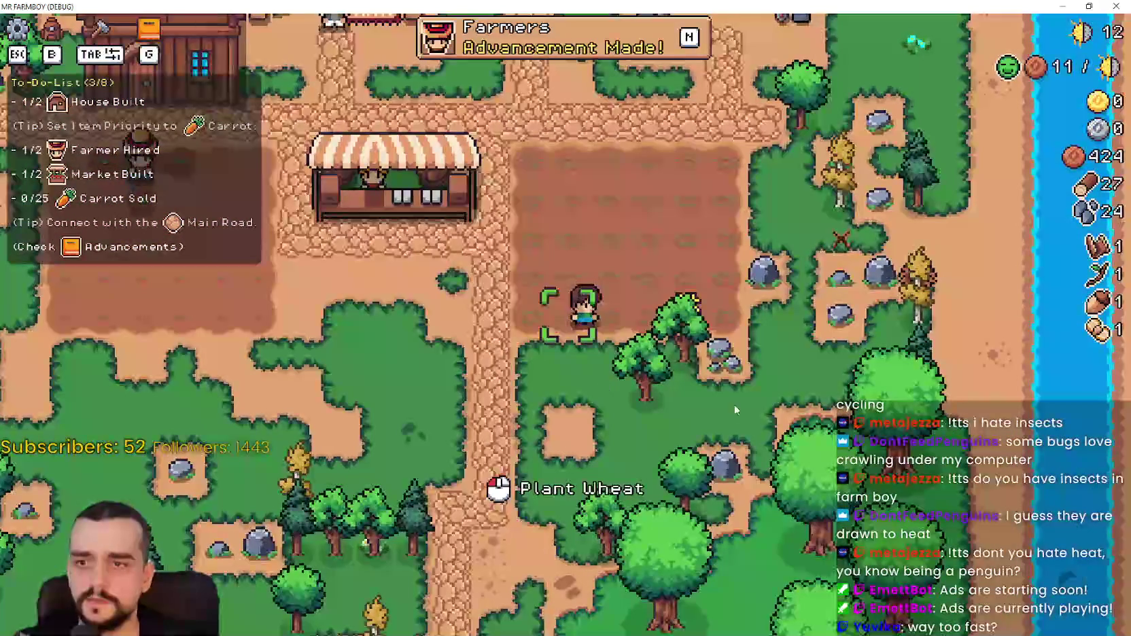
Walk back to the market stall and put the wheat up for sale.
{"action": "key", "text": "d"}
{"action": "key", "text": "a"}
{"action": "key", "text": "s"}
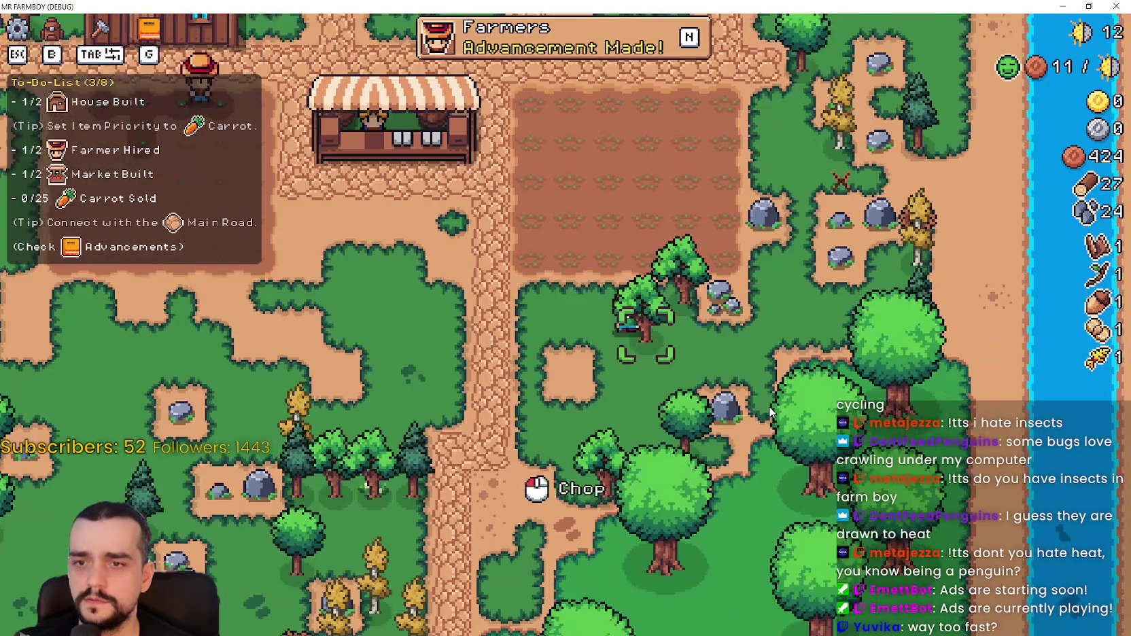
{"action": "key", "text": "a"}
{"action": "key", "text": "w"}
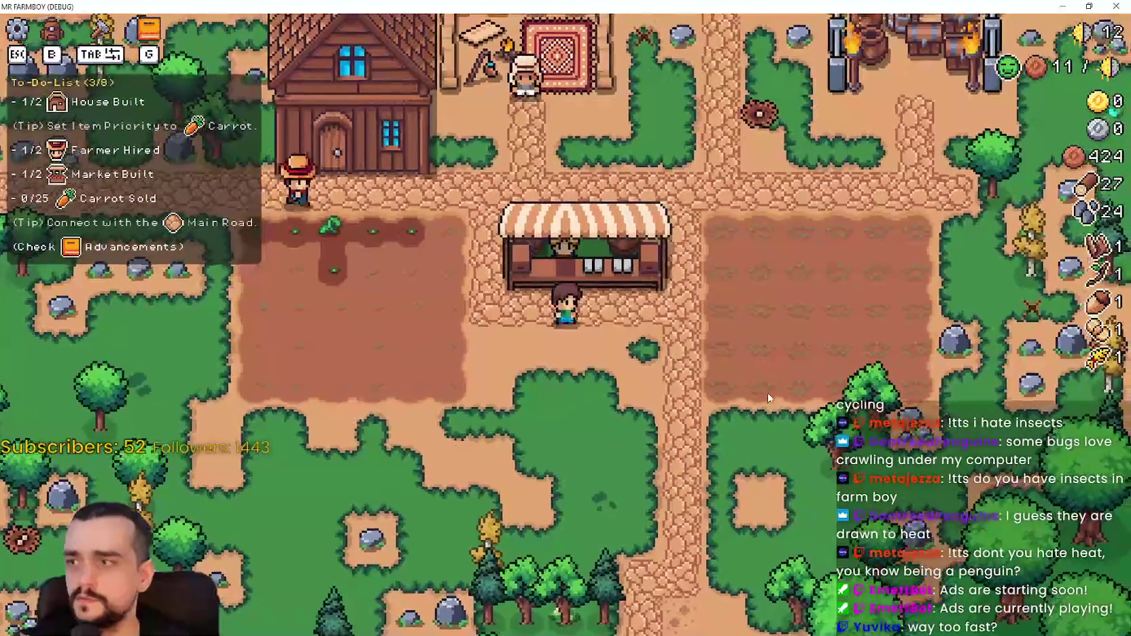
{"action": "key", "text": "e"}
{"action": "left_click", "coordinate": [537, 311]}
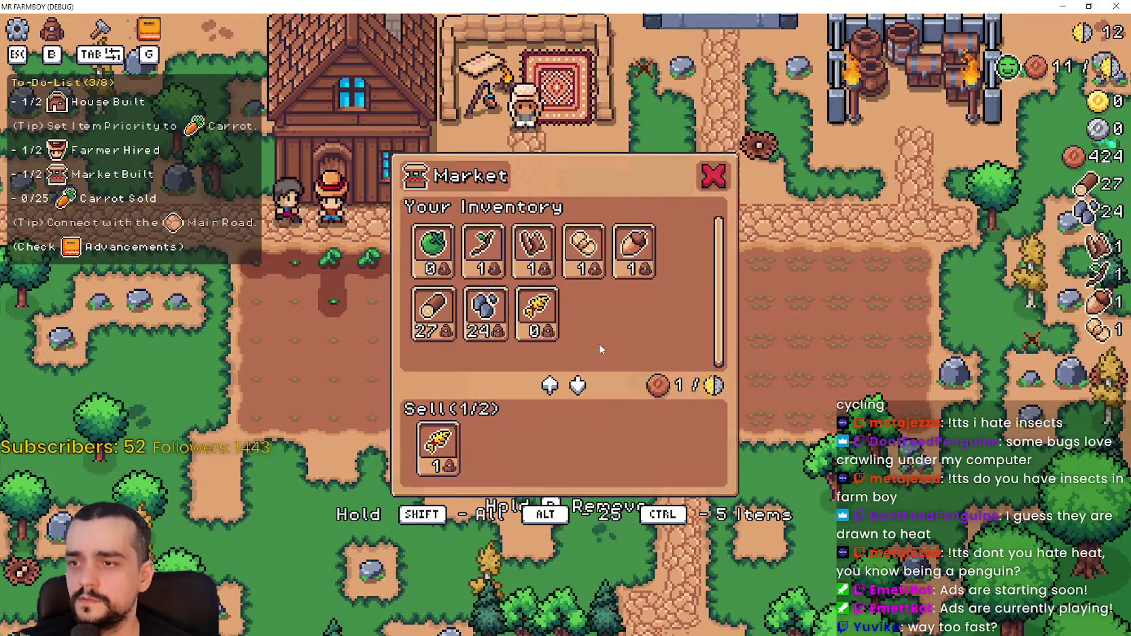
{"action": "key", "text": "Escape"}
Mine the rocks on the patch near the stall.
{"action": "key", "text": "a"}
{"action": "key", "text": "w"}
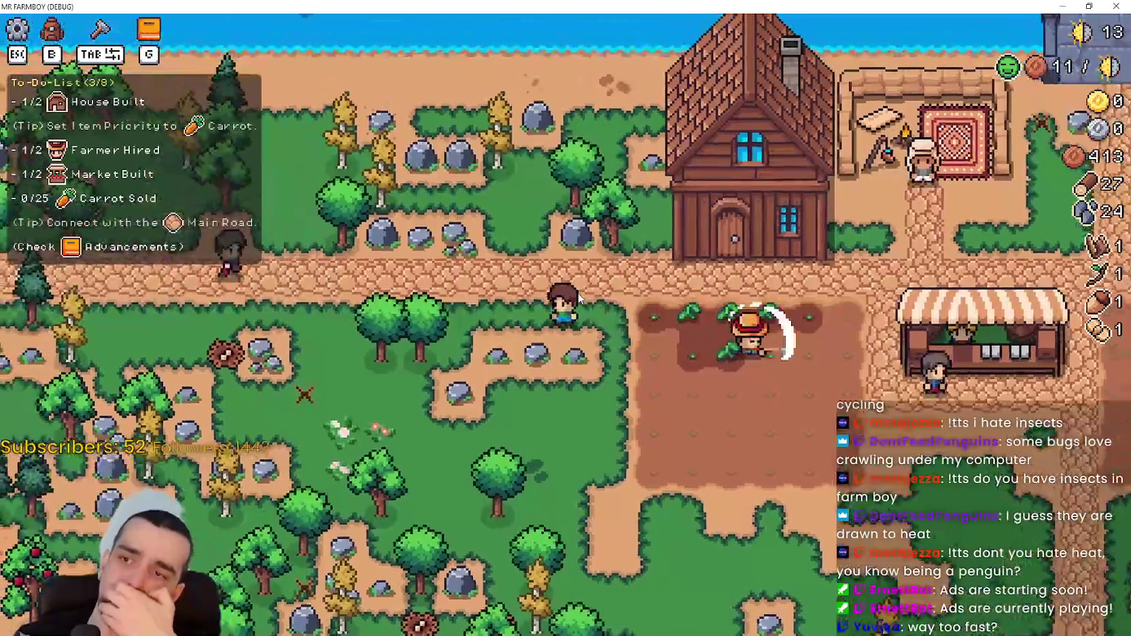
{"action": "key", "text": "s"}
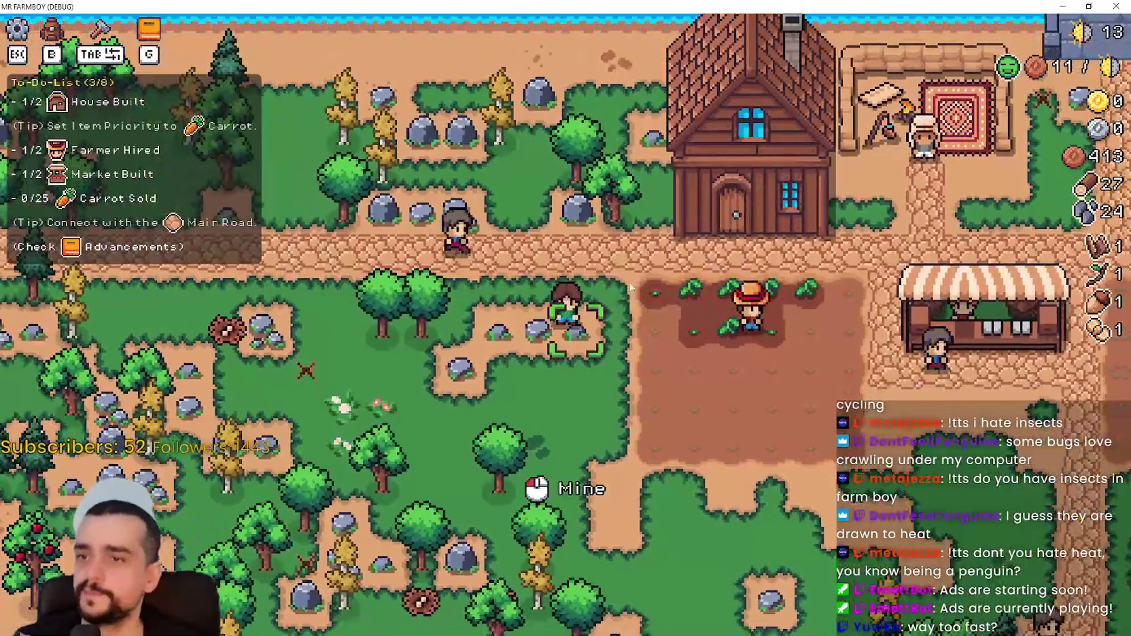
{"action": "left_click", "coordinate": [686, 301]}
Walk west to the apple tree and harvest three apples.
{"action": "key", "text": "a"}
{"action": "key", "text": "s"}
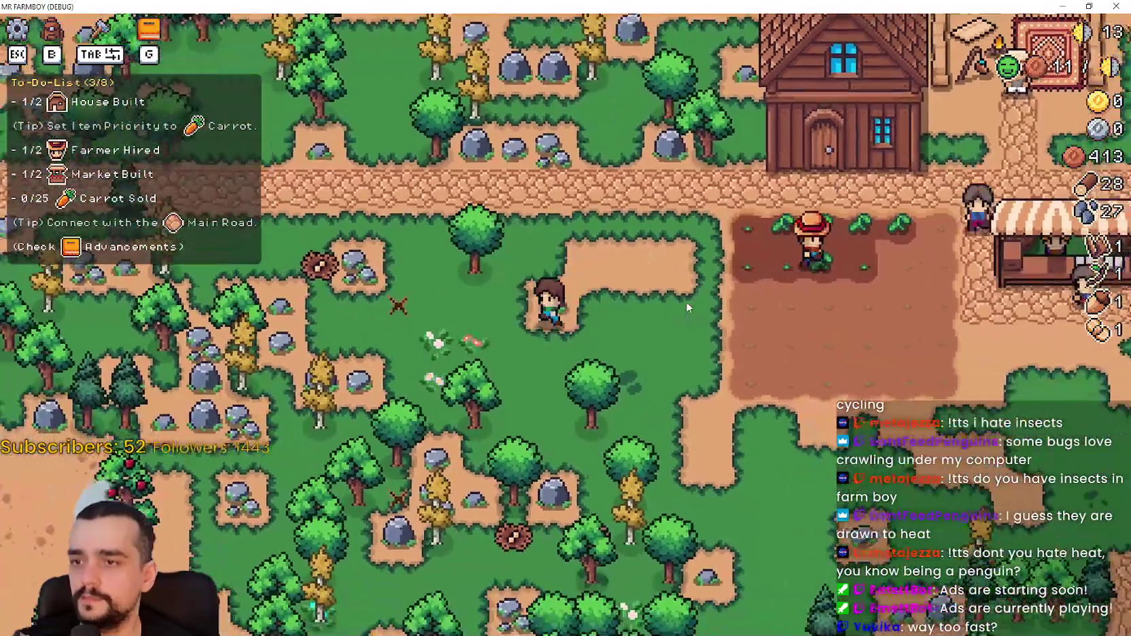
{"action": "key", "text": "w"}
{"action": "key", "text": "s"}
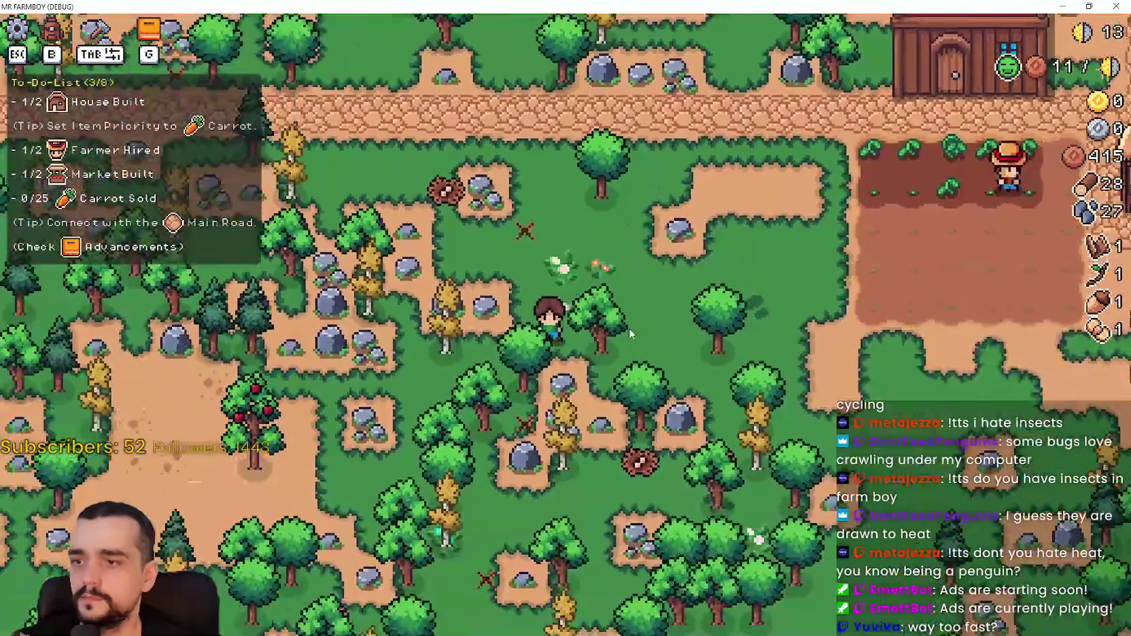
{"action": "key", "text": "w"}
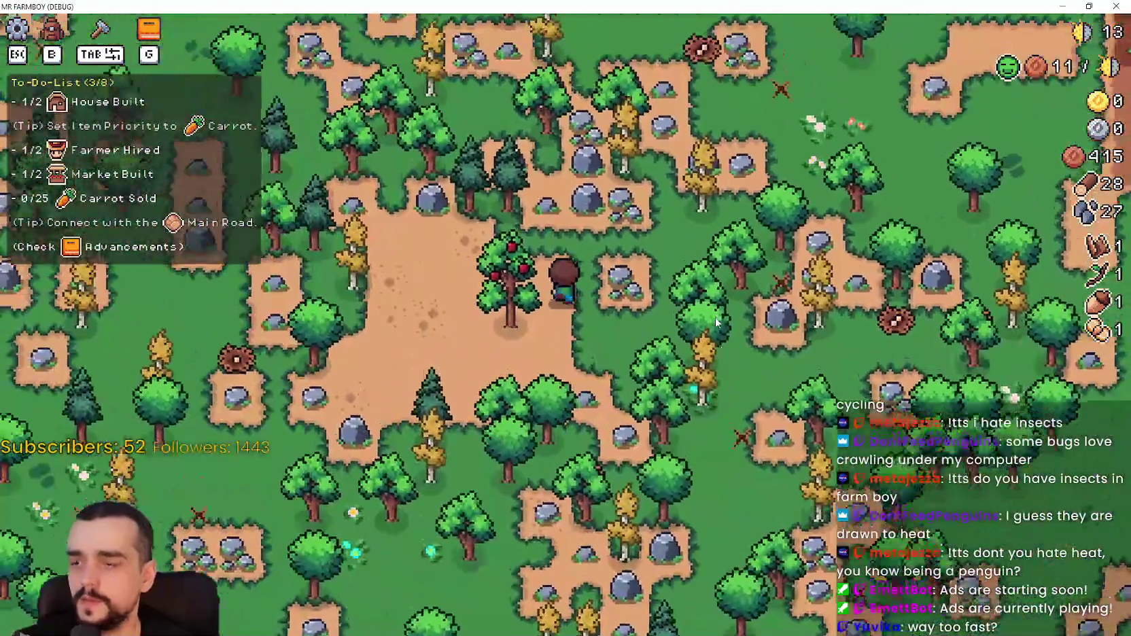
{"action": "key", "text": "a"}
{"action": "left_click", "coordinate": [712, 316]}
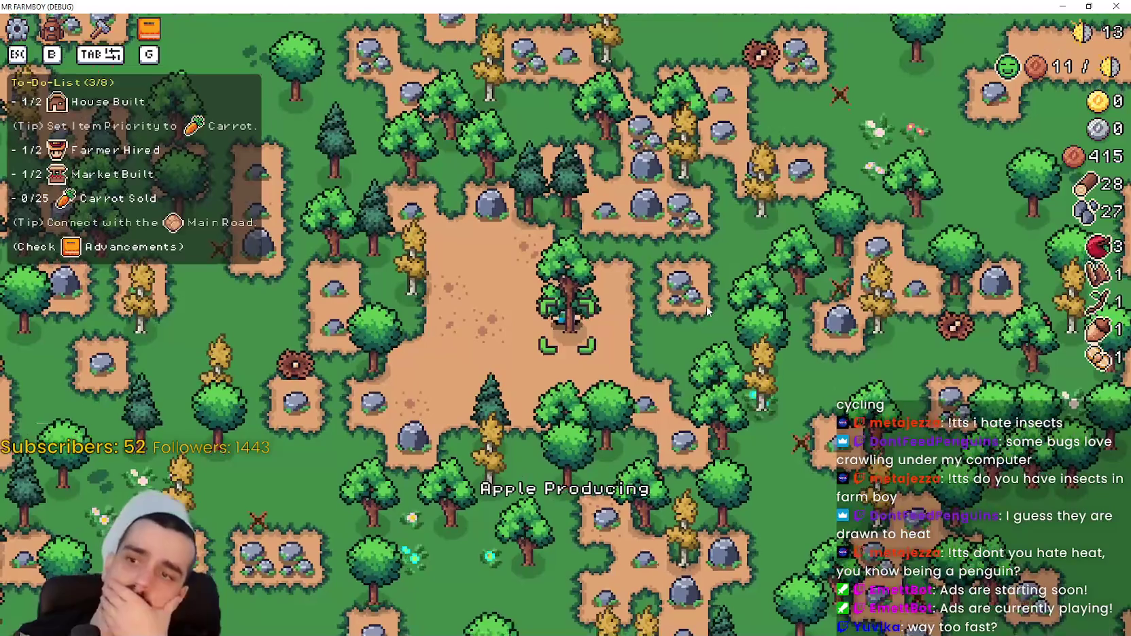
Explore the forest clearing south of the farm, then pause the game.
{"action": "key", "text": "d"}
{"action": "key", "text": "w"}
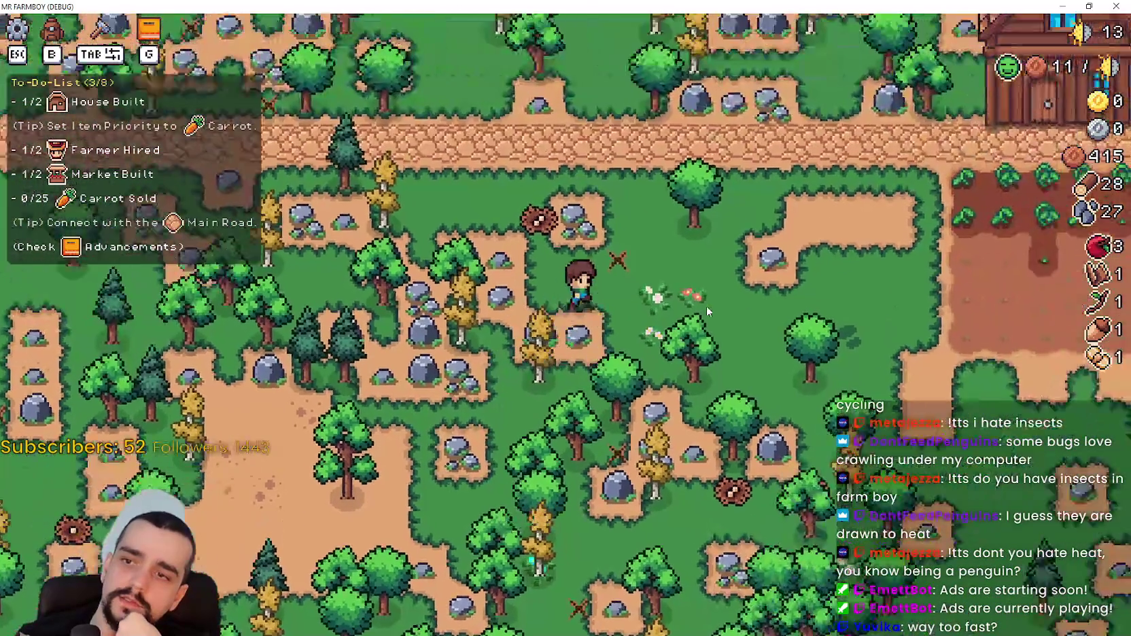
{"action": "key", "text": "s"}
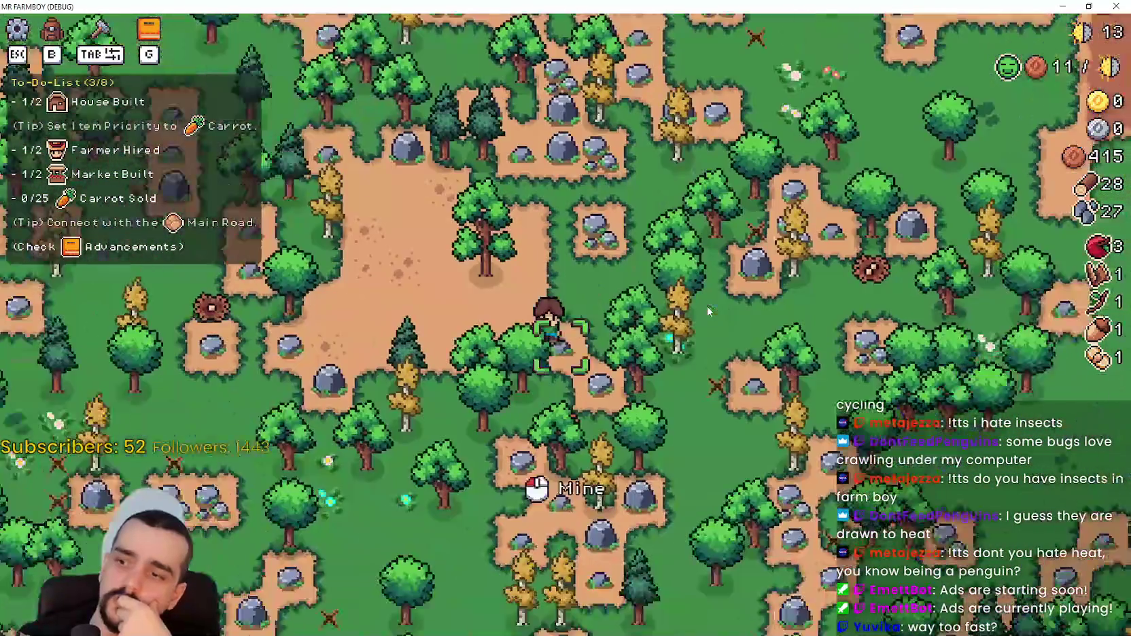
{"action": "key", "text": "s"}
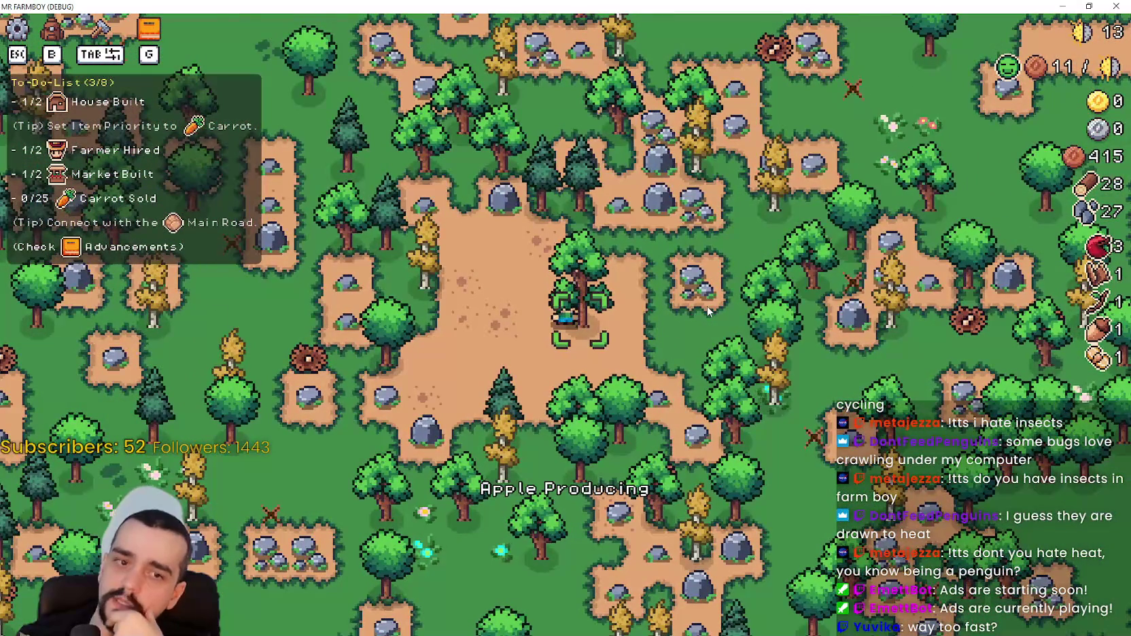
{"action": "key", "text": "w"}
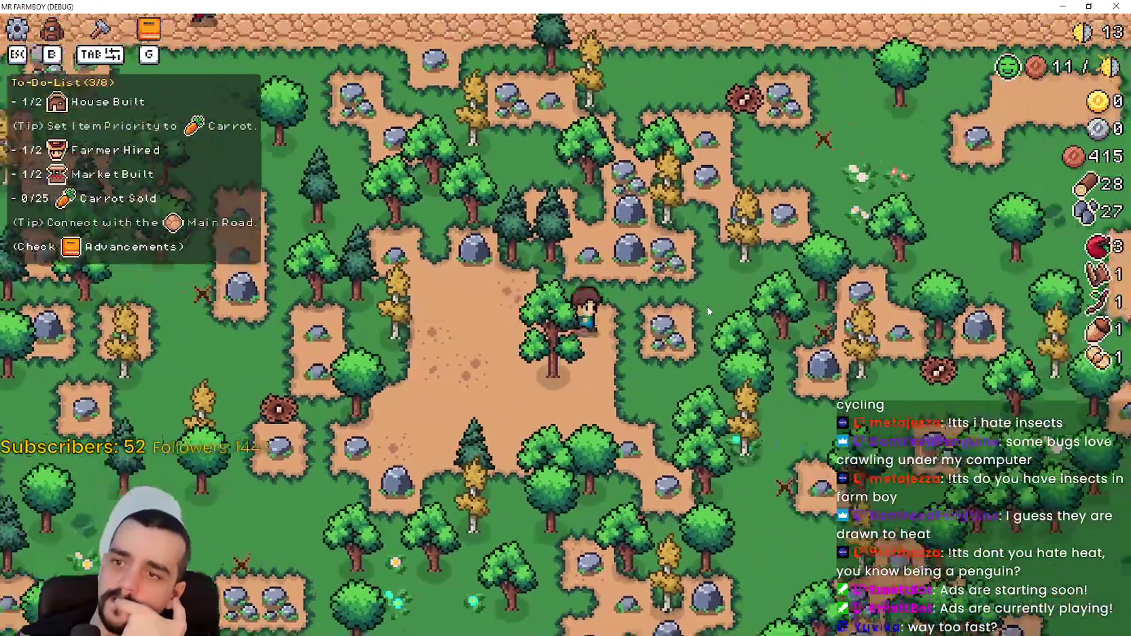
{"action": "key", "text": "a"}
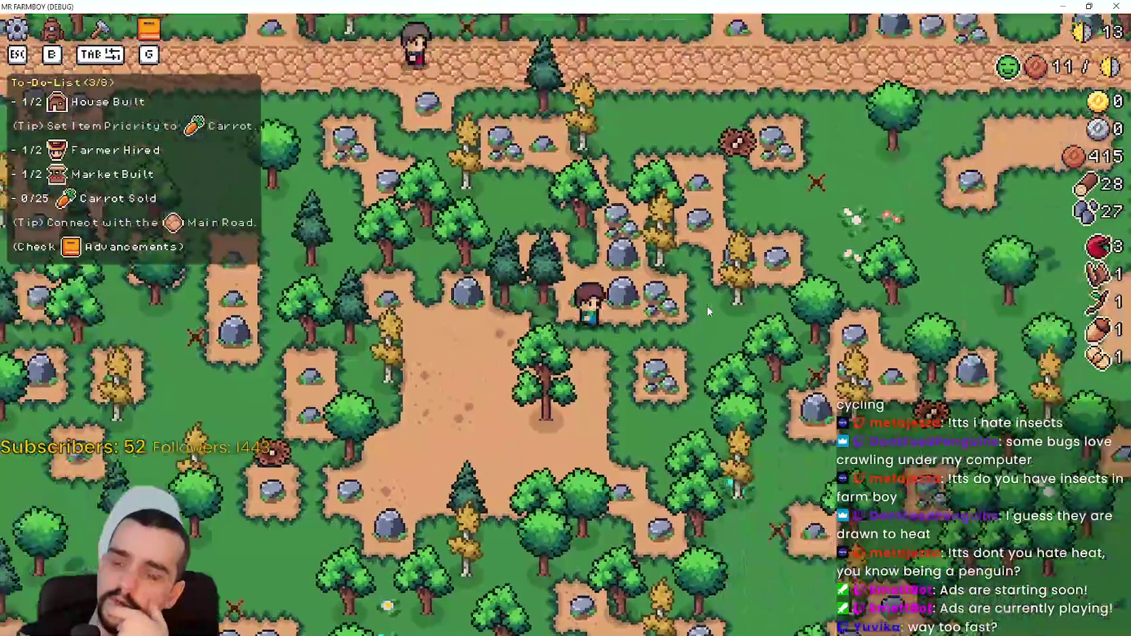
{"action": "key", "text": "s"}
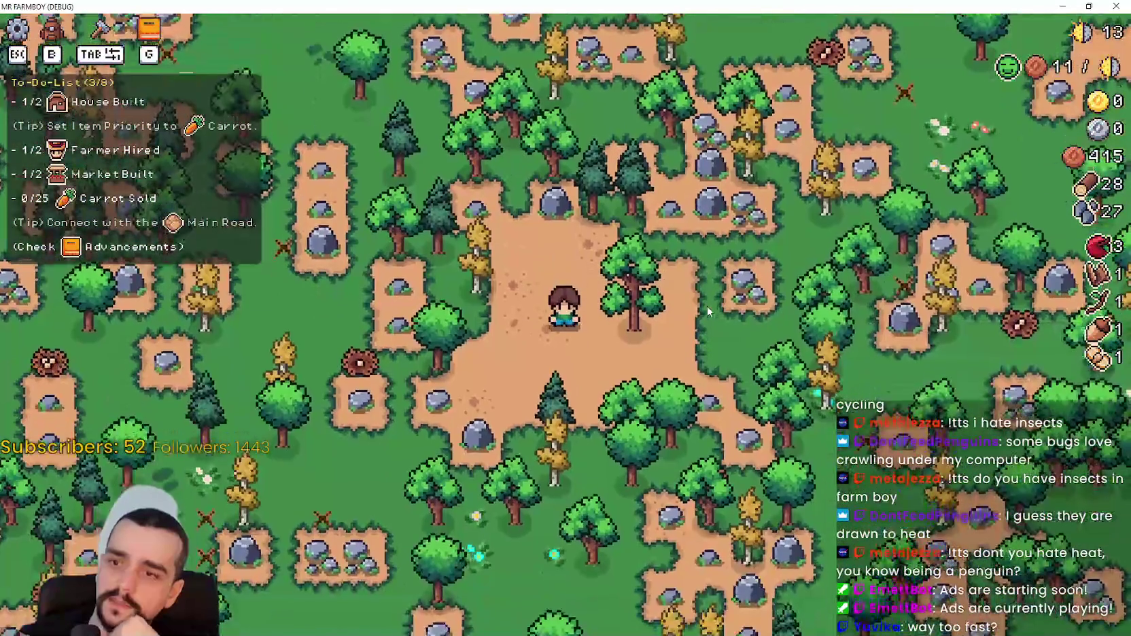
{"action": "key", "text": "d"}
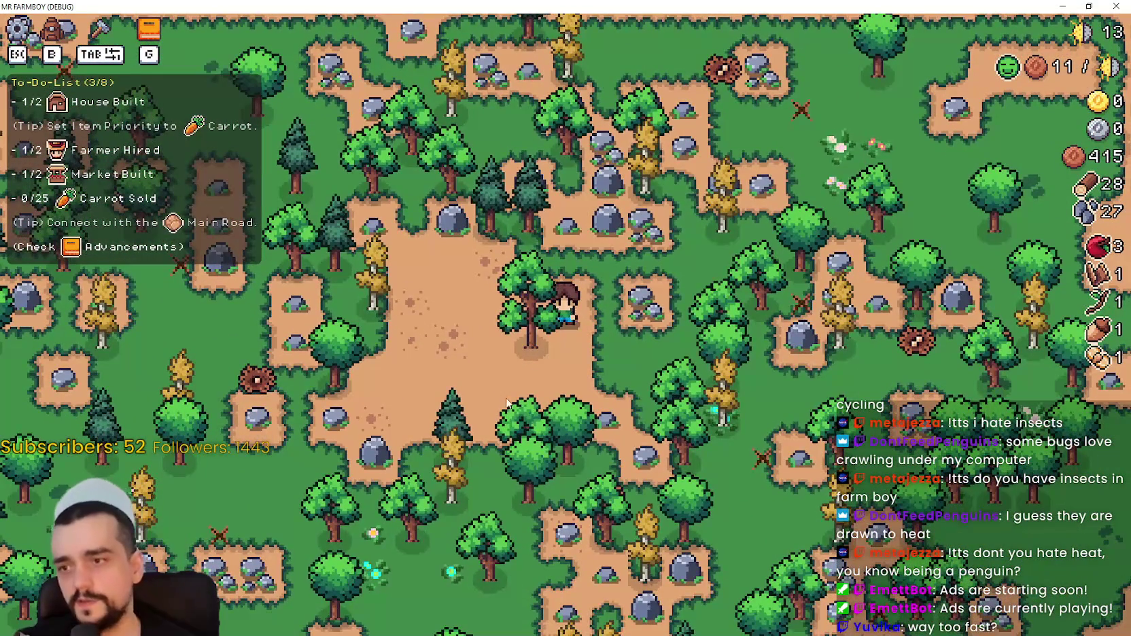
{"action": "key", "text": "Escape"}
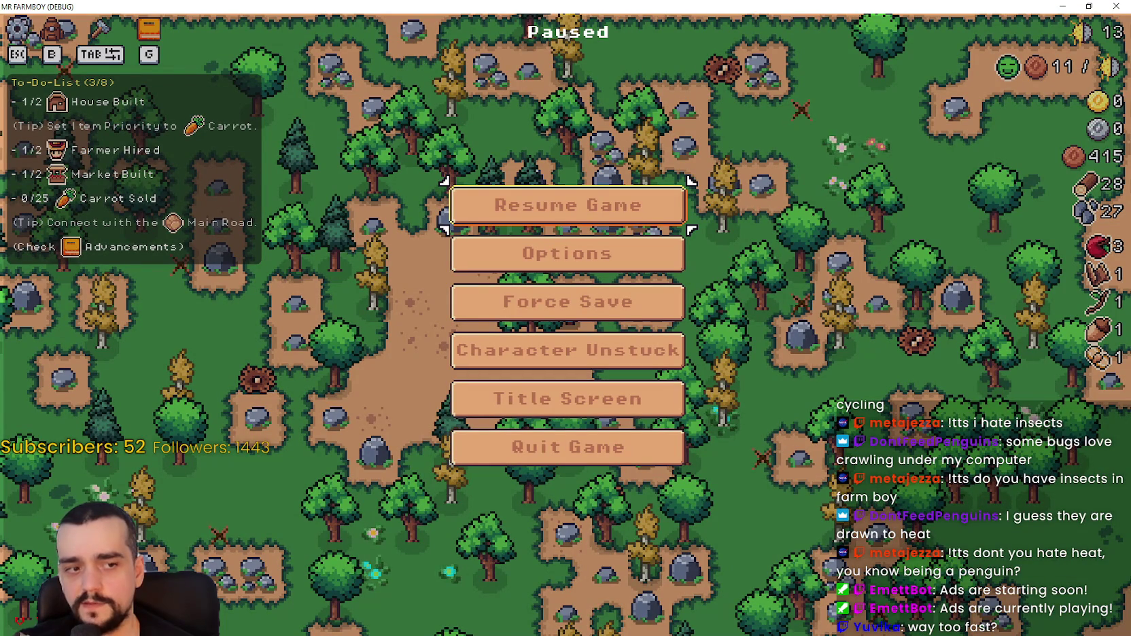
Switch back to the Godot editor and filter the FileSystem files by 'test'.
{"action": "key", "text": "alt+Tab"}
{"action": "key", "text": "BackSpace"}
{"action": "key", "text": "BackSpace"}
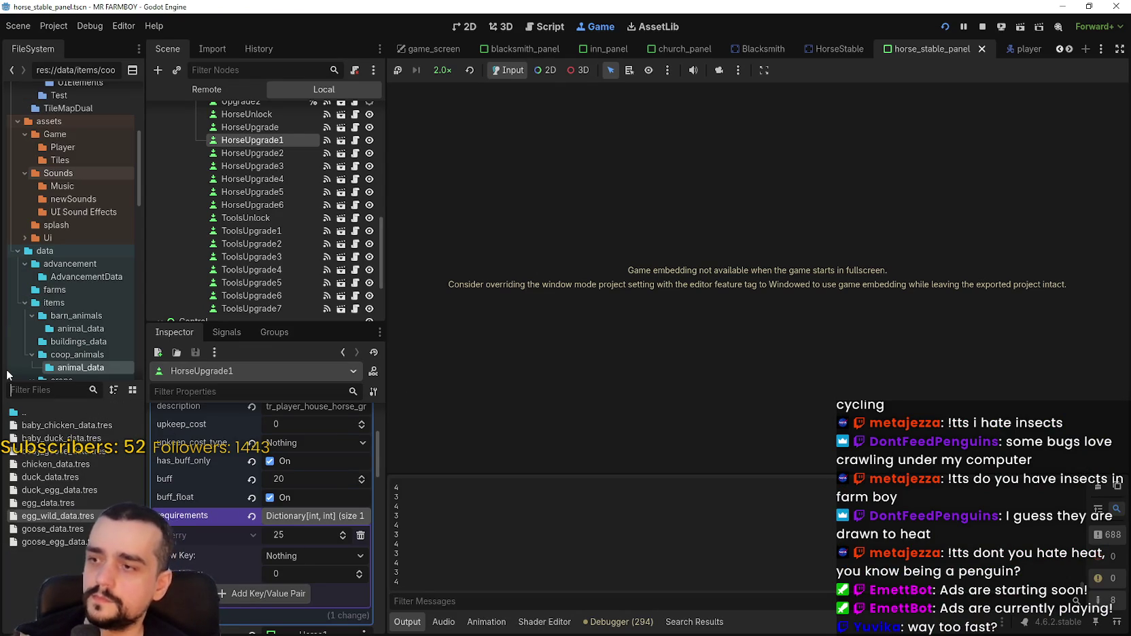
{"action": "type", "text": "test"}
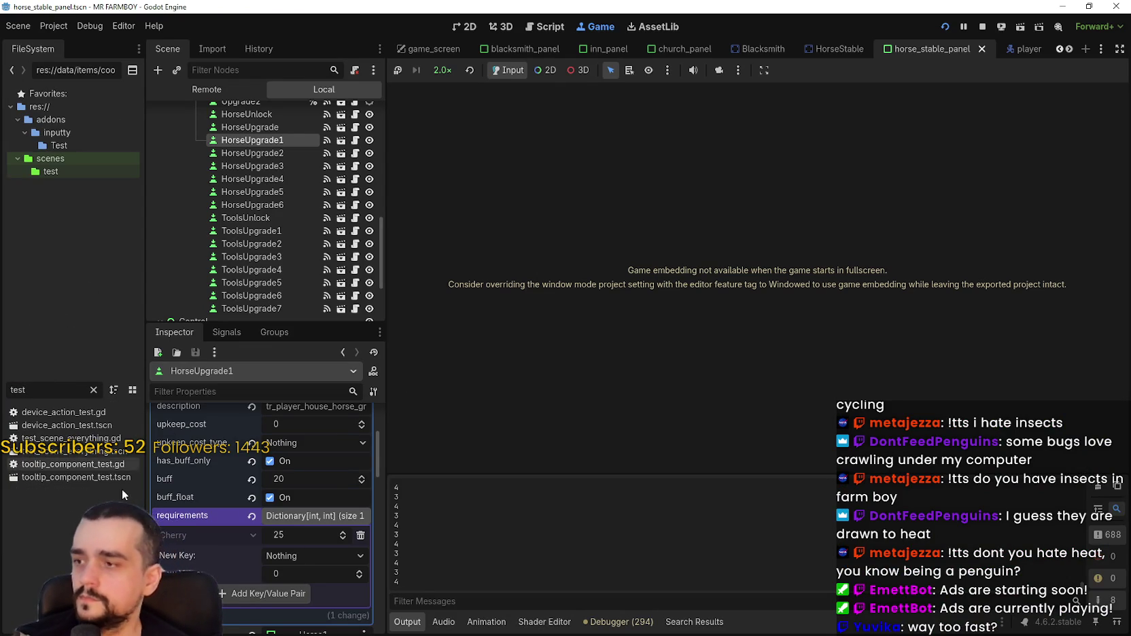